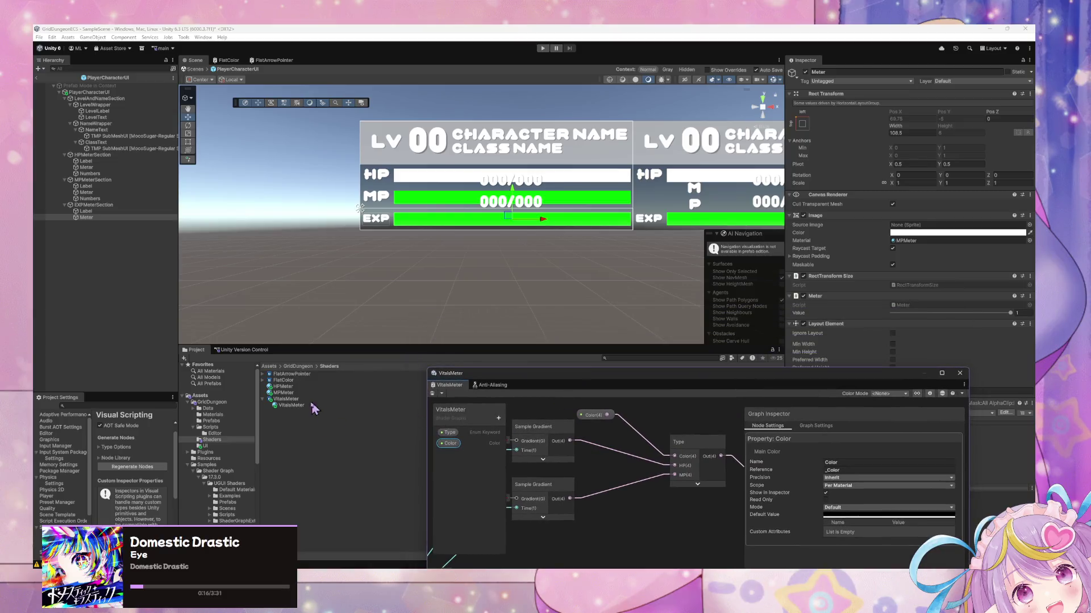
- Set the HPMeter material's Type to HP and the MPMeter material's Type to MP
click(949, 108)
click(920, 119)
click(283, 392)
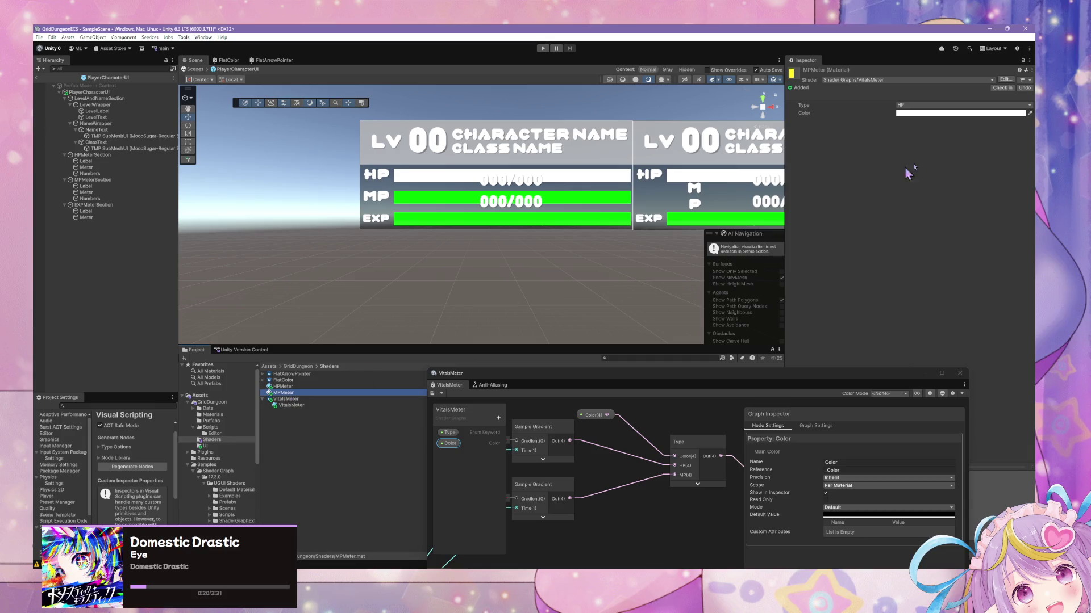
click(932, 108)
click(923, 129)
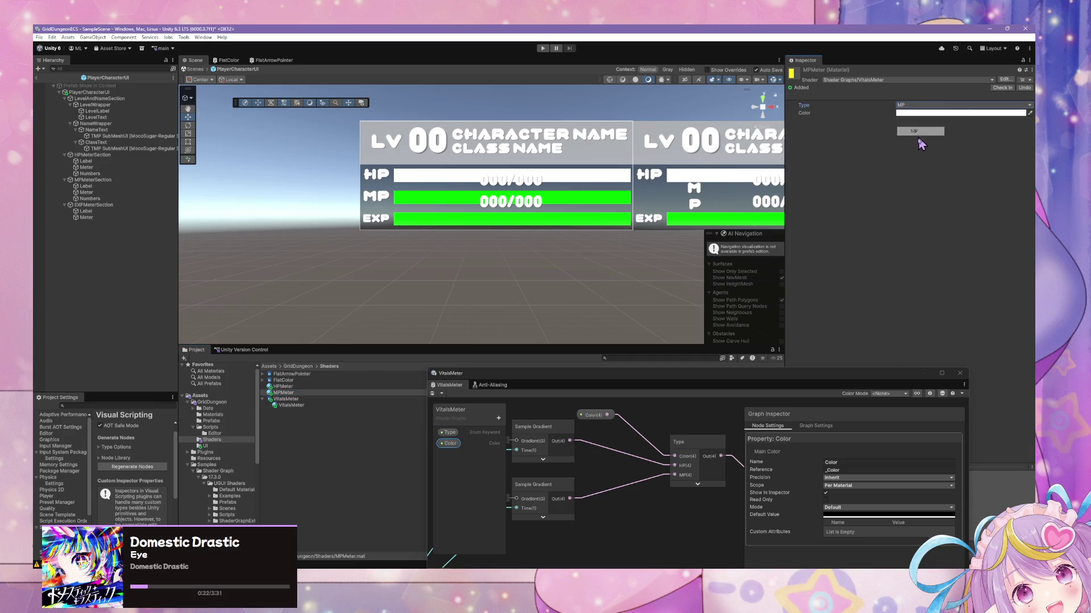
- Save the VitalsMeter shader graph and duplicate MPMeter as a new material named EXPMeter
click(434, 394)
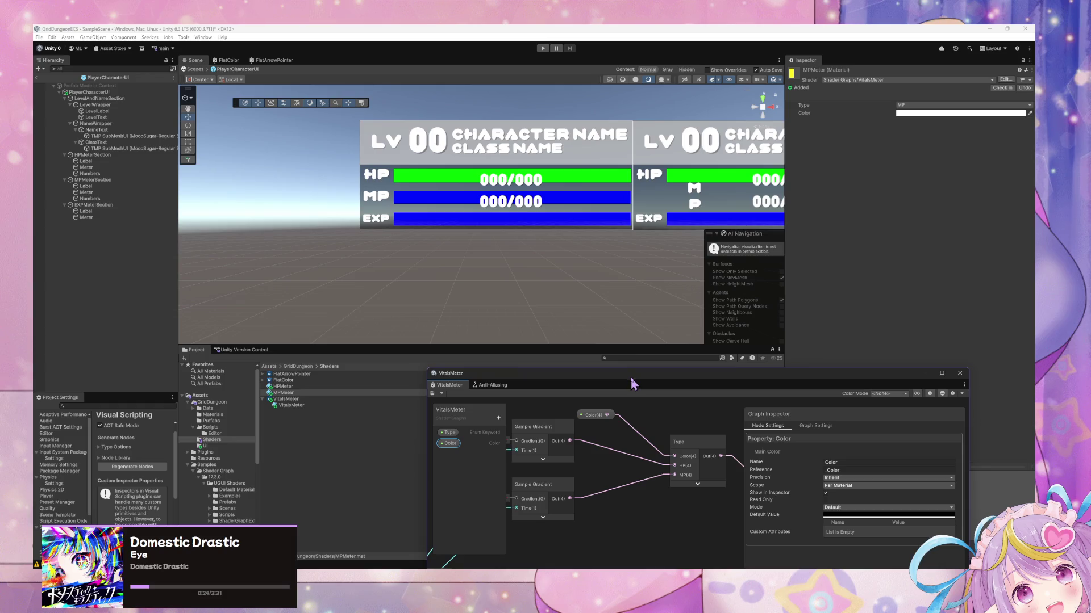
click(279, 393)
text(EXPMete)
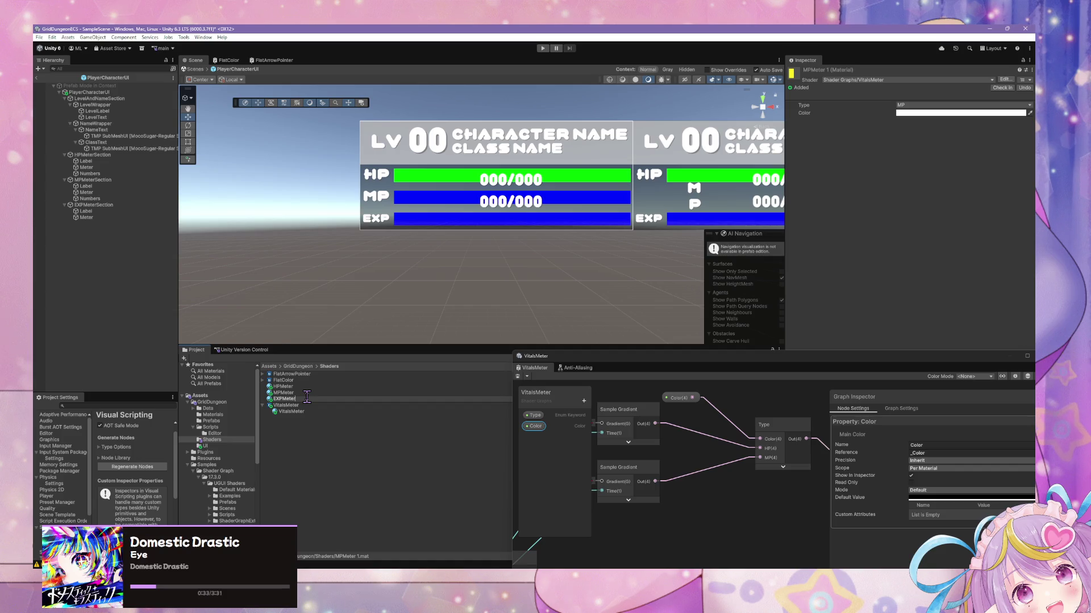
key(Return)
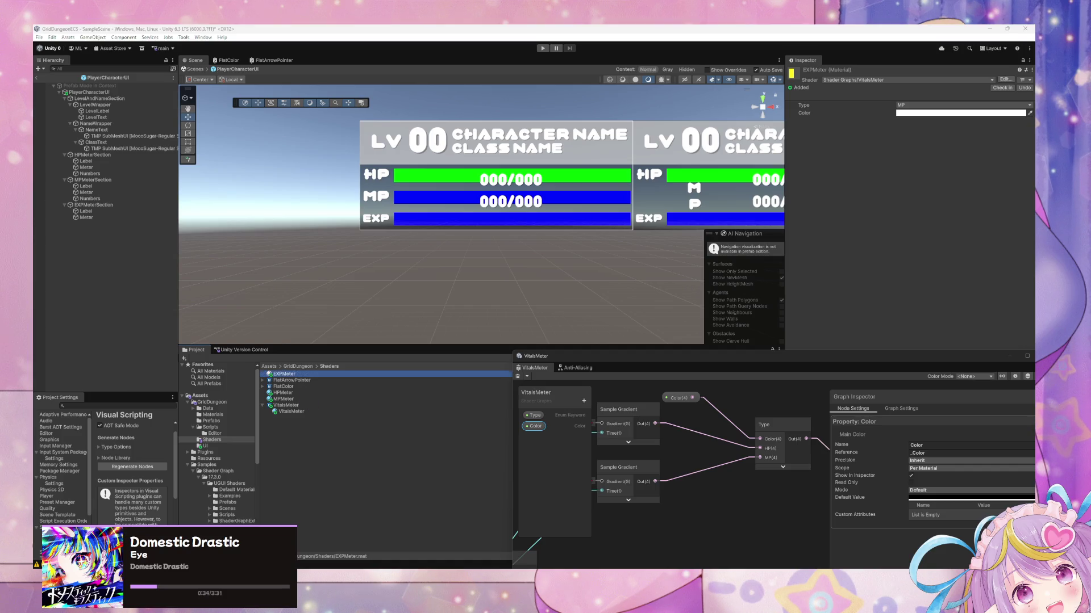
click(88, 218)
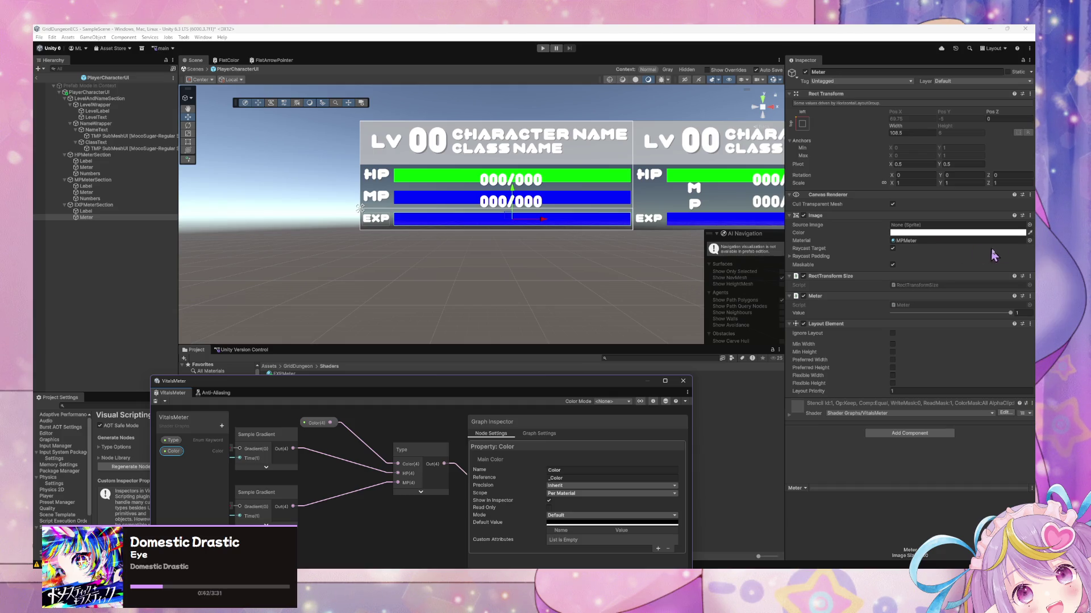
- Search the Material picker for 'ex' and assign EXPMeter to the EXP Meter image
click(1029, 241)
text(ex)
double_click(547, 276)
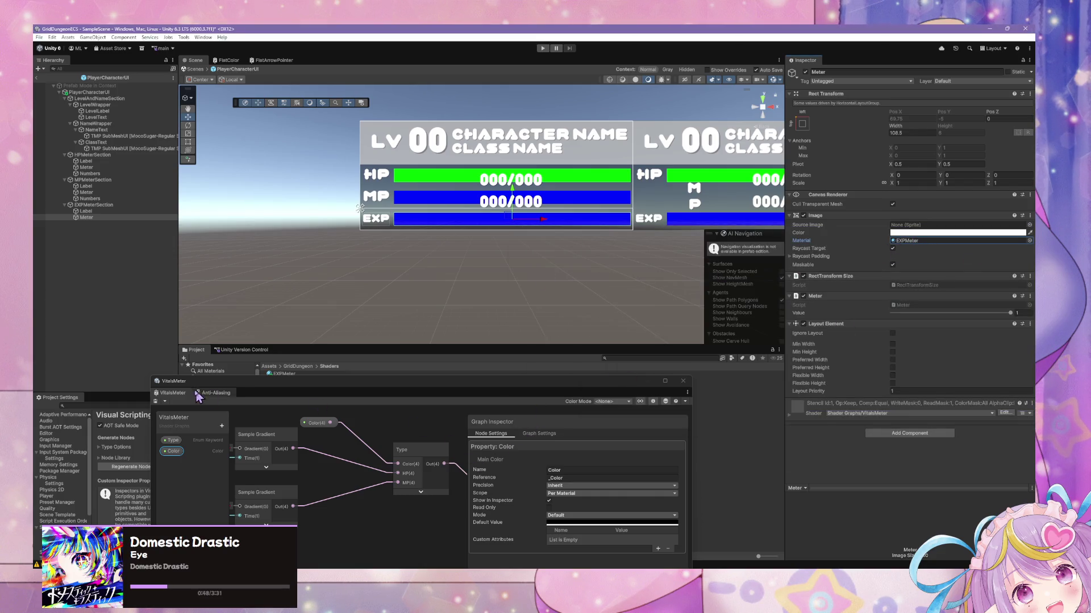
- Save the VitalsMeter shader graph and glance at the image's colour settings without changes
click(156, 401)
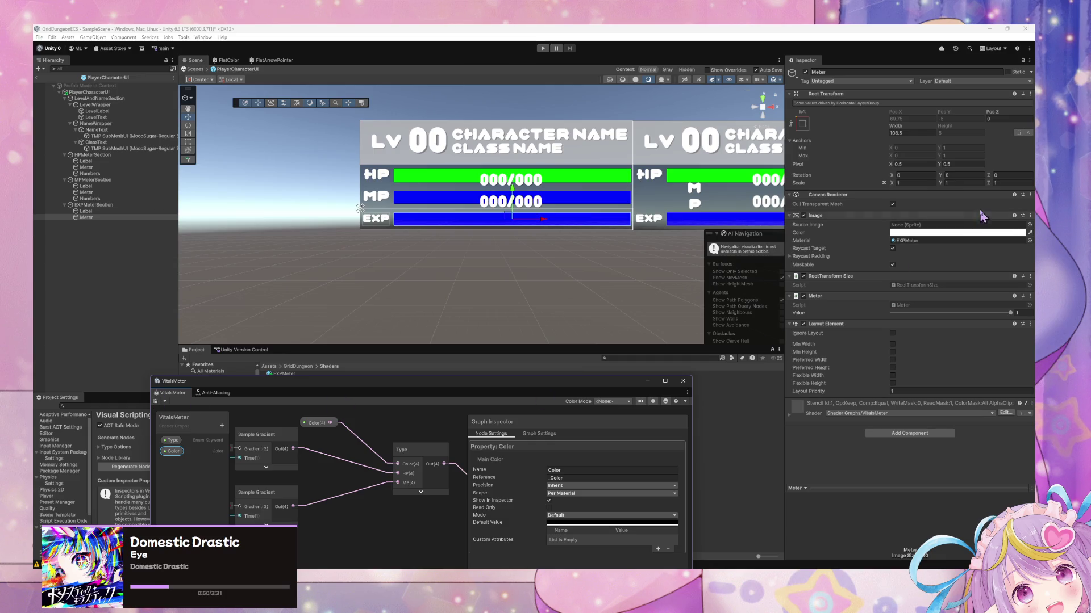
click(907, 234)
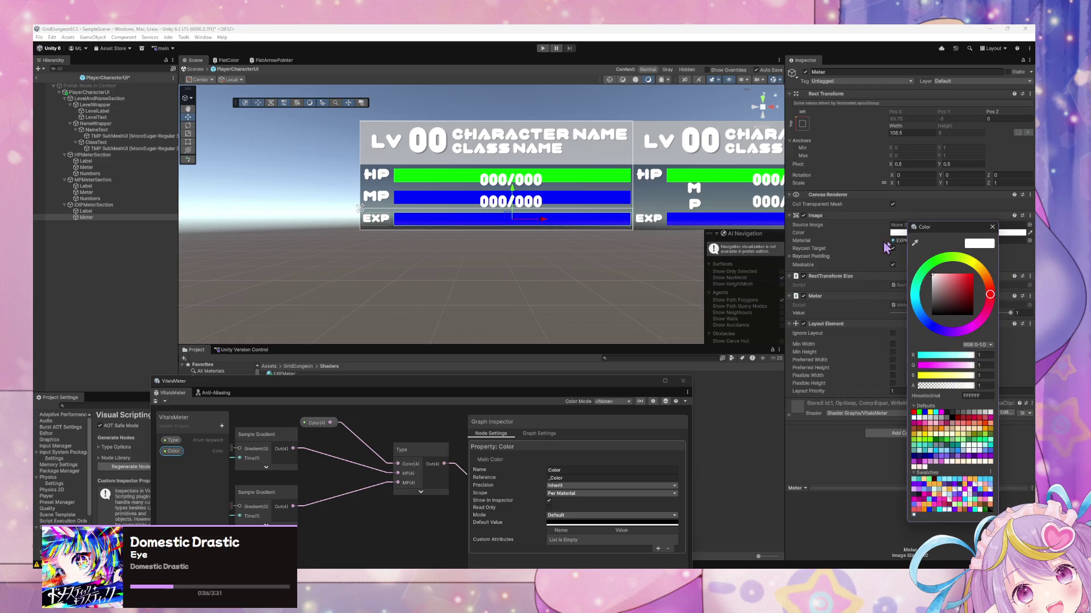
click(318, 449)
mouse_move(432, 499)
mouse_down()
mouse_move(325, 443)
mouse_move(323, 460)
mouse_up()
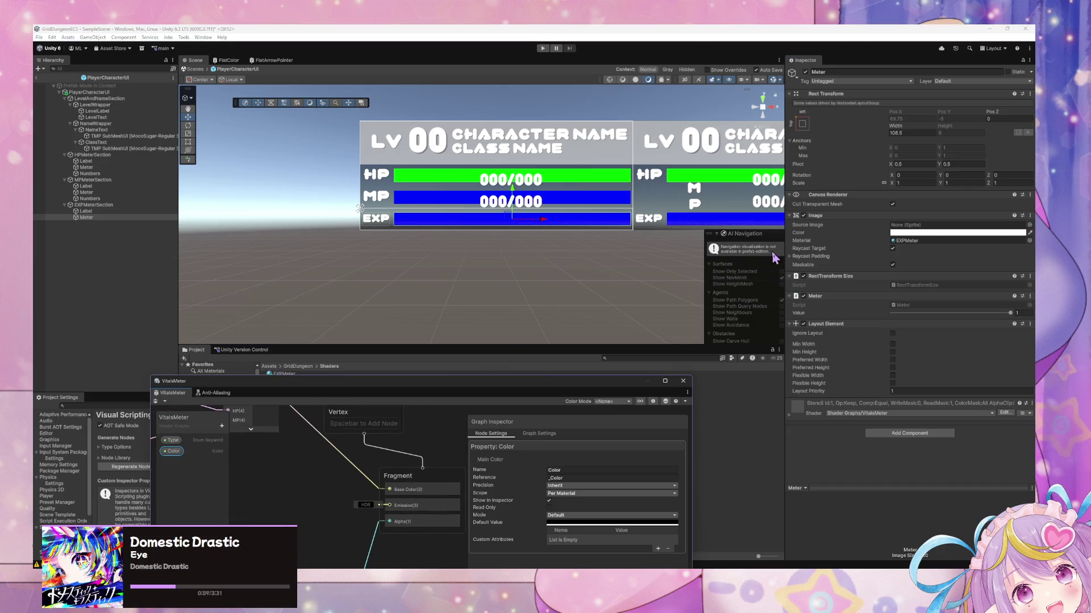
- Change the EXPMeter material's Type from MP to Color and test the Meter Value slider
click(808, 227)
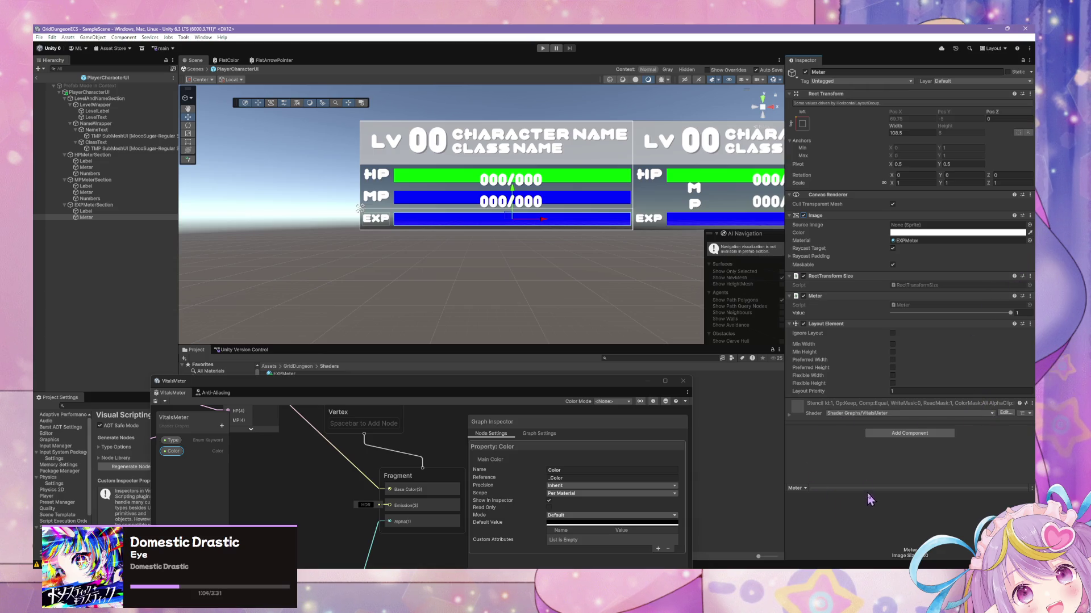
click(801, 421)
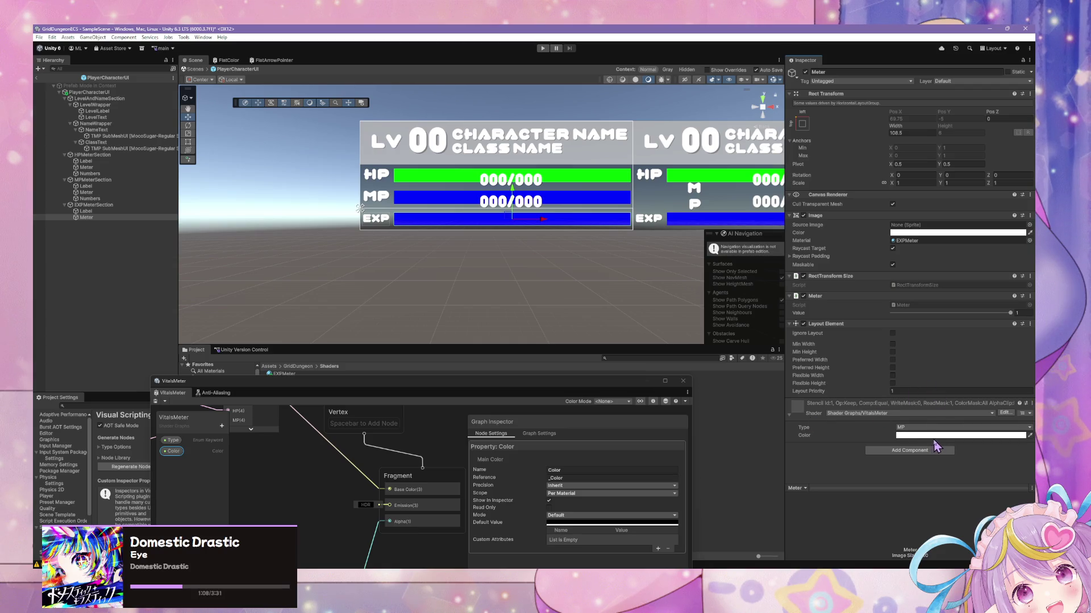
click(926, 436)
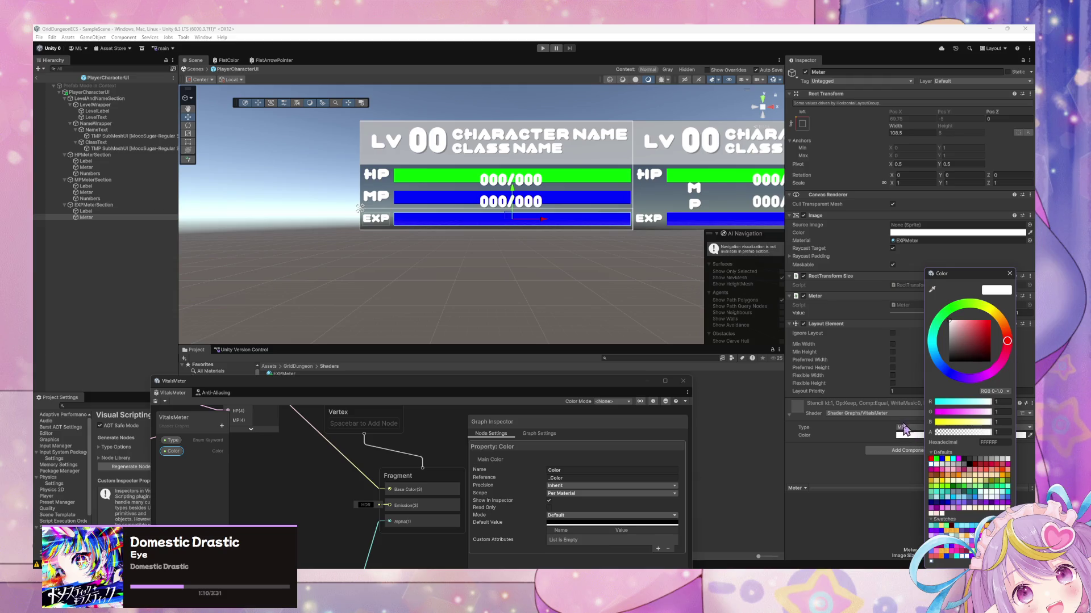
click(903, 427)
click(923, 438)
mouse_move(1003, 313)
mouse_down()
mouse_move(886, 318)
mouse_move(1009, 316)
mouse_move(999, 328)
mouse_move(923, 328)
mouse_move(979, 329)
mouse_move(1007, 312)
mouse_move(890, 326)
mouse_move(1014, 316)
mouse_move(862, 330)
mouse_move(960, 336)
mouse_move(1014, 316)
mouse_up()
- Reposition the shader graph window and Saturate node, and inspect the material colour
drag(582, 381, 656, 233)
mouse_move(551, 466)
mouse_down()
mouse_move(438, 414)
mouse_move(471, 420)
mouse_move(259, 404)
mouse_up()
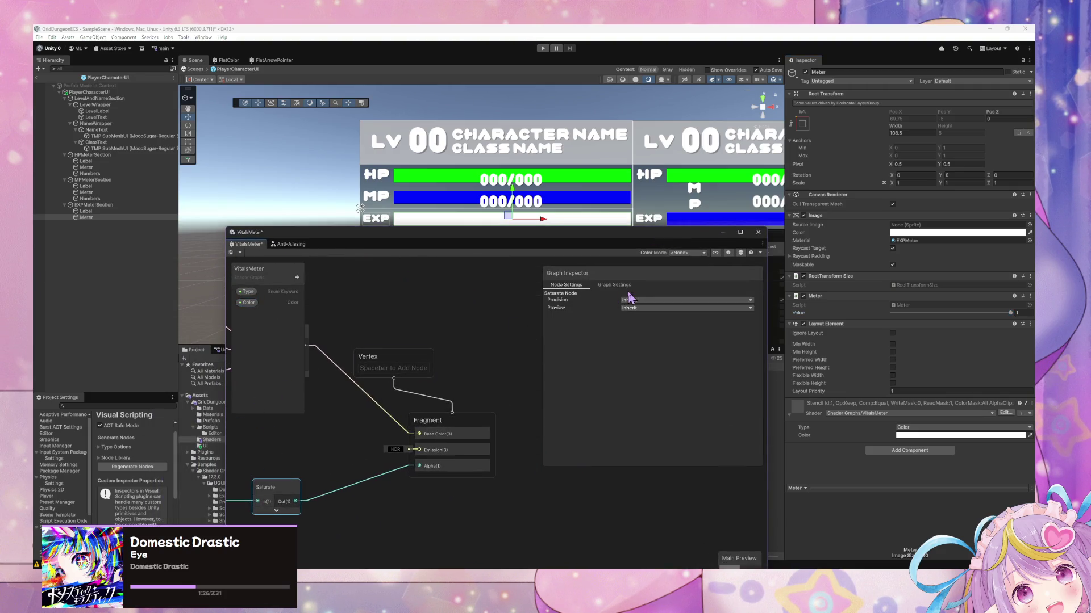
drag(404, 368, 494, 381)
click(992, 436)
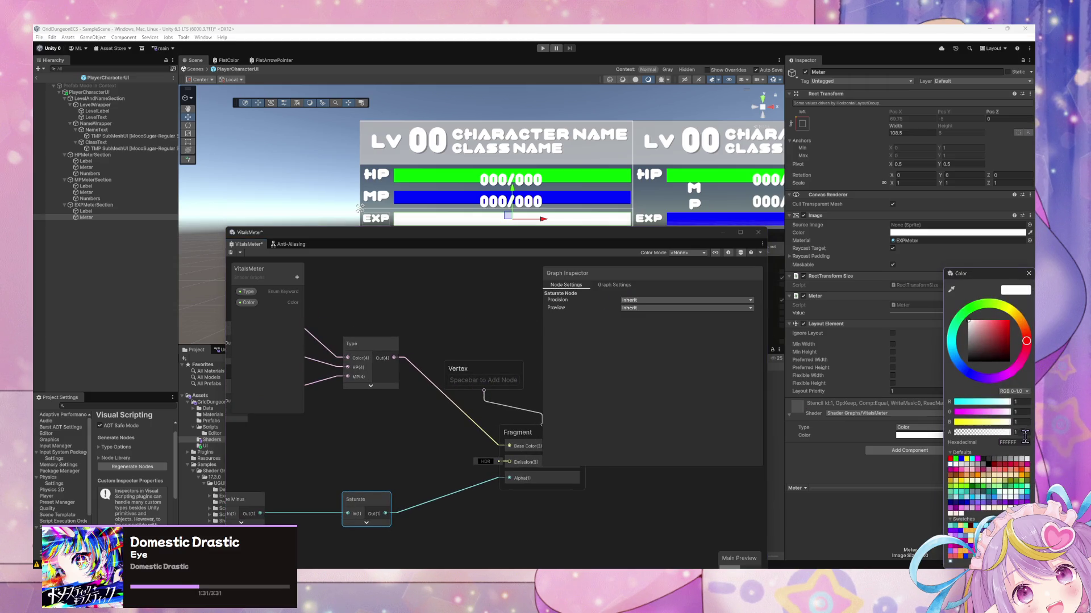
click(1028, 273)
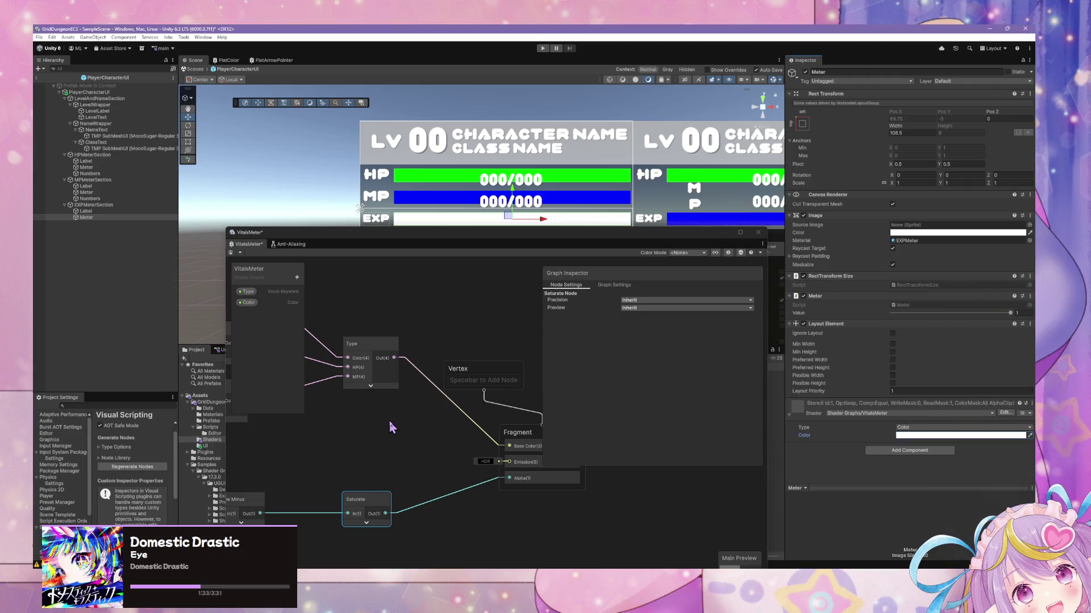
- Add a Split node to the VitalsMeter graph and feed the Color property into it
drag(398, 406, 423, 420)
right_click(423, 421)
click(456, 426)
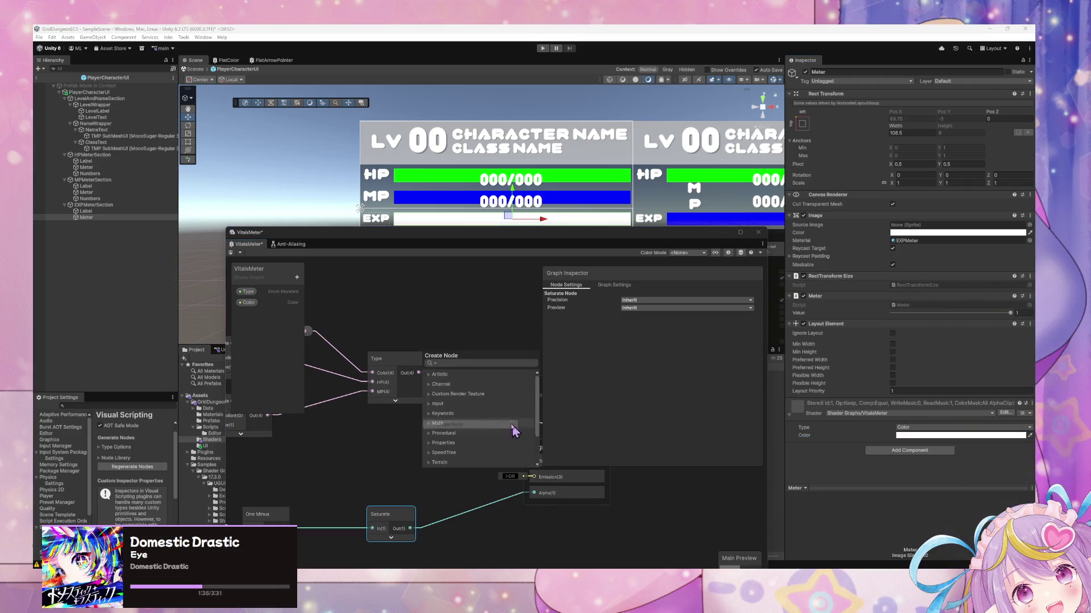
text(split)
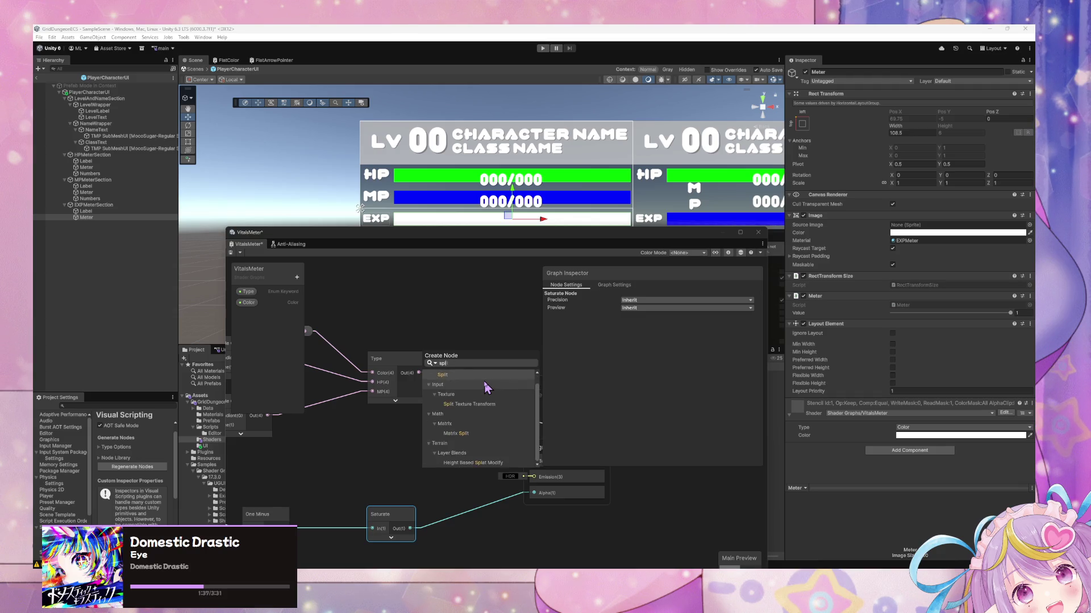
key(Return)
drag(427, 388, 494, 403)
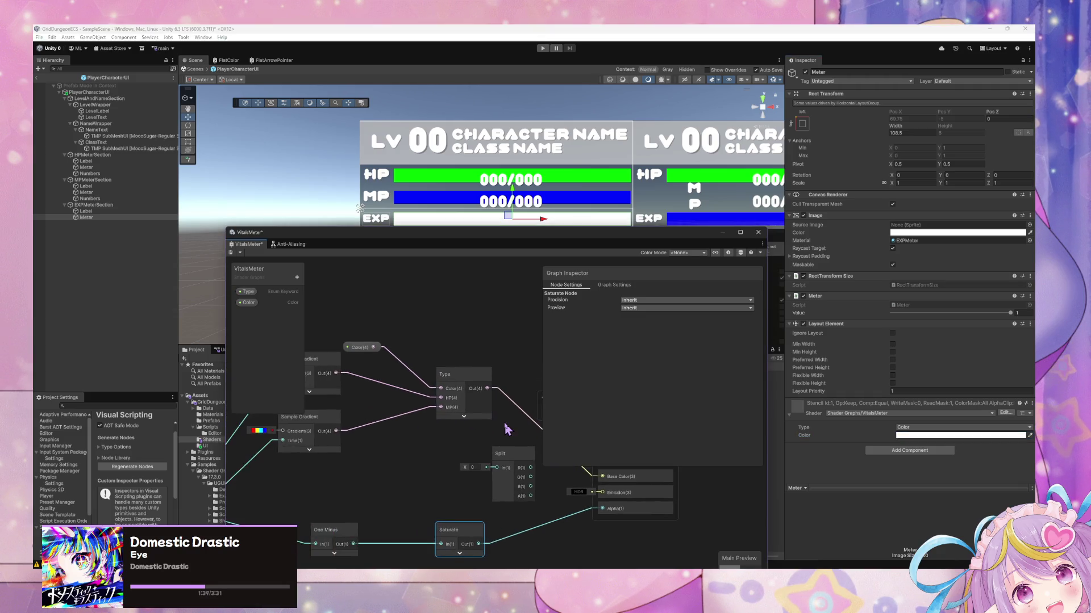
drag(509, 449, 480, 449)
mouse_move(372, 347)
mouse_down()
mouse_move(478, 484)
mouse_move(389, 467)
mouse_move(500, 474)
mouse_move(502, 458)
mouse_move(452, 487)
mouse_move(492, 489)
mouse_move(398, 493)
mouse_move(422, 494)
mouse_up()
- Multiply Split's A output by Saturate's output for the alpha, then collapse the Split node
text(mult)
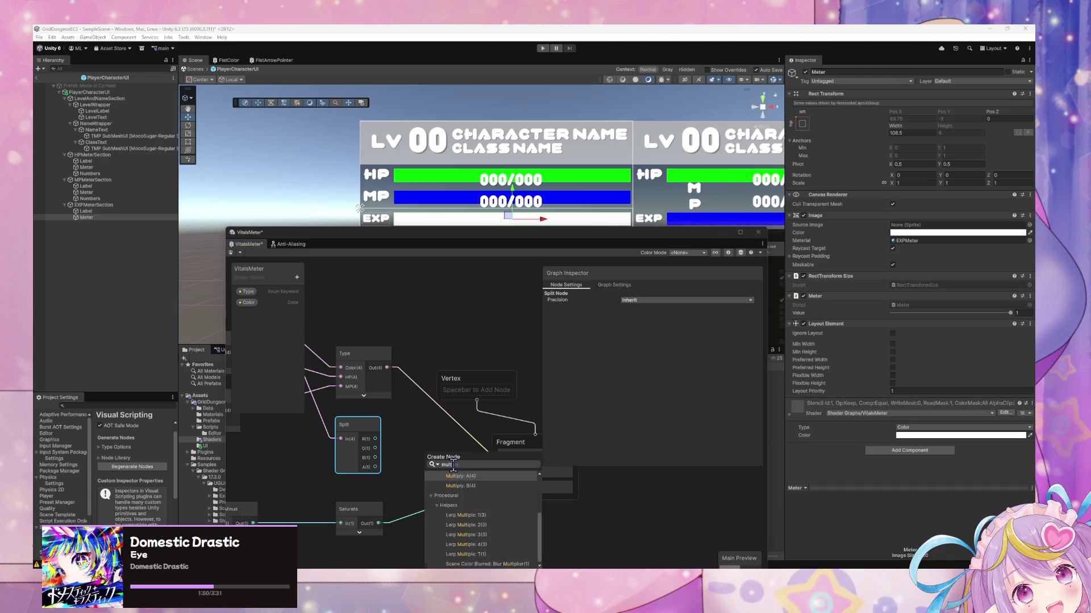
key(Return)
drag(379, 523, 425, 503)
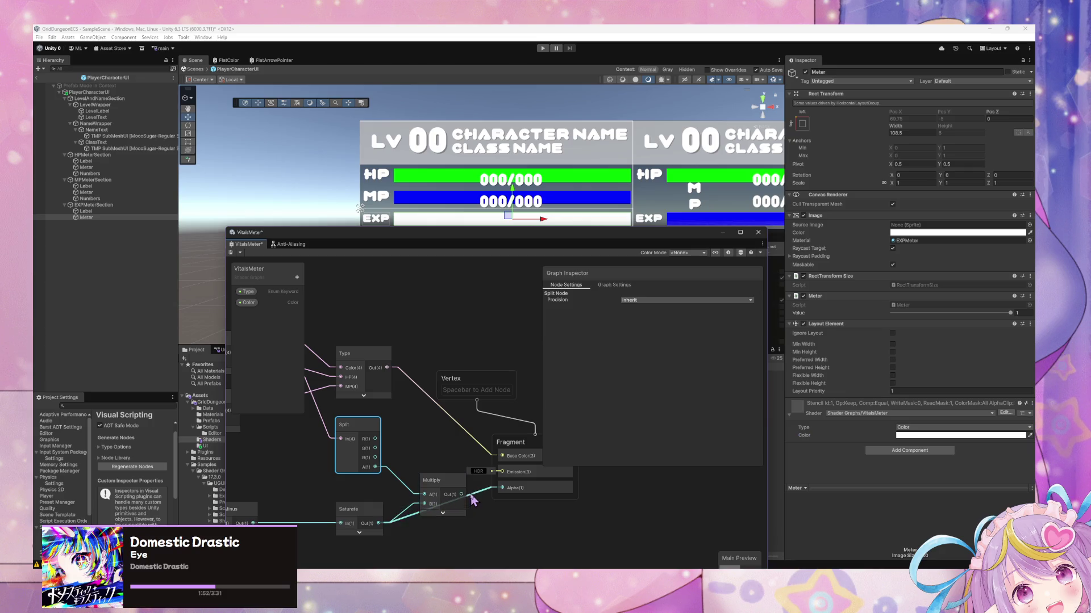
mouse_move(370, 461)
mouse_down()
mouse_move(455, 468)
mouse_move(405, 426)
mouse_up()
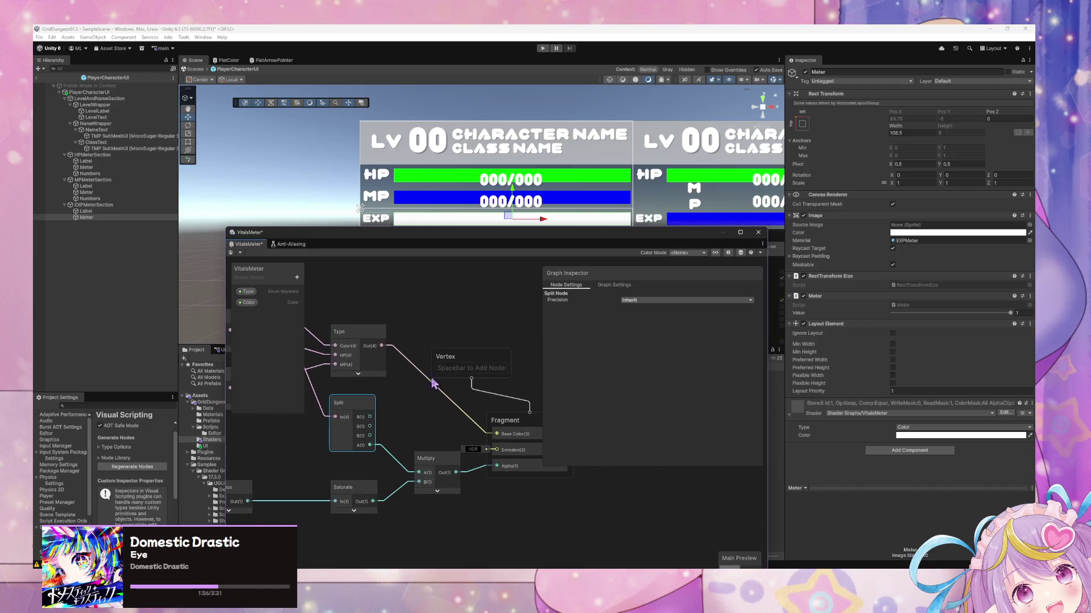
click(369, 404)
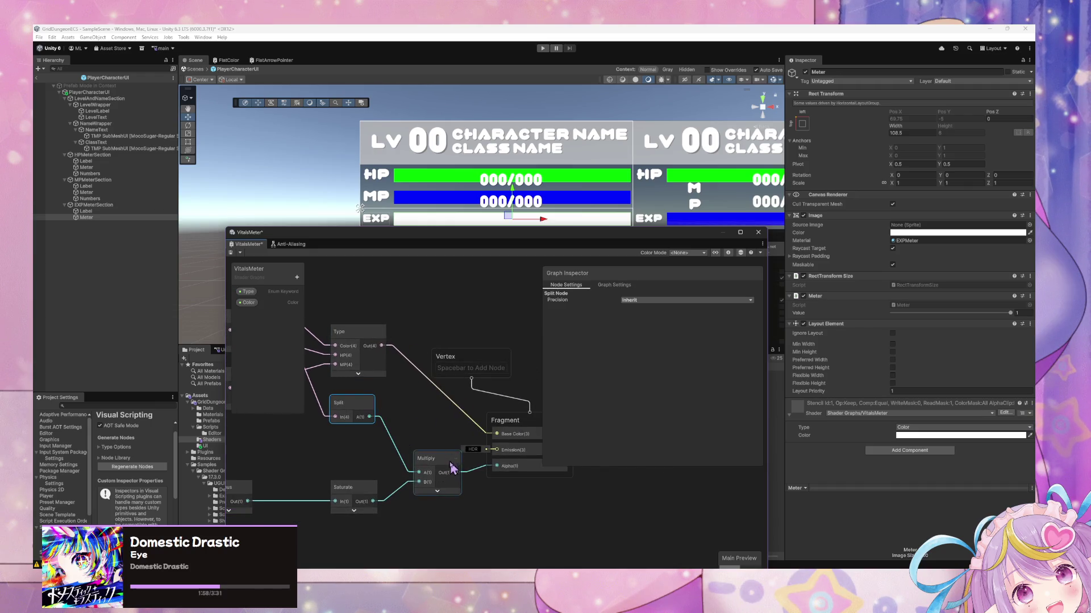
drag(461, 404, 528, 397)
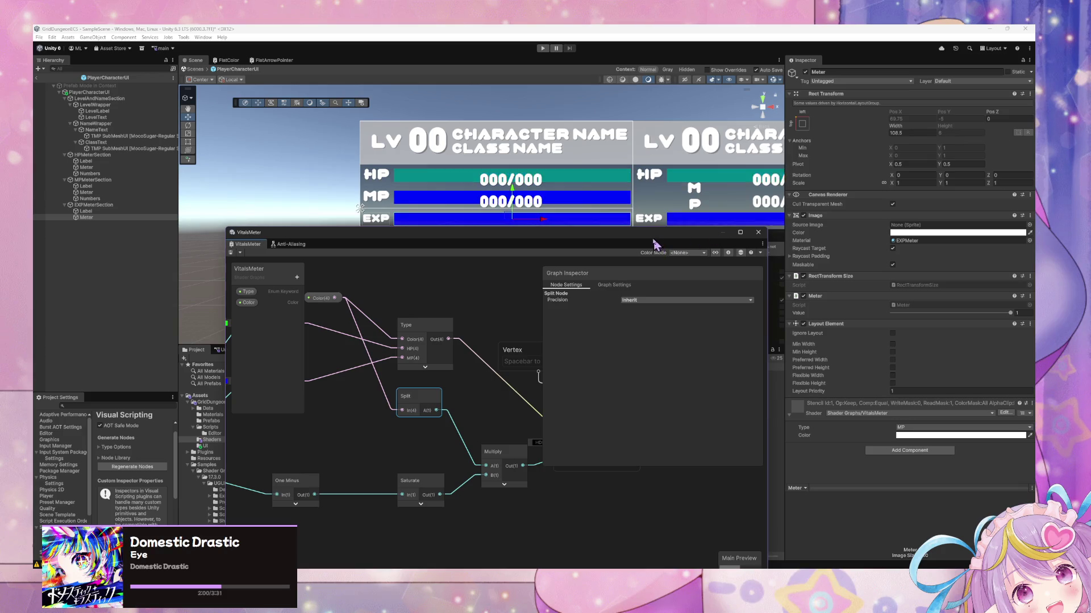
mouse_move(638, 232)
mouse_down()
mouse_move(652, 257)
mouse_move(657, 212)
mouse_up()
mouse_move(519, 418)
mouse_down()
mouse_move(446, 376)
mouse_move(487, 367)
mouse_up()
click(551, 316)
- Set the EXPMeter material's Type back to Color
drag(551, 316, 580, 307)
click(94, 217)
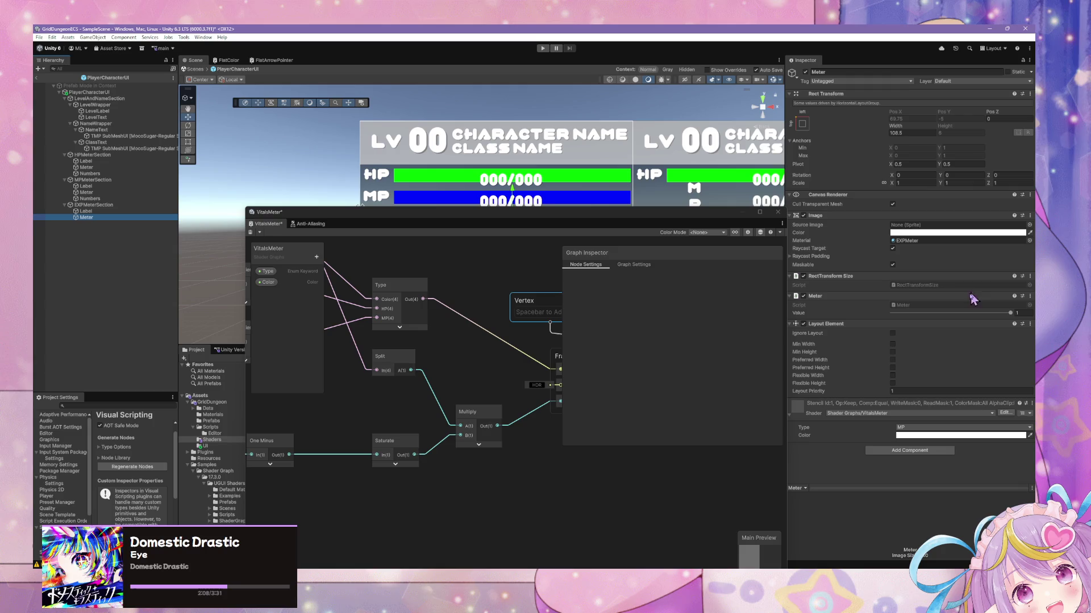
click(931, 427)
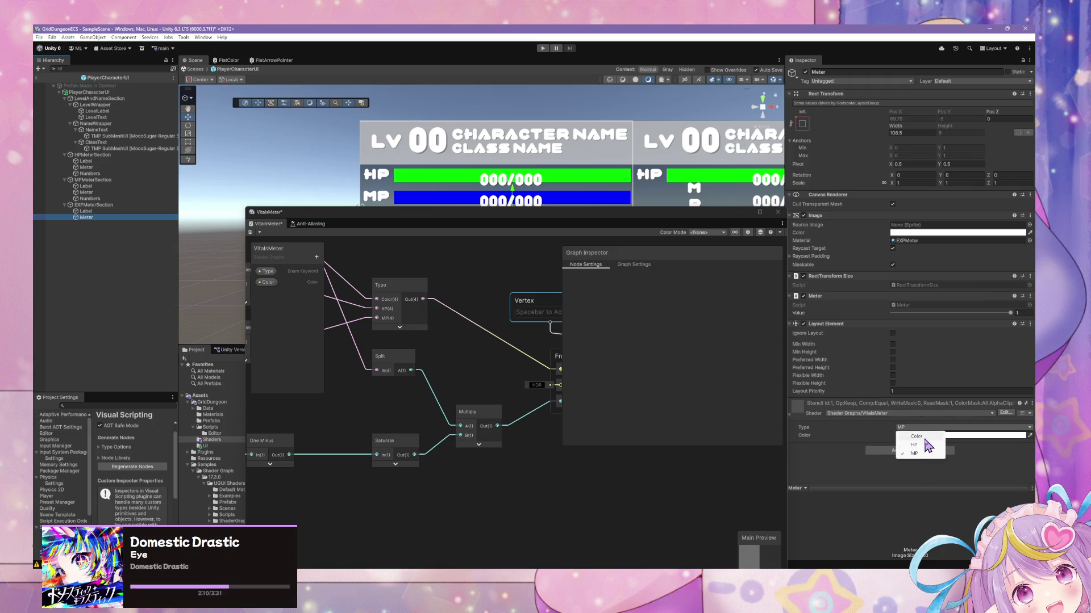
click(916, 436)
- Make the EXP meter's material colour white with alpha 0.75
drag(589, 224, 545, 279)
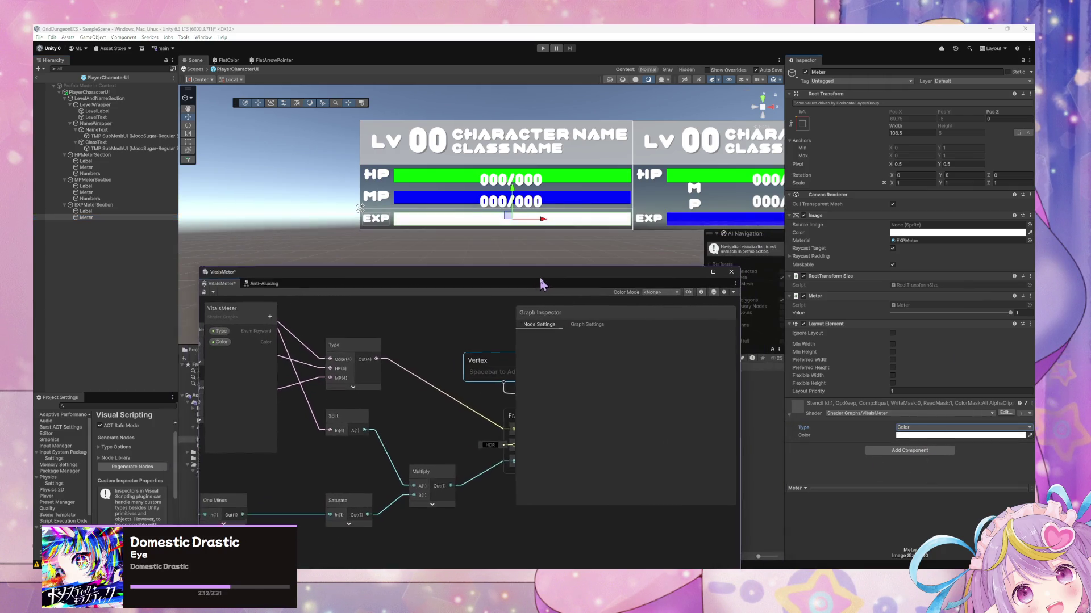
click(996, 435)
drag(1000, 435, 984, 437)
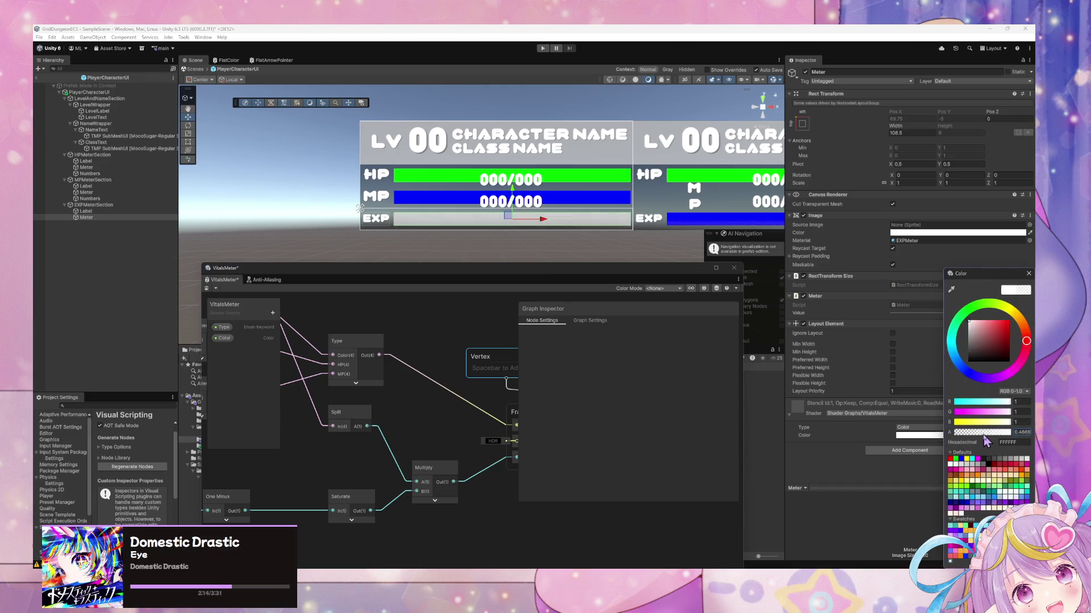
text(007755)
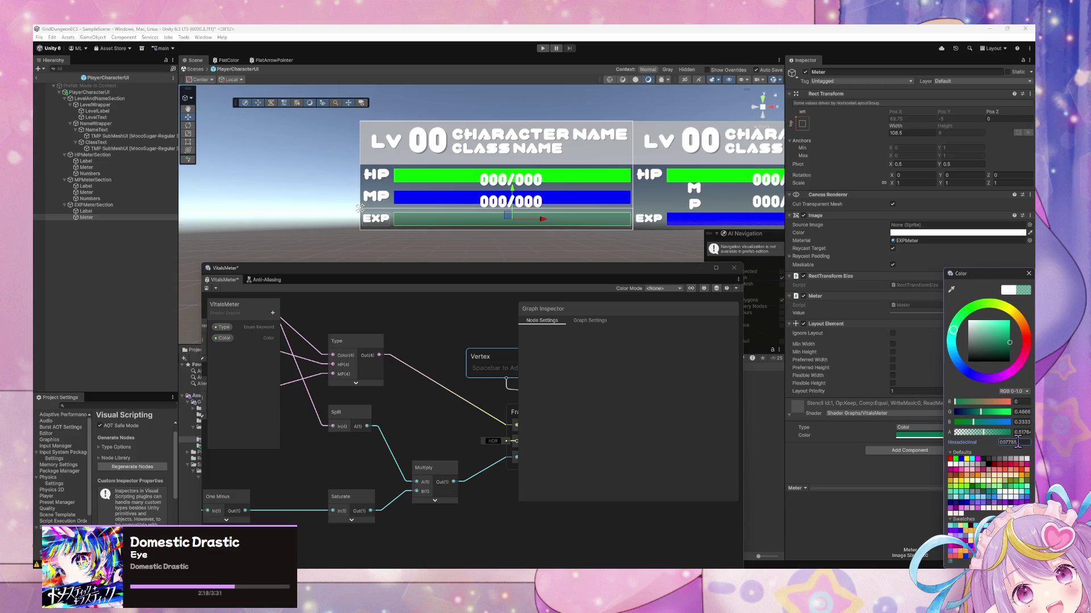
click(955, 465)
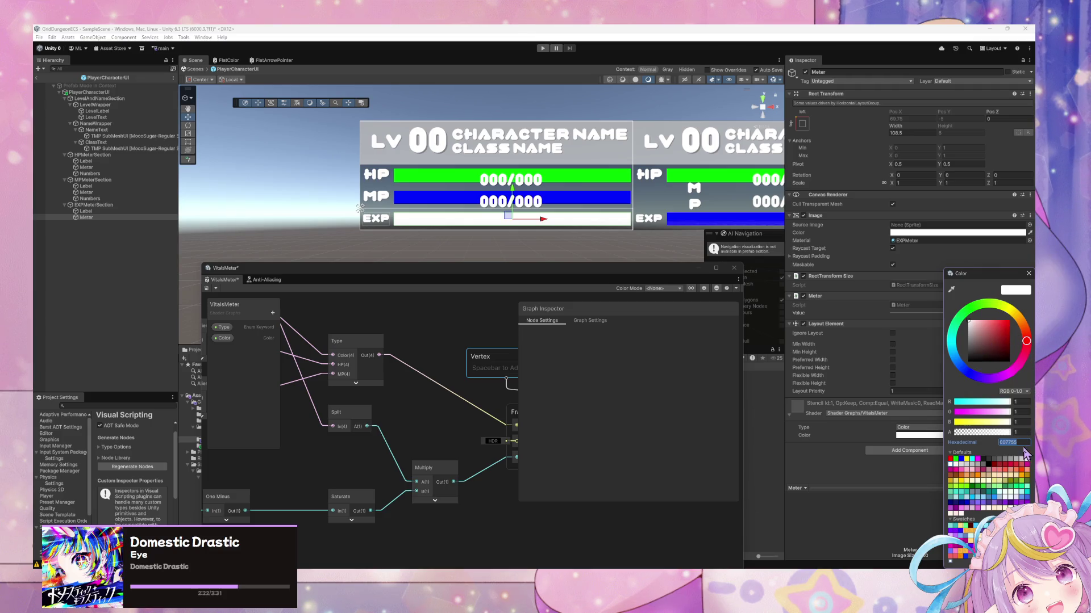
text(0.75)
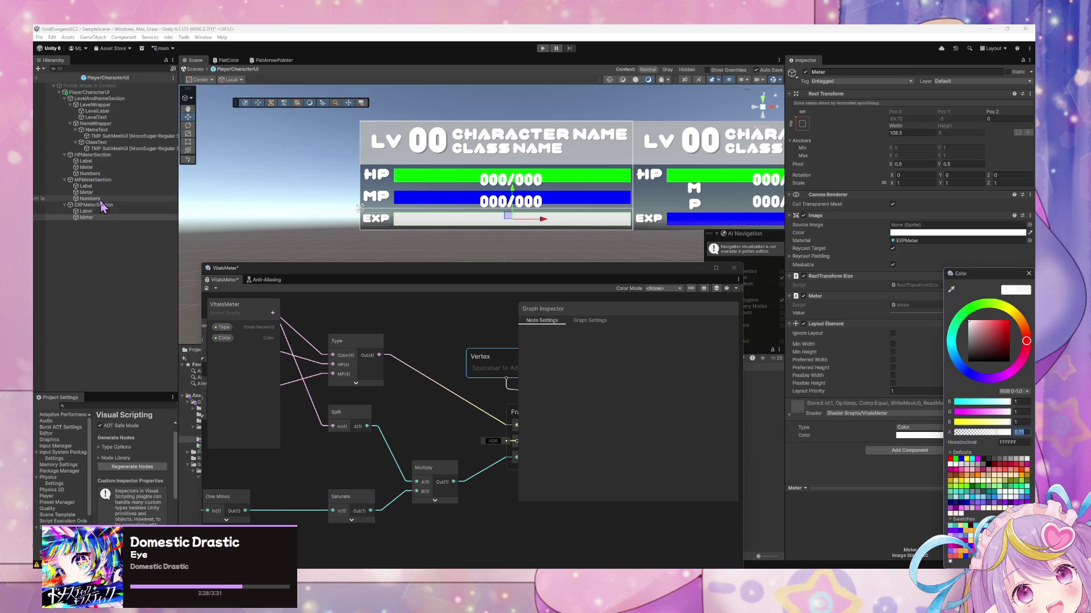
click(86, 192)
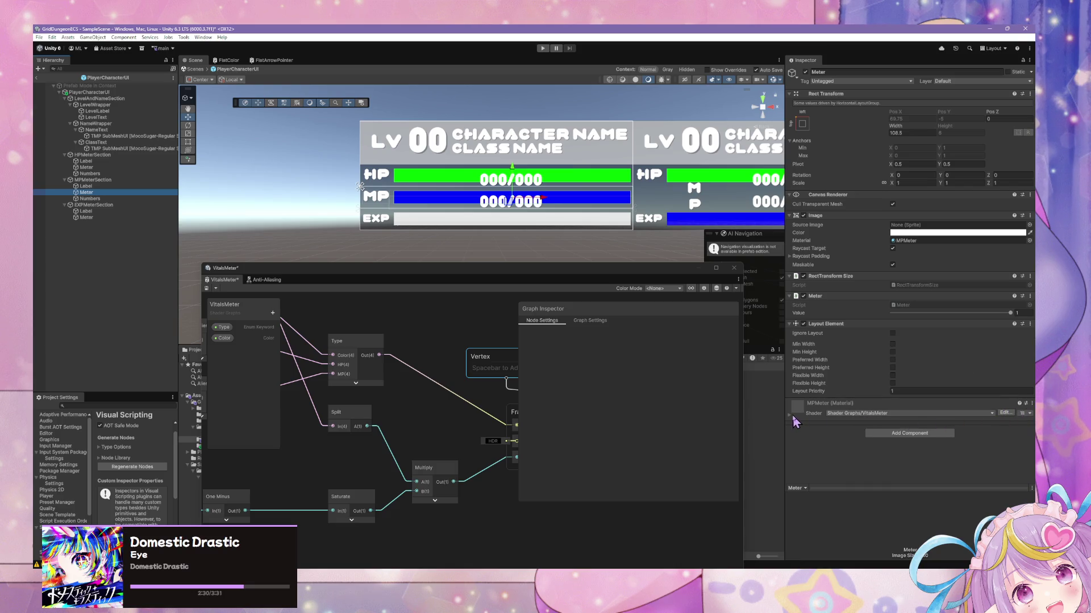
- Set the MPMeter material colour's alpha to 0.75
click(794, 417)
click(974, 435)
click(1011, 444)
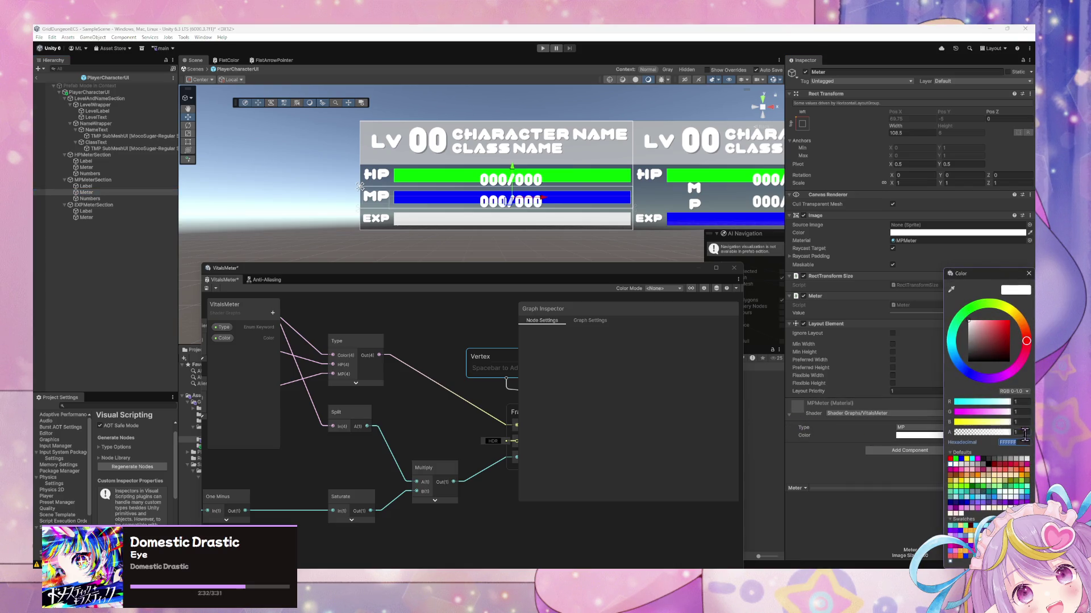
click(1025, 432)
text(0.75)
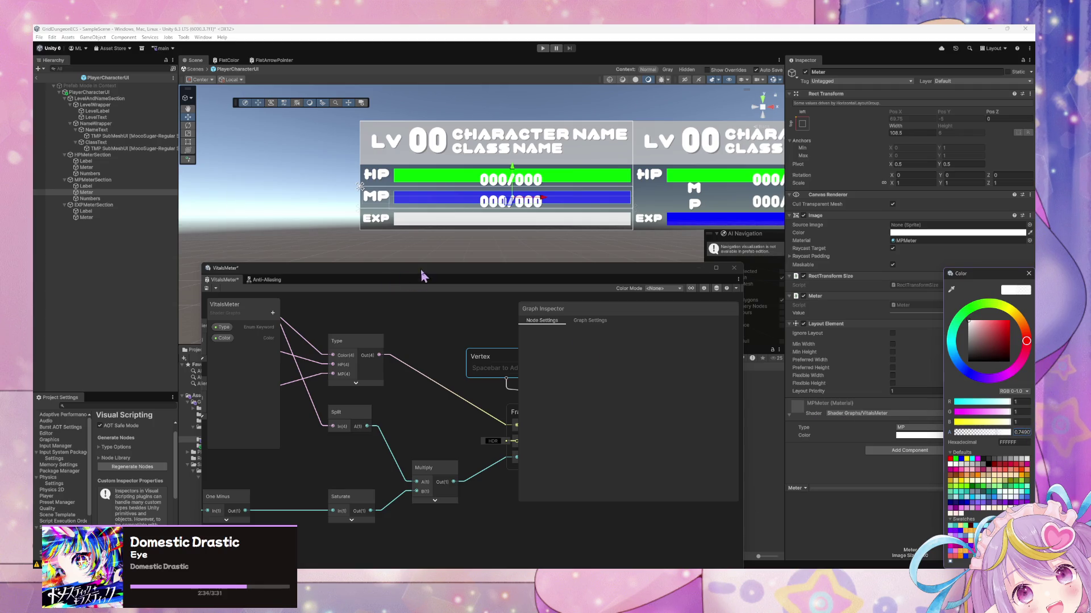
- Set the HPMeter material colour's alpha to 0.75 and close the VitalsMeter shader graph
click(86, 167)
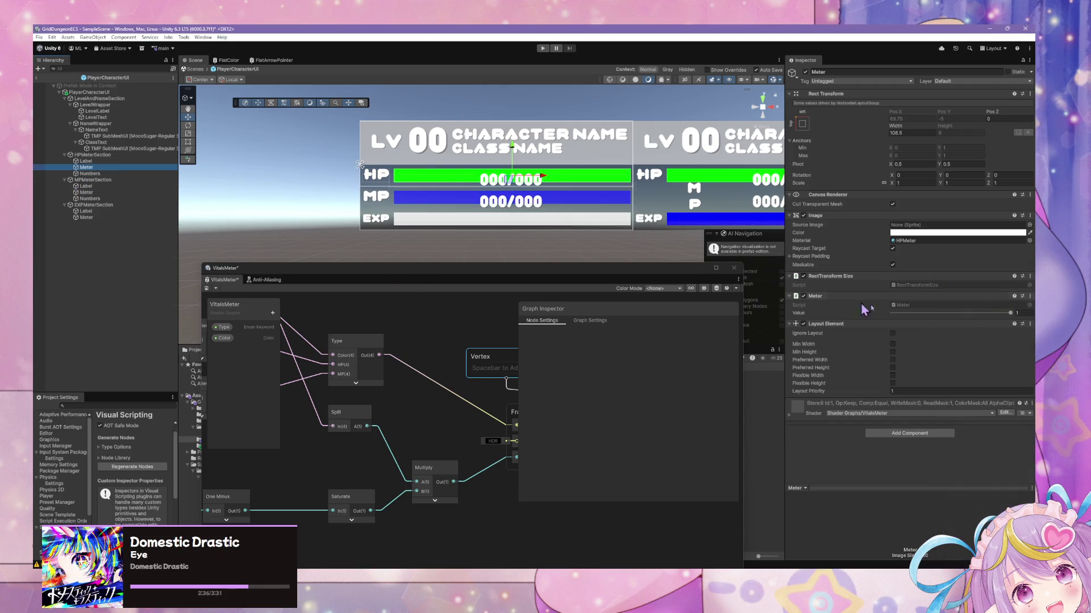
click(789, 418)
click(1023, 436)
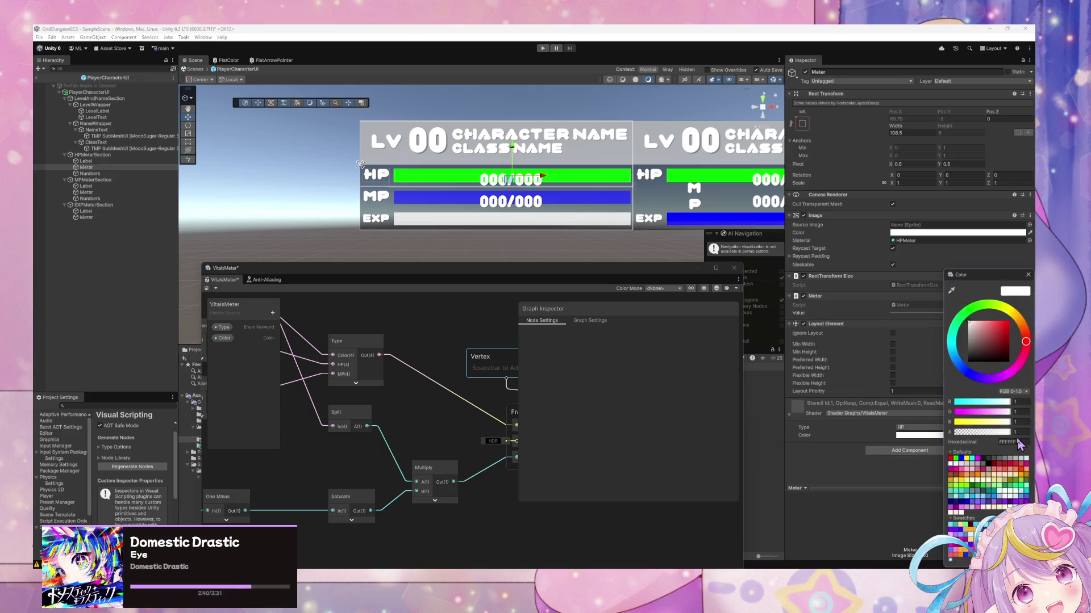
click(1021, 432)
text(0.75)
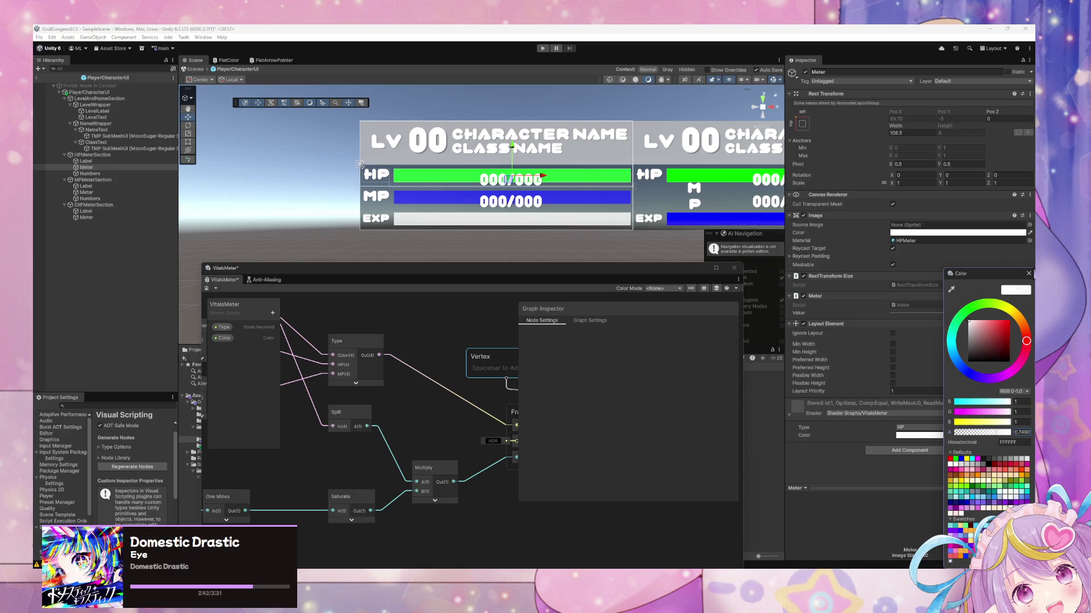
click(1026, 274)
scroll(674, 259, down, 2)
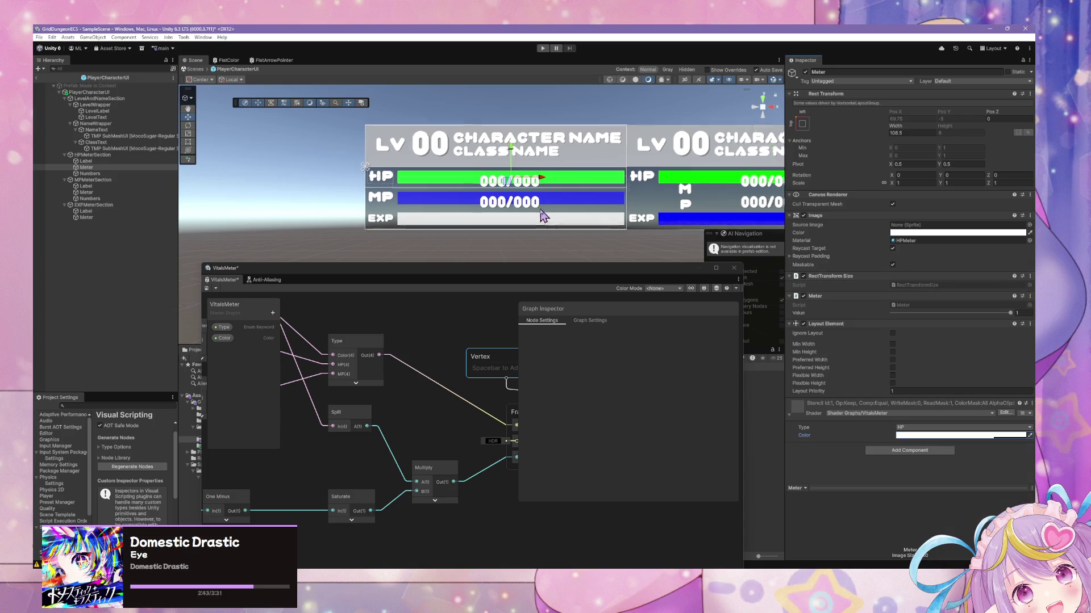
click(734, 268)
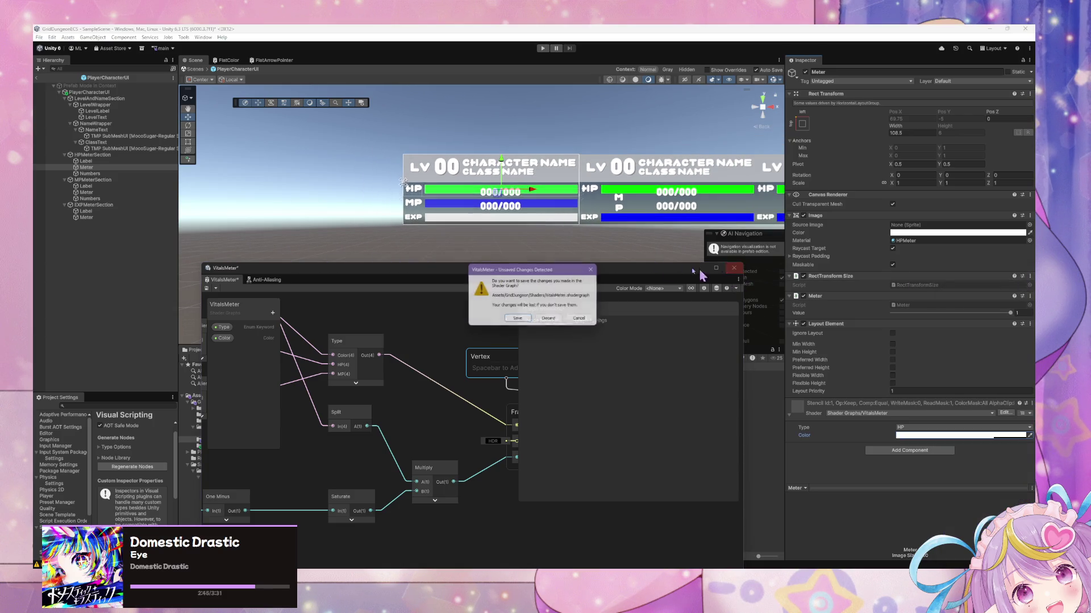
- Save the shader graph, then give the EXP meter the Color type with 0.75 alpha
click(526, 322)
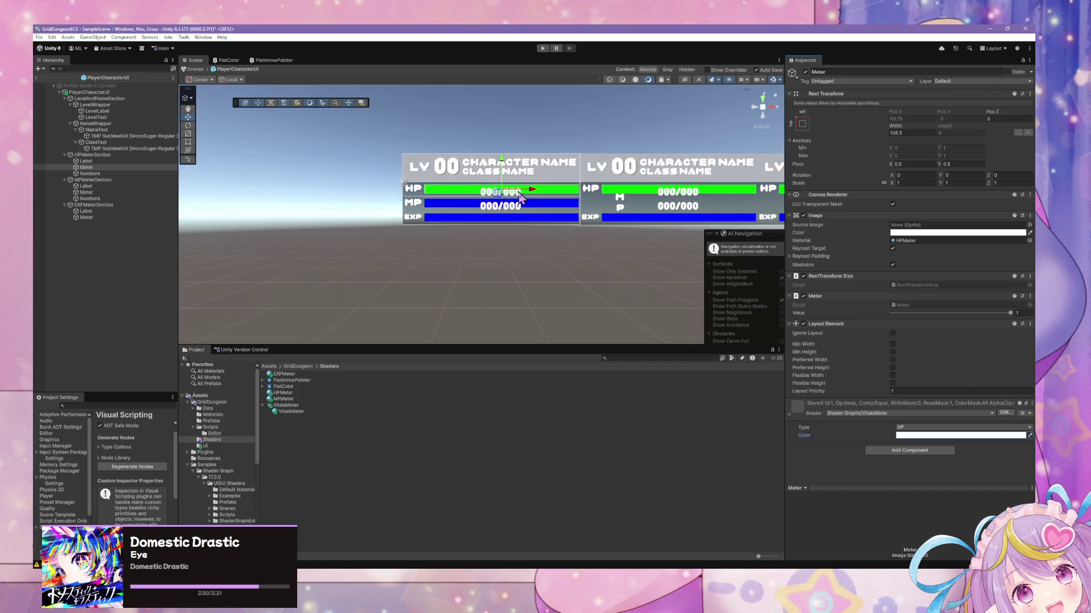
click(90, 218)
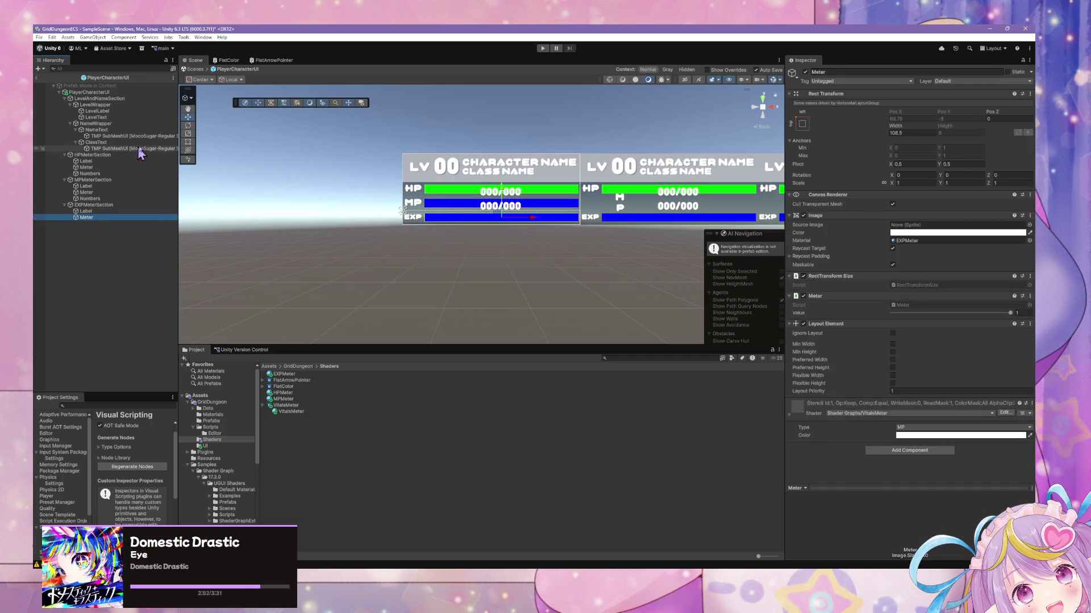
click(920, 427)
click(930, 444)
click(927, 438)
click(965, 435)
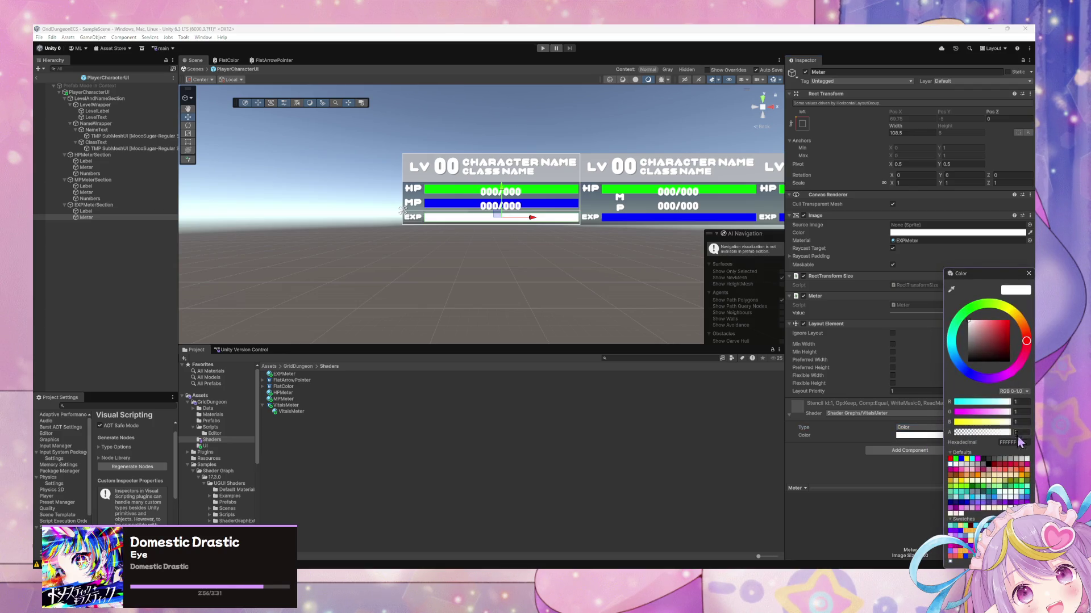
text(0.75)
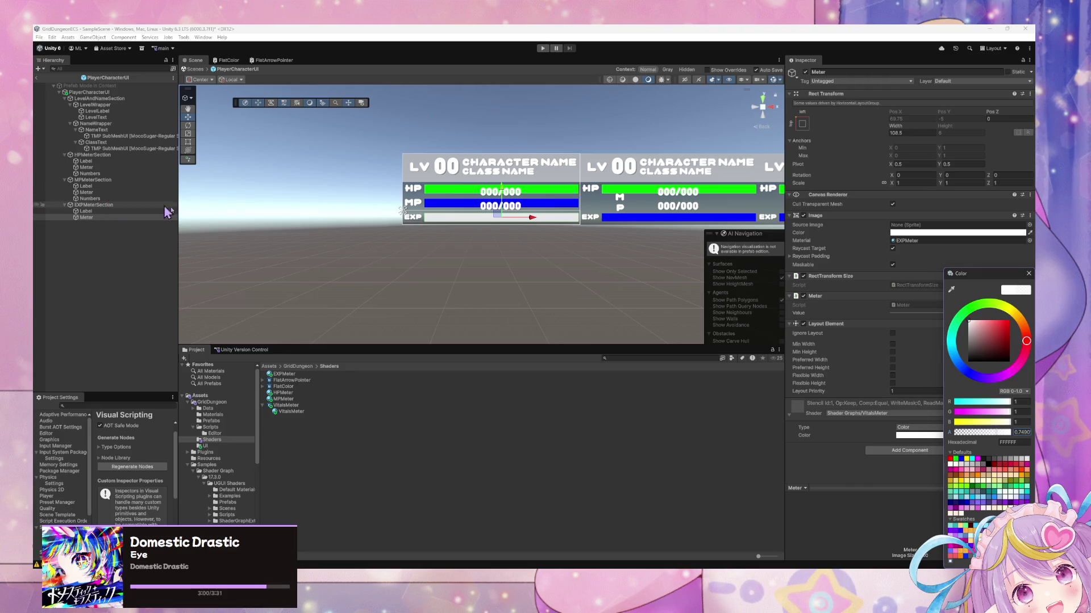
- Set both the MP meter's material colour and image colour alpha to 0.75
click(88, 193)
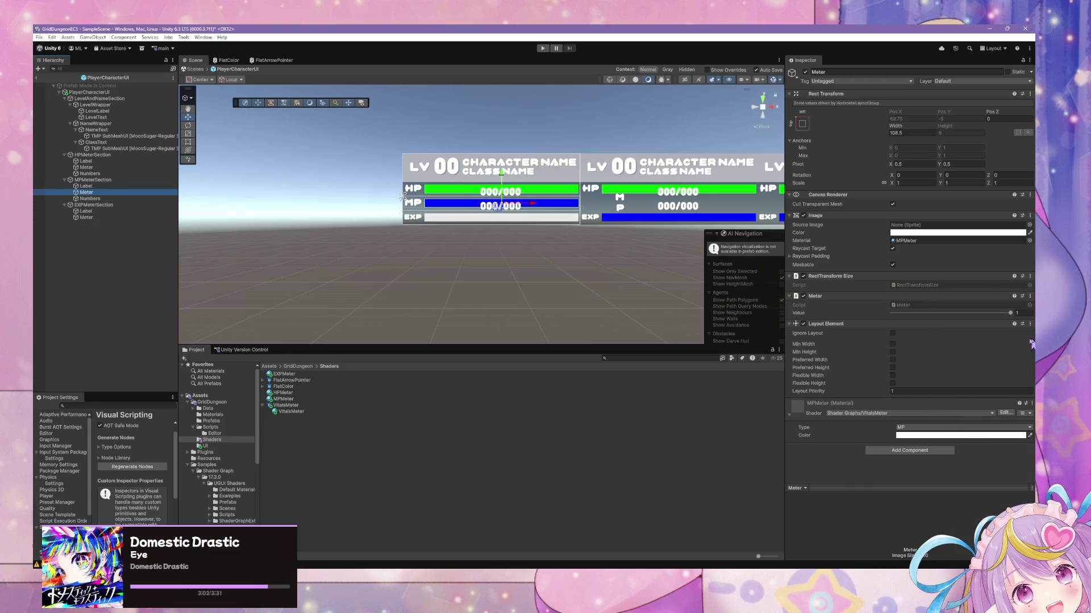
click(994, 435)
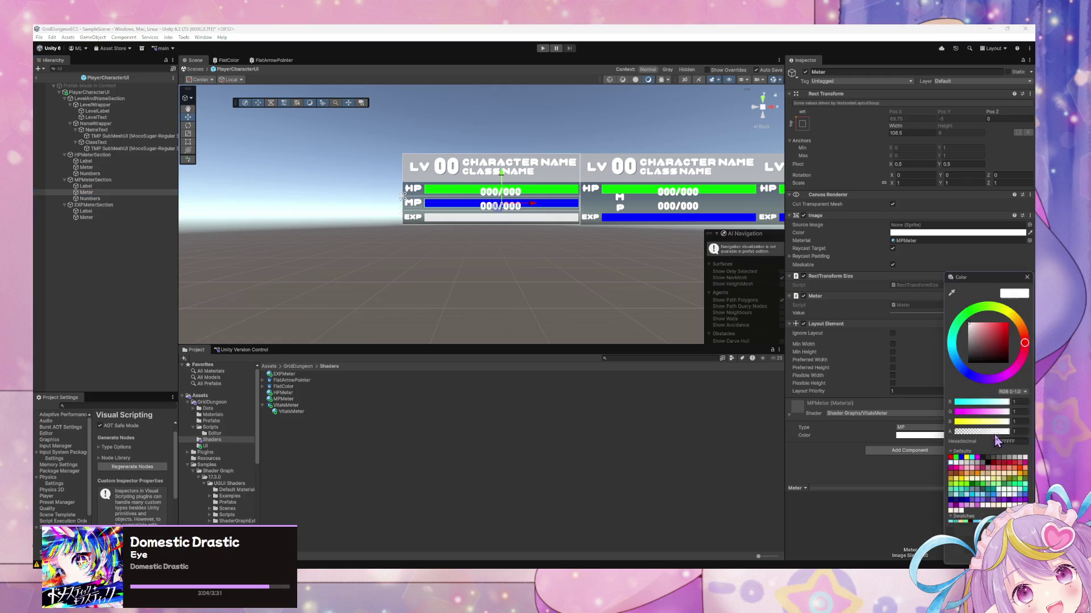
text(0.75)
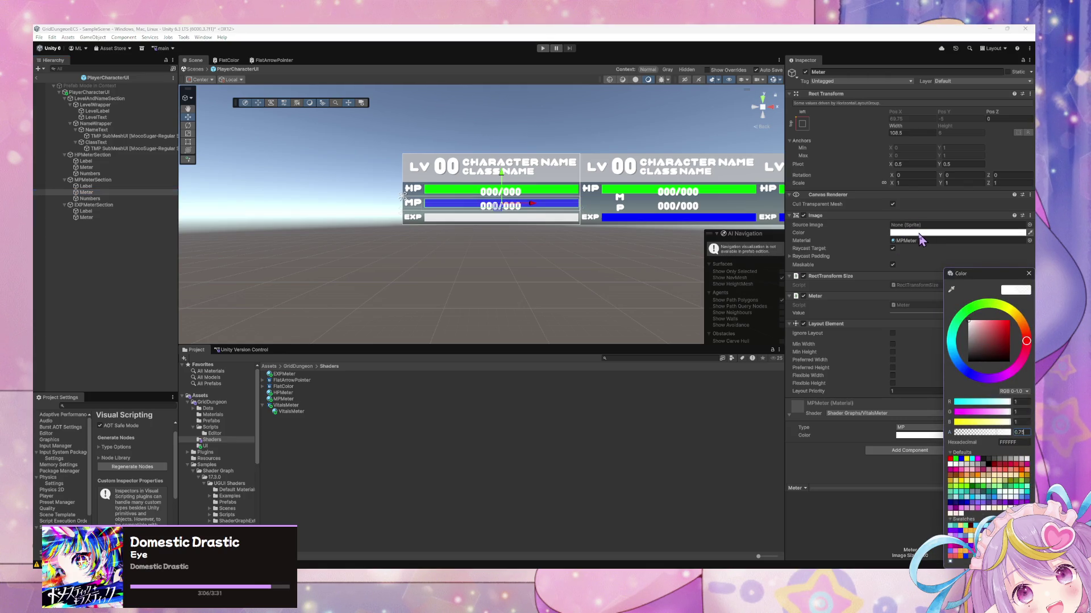
click(919, 234)
text(0.75)
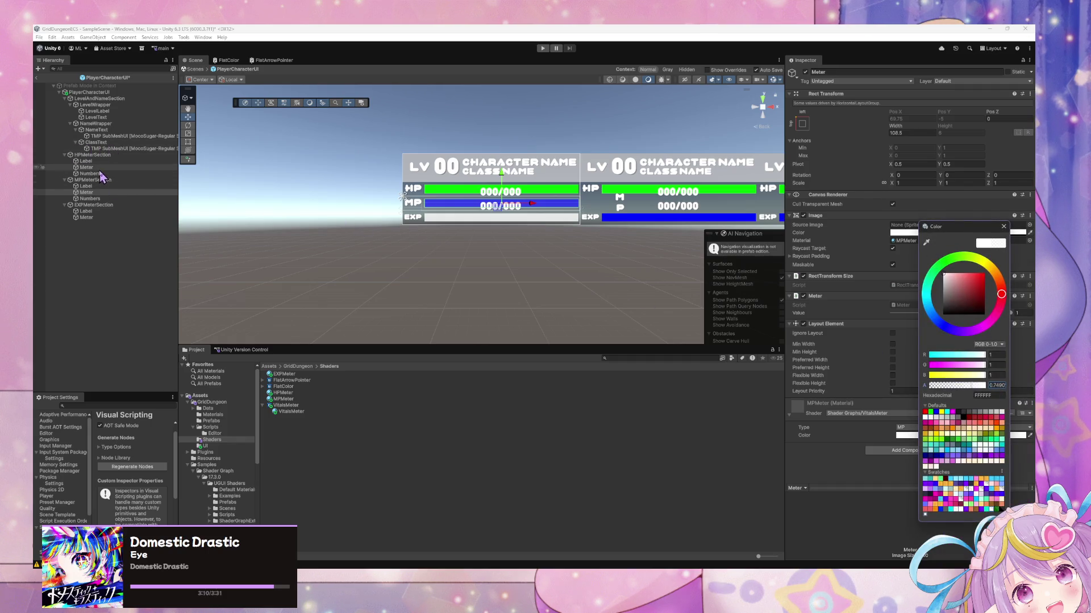
- Select the HP, MP and EXP meters together and set their shared image colour alpha to 0.75
click(86, 167)
ctrl+click(86, 192)
ctrl+click(87, 217)
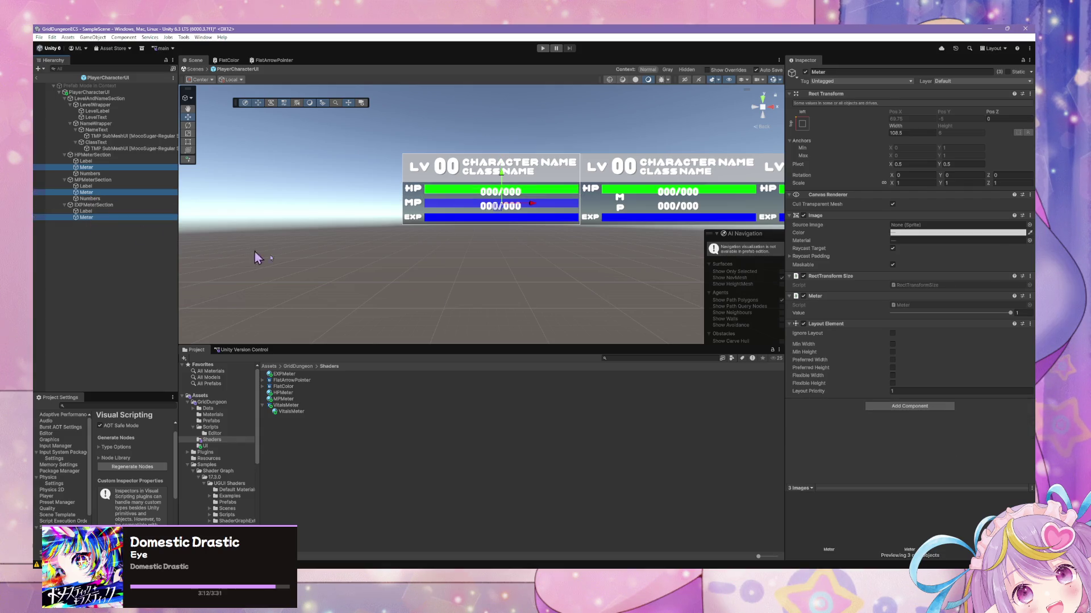
click(954, 234)
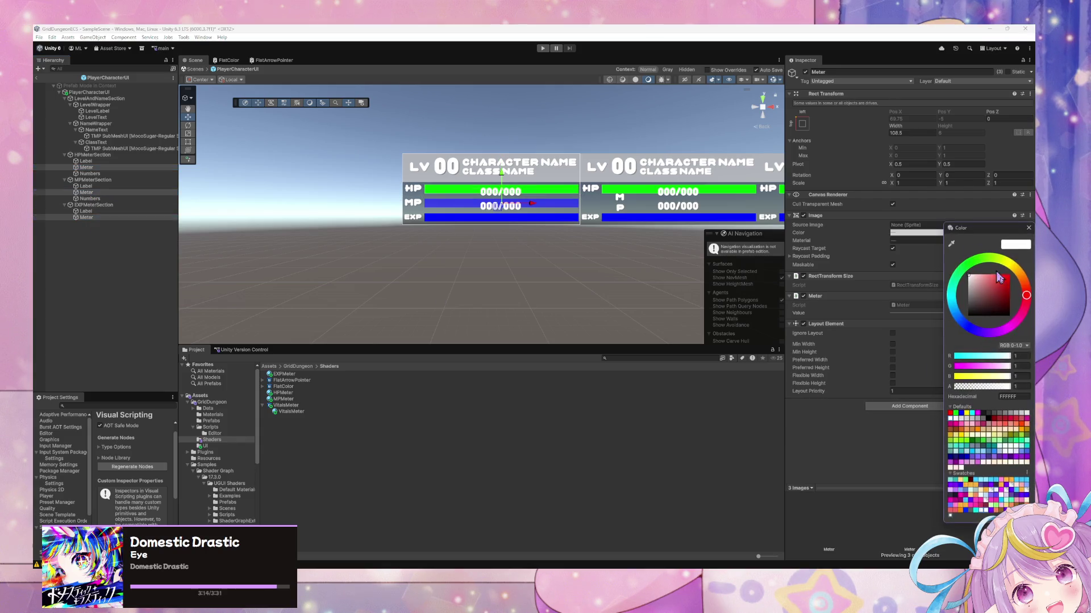
text(0.75)
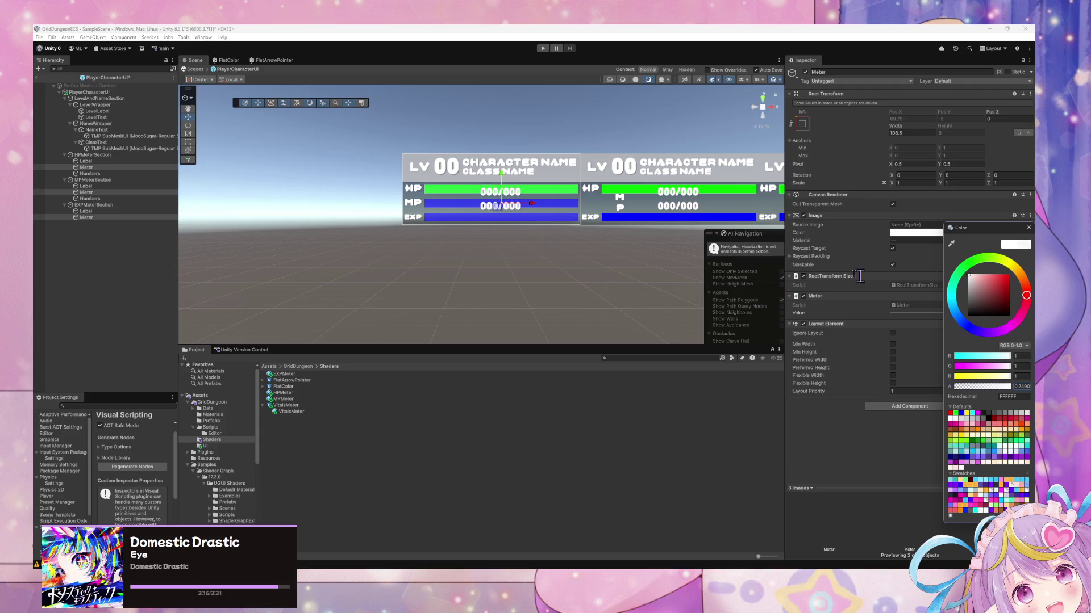
- Set the EXP meter back to the Color type with material colour alpha 0.75
click(1029, 229)
click(132, 217)
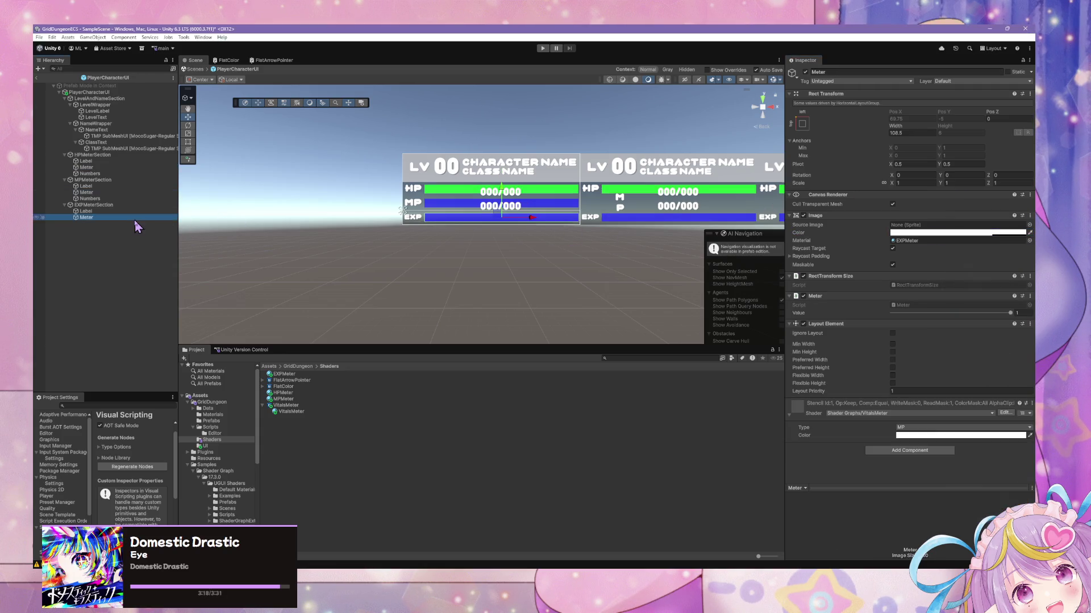
click(960, 427)
click(936, 437)
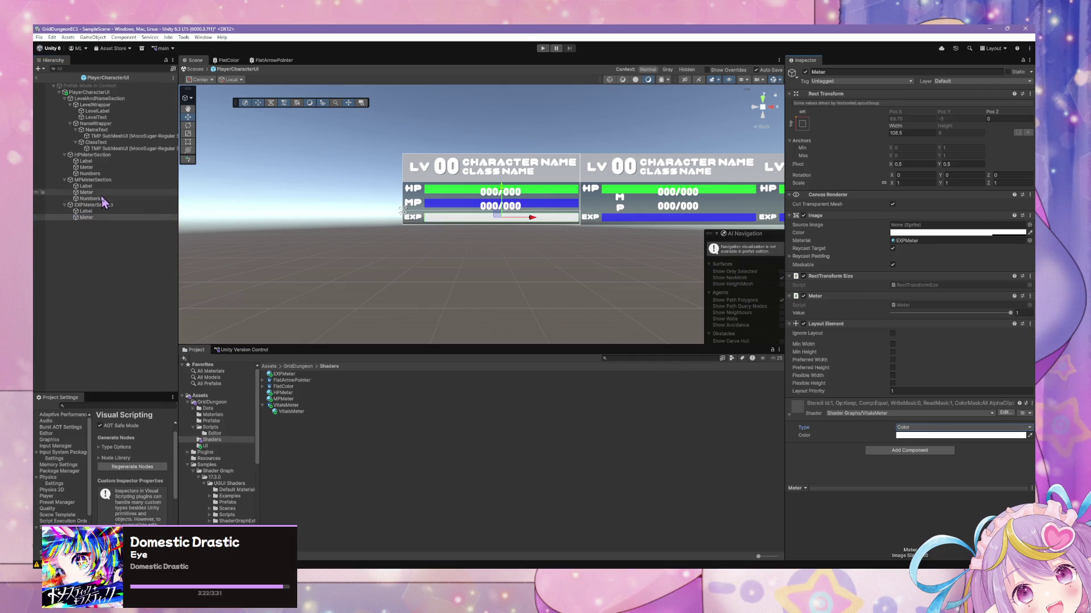
click(966, 436)
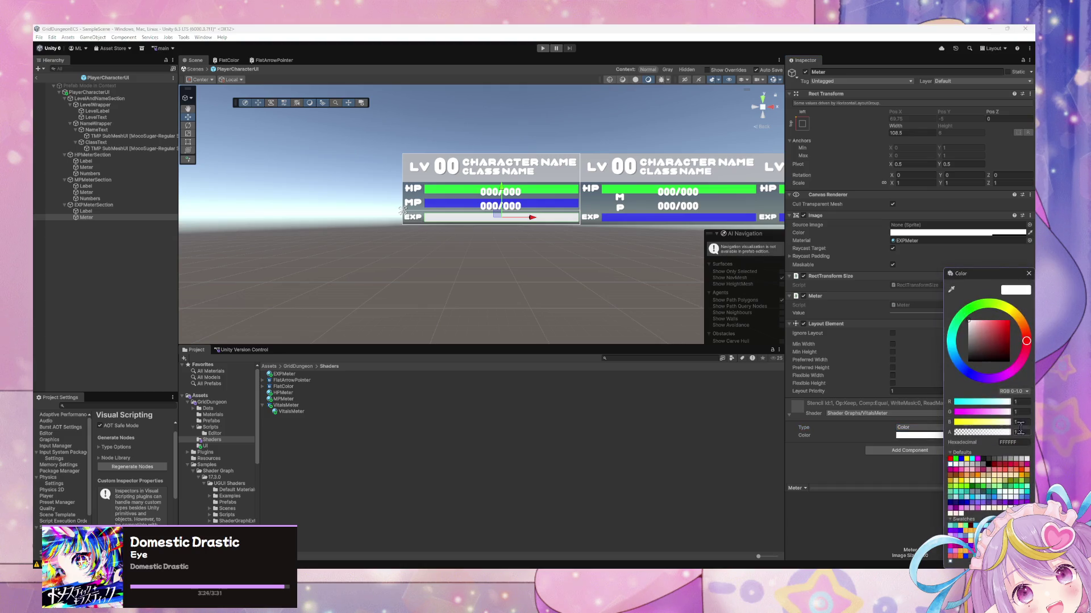
click(1021, 432)
text(0.75)
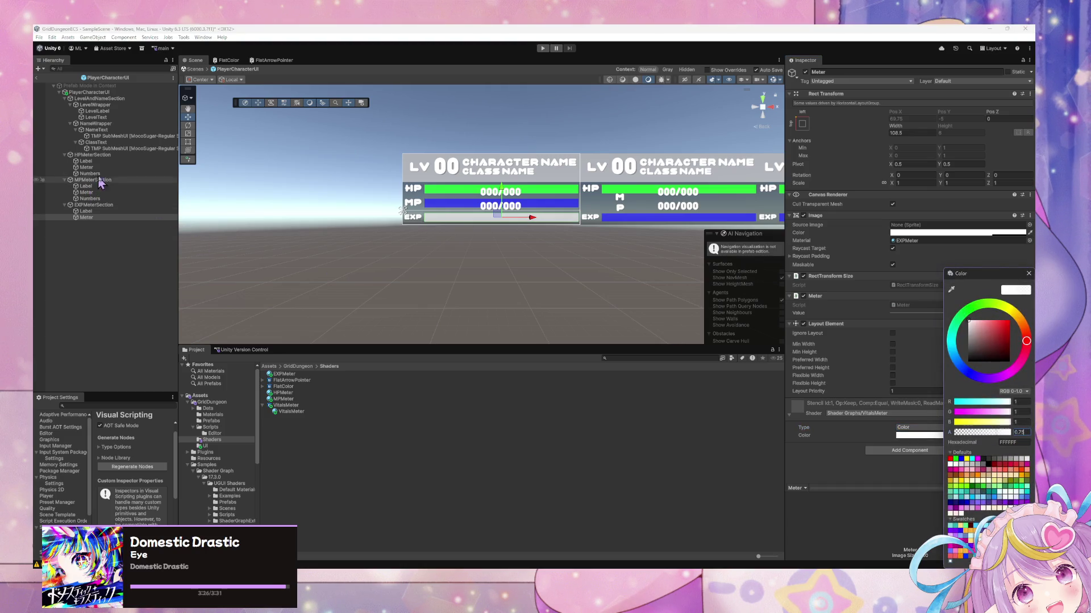
- Set the HP meter's material colour alpha to 0.75 and close the colour picker
click(91, 192)
click(960, 435)
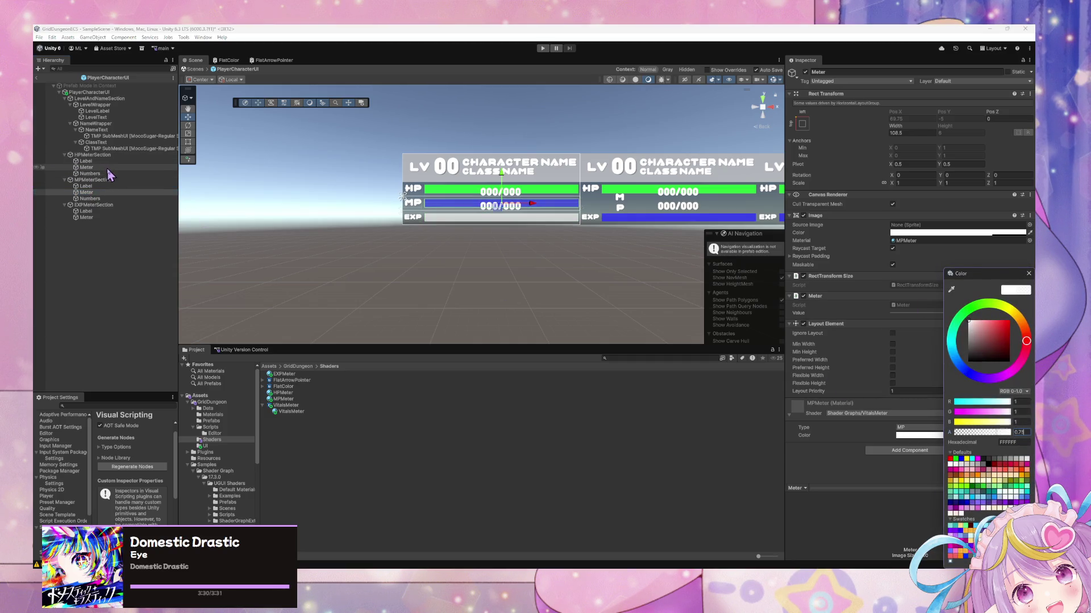
click(86, 167)
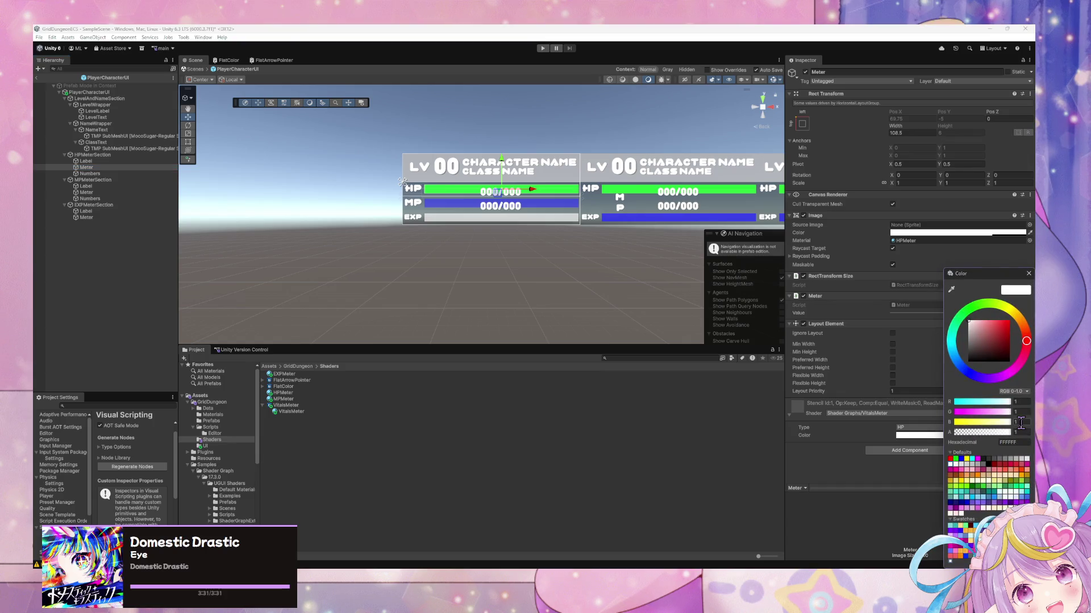
text(0.75)
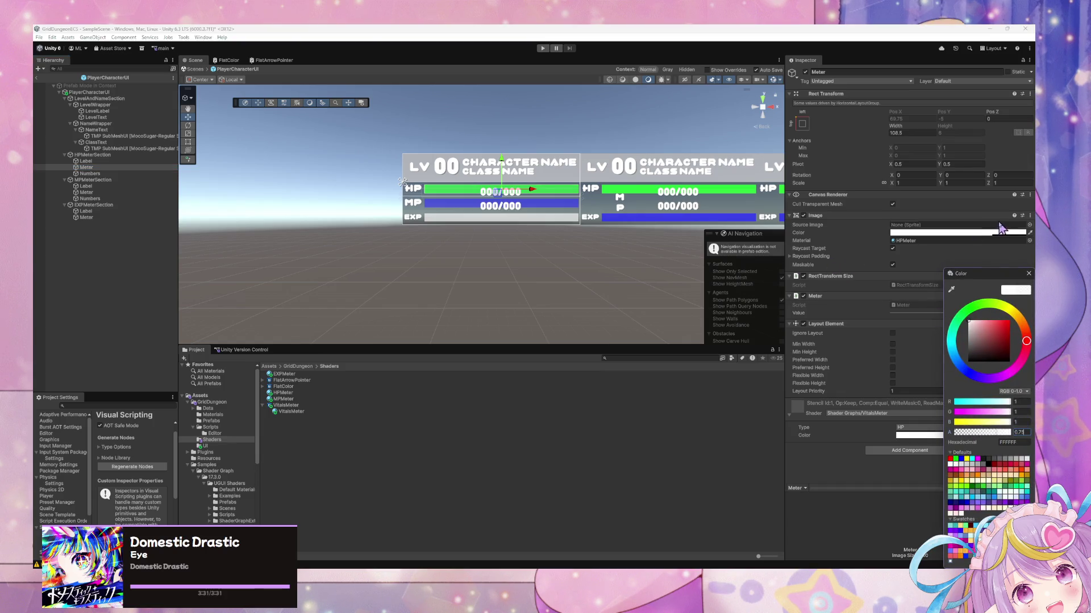
click(1029, 273)
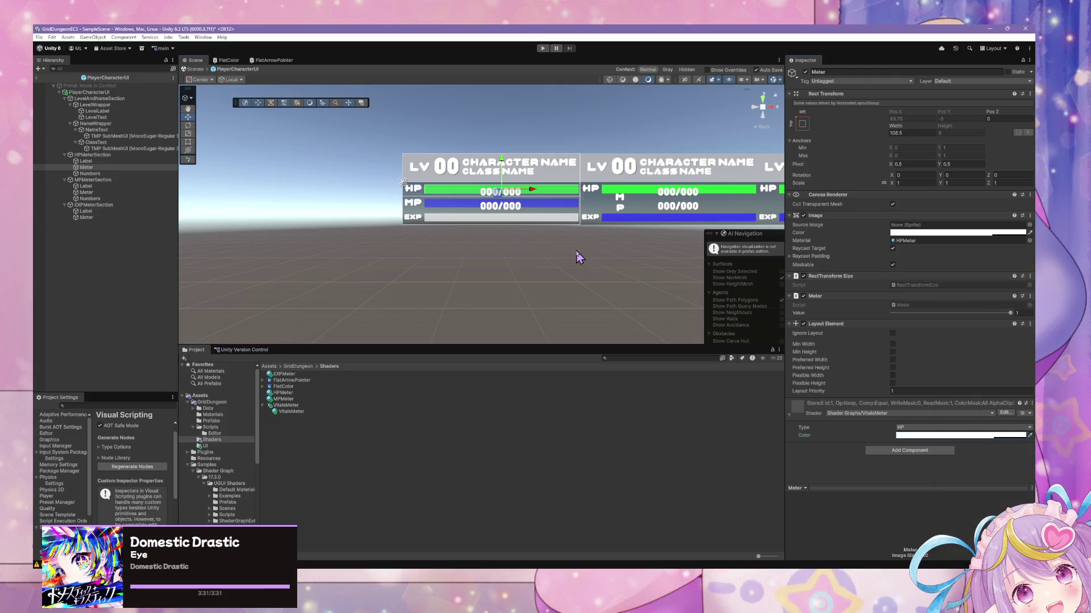
click(580, 258)
scroll(578, 259, down, 5)
- Leave prefab editing and return to SampleScene
scroll(585, 241, up, 3)
scroll(625, 233, up, 3)
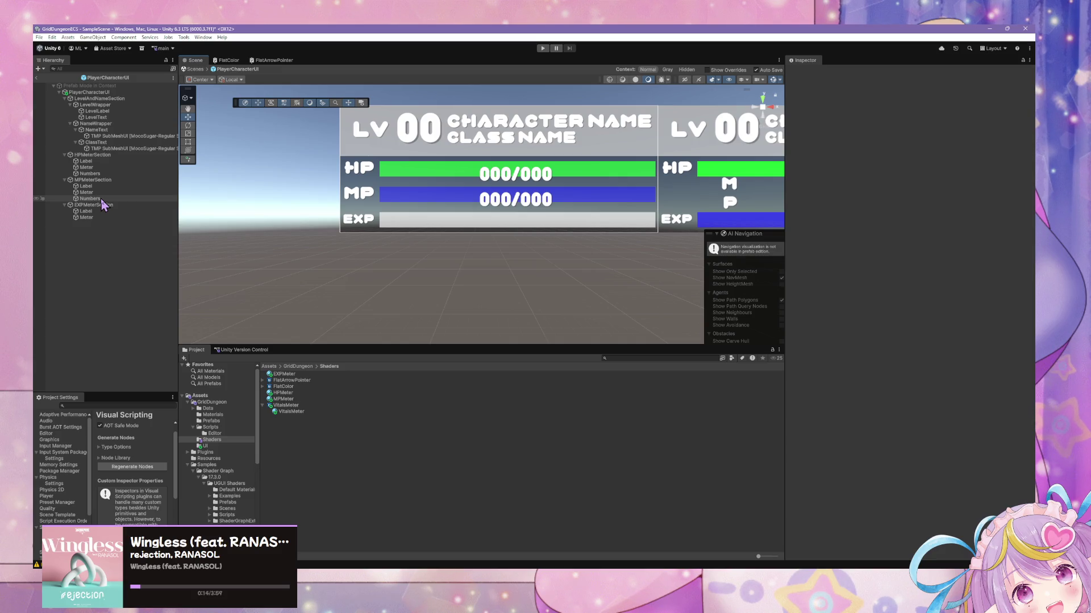
scroll(317, 205, down, 3)
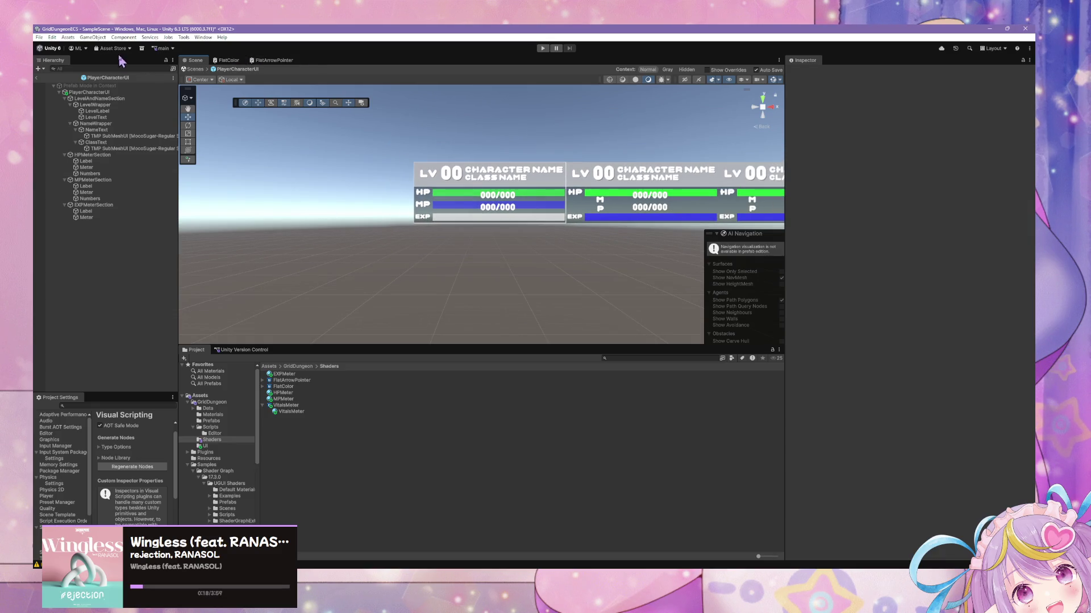
click(195, 69)
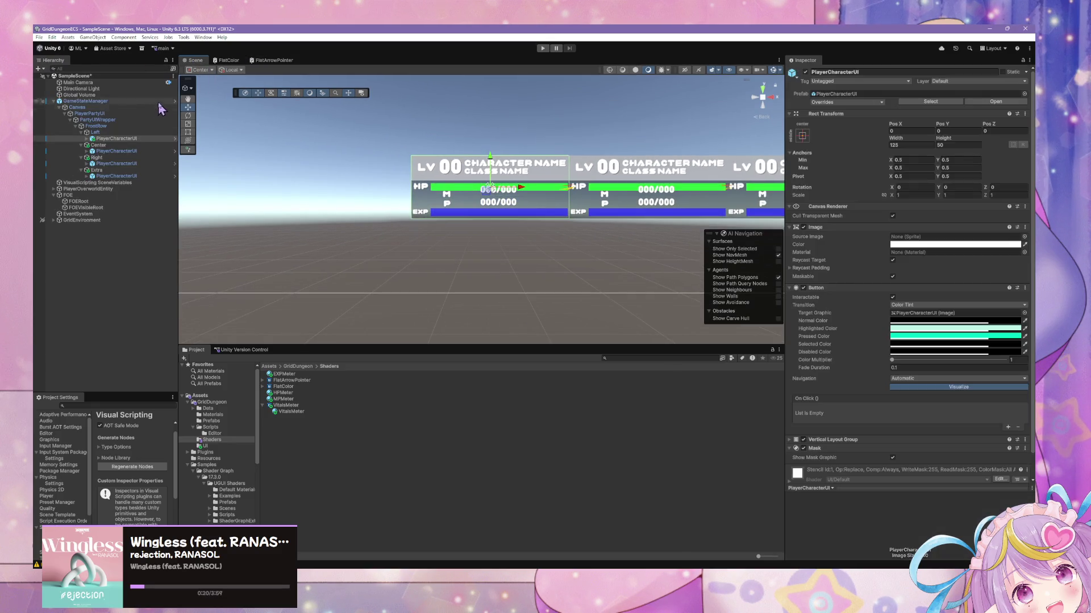
- Select the Left, Center, Right and Extra PlayerCharacterUI instances and review their prefab overrides
click(136, 176)
click(116, 150)
ctrl+click(116, 138)
ctrl+click(123, 164)
ctrl+click(135, 176)
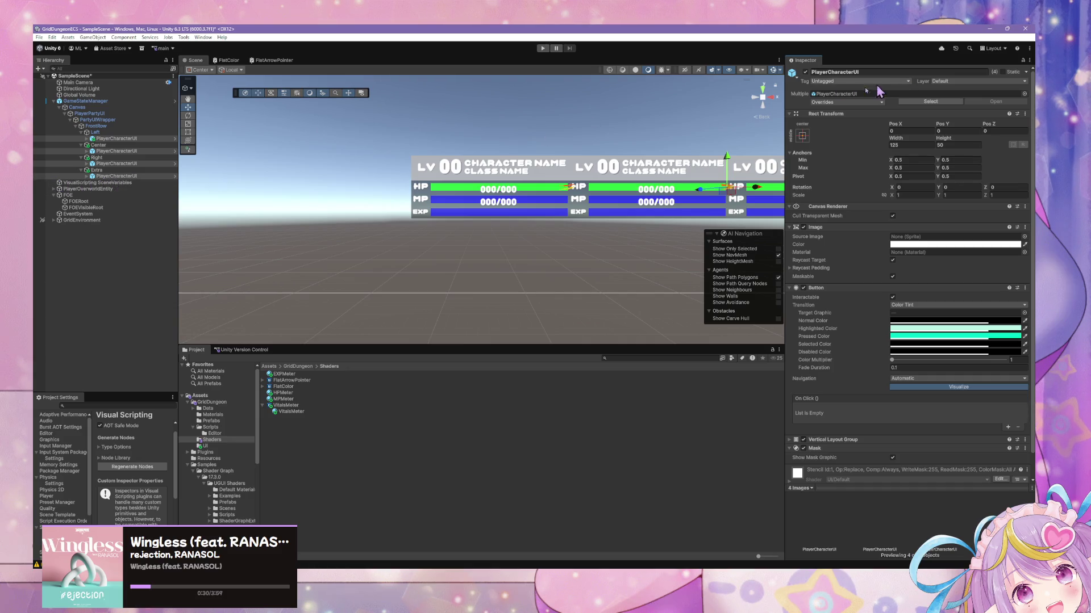
click(845, 103)
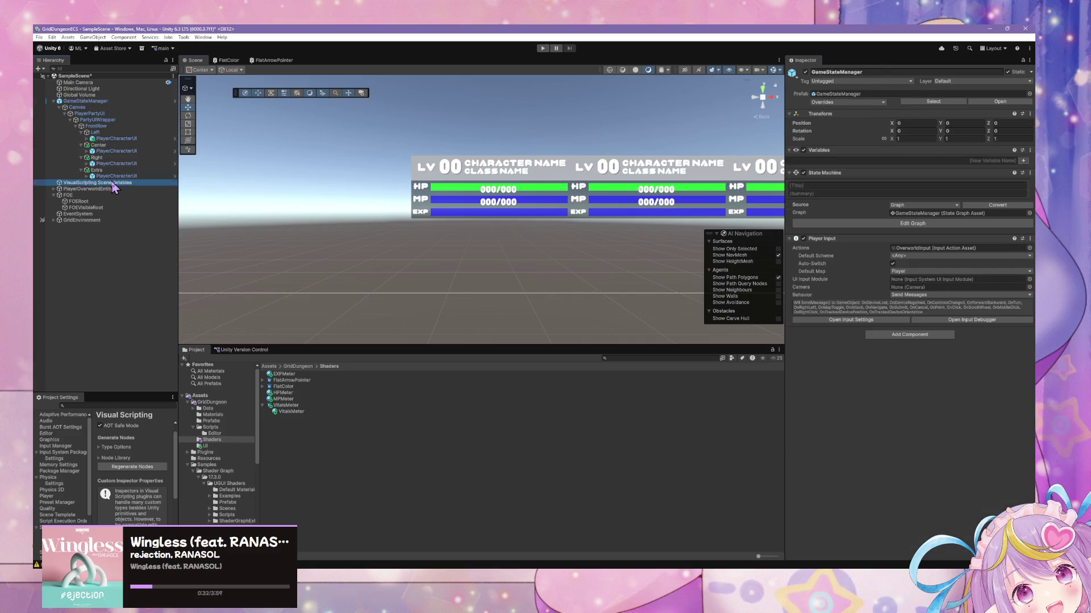
click(117, 176)
- In the PlayerCharacterUI prefab, set the EXP Meter's shader Type to Color
click(995, 102)
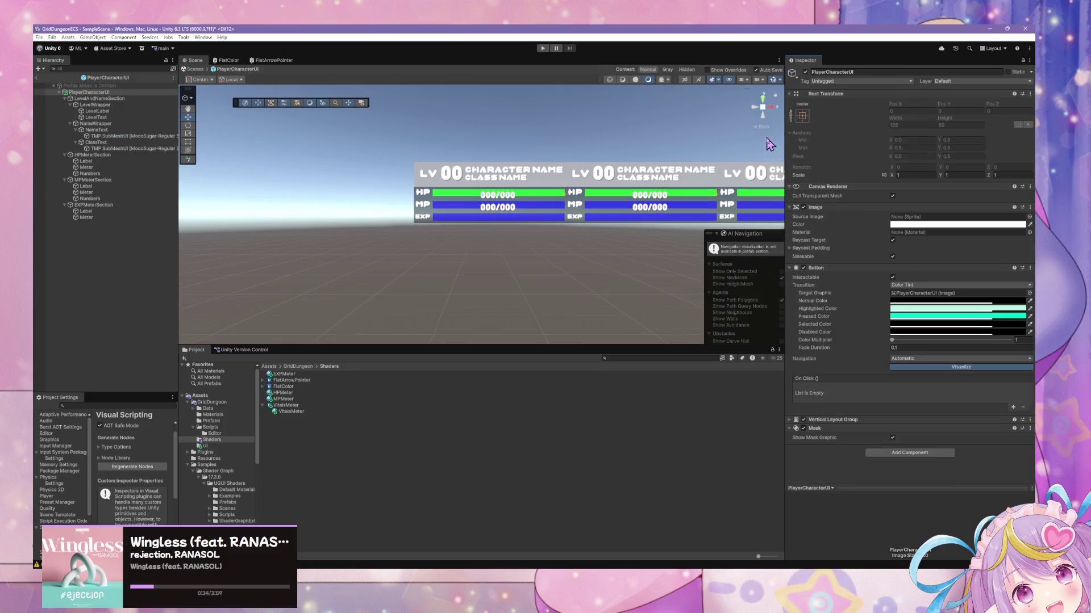
click(91, 217)
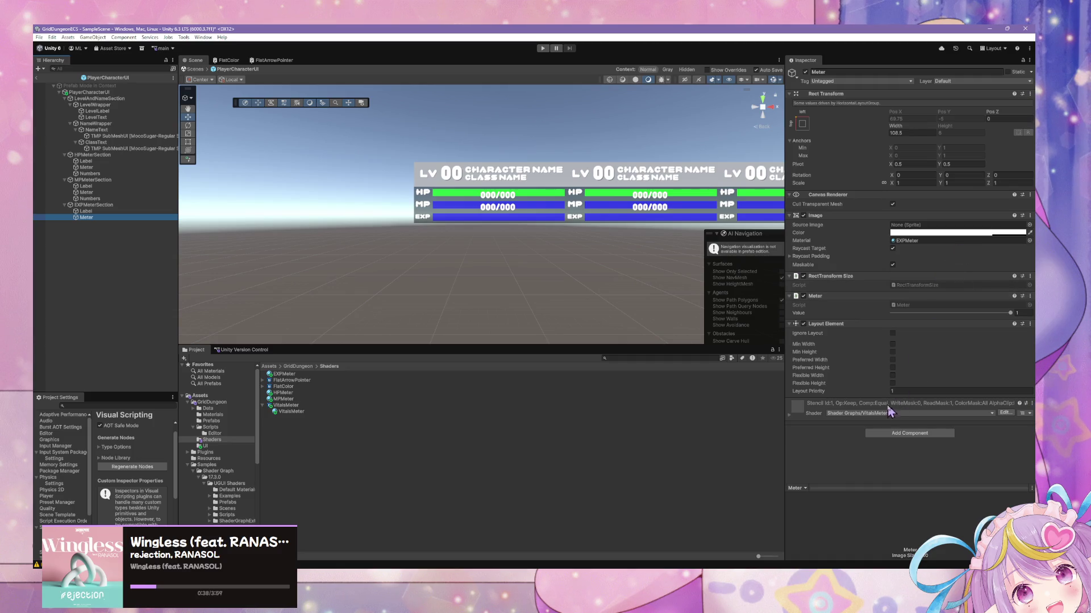
click(795, 420)
click(940, 427)
click(920, 456)
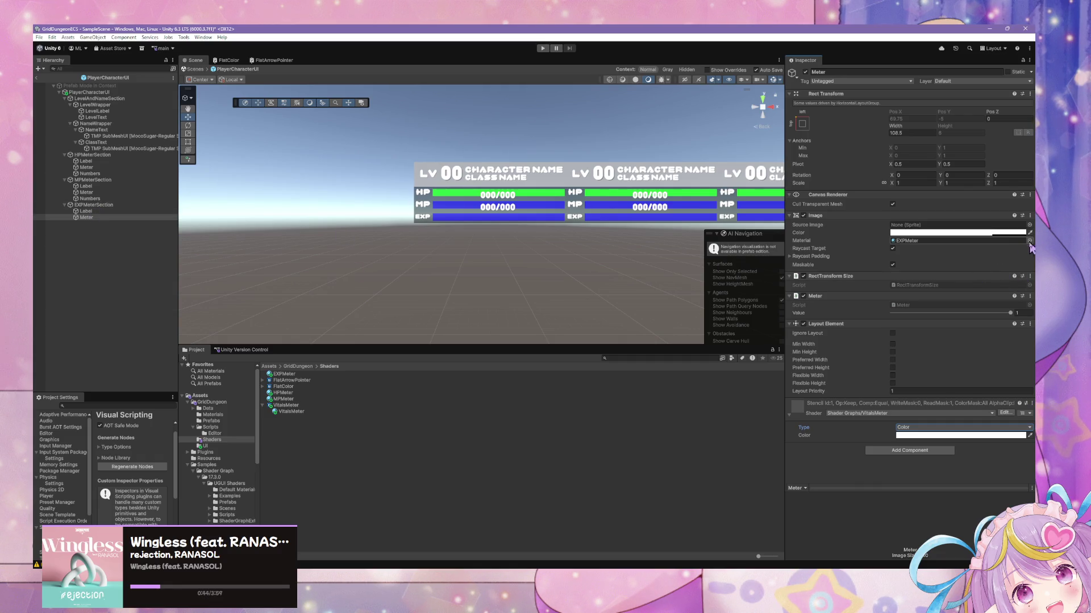
click(1009, 242)
drag(649, 202, 489, 193)
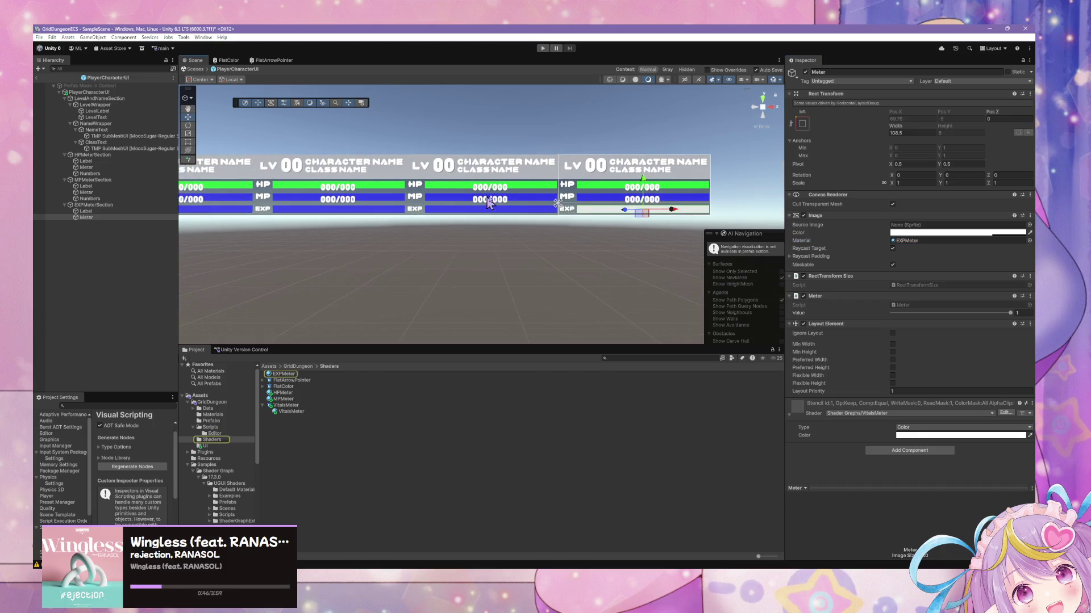
- Back in the scene, delete the PlayerCharacterUI instances one by one
click(196, 70)
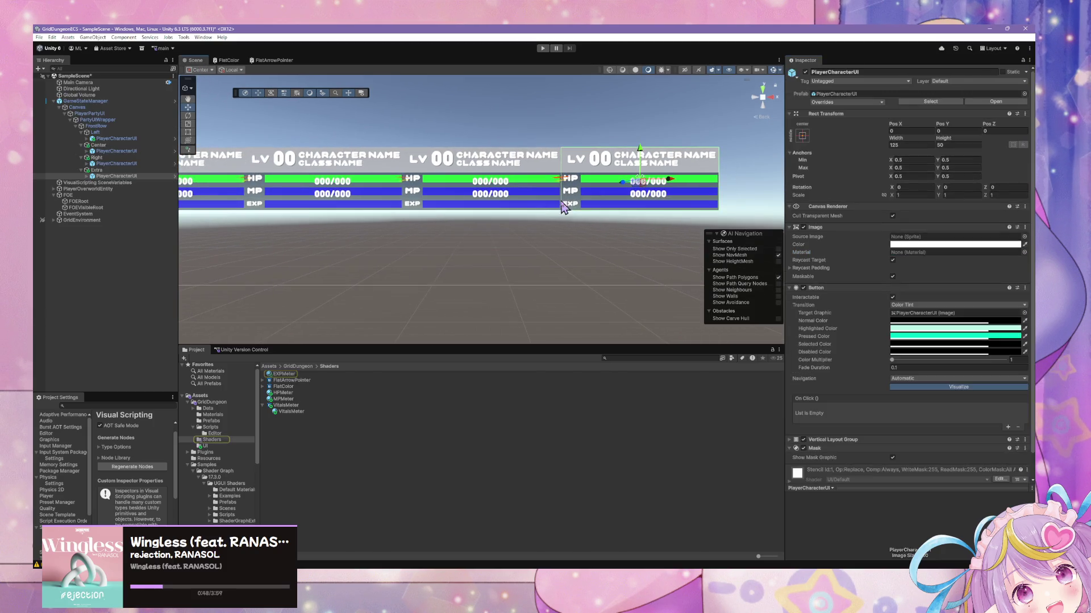
click(850, 103)
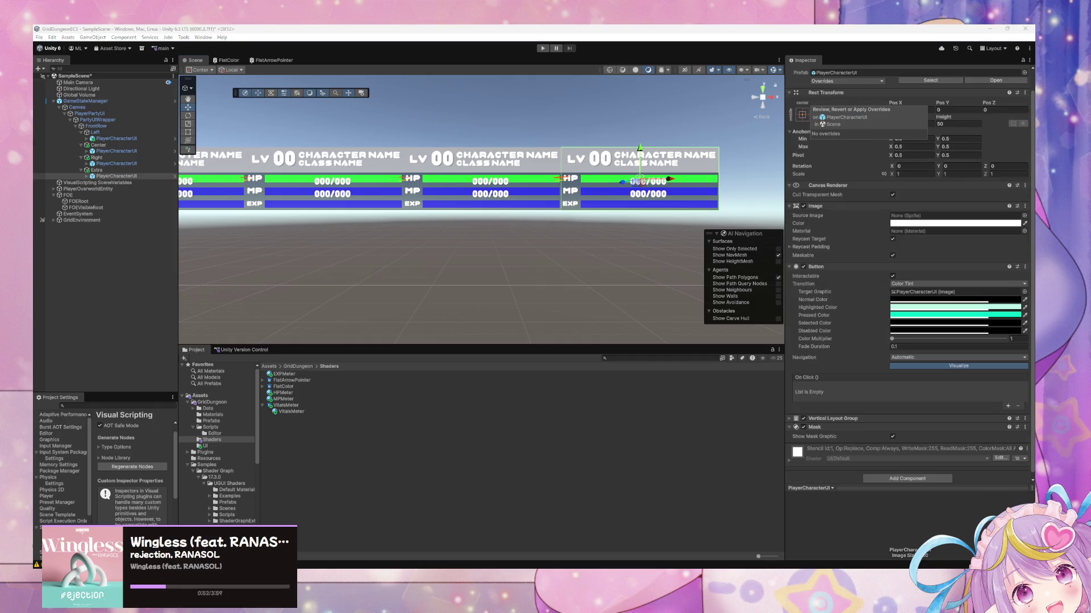
click(116, 139)
key(Delete)
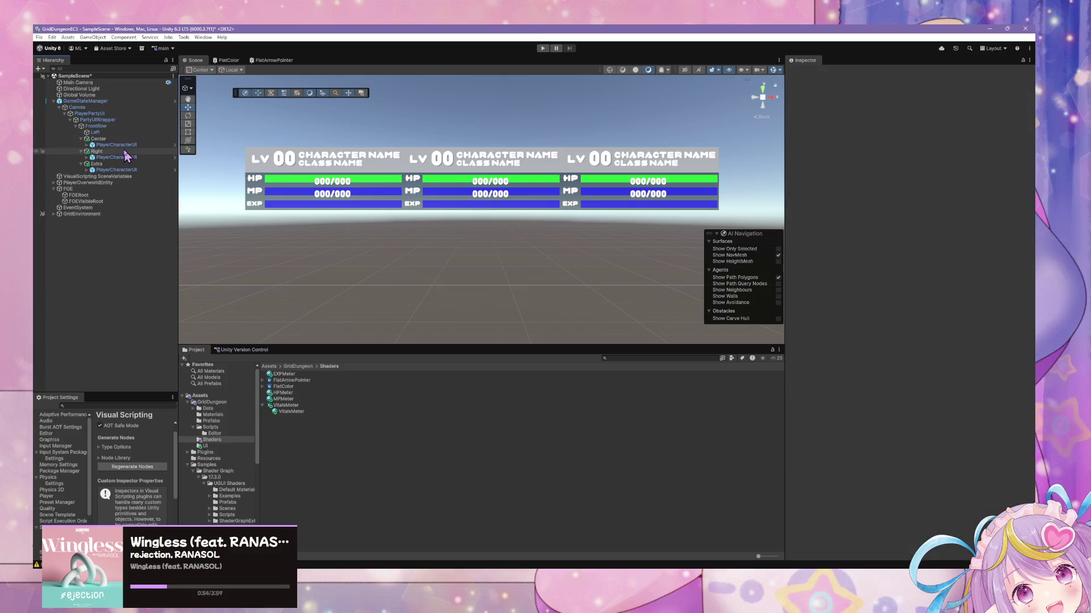
click(123, 145)
key(Delete)
click(124, 152)
key(Delete)
key(Delete)
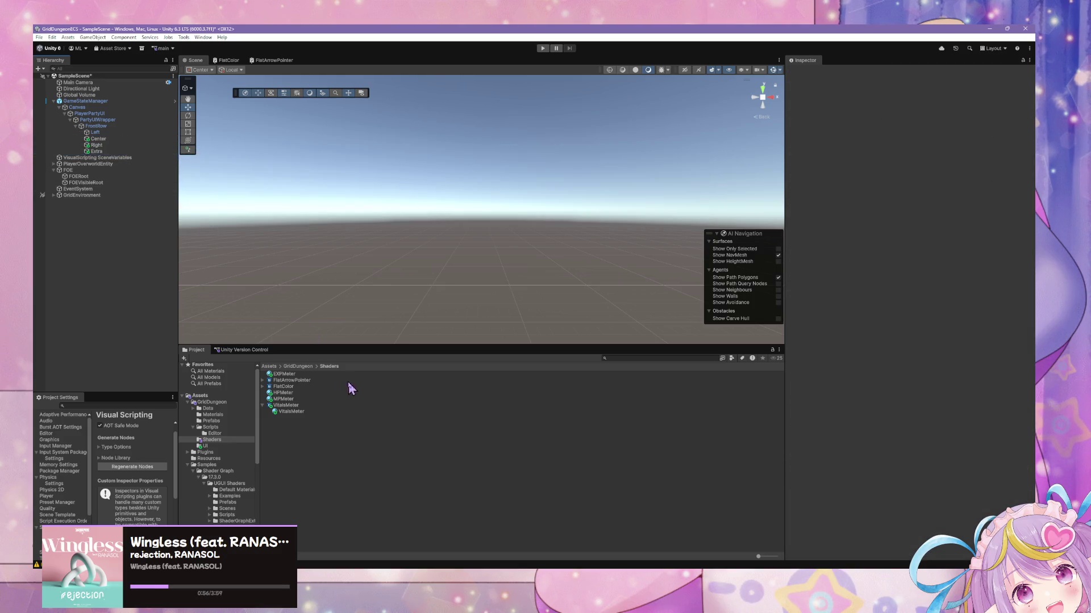
- Drop a PlayerCharacterUI prefab instance under Left, frame it, and review its overrides
click(206, 446)
mouse_move(293, 386)
mouse_down()
mouse_move(108, 184)
mouse_move(98, 139)
mouse_up()
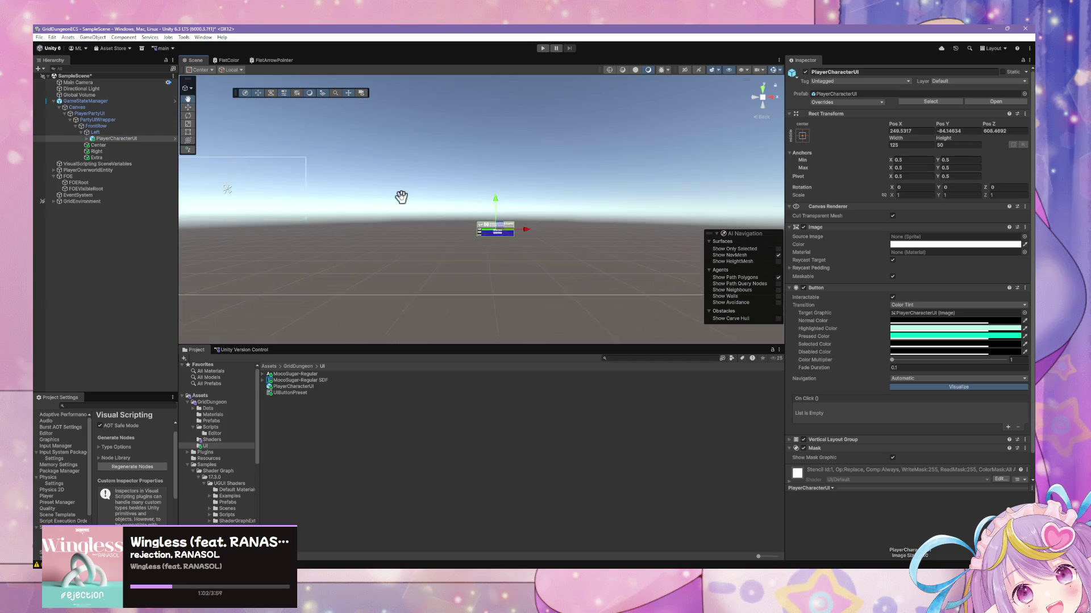
key(f)
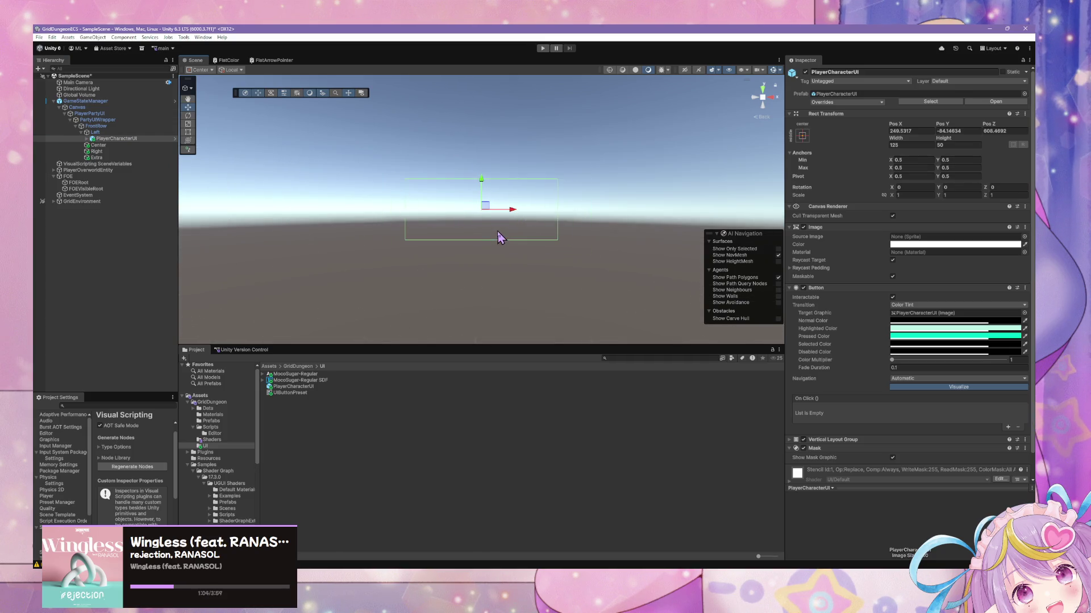
click(852, 103)
click(812, 134)
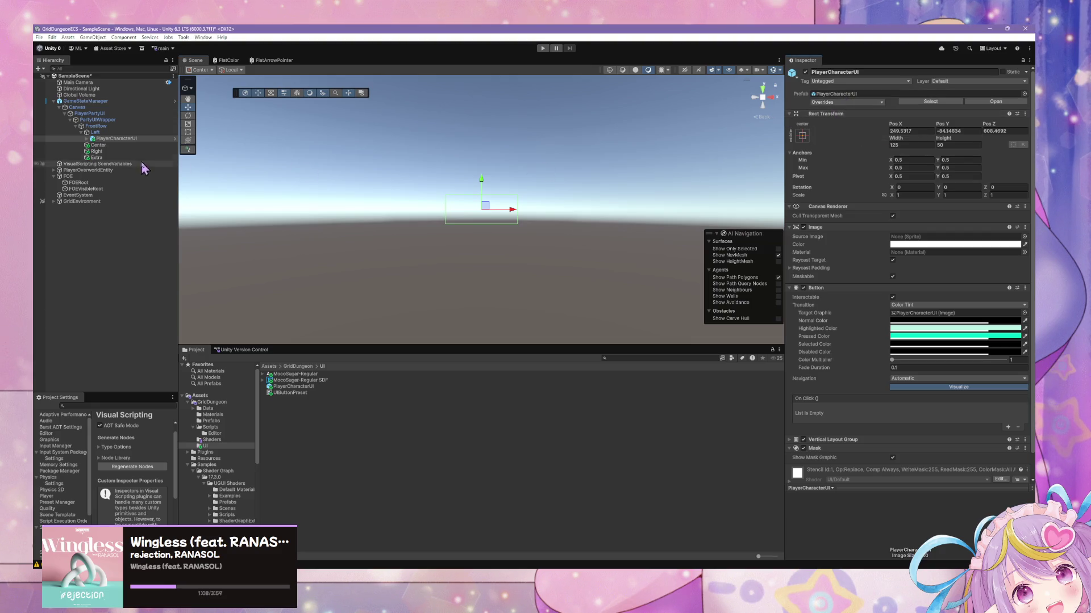
- Open the PlayerCharacterUI prefab for editing, then return to the scene
click(96, 140)
click(1001, 103)
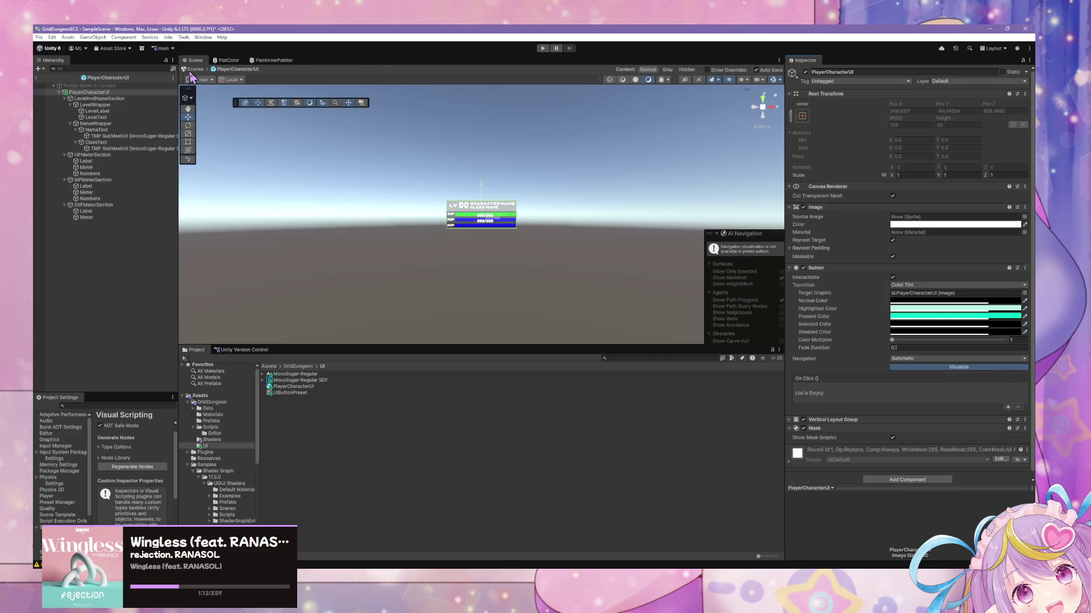
click(195, 70)
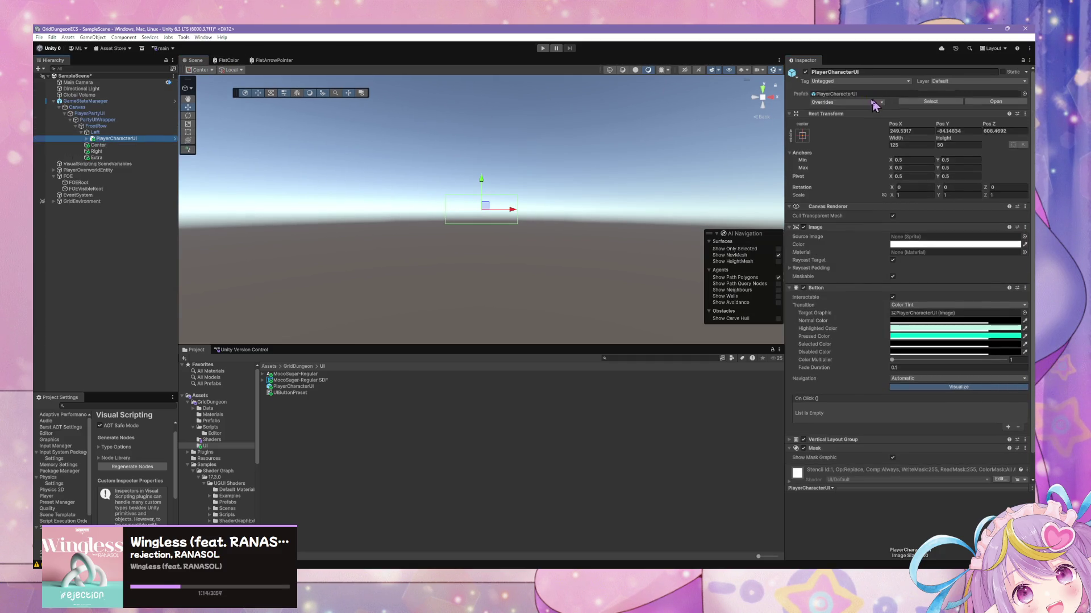
- Set the new instance's Pos X, Y and Z to 0
click(909, 131)
text(0)
key(Tab)
text(0)
key(Tab)
text(0)
text(f)
scroll(430, 185, up, 5)
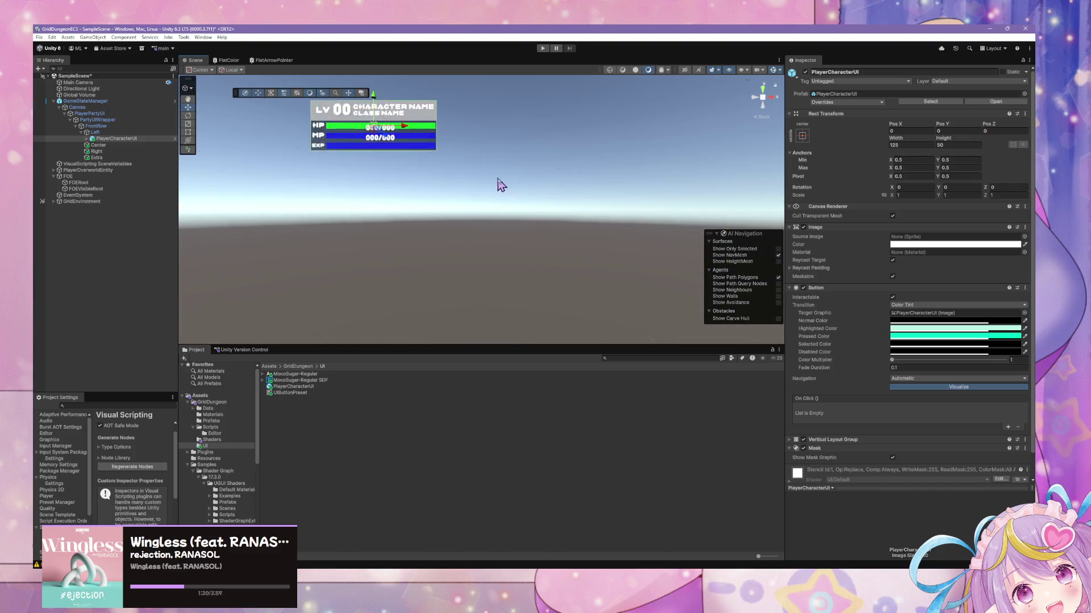
scroll(554, 230, down, 5)
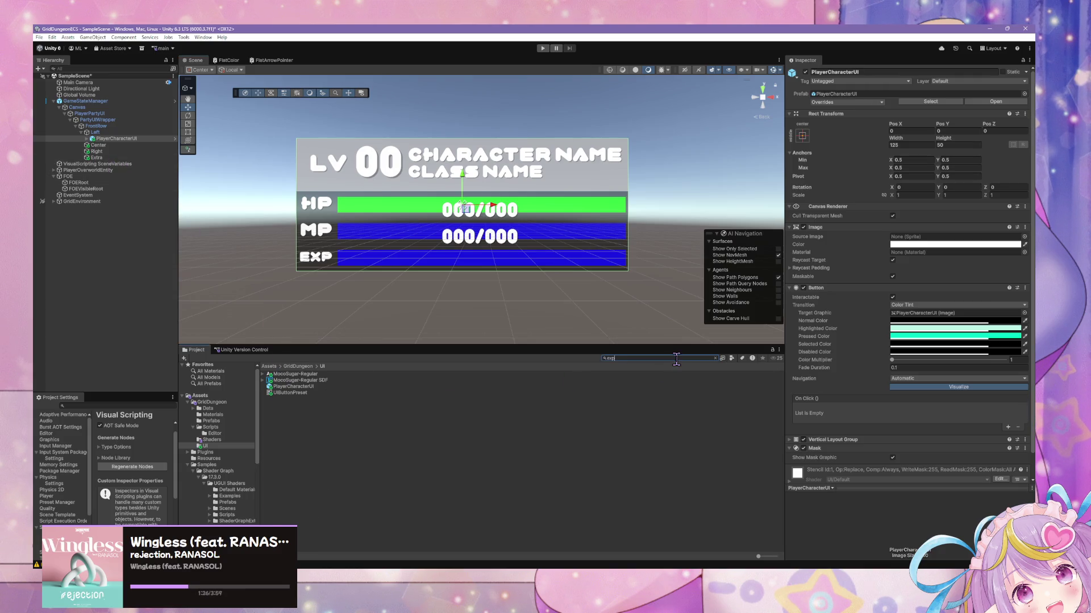
- Set the EXPMeter material's shader Type to Color and inspect its colour
click(285, 455)
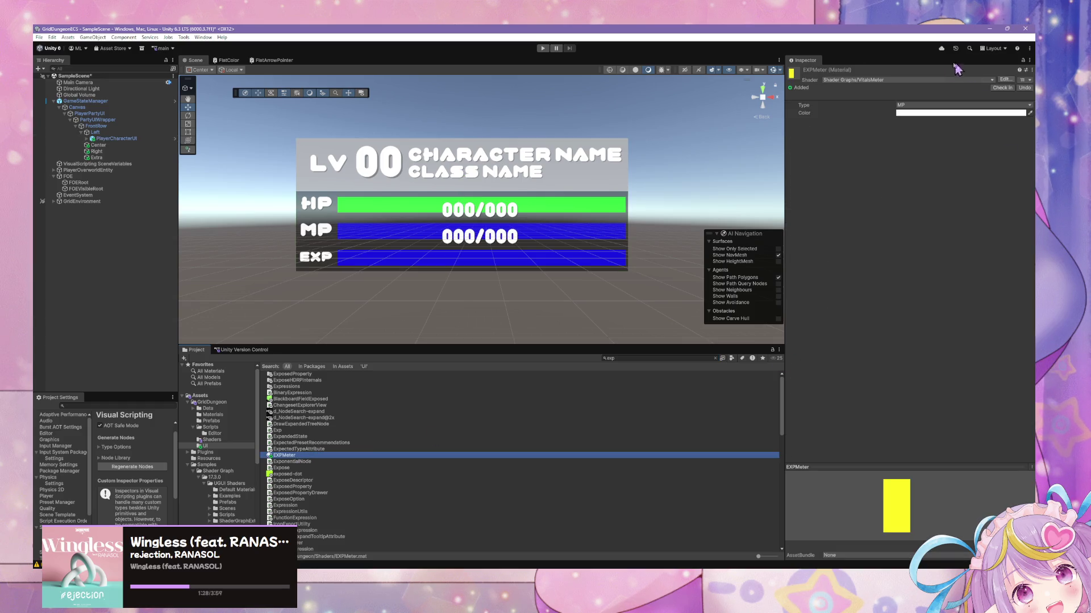
click(905, 105)
click(923, 124)
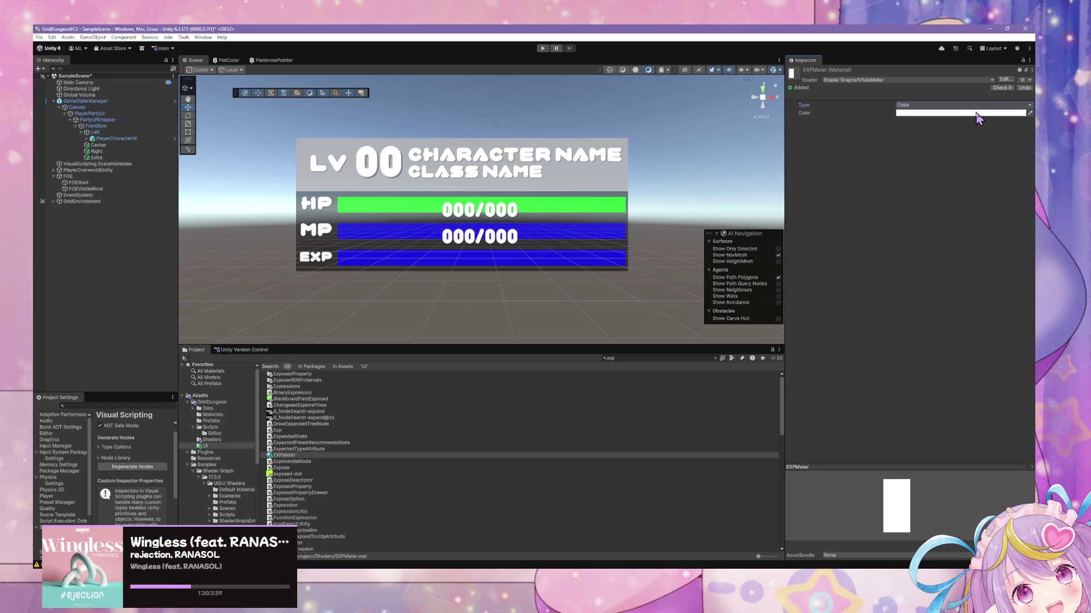
click(947, 114)
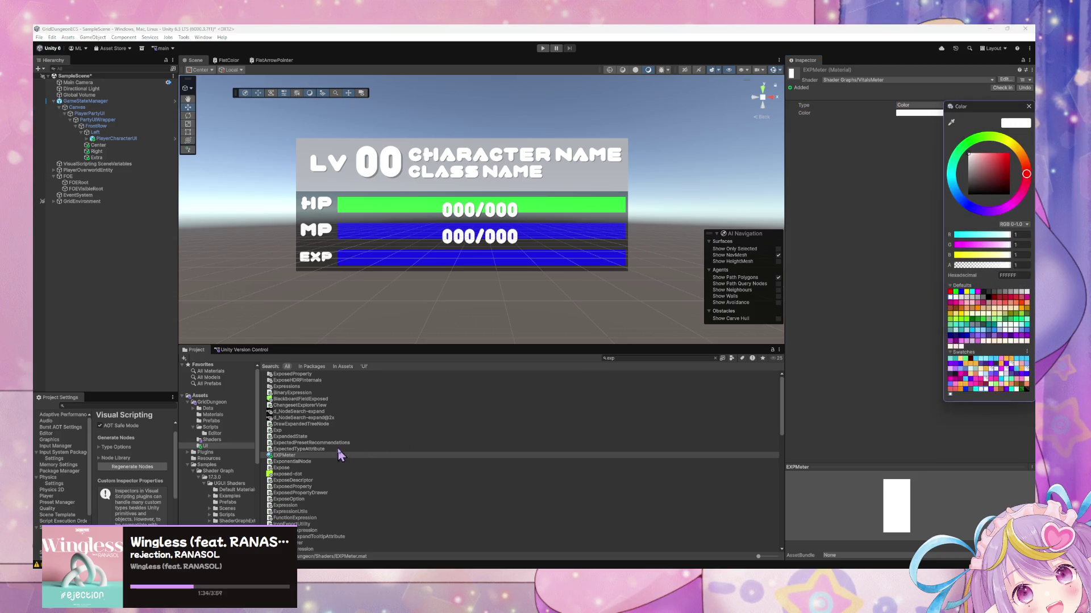
click(631, 358)
- Select the MPMeter, HPMeter and EXPMeter materials and set their shared colour alpha to 0.3
click(212, 439)
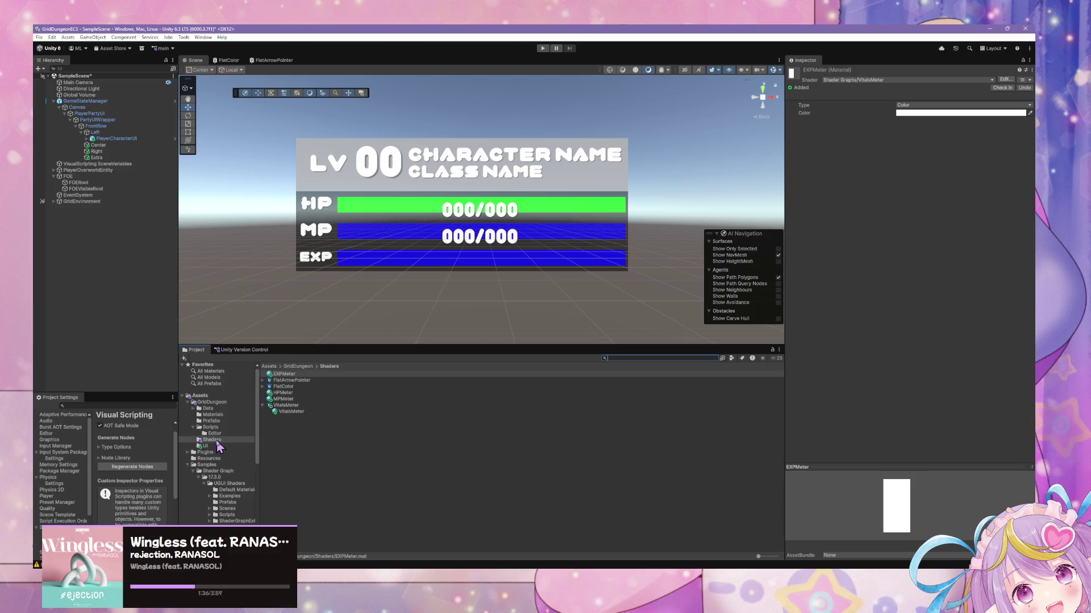
click(296, 399)
shift+click(296, 392)
ctrl+click(290, 373)
click(915, 107)
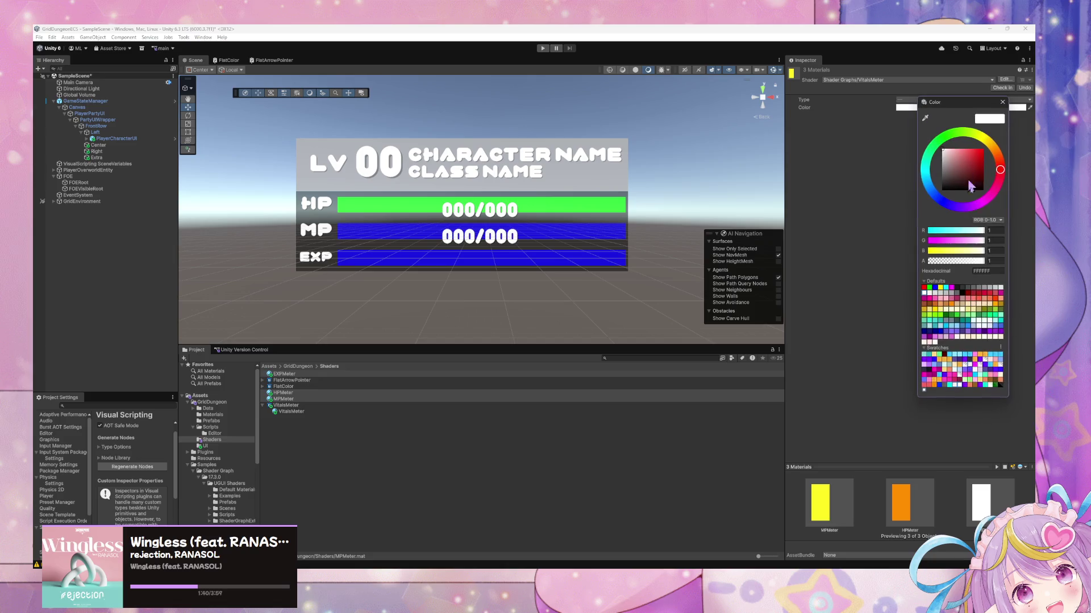
drag(981, 262, 947, 262)
click(995, 261)
text(0.3)
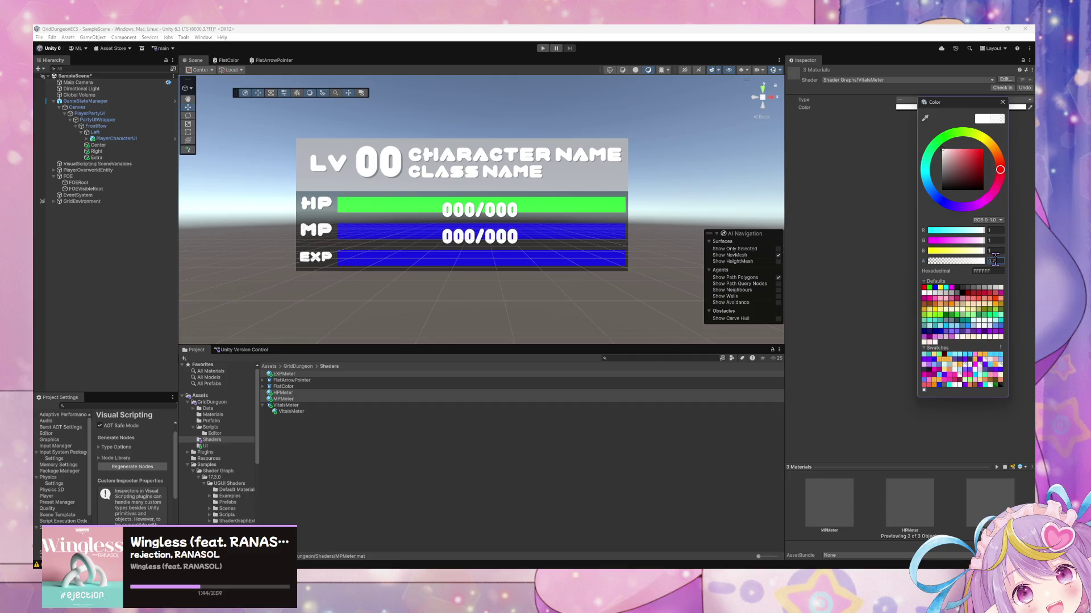
key(Return)
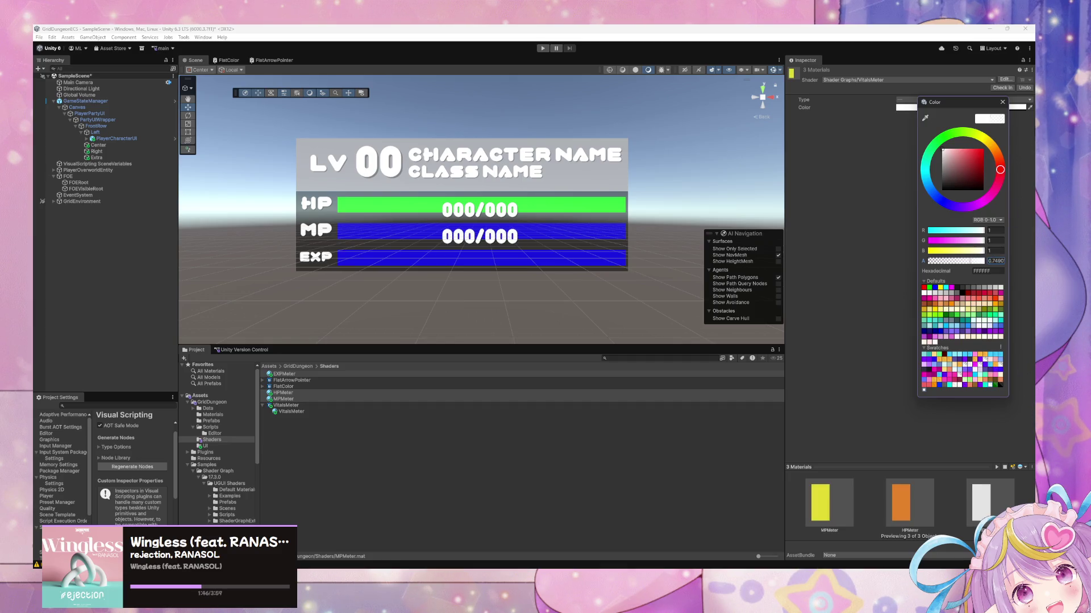
click(1002, 102)
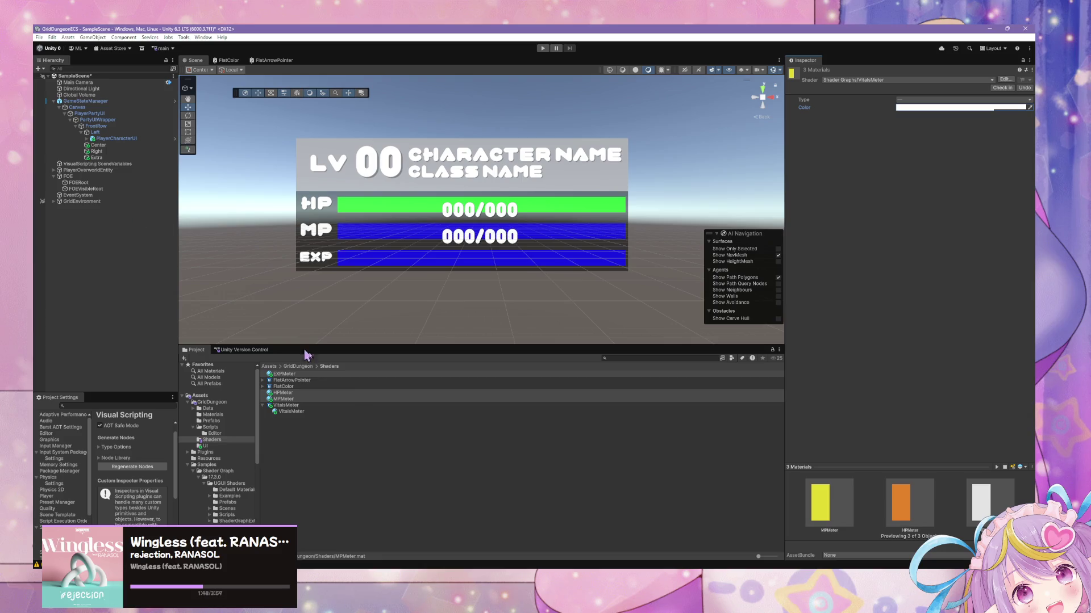
- Review the MPMeter and EXPMeter materials, then open the PlayerCharacterUI prefab
click(283, 400)
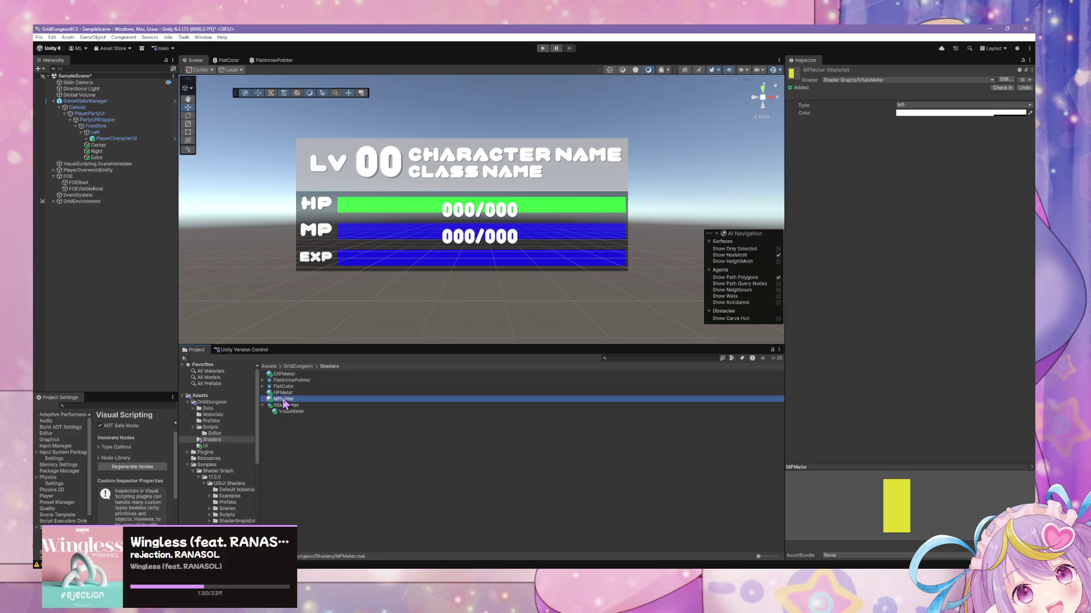
click(284, 374)
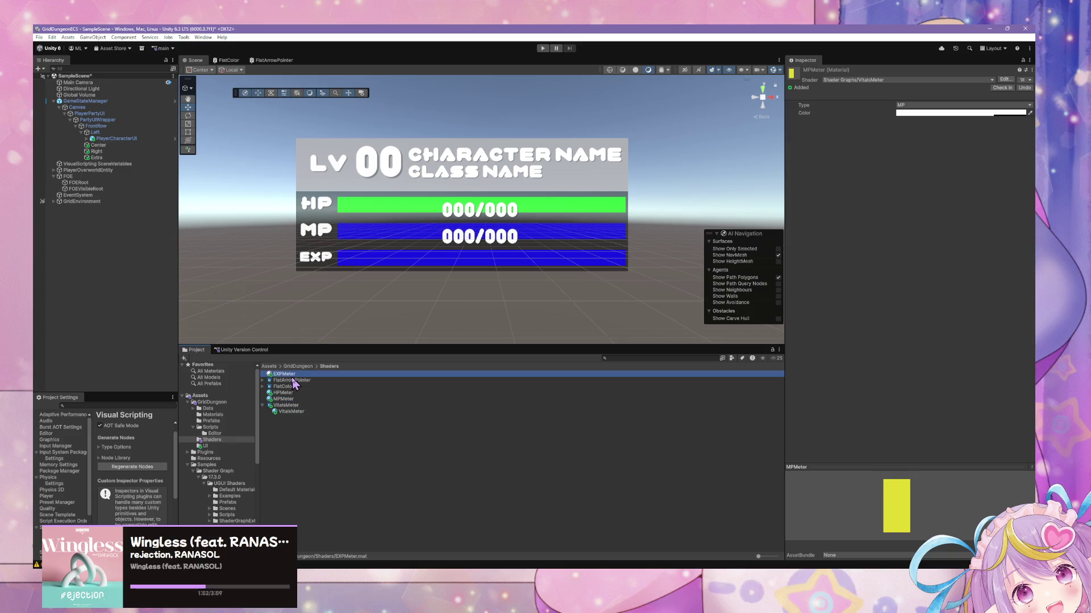
click(94, 145)
click(94, 139)
click(175, 139)
- Set the EXPMeterSection Meter's material Type to Color and return to SampleScene
click(86, 217)
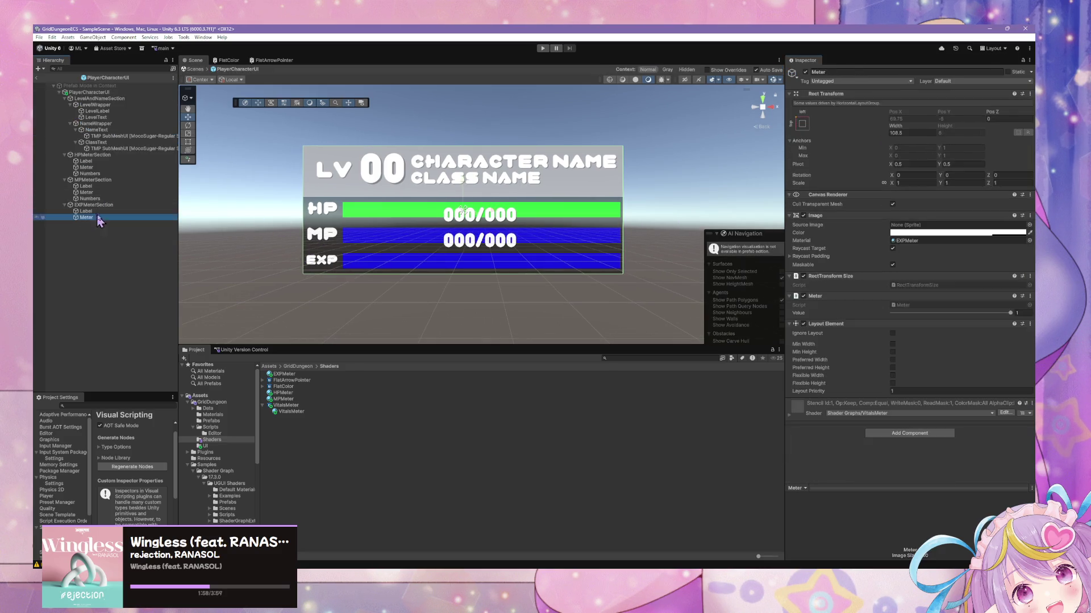
click(790, 415)
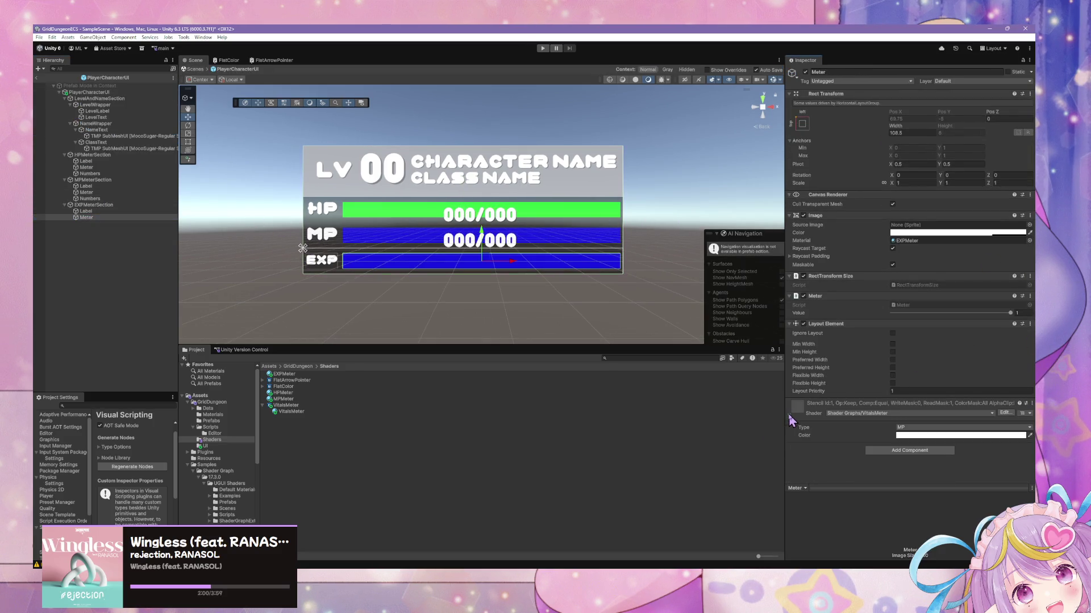
click(956, 427)
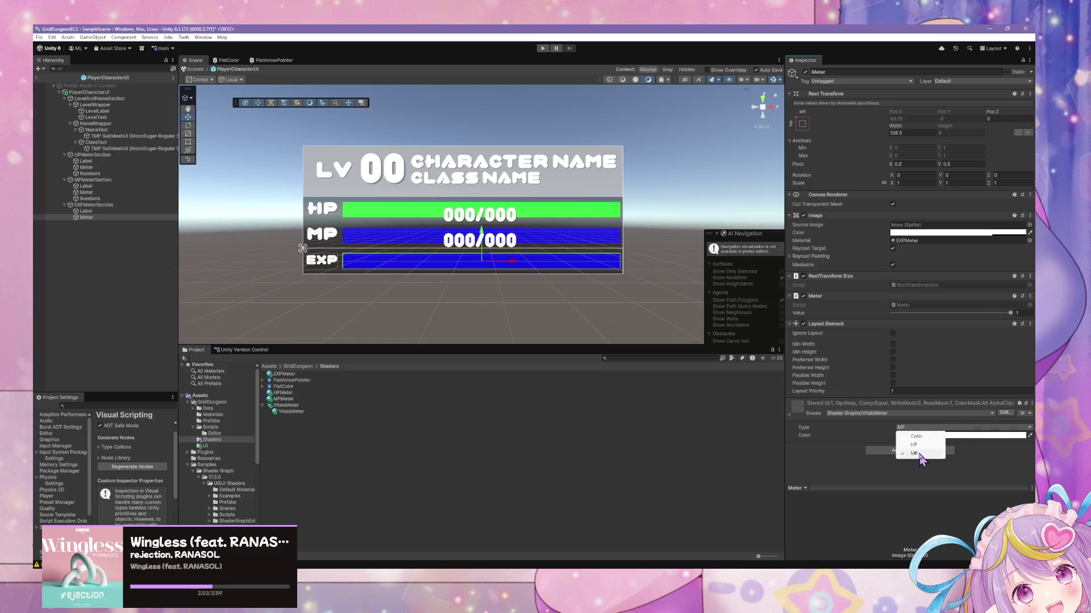
click(916, 436)
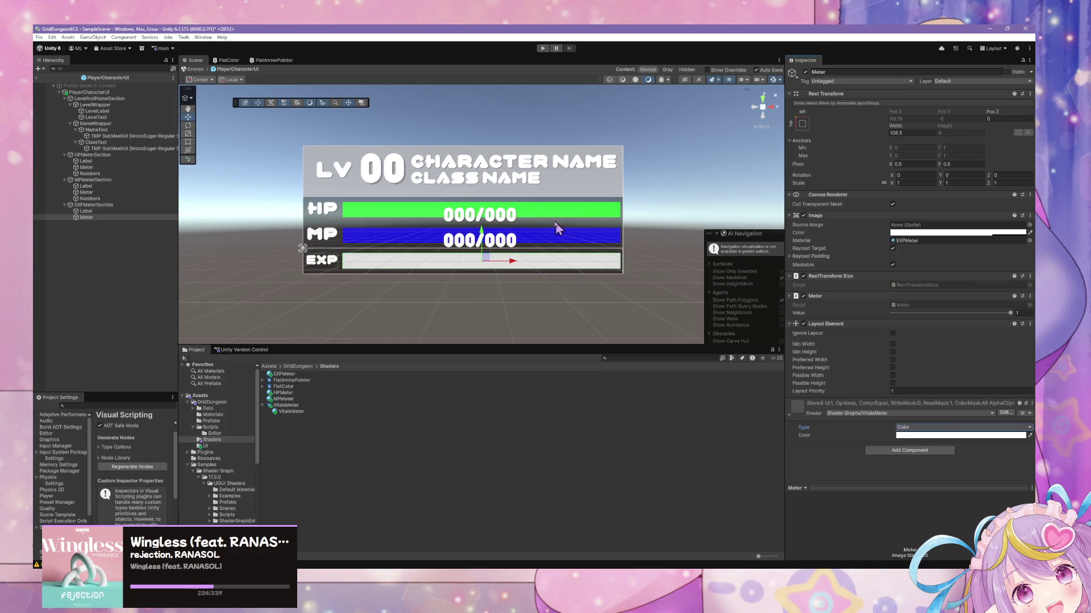
click(37, 78)
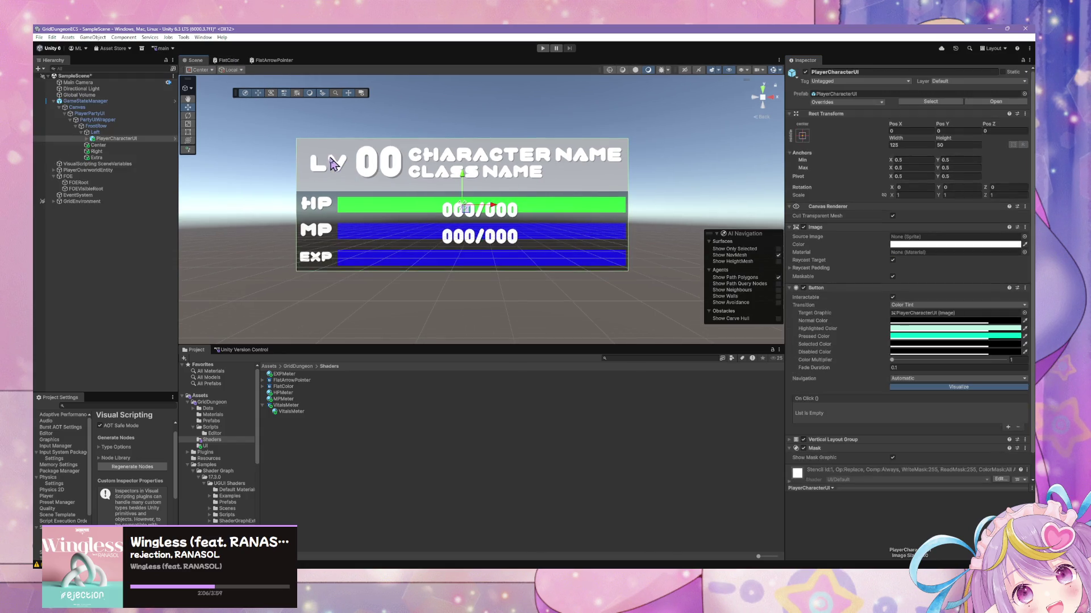
- Delete the PlayerCharacterUI instance from the scene and start a Project search
key(Delete)
click(296, 406)
click(619, 357)
text(i)
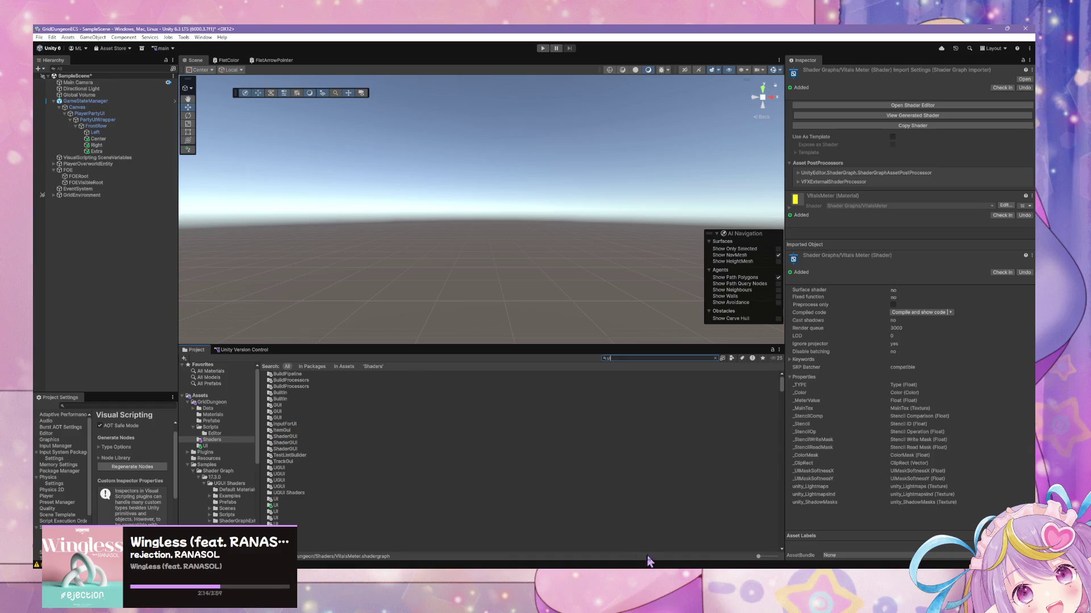
mouse_move(690, 609)
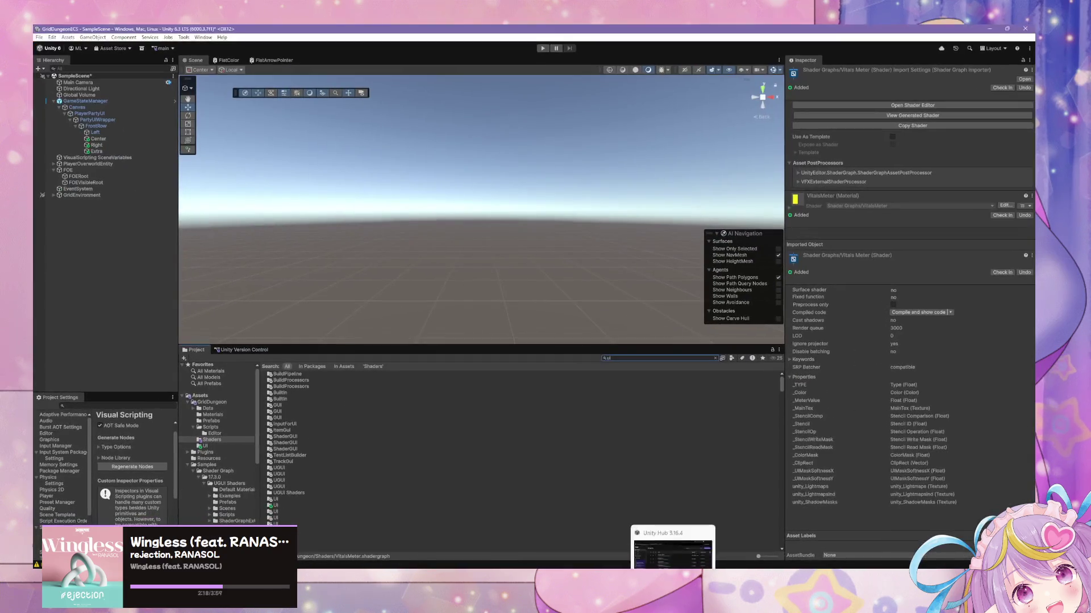
- Browse Assets > GridDungeon > UI and open the PlayerCharacterUI prefab in Prefab Mode
click(665, 531)
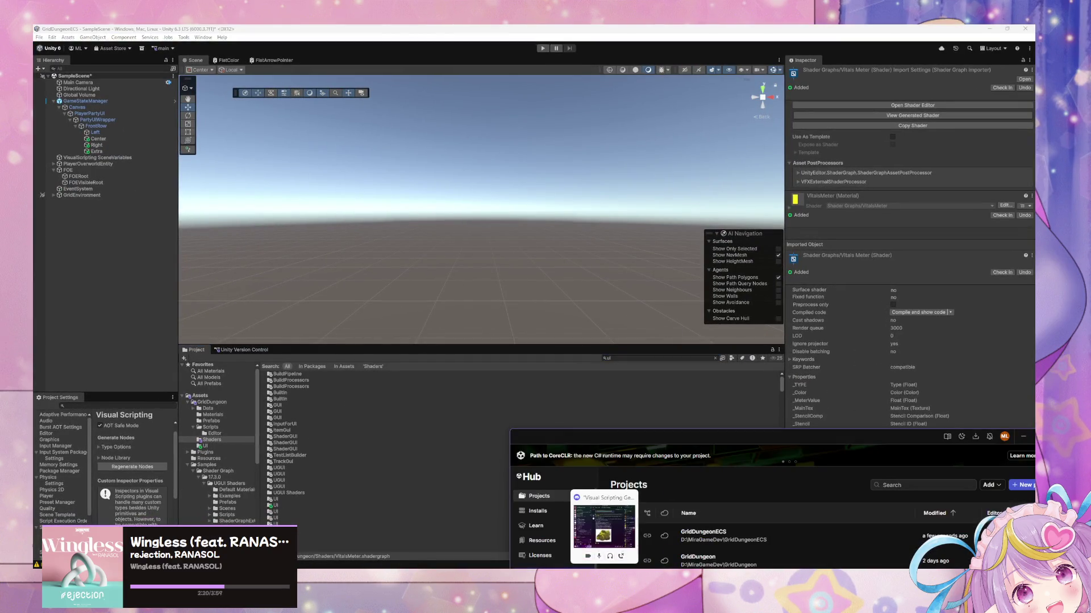
mouse_move(691, 609)
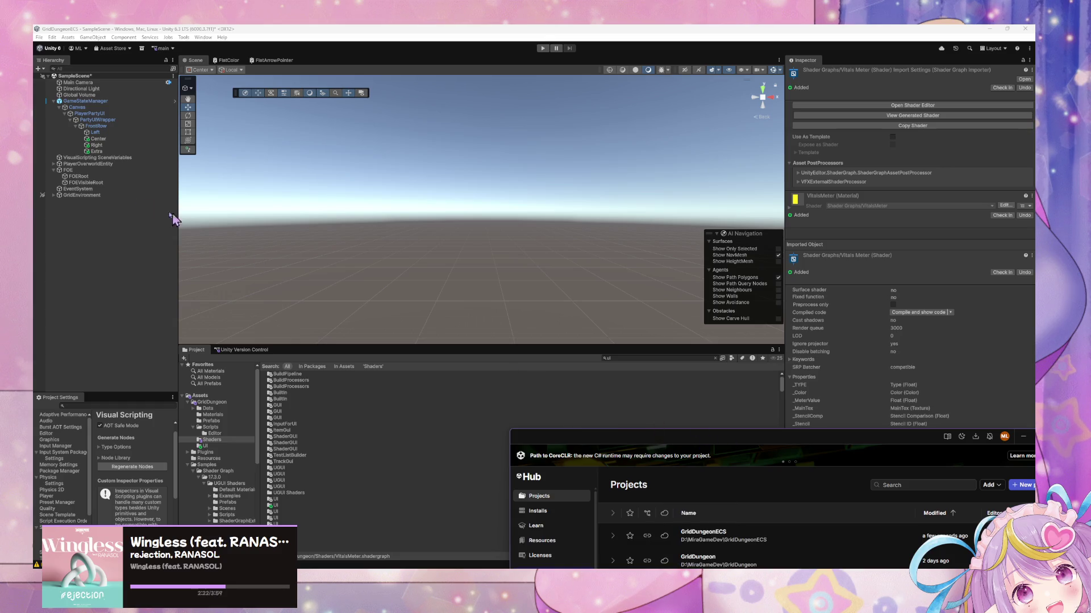
click(98, 145)
click(107, 139)
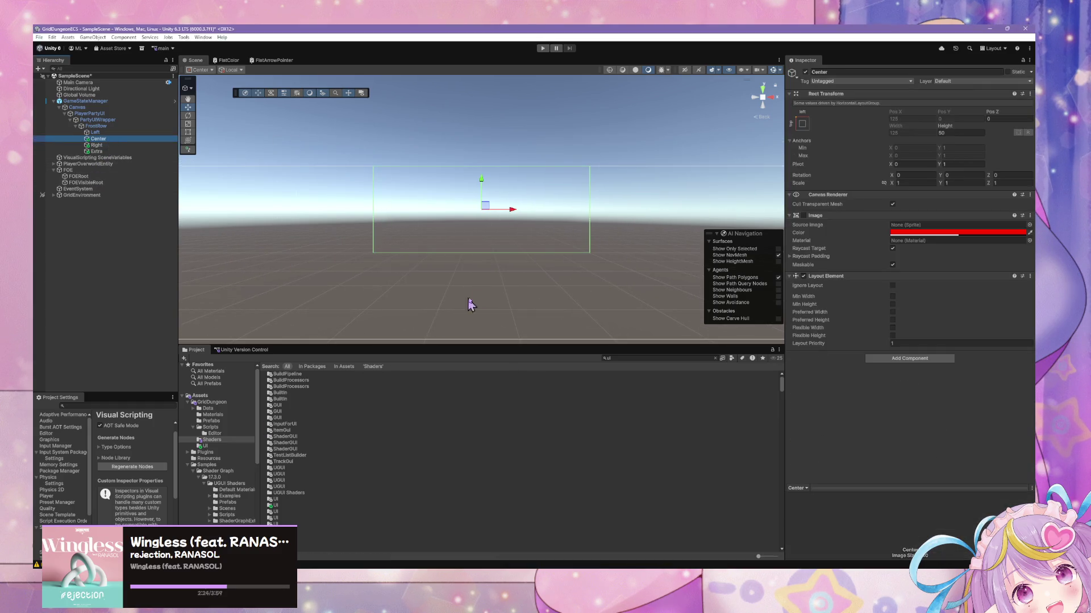
click(203, 447)
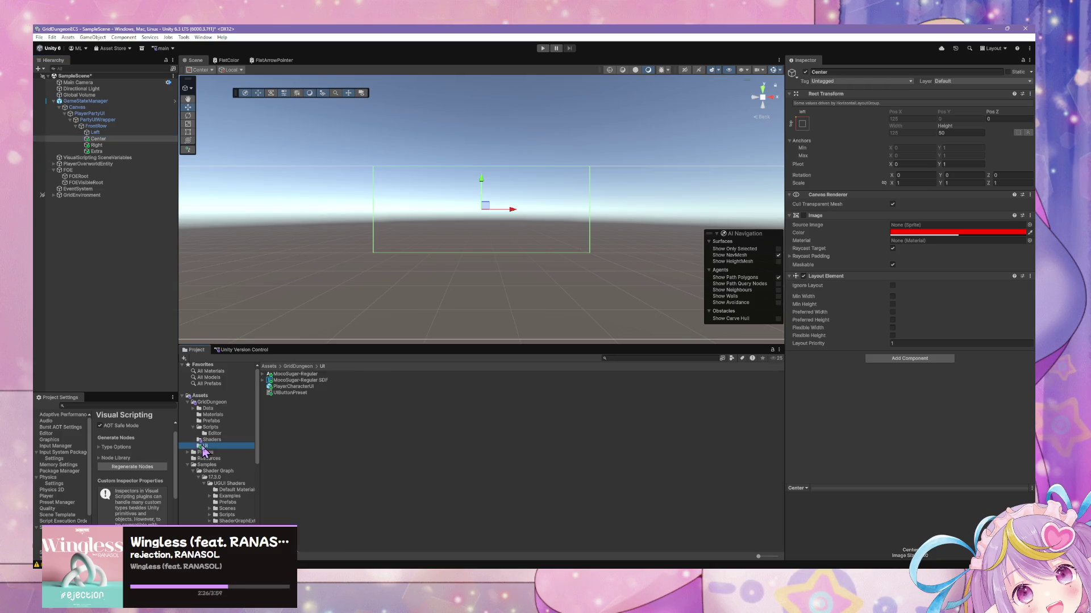
click(295, 387)
click(1017, 81)
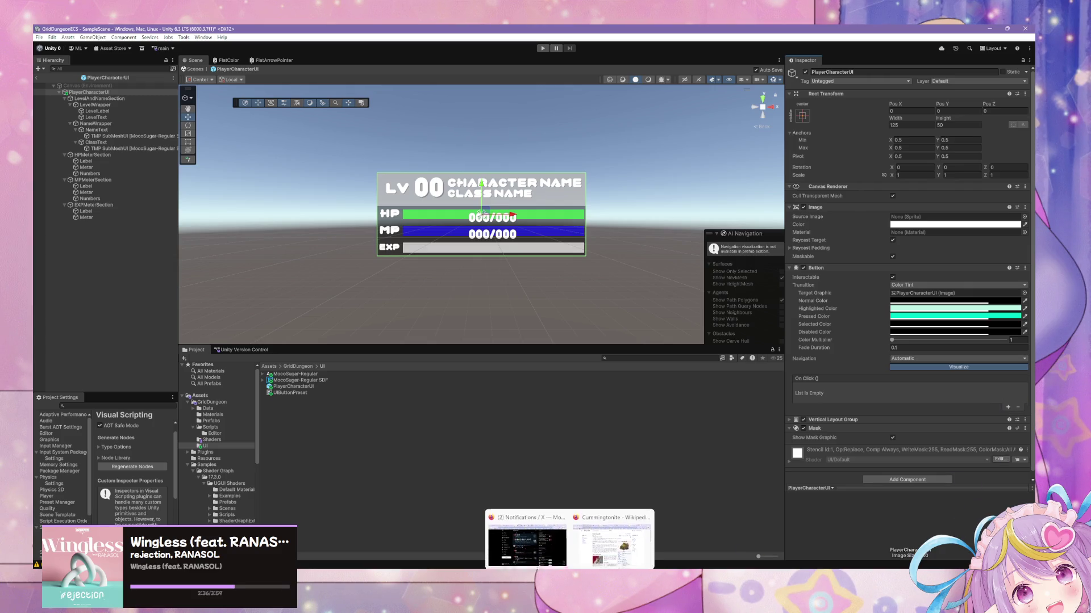
- Select the EXPMeterSection Label and check its text shader
click(607, 525)
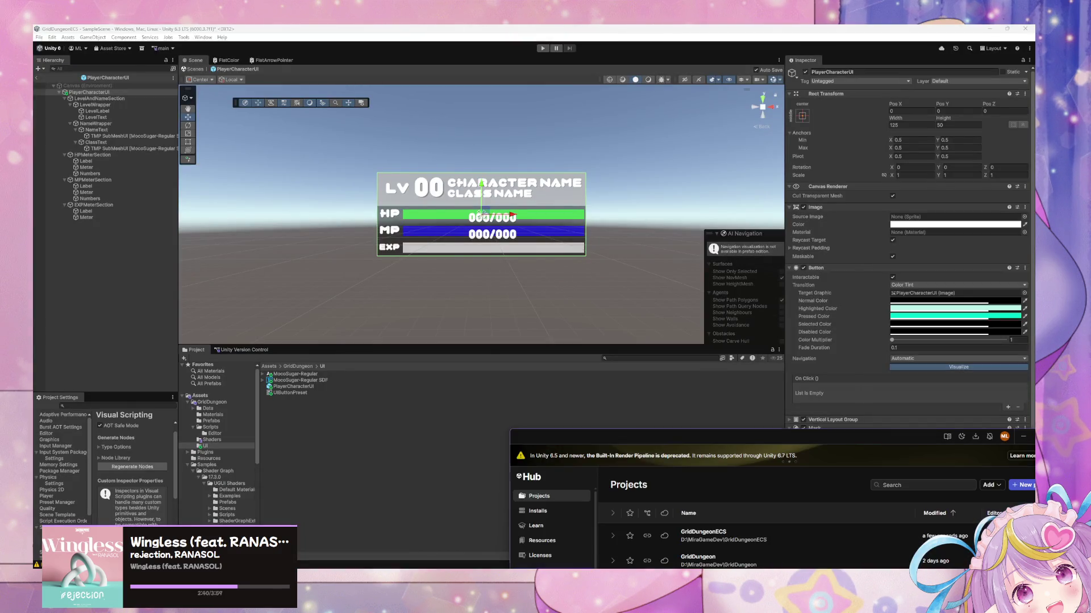
key(alt+Tab)
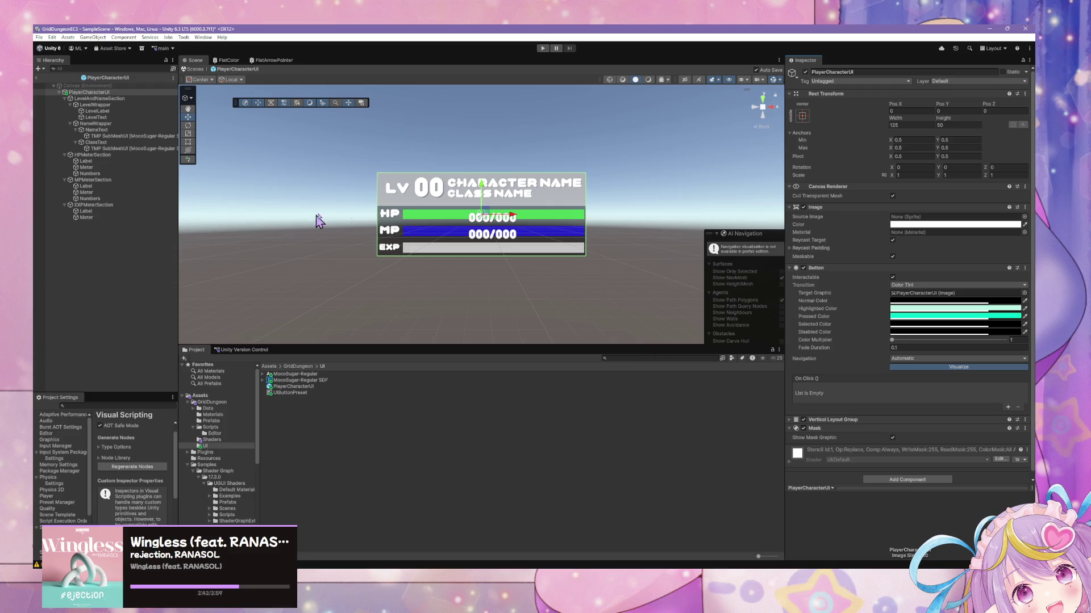
scroll(931, 369, down, 1)
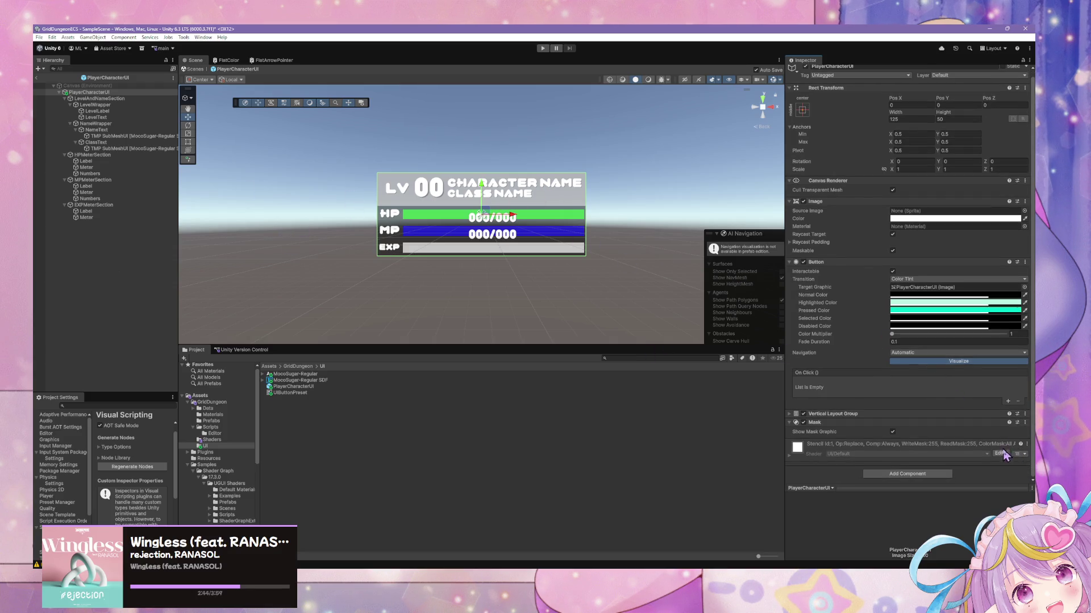
click(86, 210)
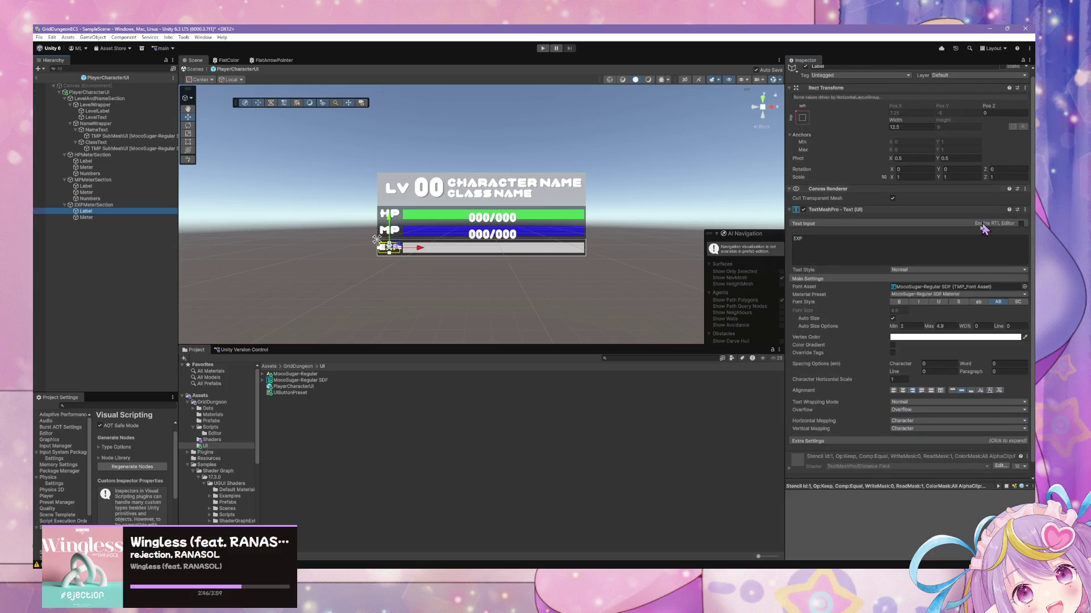
click(1000, 466)
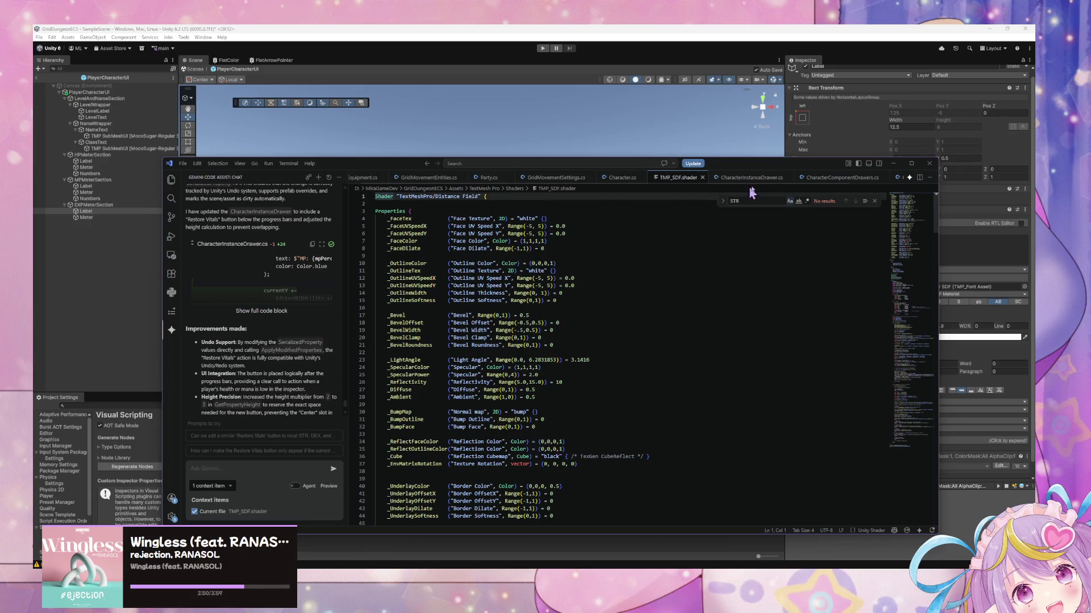
click(972, 325)
- Expand the Label's font material, then open the Meter's VitalsMeter shader graph
scroll(974, 329, down, 1)
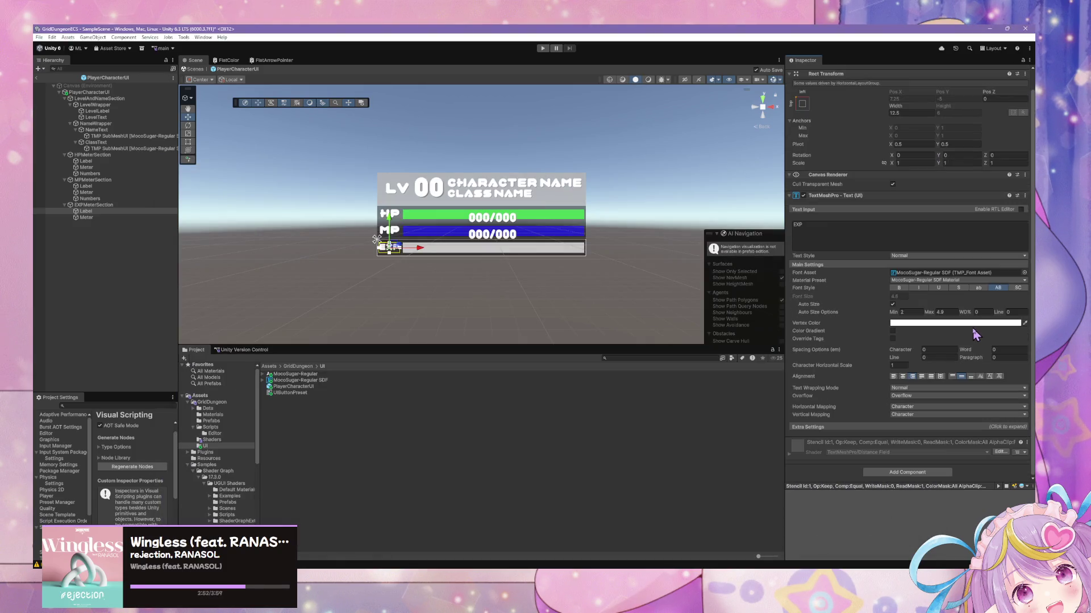
click(930, 457)
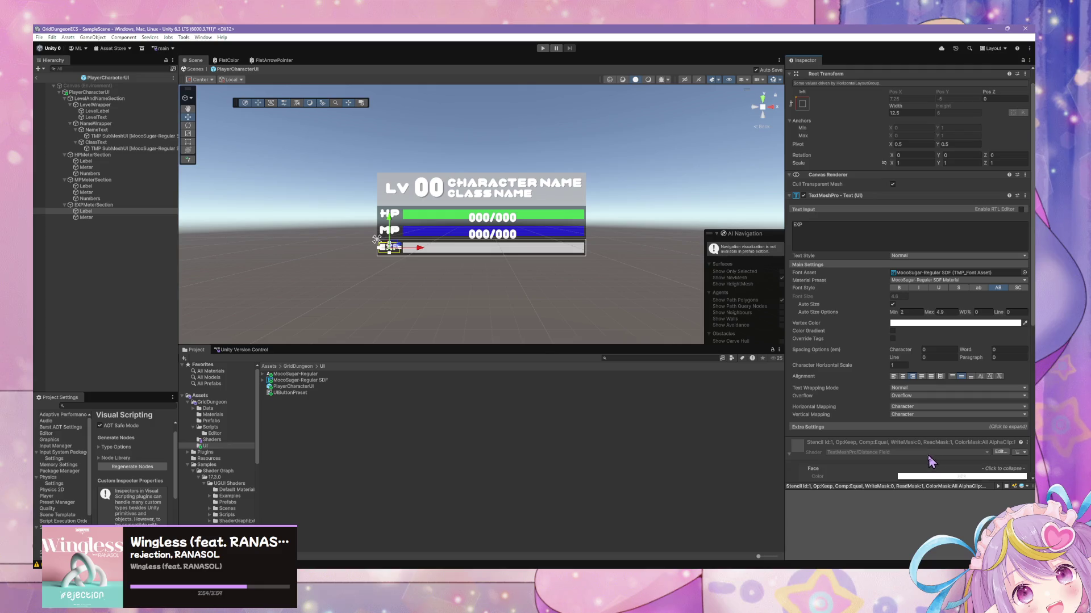
click(86, 217)
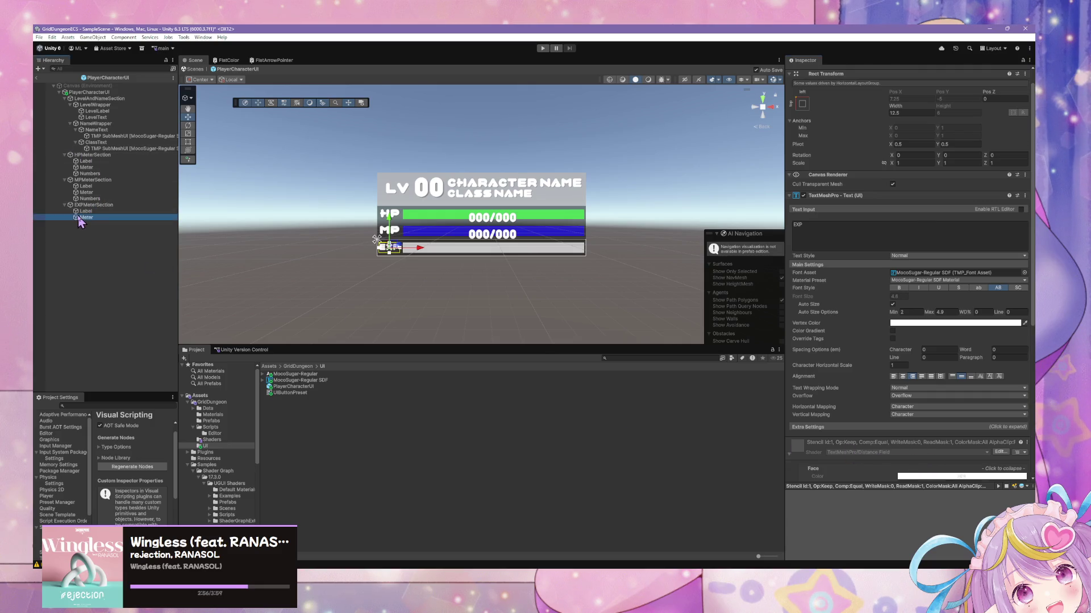
click(1003, 413)
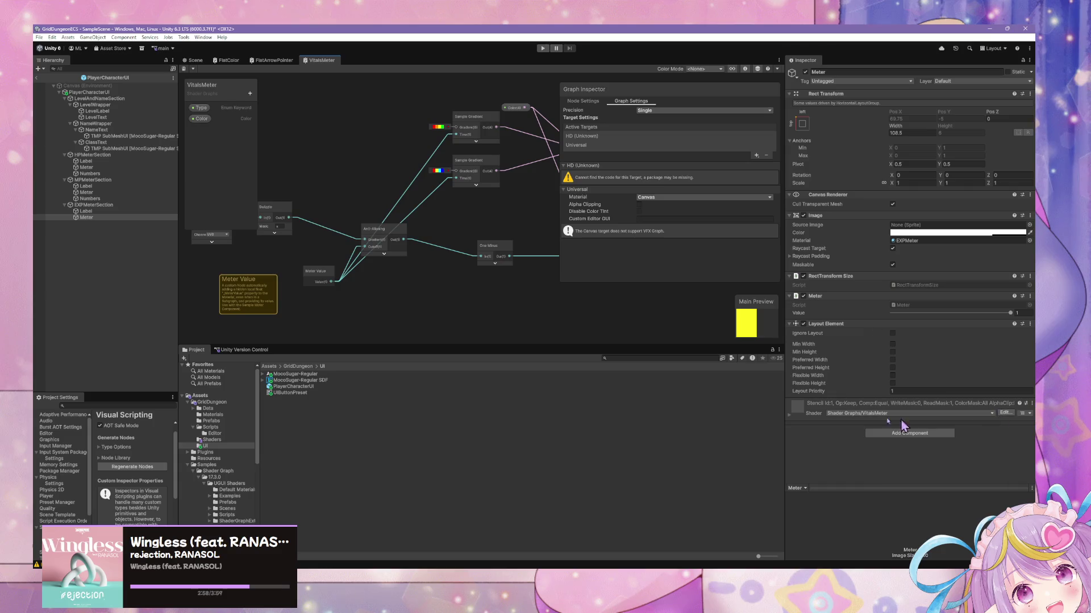
- Pan to the Multiply area and create a Float node via the node search
scroll(456, 160, up, 5)
scroll(486, 196, down, 2)
scroll(489, 189, down, 2)
drag(488, 189, 324, 159)
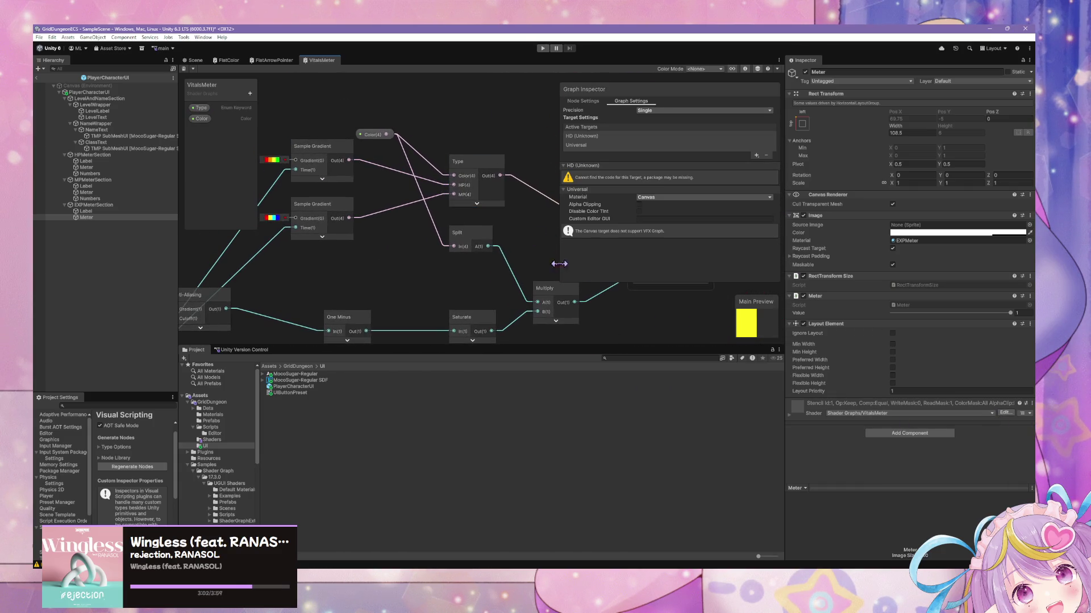
drag(549, 273, 373, 259)
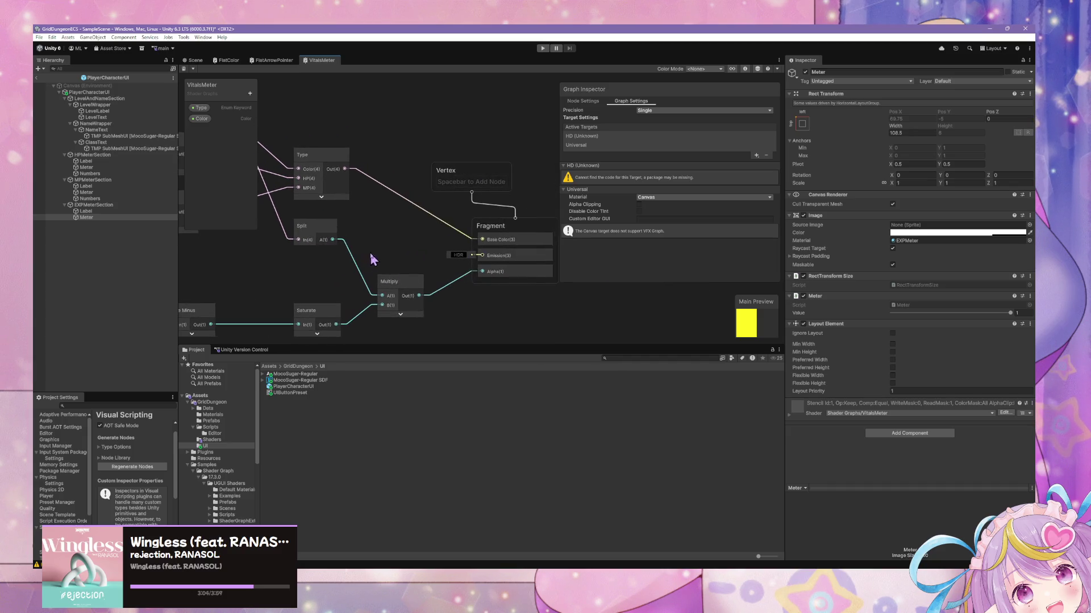
mouse_move(438, 303)
mouse_down()
mouse_move(485, 273)
mouse_move(448, 275)
mouse_up()
right_click(395, 263)
click(437, 267)
text(alpha)
key(BackSpace)
key(BackSpace)
key(BackSpace)
text(float)
key(Return)
- Set the Float to 0.75, wire it into Multiply's A input, and delete the Split node
click(382, 292)
text(78)
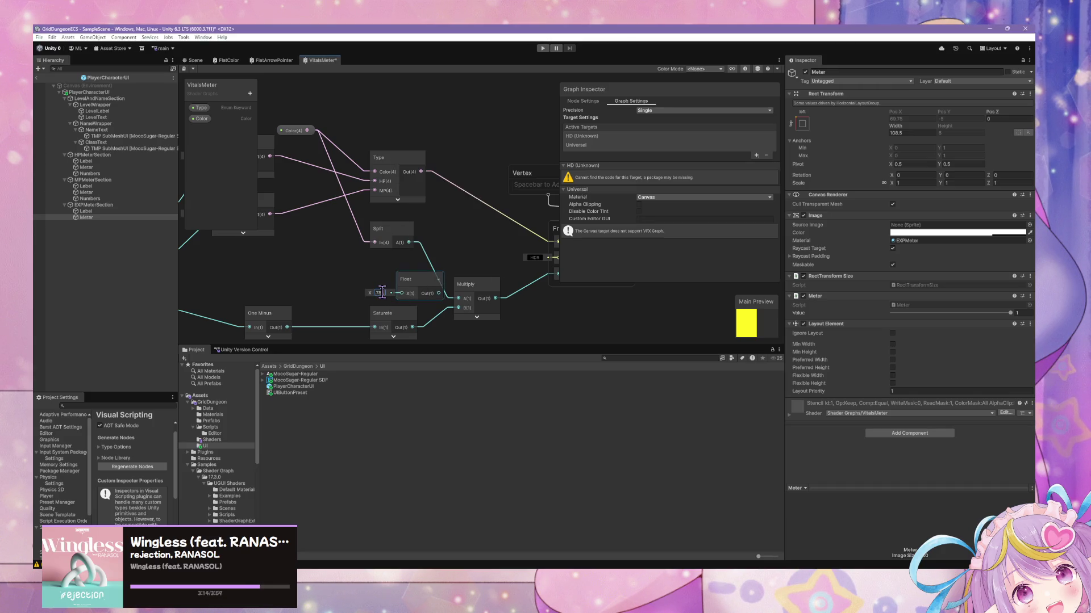
mouse_move(429, 286)
mouse_down()
mouse_move(416, 282)
mouse_move(458, 298)
mouse_up()
click(394, 241)
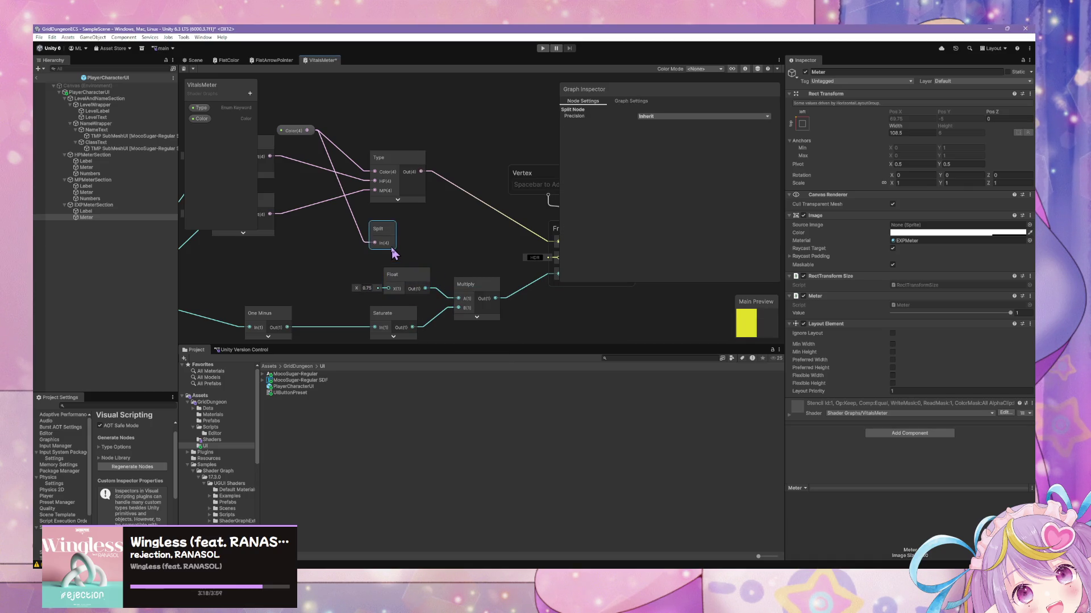
key(Delete)
drag(407, 217, 520, 276)
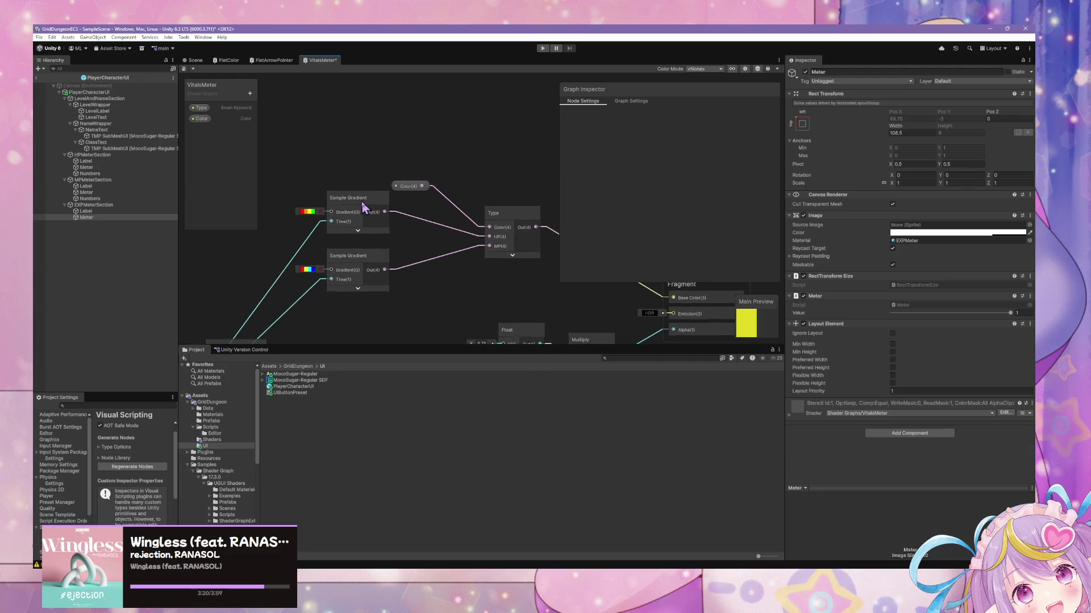
- Move the Color property node up and left and inspect its colour
drag(454, 220, 430, 210)
click(382, 179)
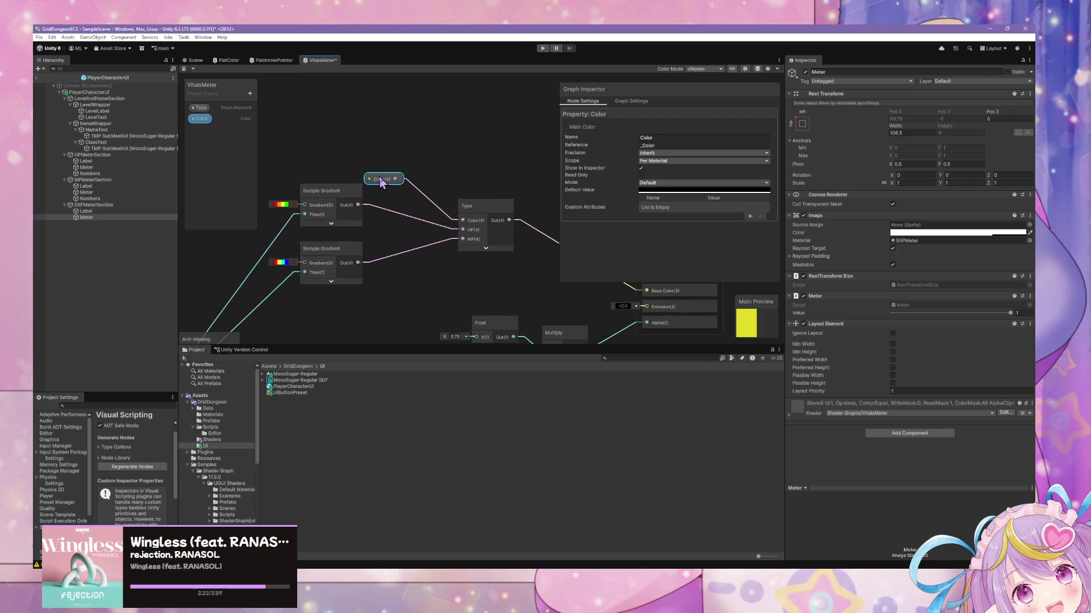
right_click(203, 120)
drag(392, 182, 307, 137)
click(296, 160)
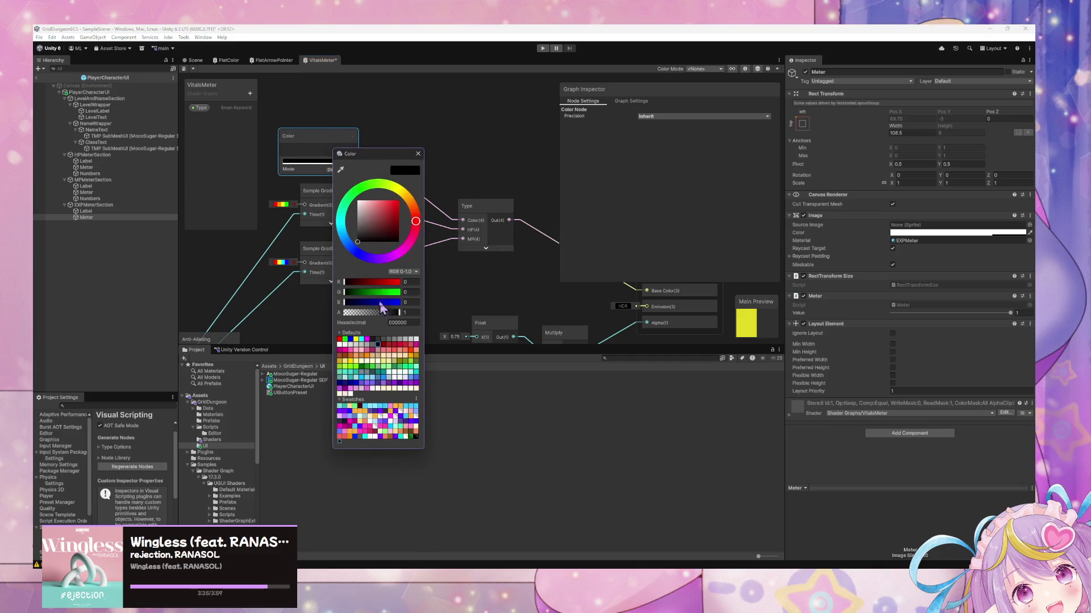
click(504, 160)
click(347, 181)
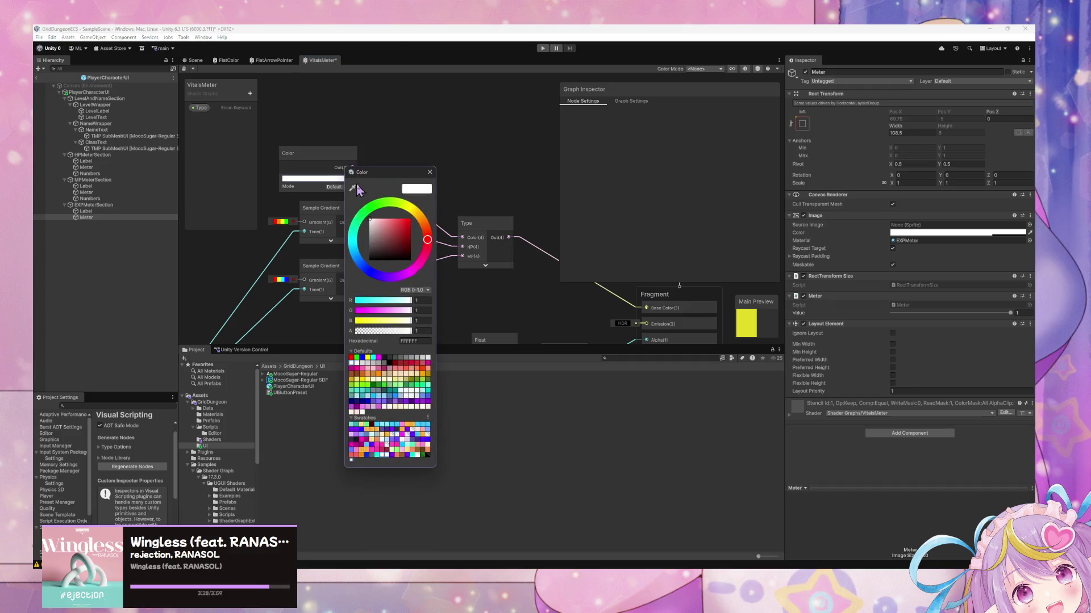
click(514, 223)
drag(515, 224, 425, 180)
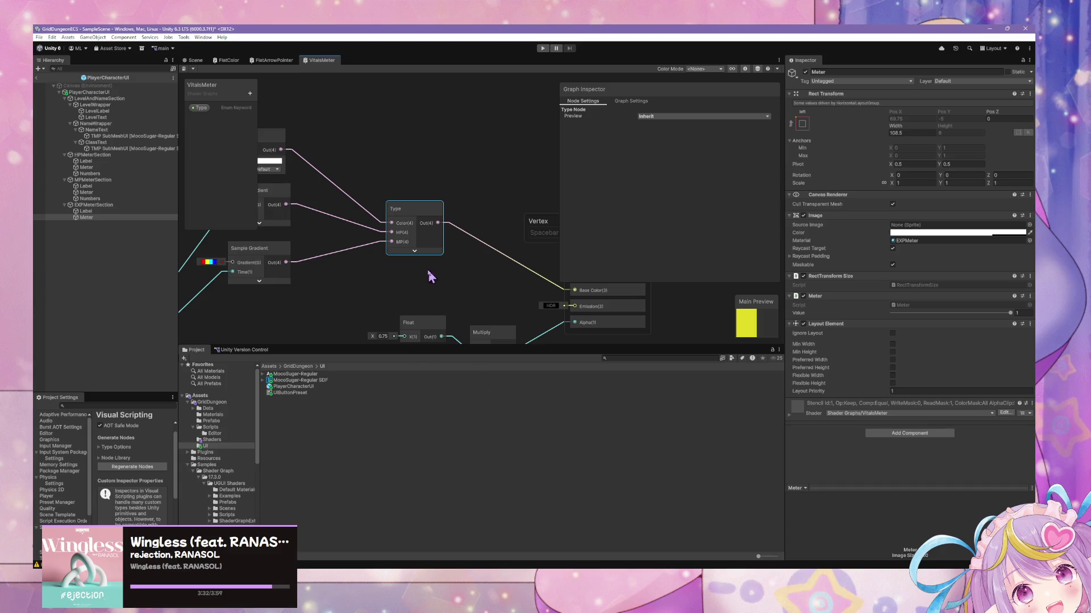
- Rename the Type keyword's Color entry to EXP and return to the Scene view
click(200, 107)
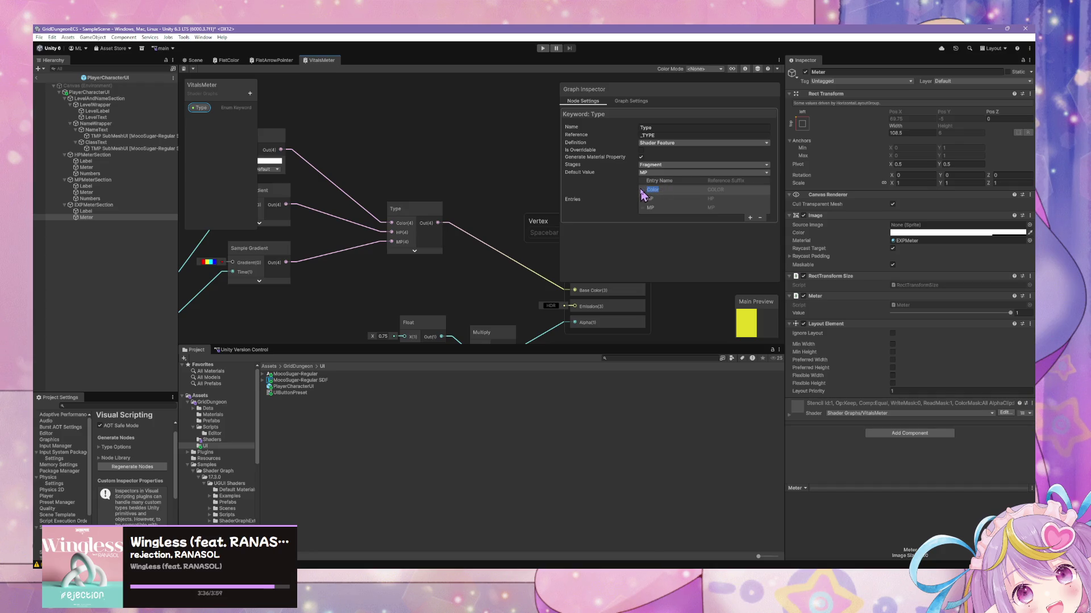
text(EXP)
key(Return)
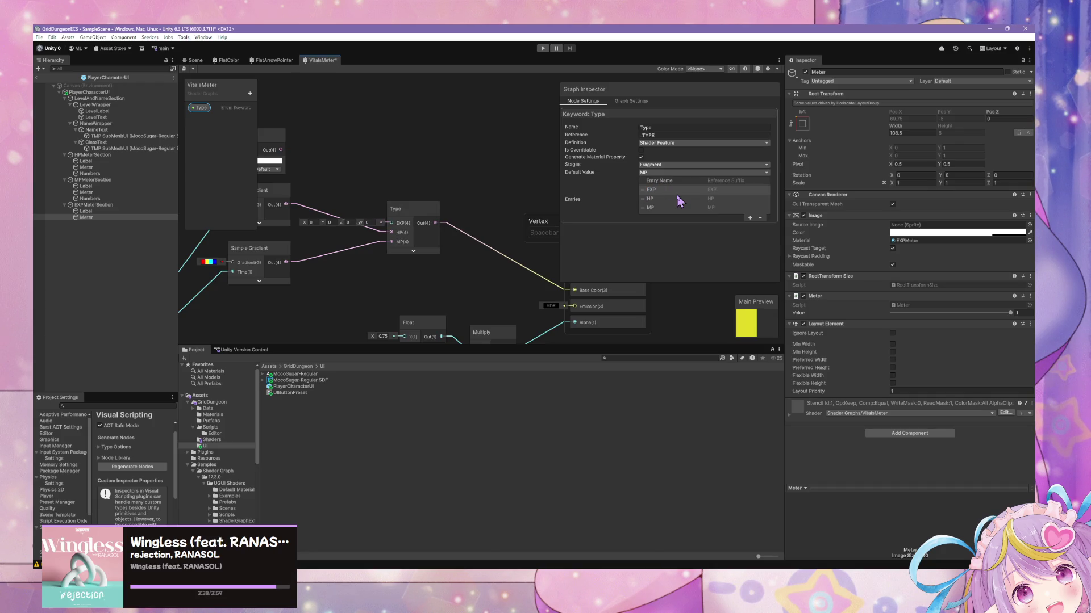
click(455, 187)
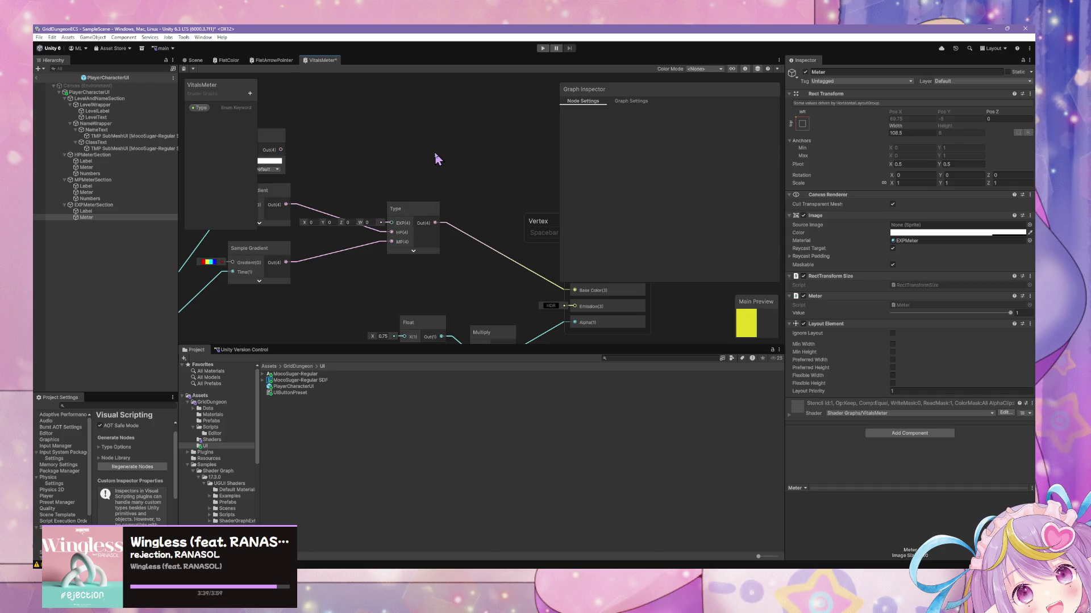
click(195, 60)
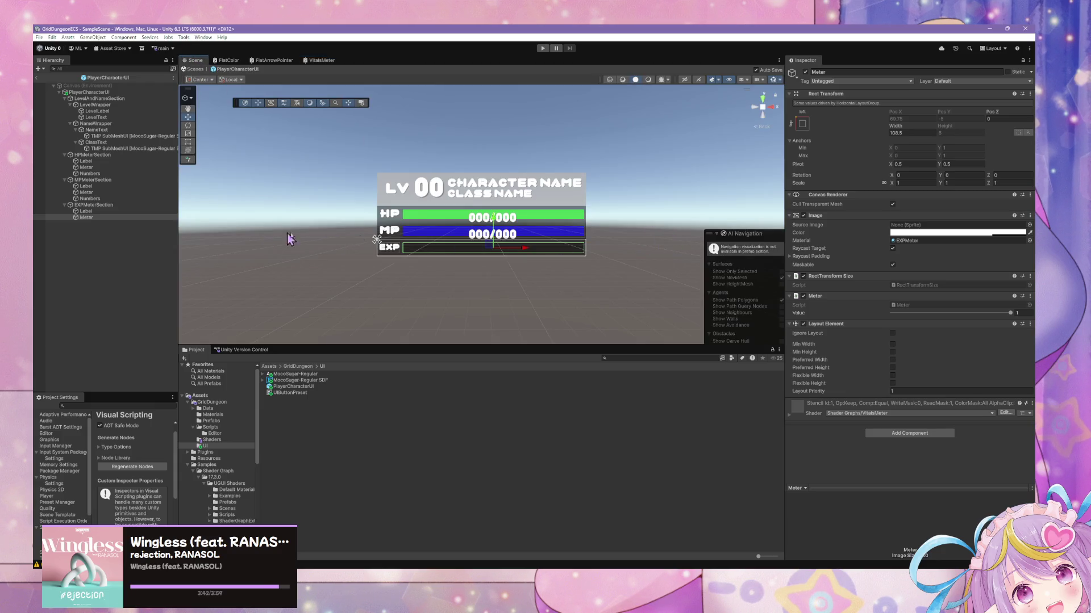
- Slide Meter Value to 1, find the EXPMeter material via 'exp', and open its shader graph
mouse_move(1010, 313)
mouse_down()
mouse_move(882, 311)
mouse_move(1010, 313)
mouse_up()
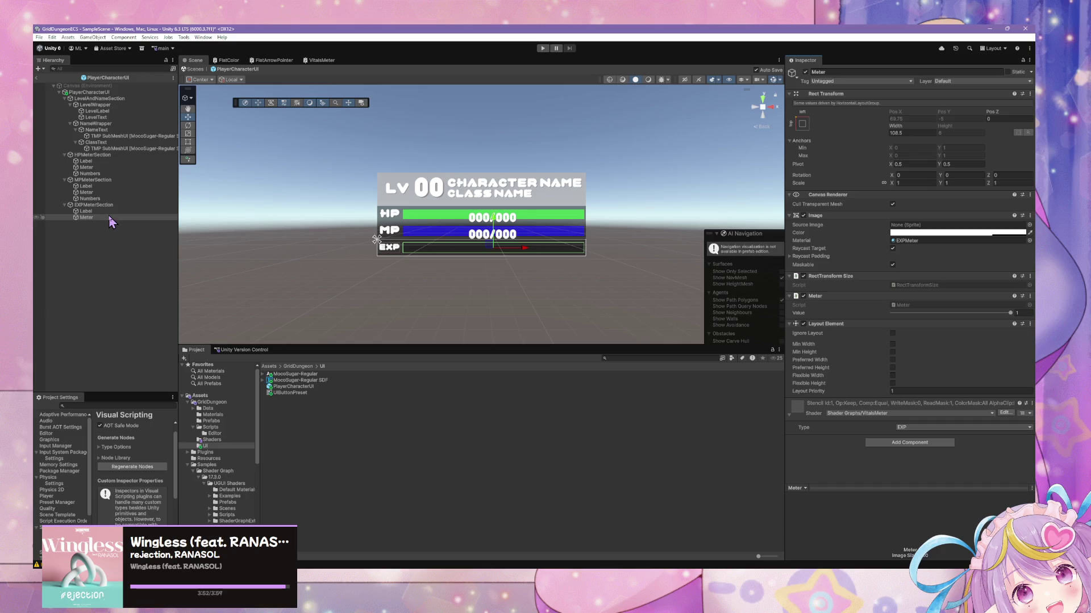
click(658, 359)
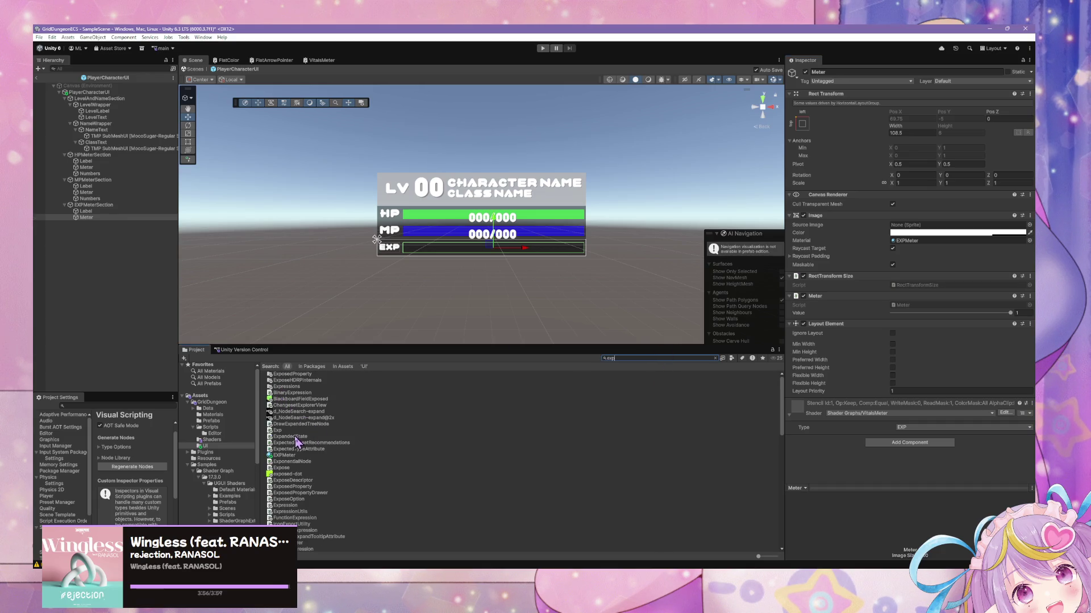
click(282, 456)
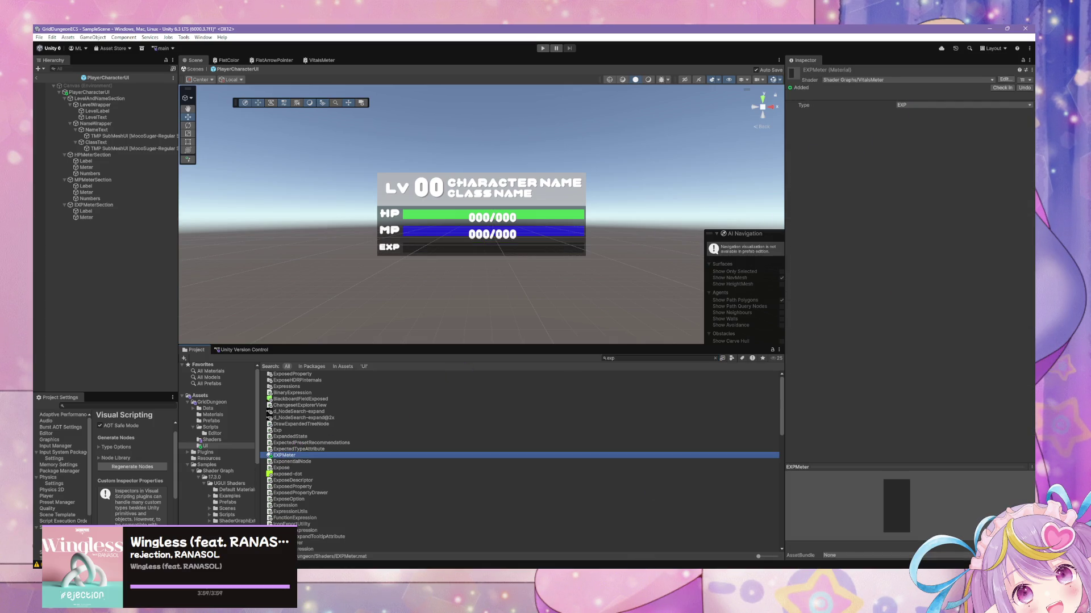
mouse_move(644, 568)
click(1004, 79)
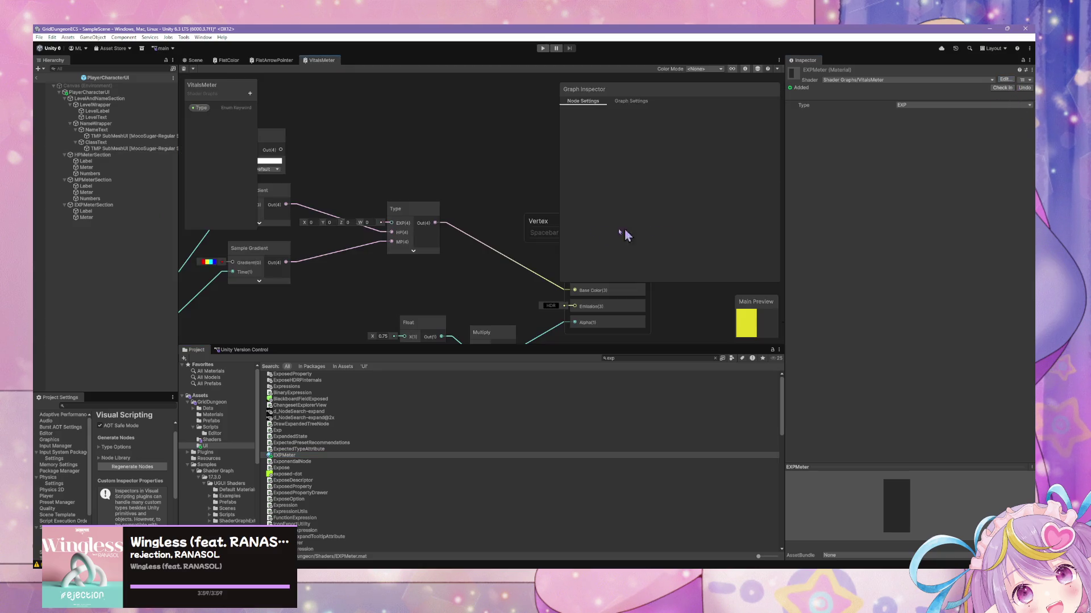
- Connect the Color node to Type's EXP input, save the graph, and exit to SampleScene
drag(392, 159, 503, 232)
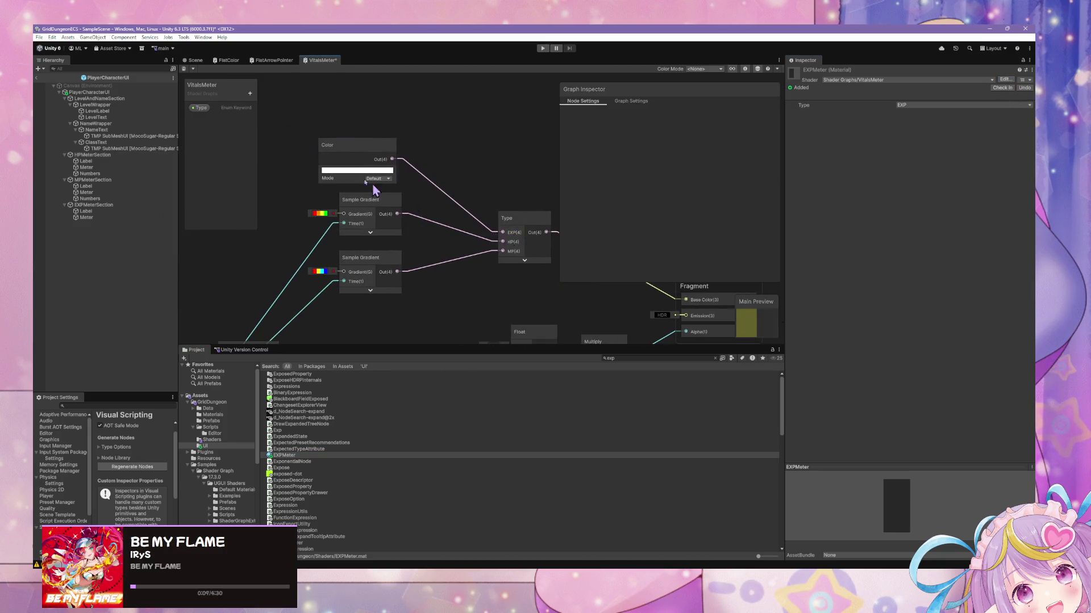
click(184, 69)
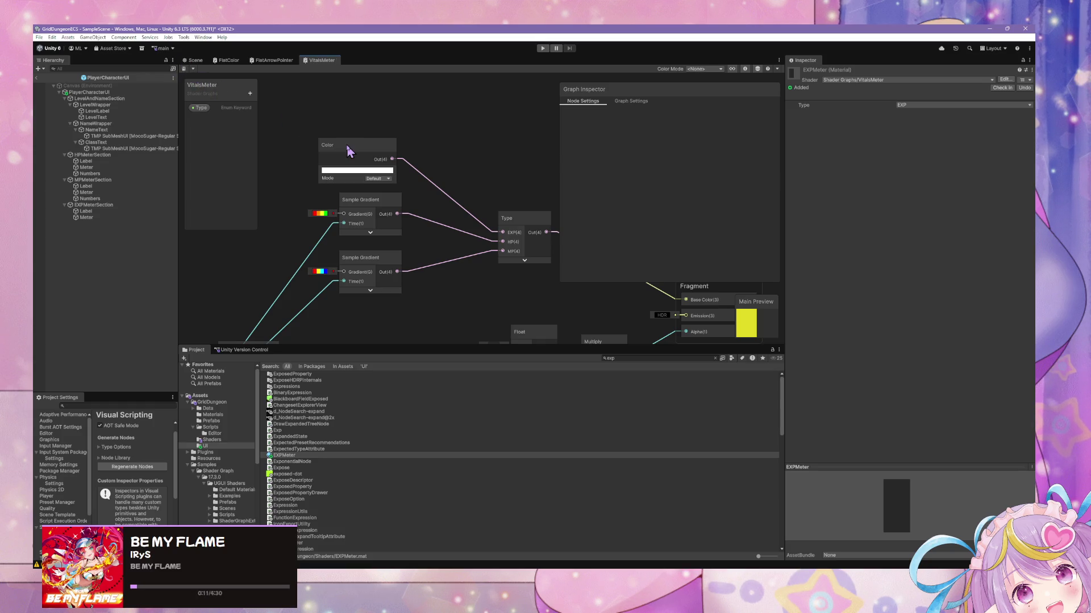
click(200, 60)
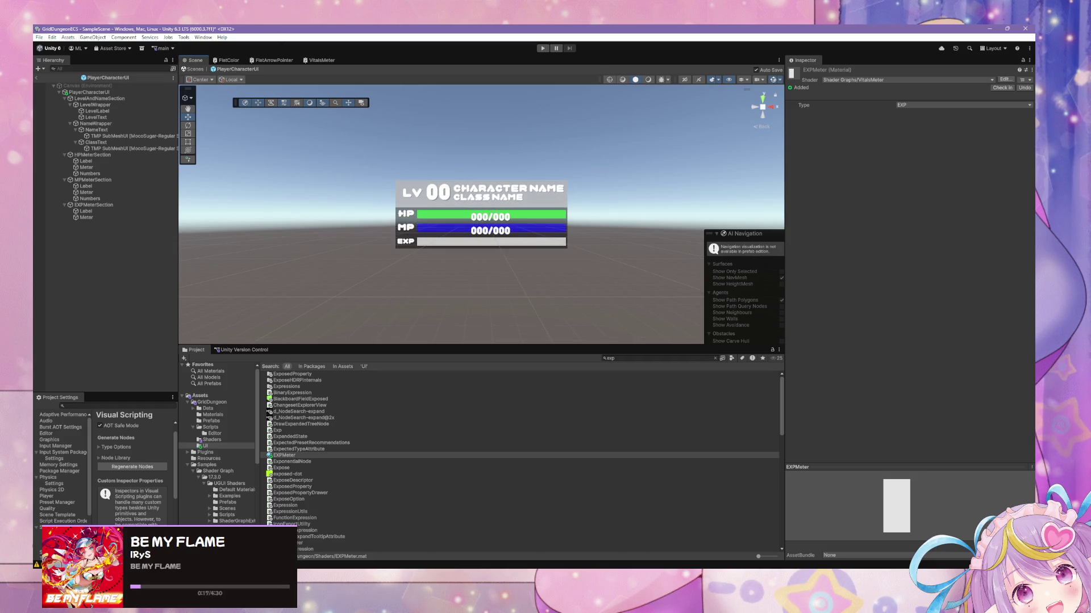
click(196, 69)
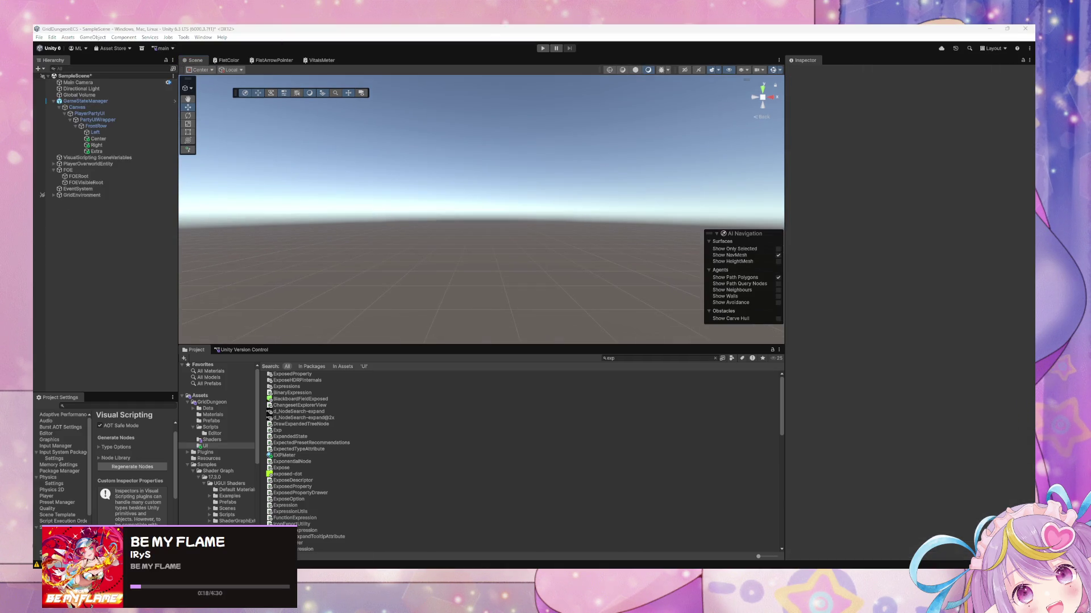
- Place a new PlayerCharacterUI prefab instance under the Left slot in the Hierarchy
click(97, 133)
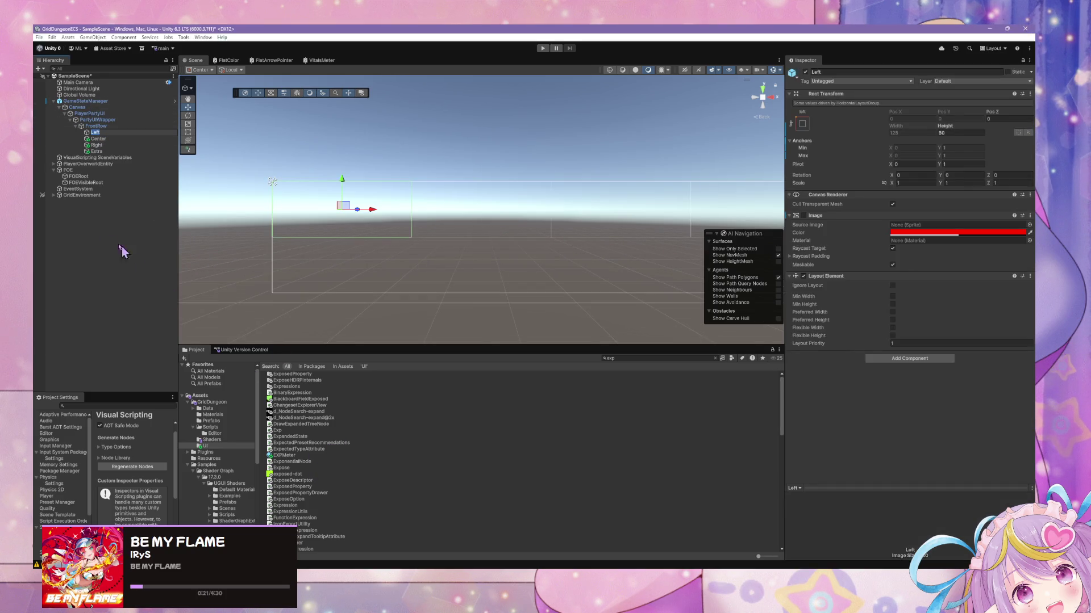
click(436, 170)
click(137, 133)
click(656, 359)
text(character)
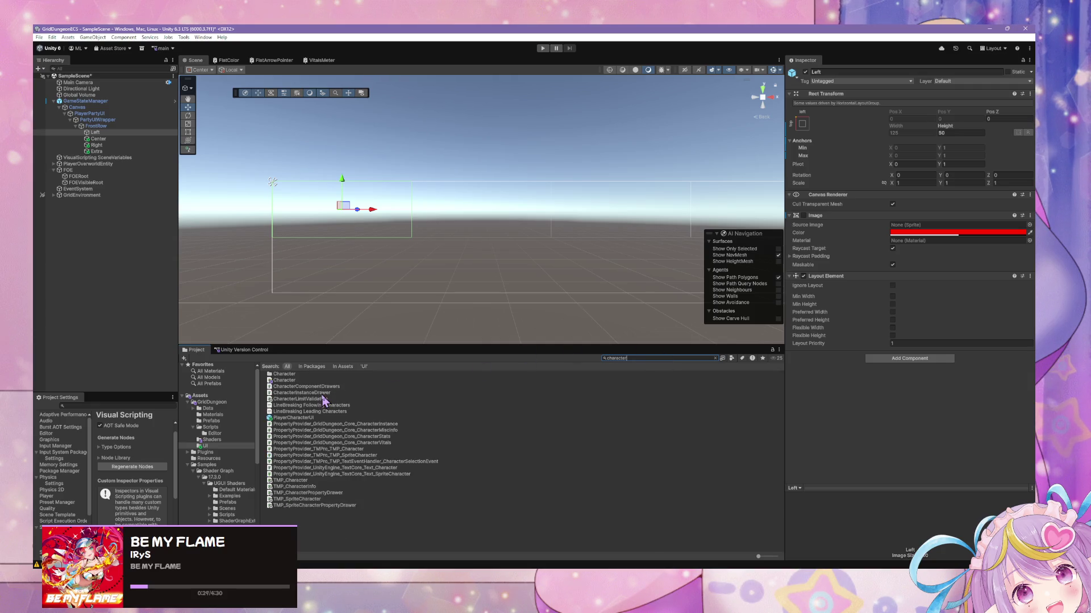
mouse_move(297, 425)
mouse_down()
mouse_move(93, 149)
mouse_move(95, 133)
mouse_up()
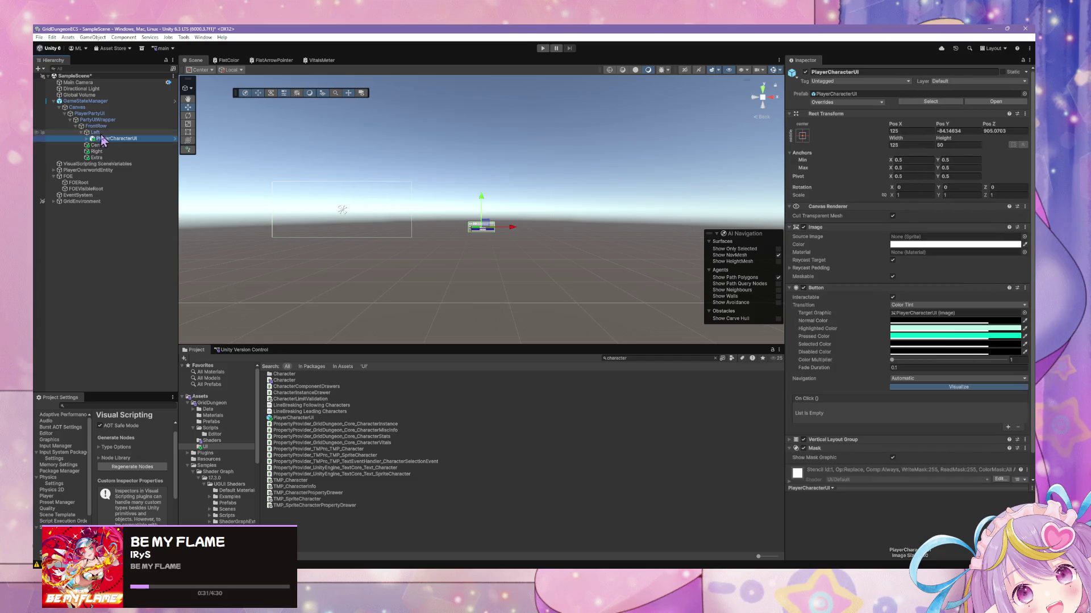
- Set the PlayerCharacterUI panel's Pos X, Y and Z to 0, then reselect it
click(912, 131)
text(0)
key(Tab)
text(0)
key(Tab)
text(0)
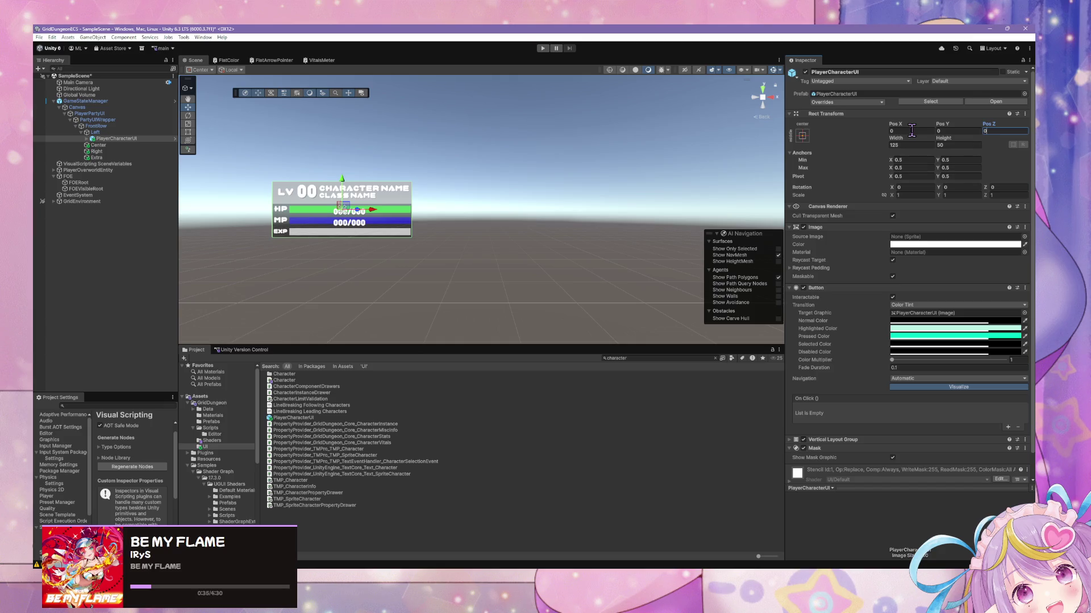
scroll(449, 210, up, 8)
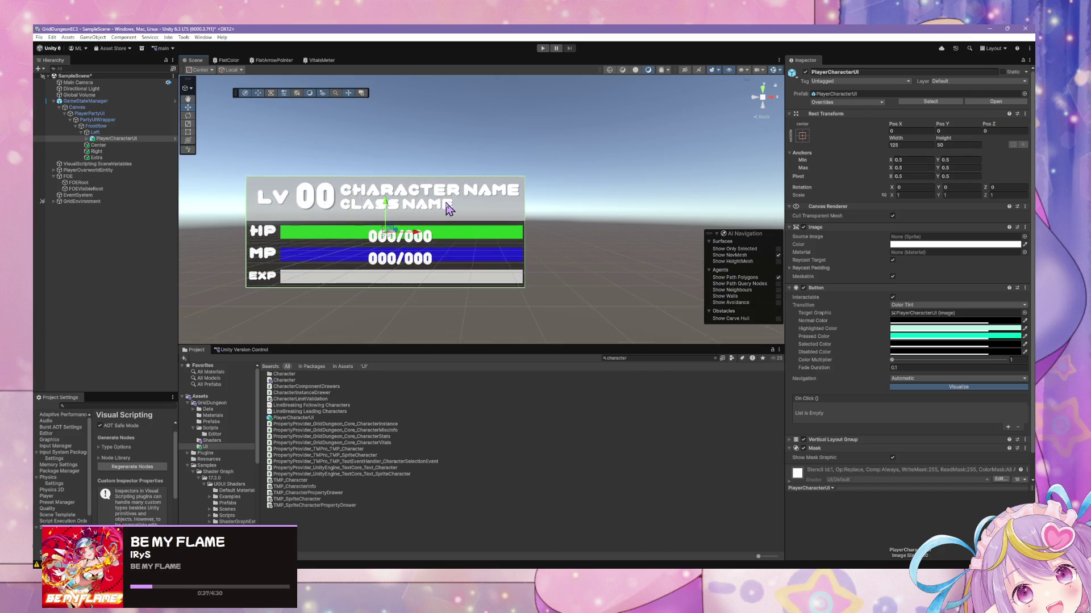
scroll(450, 207, down, 8)
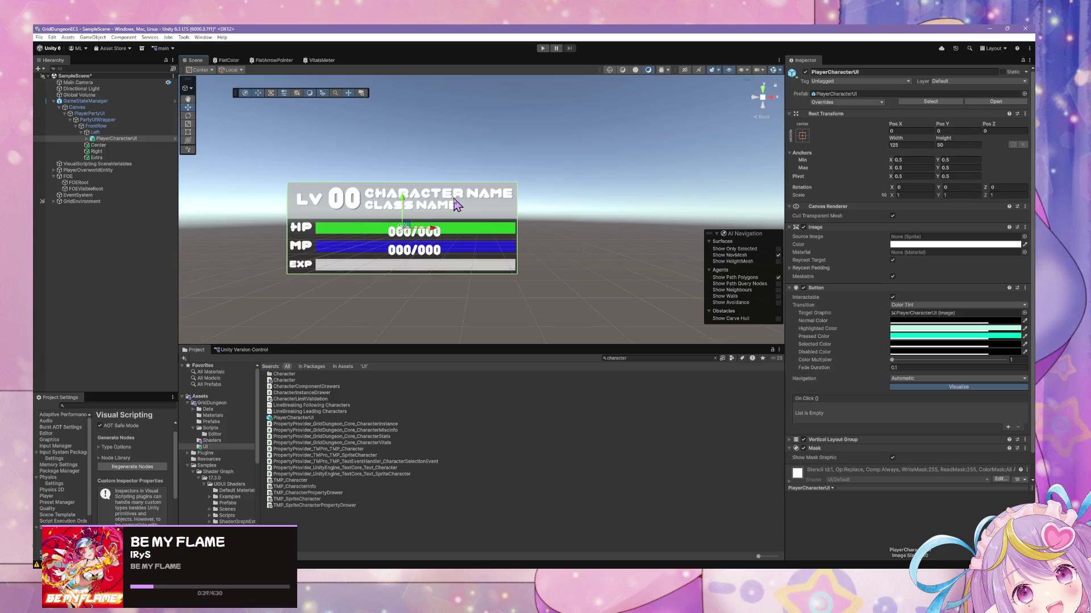
scroll(454, 197, down, 2)
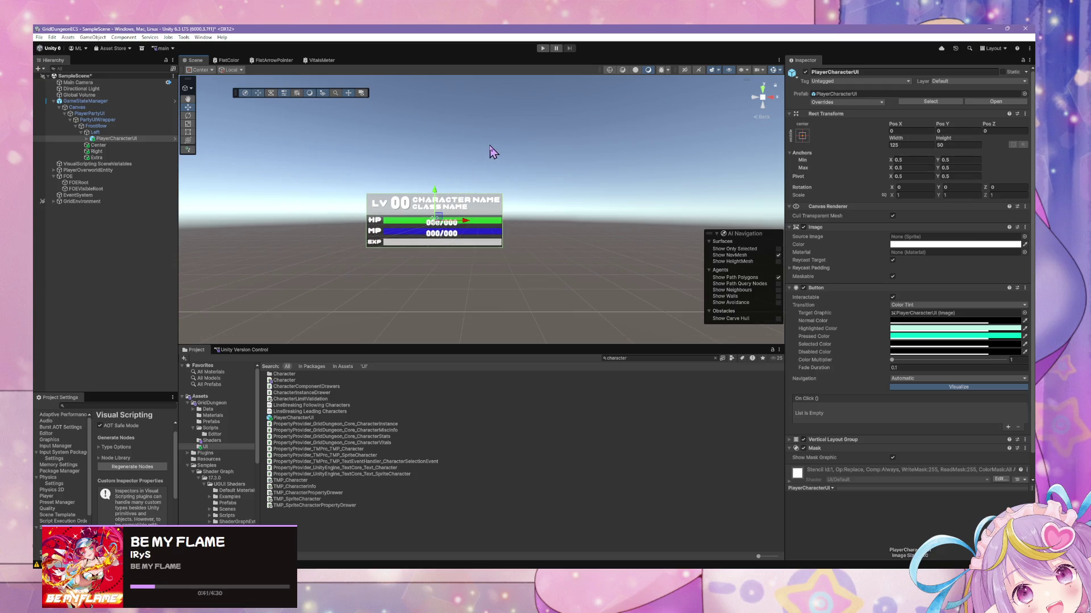
scroll(492, 146, down, 2)
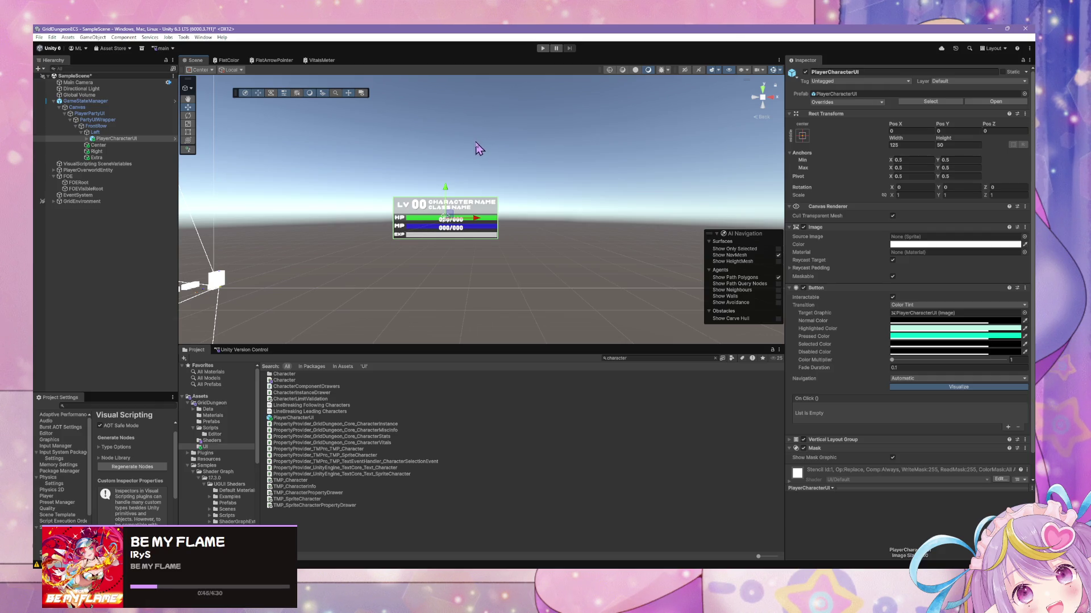
scroll(476, 149, up, 3)
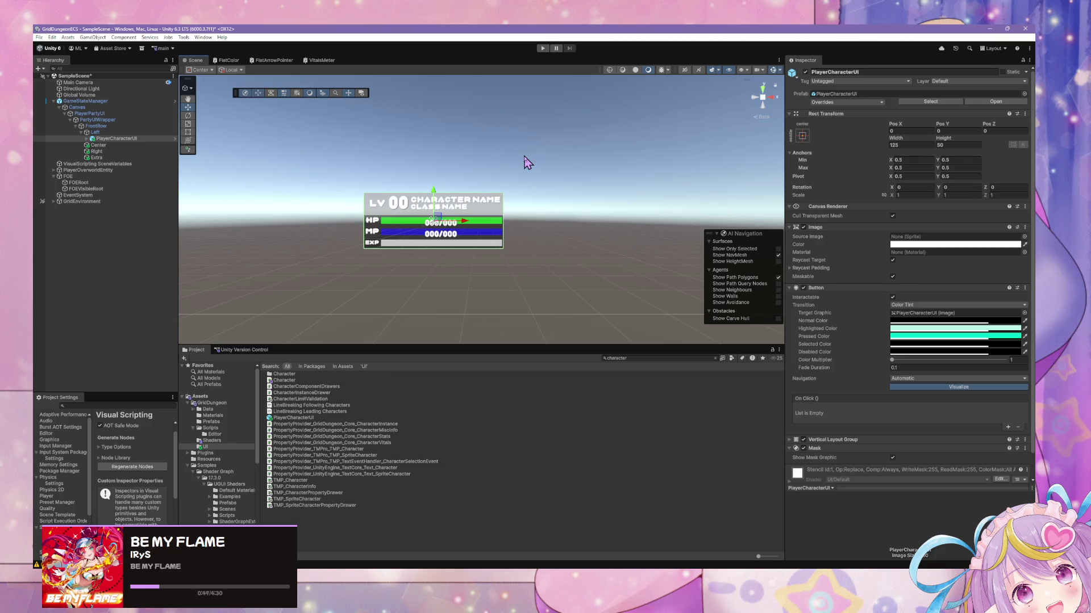
click(116, 139)
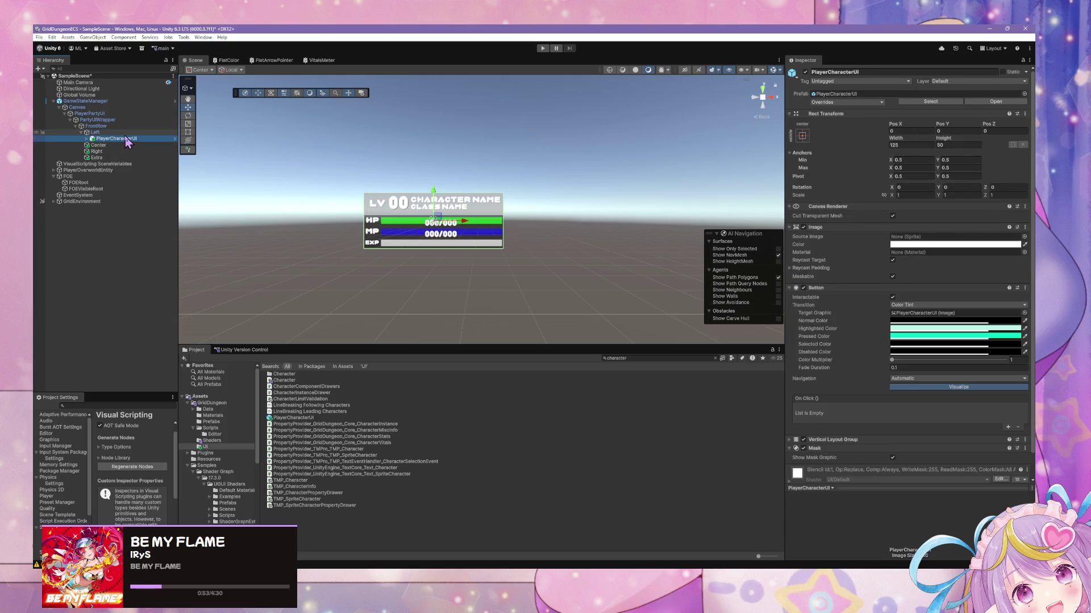
- Duplicate the PlayerCharacterUI panel under Center, drop the numbered suffix, and set its X to 0
key(ctrl+d)
drag(111, 146, 102, 152)
click(150, 151)
key(End)
key(BackSpace)
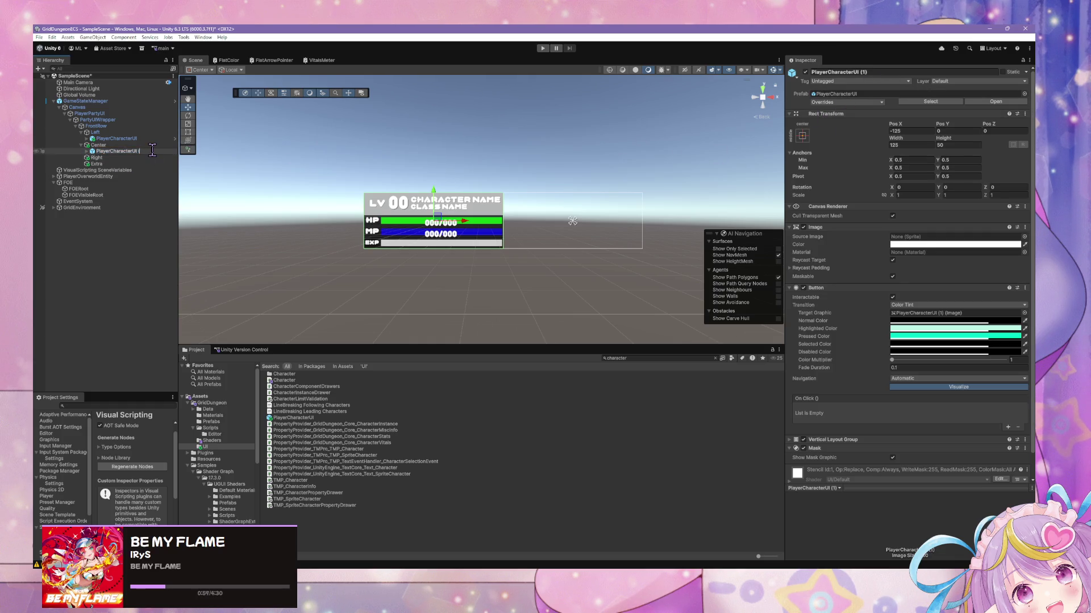
key(Return)
click(912, 131)
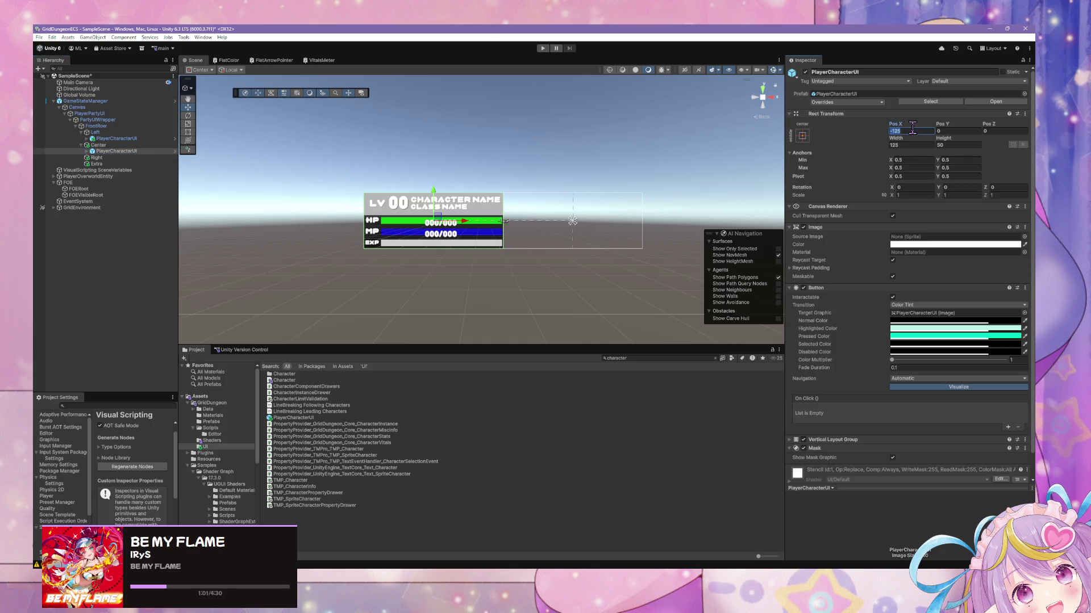
text(0)
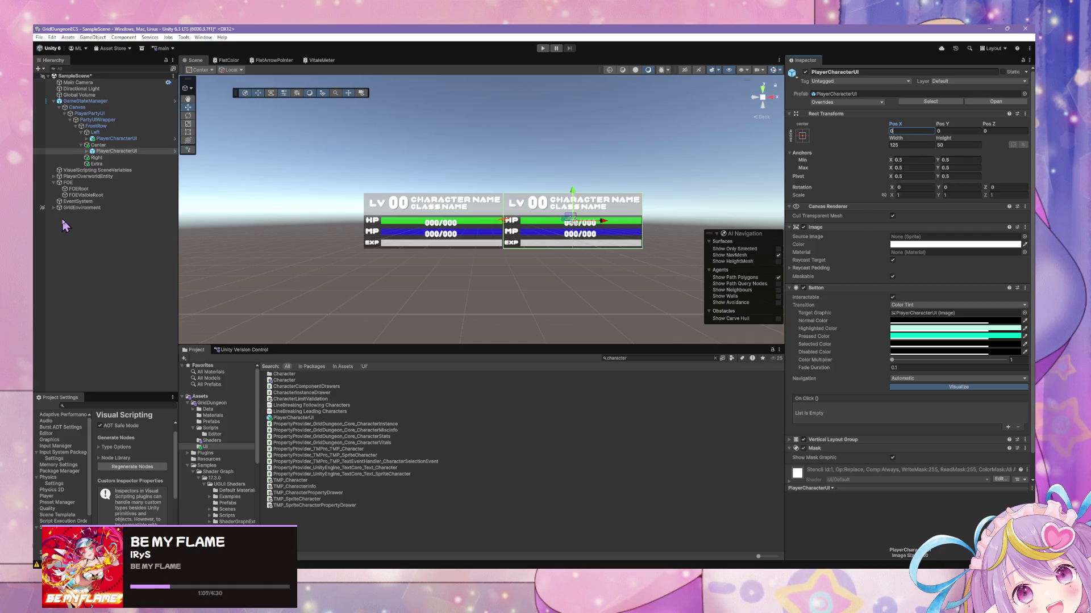
- Duplicate the Center character panel and move the copy under Right
click(122, 151)
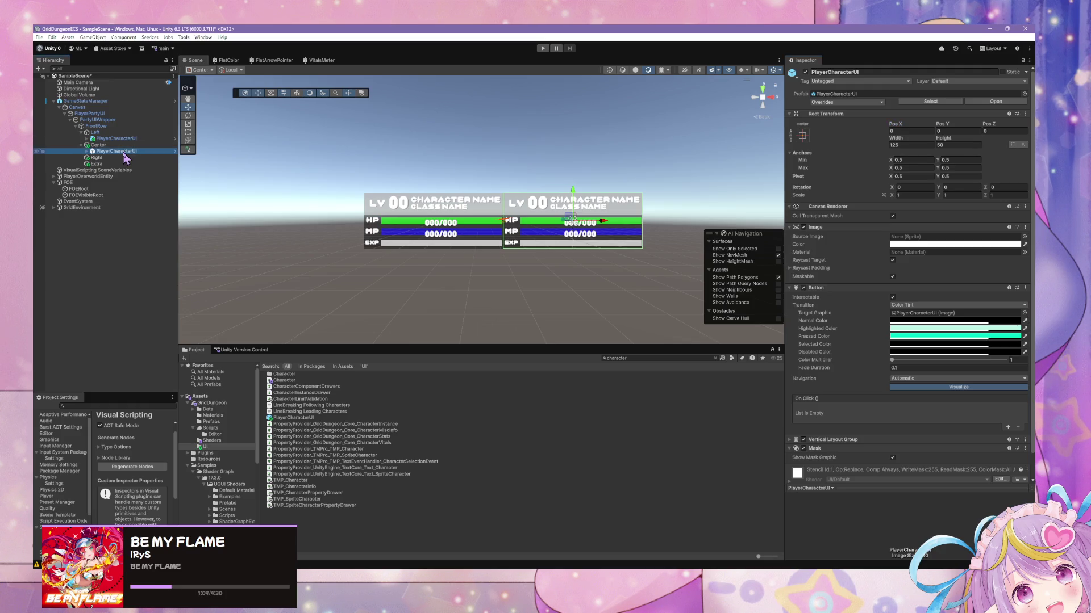
key(ctrl+d)
drag(103, 163, 98, 164)
click(881, 70)
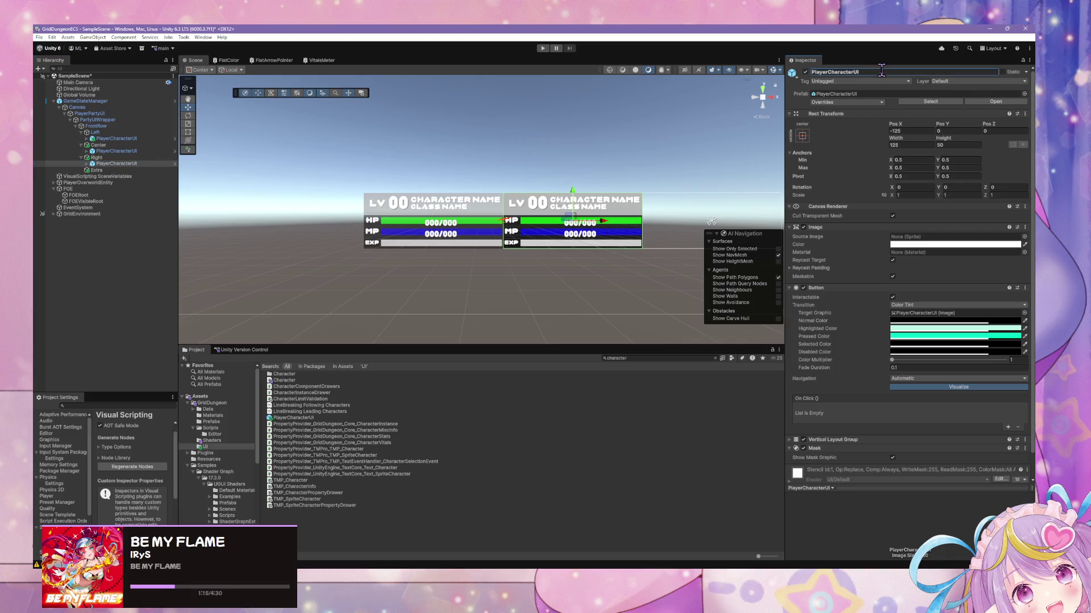
click(103, 164)
- Duplicate the panel again under Extra, name it PlayerCharacterUI, and set its X to 0
key(ctrl+d)
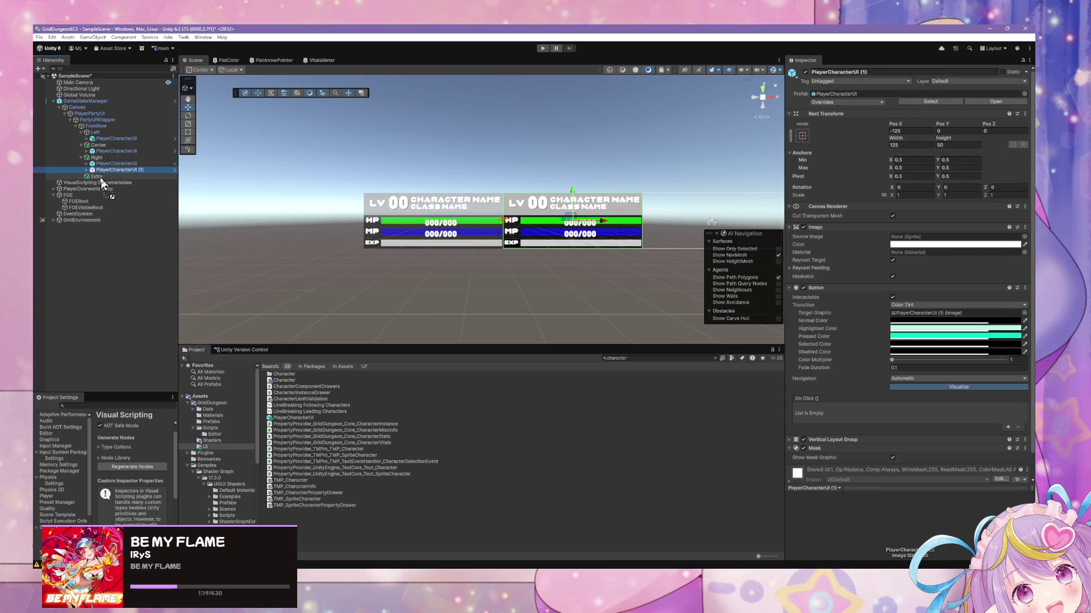
drag(102, 180, 104, 180)
click(134, 176)
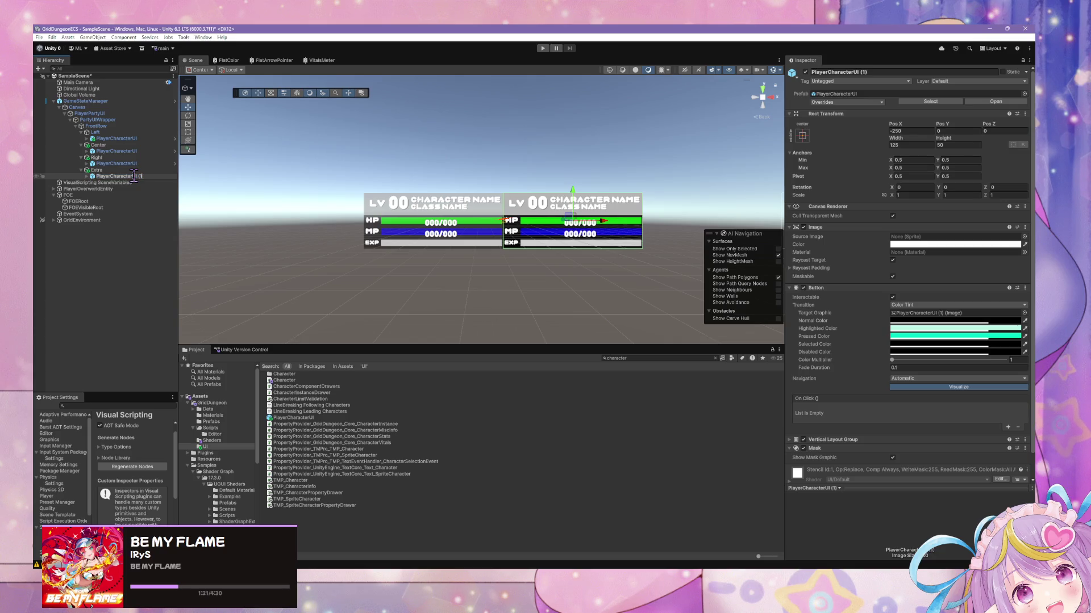
key(Return)
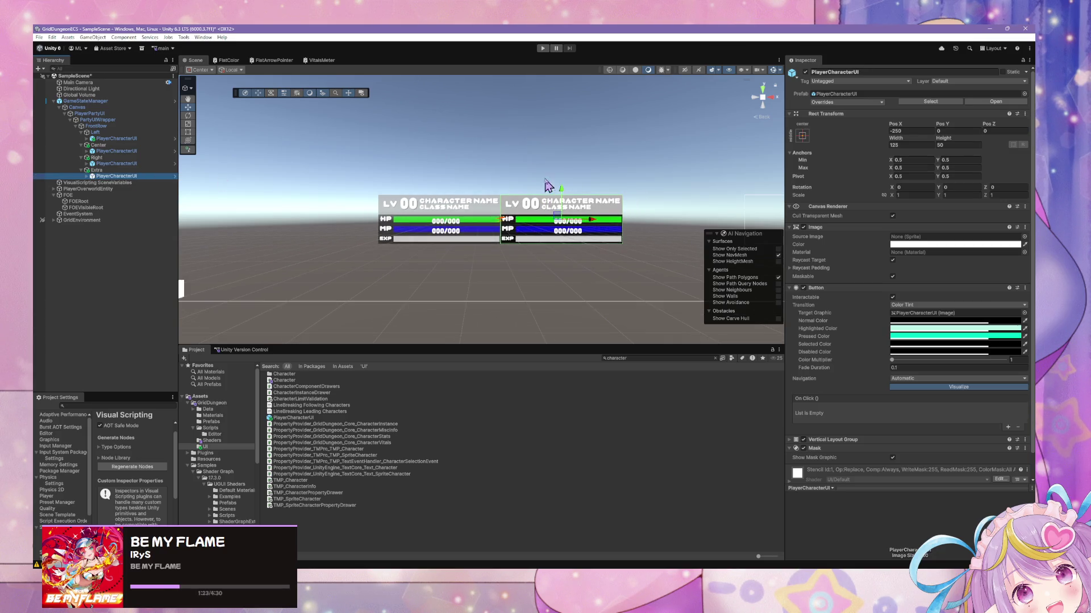
scroll(580, 152, down, 2)
click(905, 131)
text(0)
- Multi-select all four character panels and set their Pos X to 0 together
ctrl+click(122, 164)
ctrl+click(130, 151)
ctrl+click(117, 139)
click(924, 131)
text(0)
key(Return)
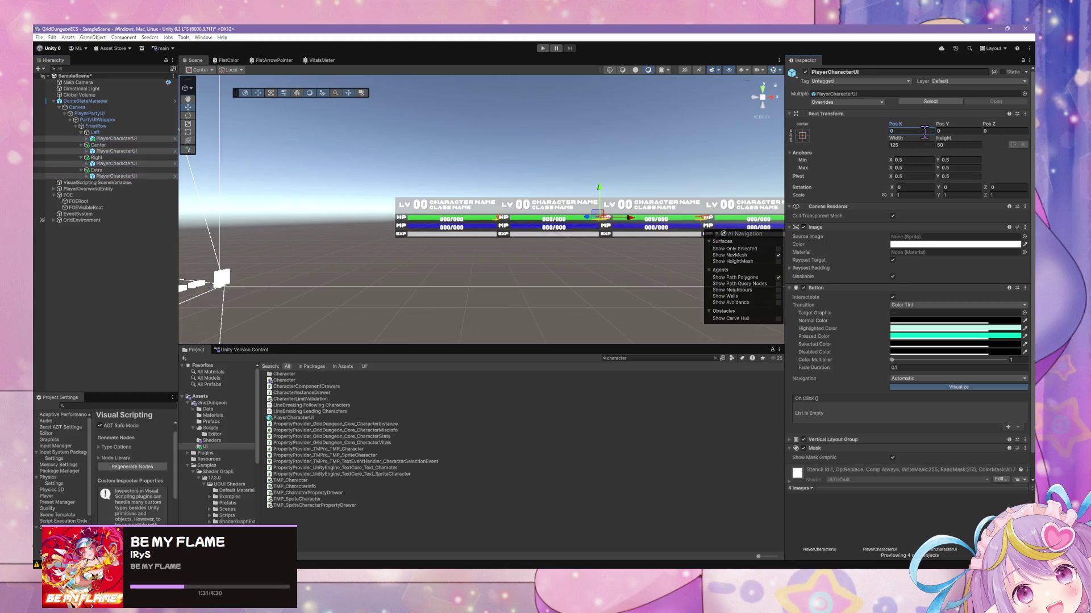
click(637, 163)
scroll(637, 163, down, 5)
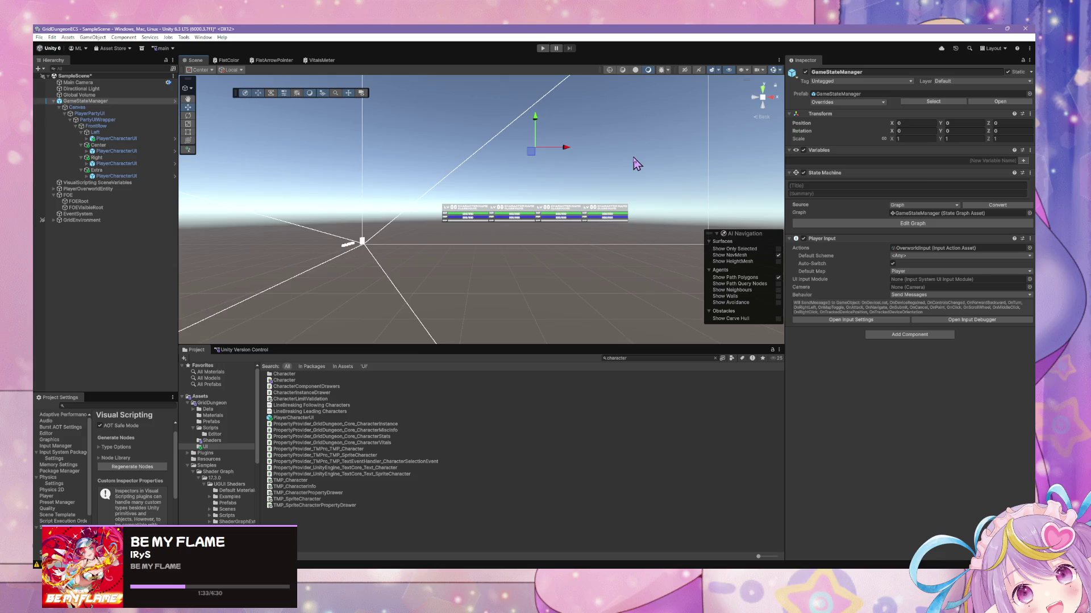
- Inspect the PartyUIWrapper and FrontRow layouts, then open Left's PlayerCharacterUI prefab in context
scroll(643, 173, up, 5)
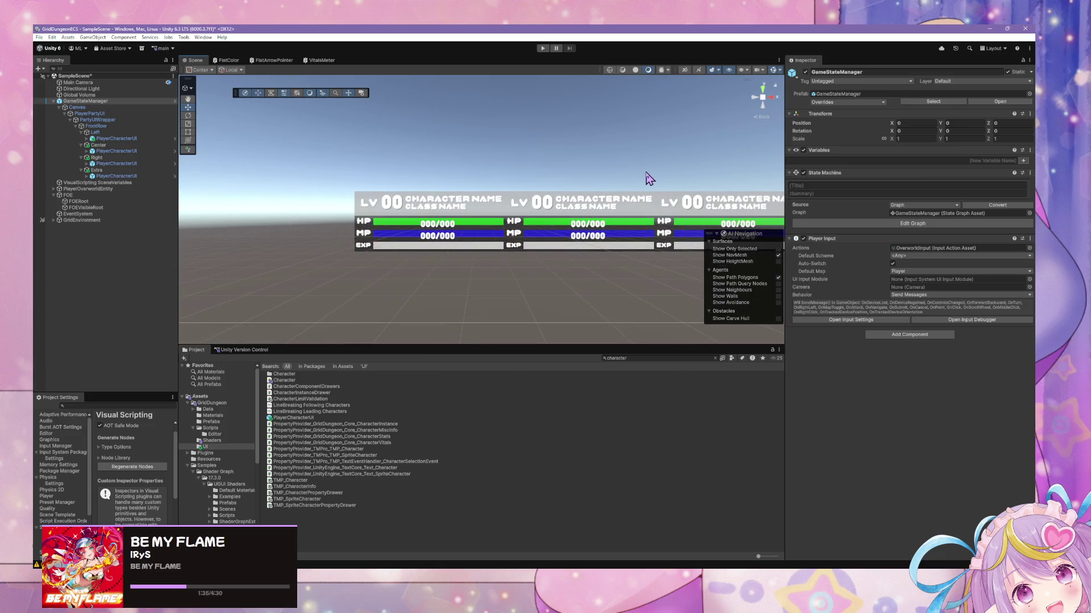
click(89, 134)
click(97, 126)
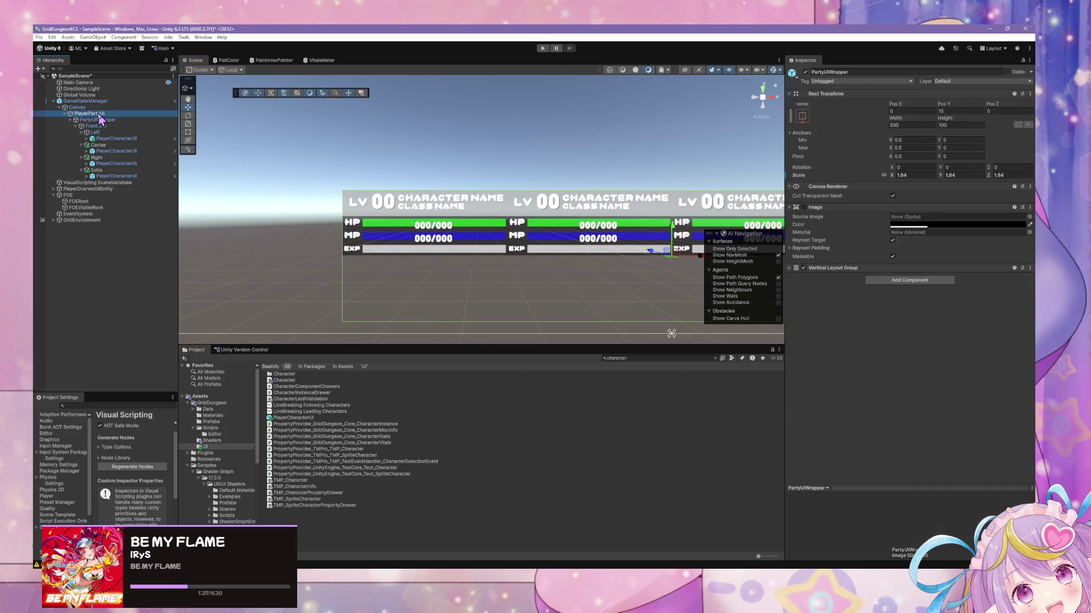
click(104, 121)
click(101, 127)
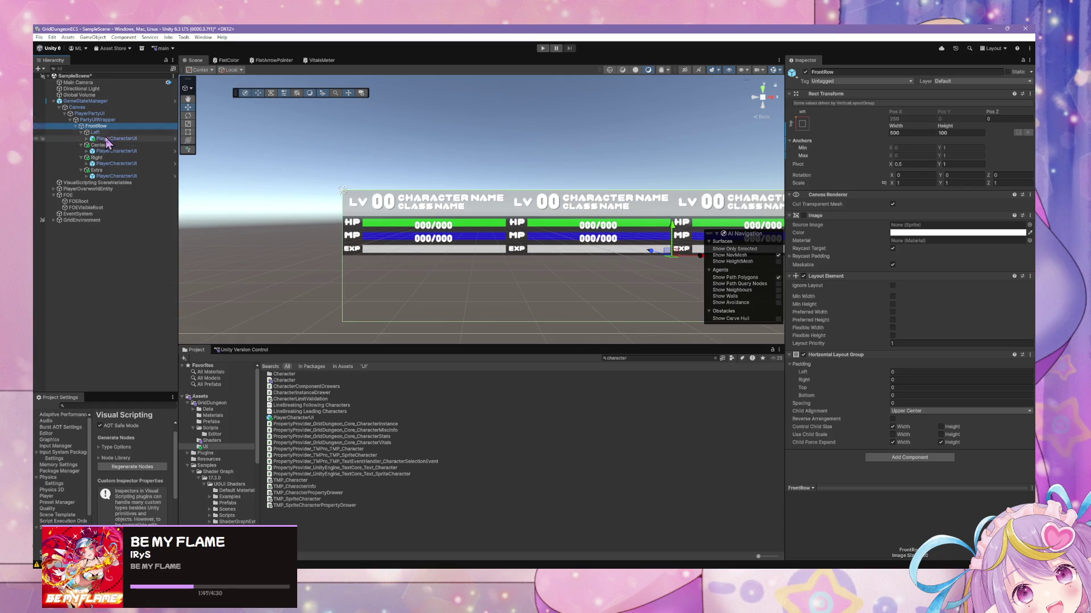
click(119, 139)
click(999, 102)
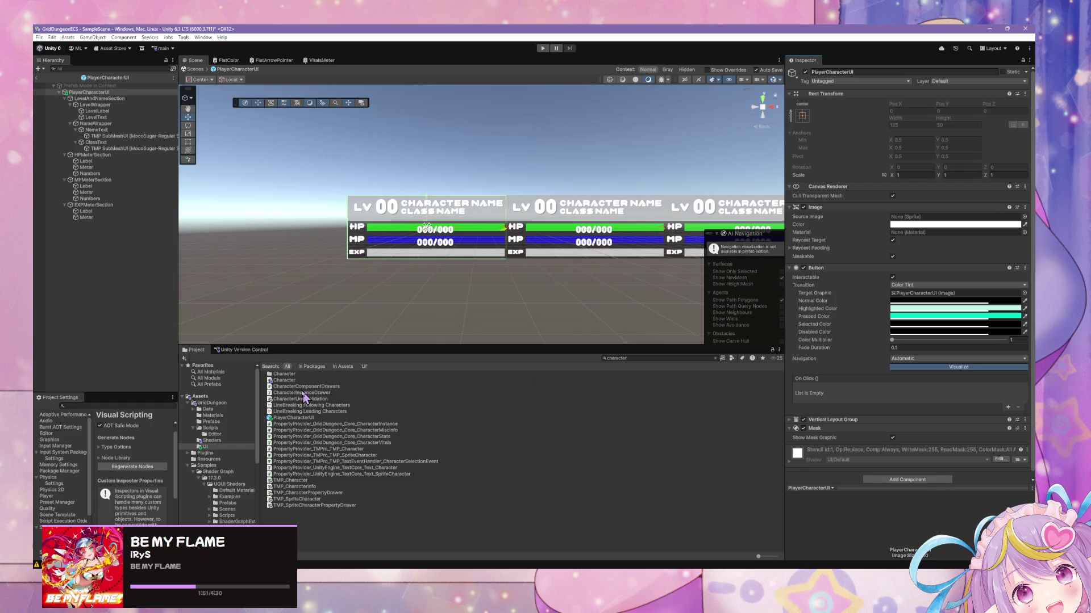
- Browse to the Assets > GridDungeon > Shaders folder in the Project window
click(219, 441)
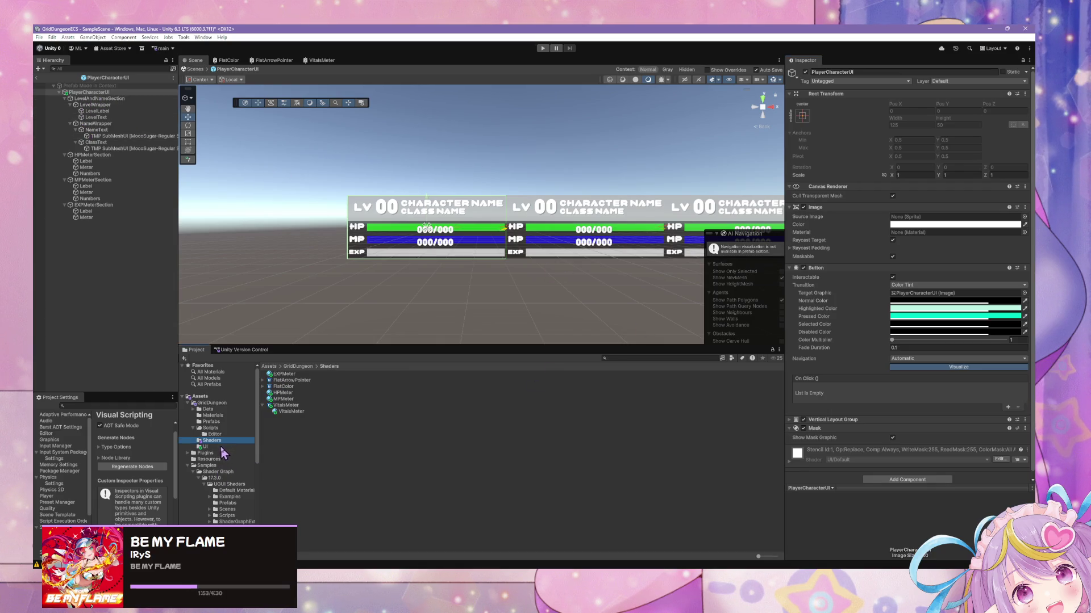
click(301, 433)
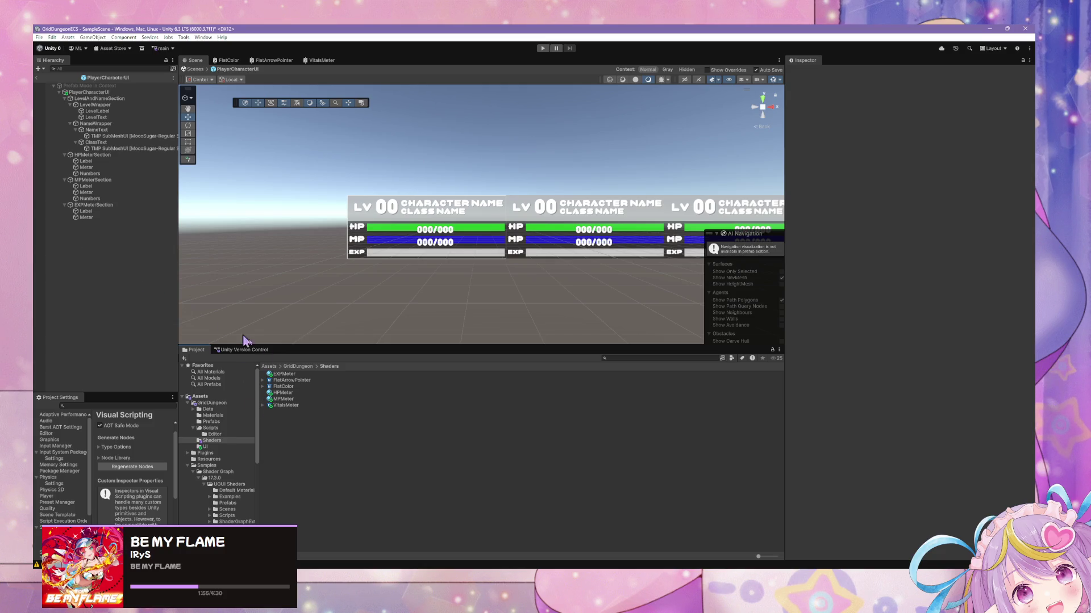
scroll(433, 253, up, 2)
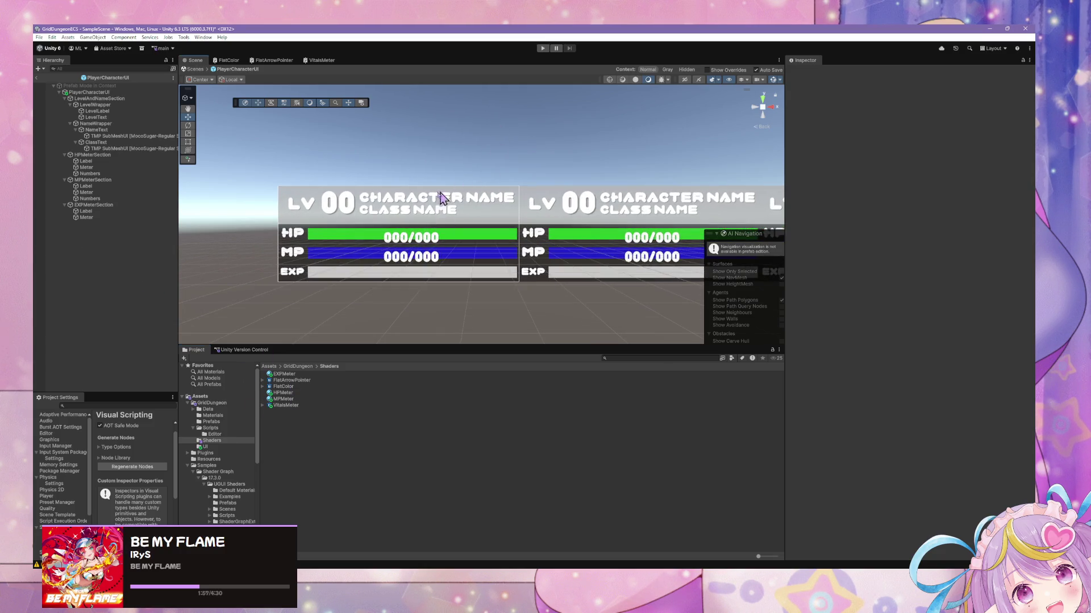
scroll(318, 199, up, 3)
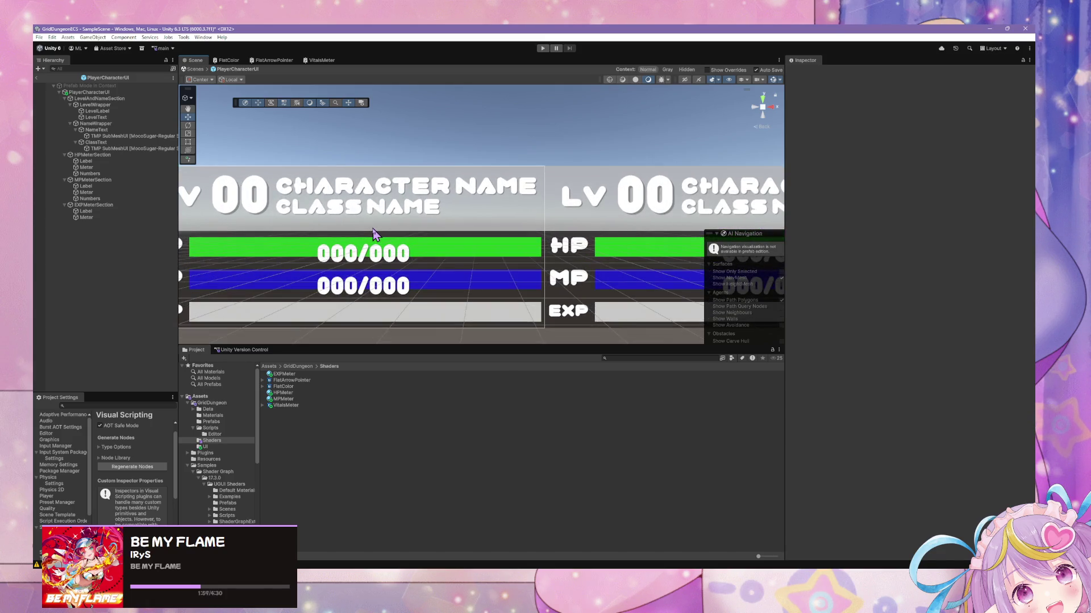
scroll(374, 234, down, 2)
- Copy the VitalsMeter shader graph as PlayerCharacterUIMask and open it in Shader Graph
right_click(293, 434)
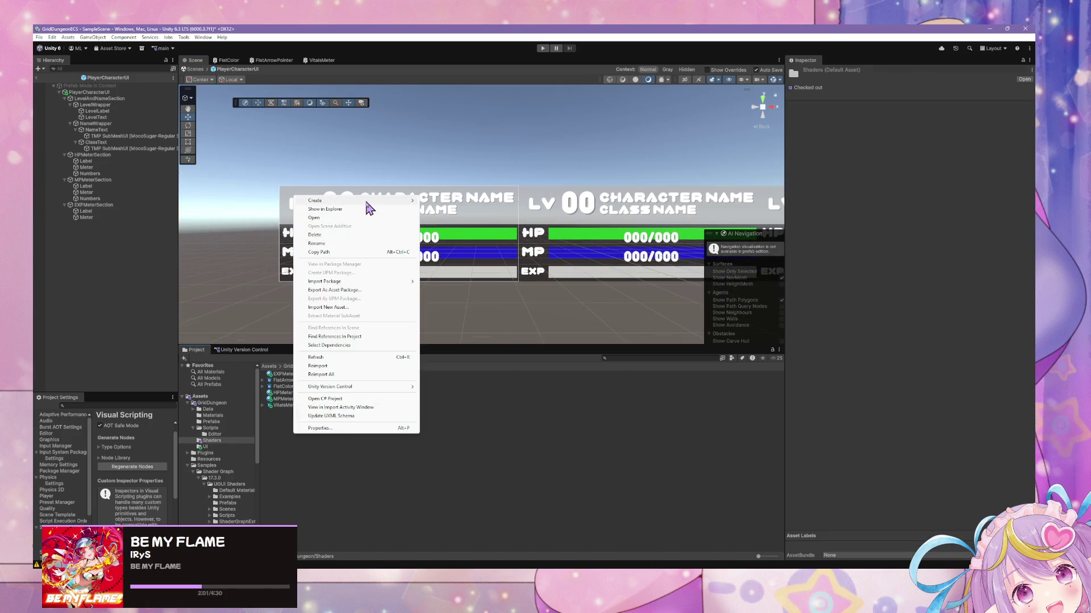
mouse_move(366, 203)
mouse_move(471, 388)
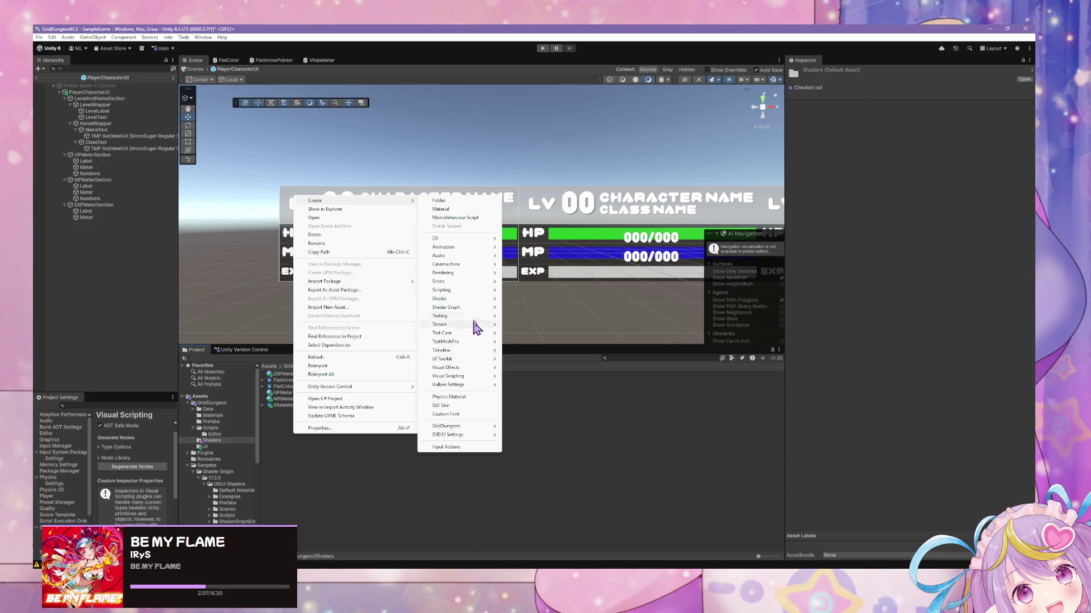
mouse_move(472, 309)
click(346, 465)
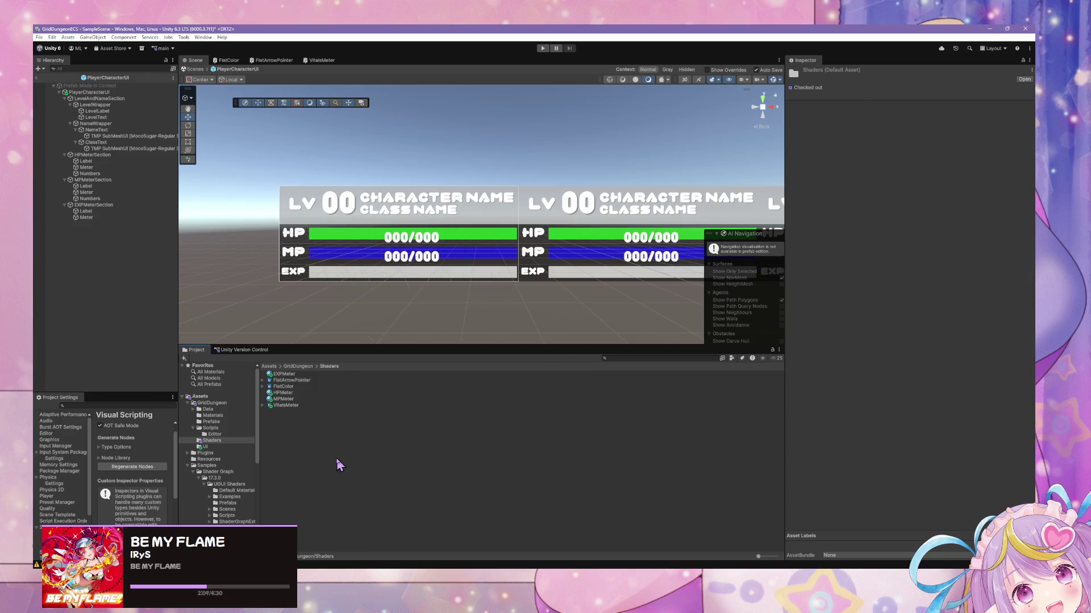
click(282, 394)
click(285, 406)
text(PlayerCharacterUIMask)
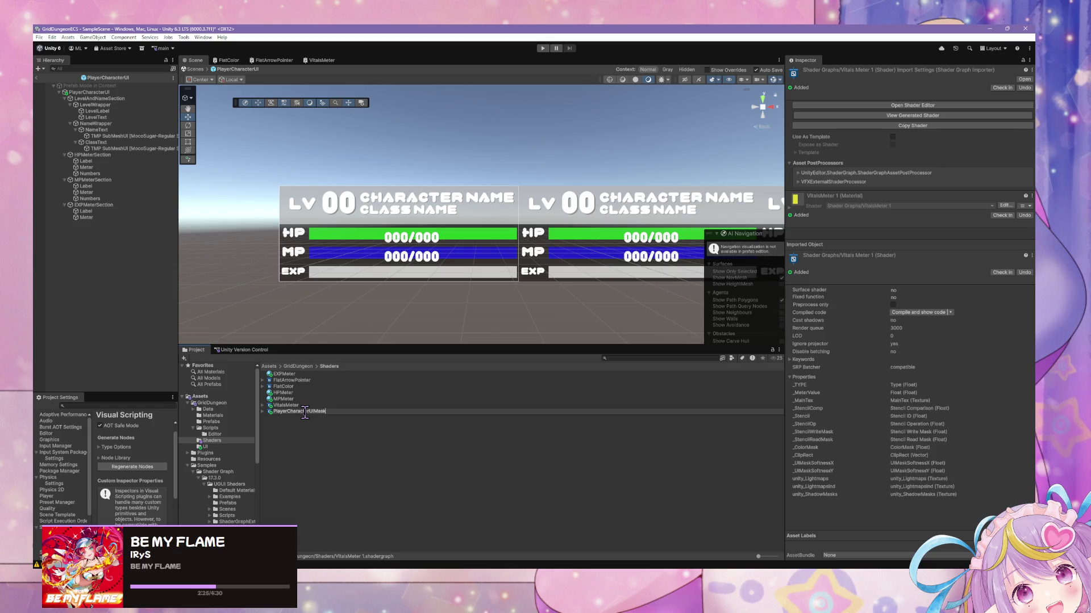
double_click(301, 405)
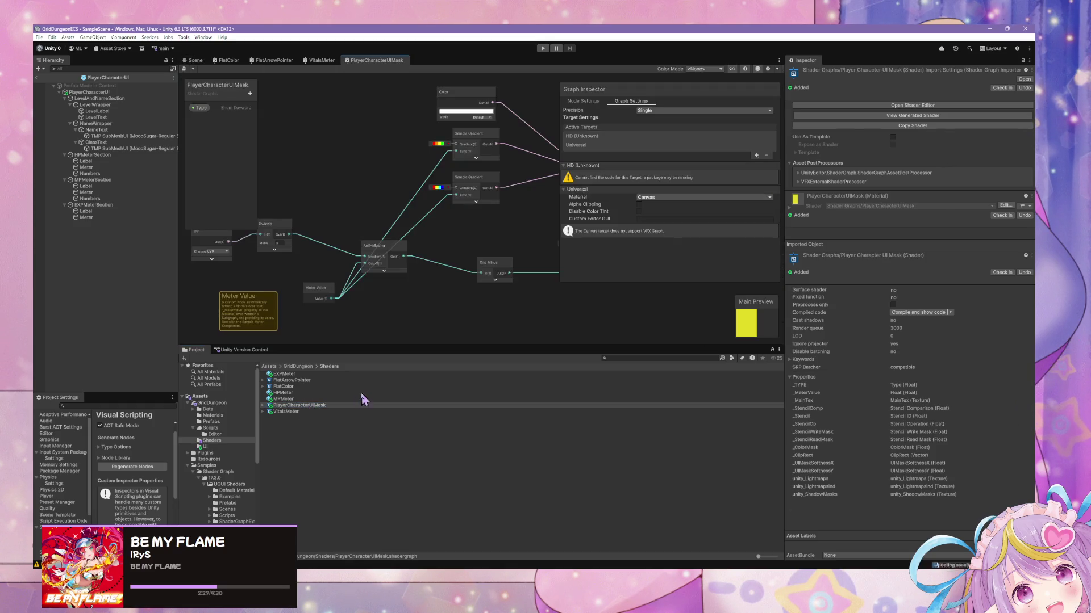
- Undock the Shader Graph window and delete the Type keyword from the graph
mouse_move(356, 55)
mouse_down()
mouse_move(443, 220)
mouse_move(508, 107)
mouse_move(688, 285)
mouse_move(650, 261)
mouse_up()
scroll(638, 428, down, 4)
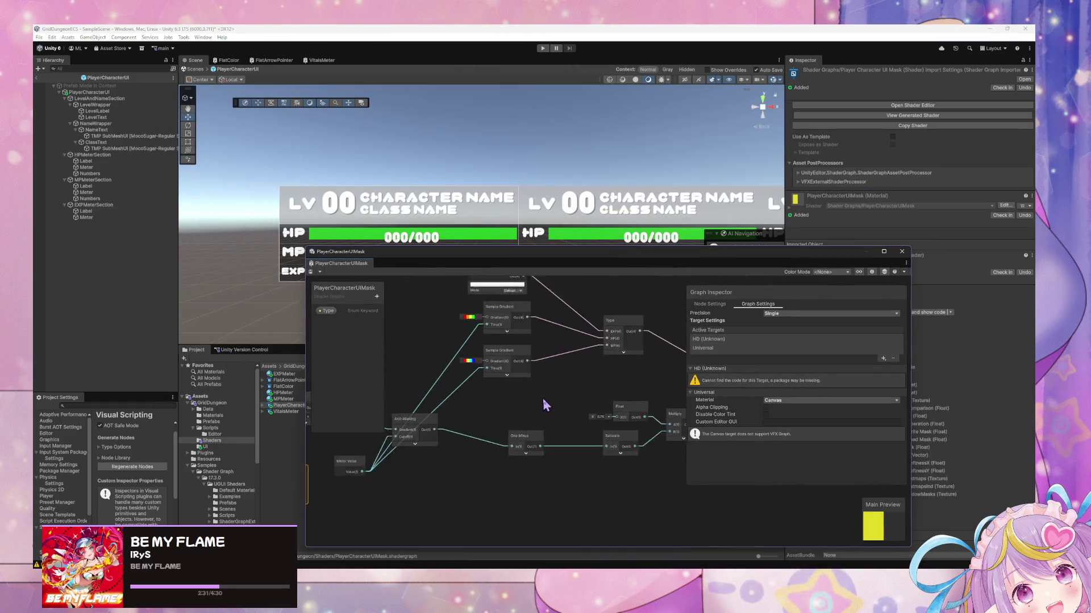
scroll(584, 415, up, 4)
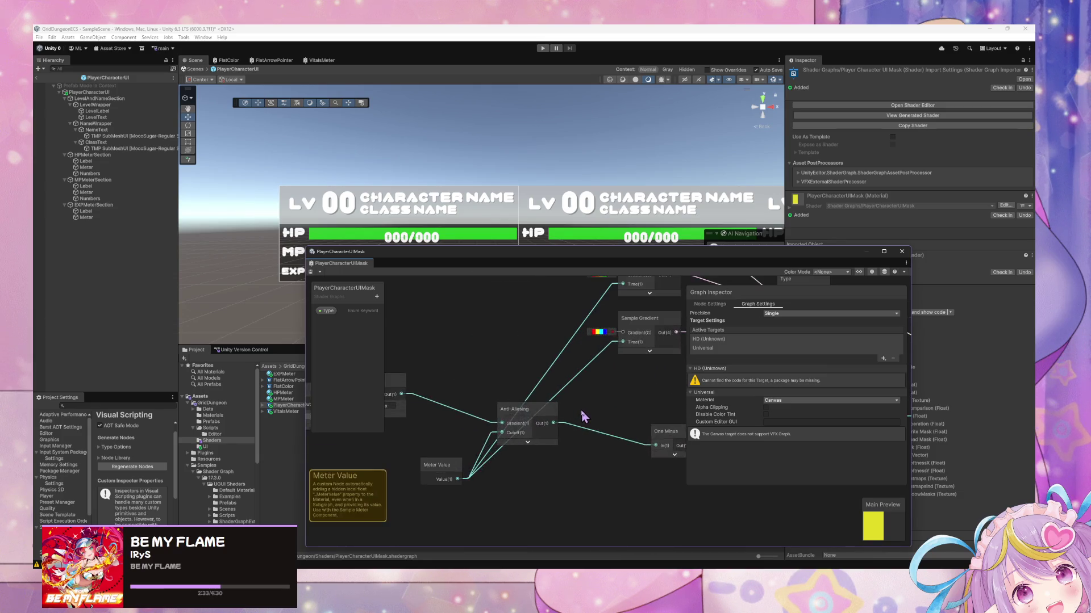
right_click(334, 310)
click(355, 323)
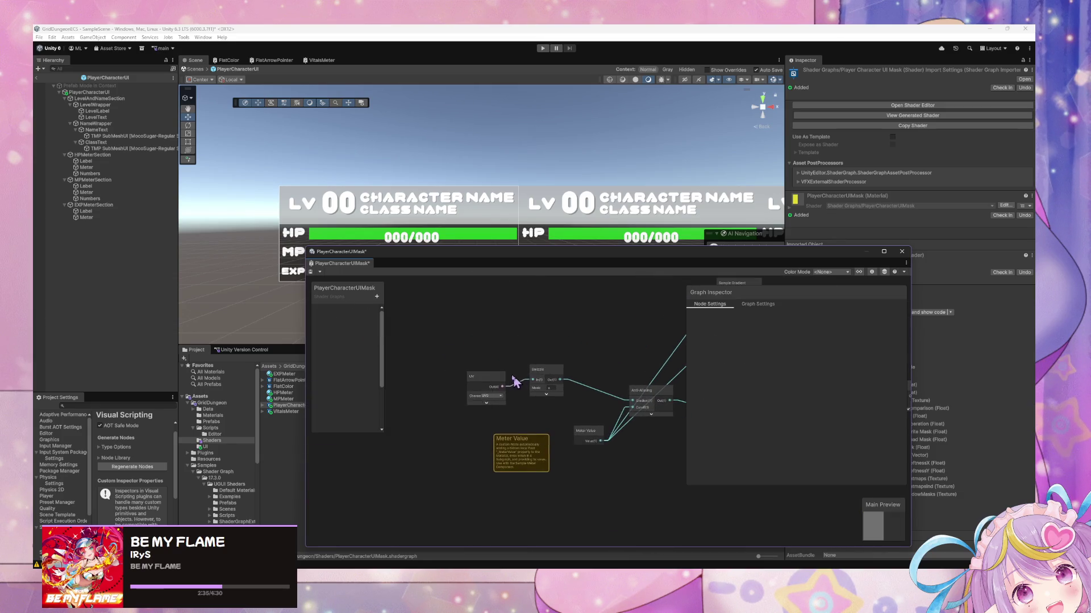
- Pan to the UV and Swizzle nodes and move the Swizzle node up and right
drag(519, 378, 545, 292)
drag(662, 307, 472, 341)
drag(364, 432, 471, 348)
scroll(472, 344, down, 5)
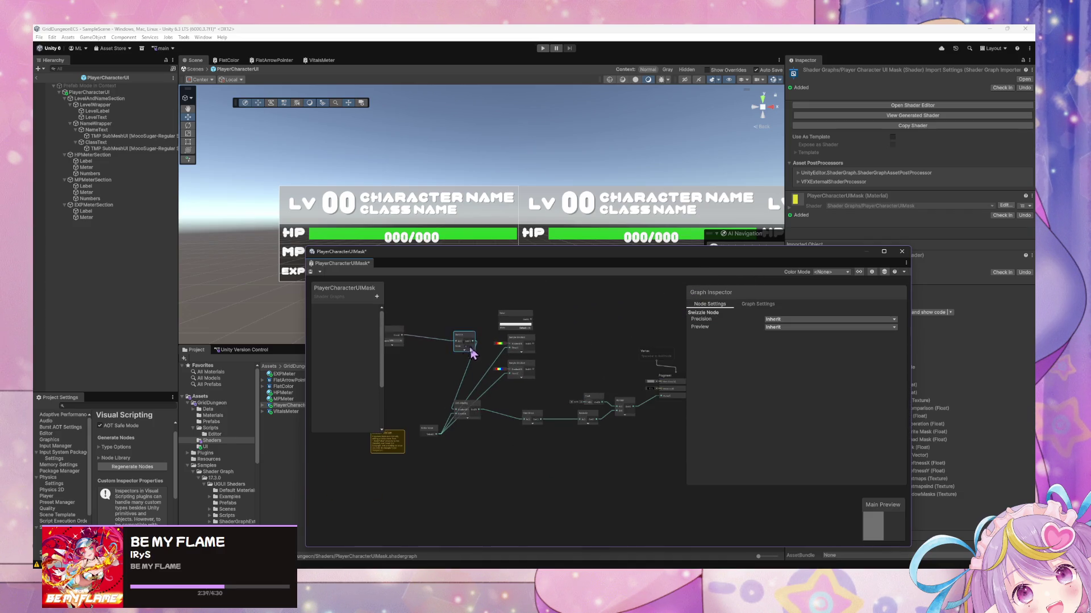
- Search the Project window for 'meter' assets, keeping the graph window beside it
drag(382, 261, 373, 449)
click(630, 358)
click(630, 358)
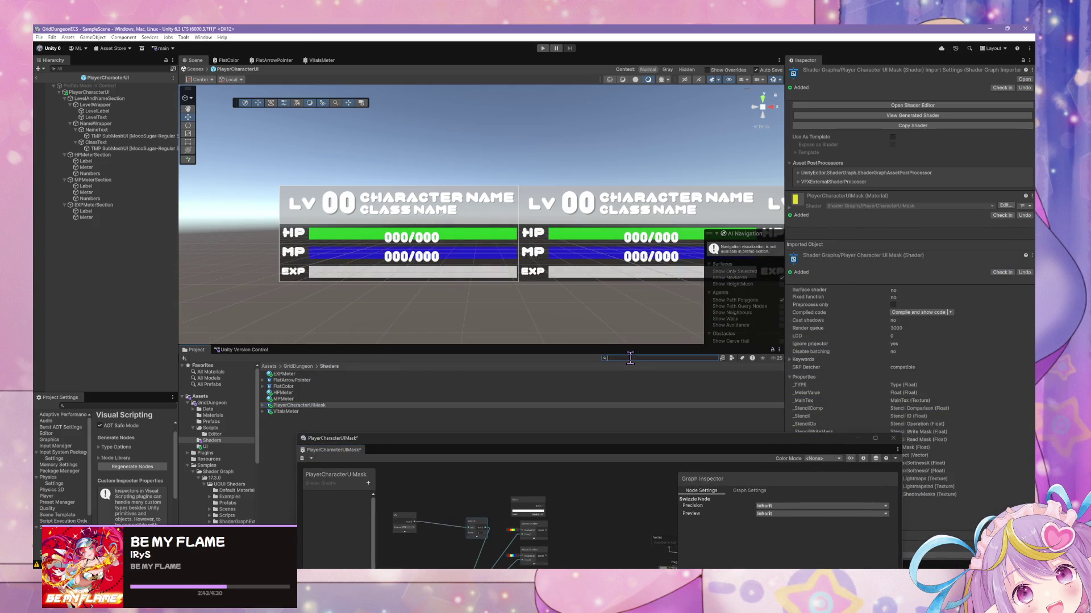
text(meter)
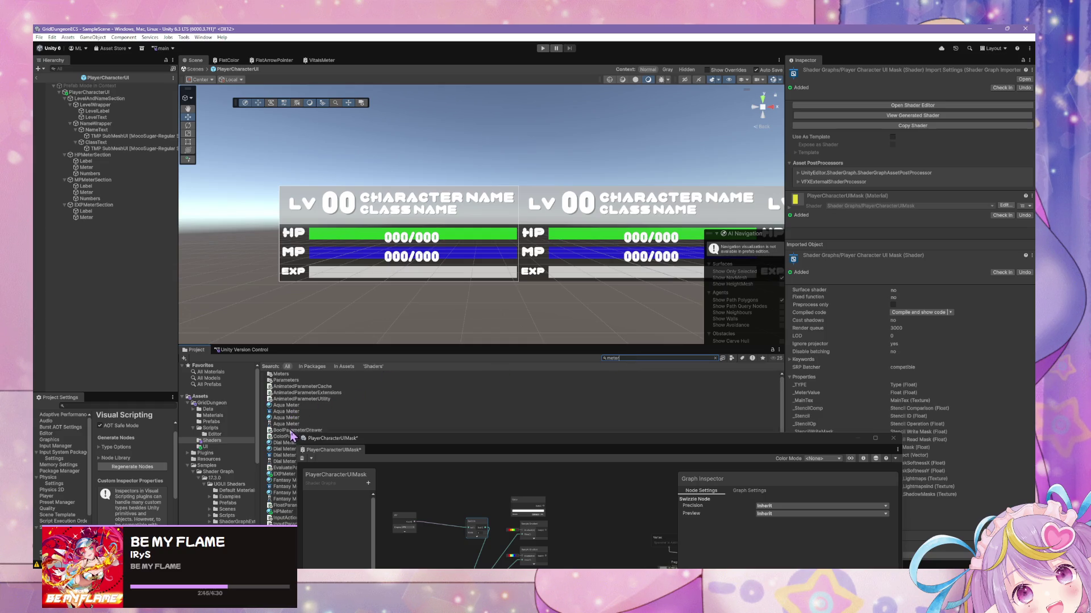
drag(334, 443, 423, 405)
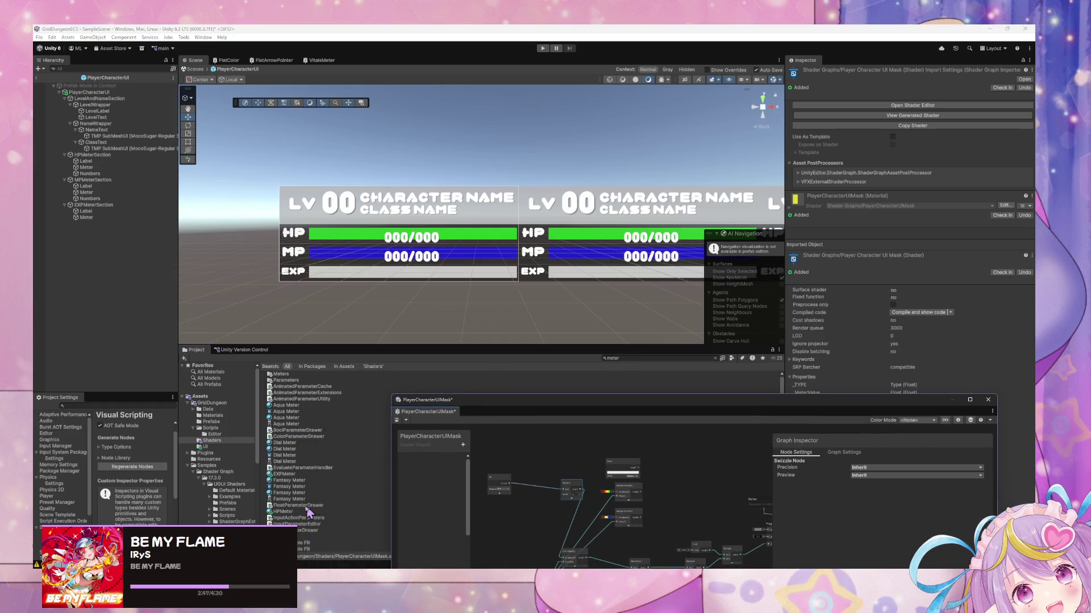
scroll(324, 490, down, 3)
- Open the Meter Simple Fill graph and close PlayerCharacterUIMask, discarding its unsaved changes
double_click(293, 479)
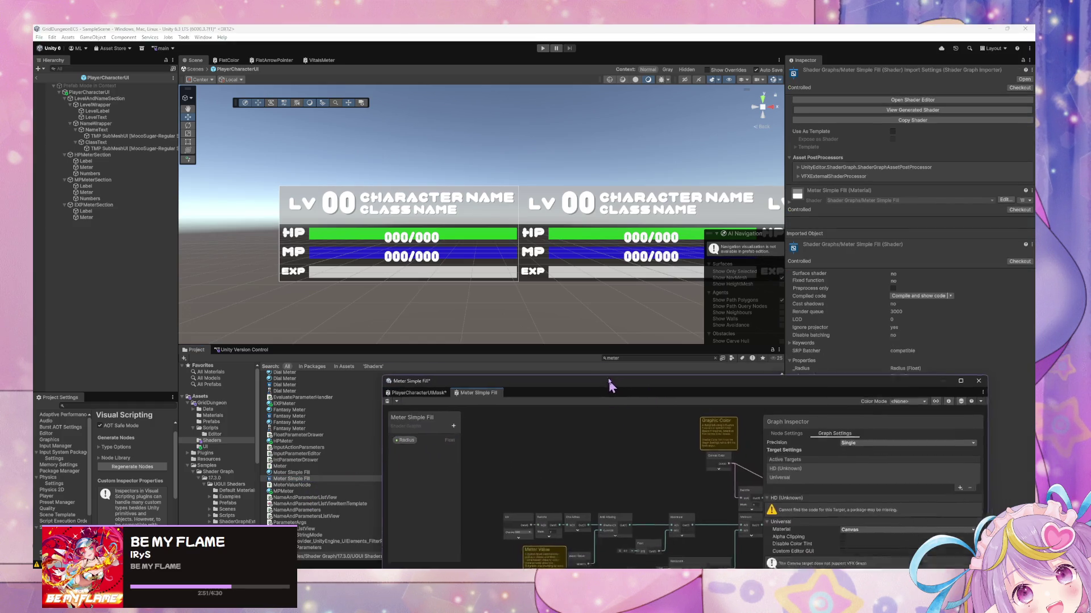
drag(613, 404, 601, 199)
scroll(639, 296, down, 2)
scroll(574, 312, down, 2)
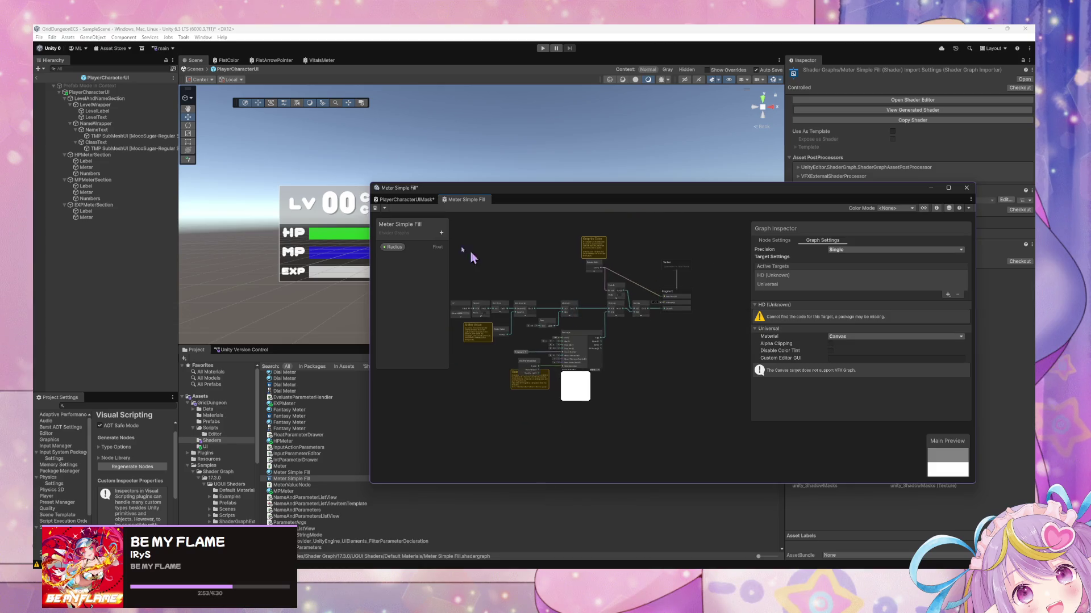
right_click(406, 199)
click(437, 213)
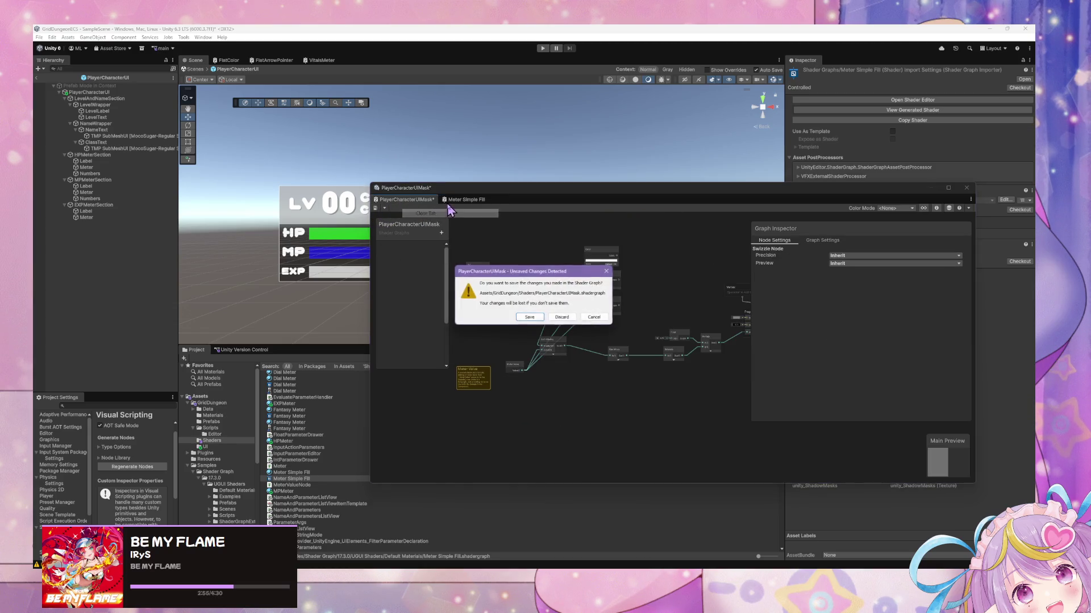
click(561, 317)
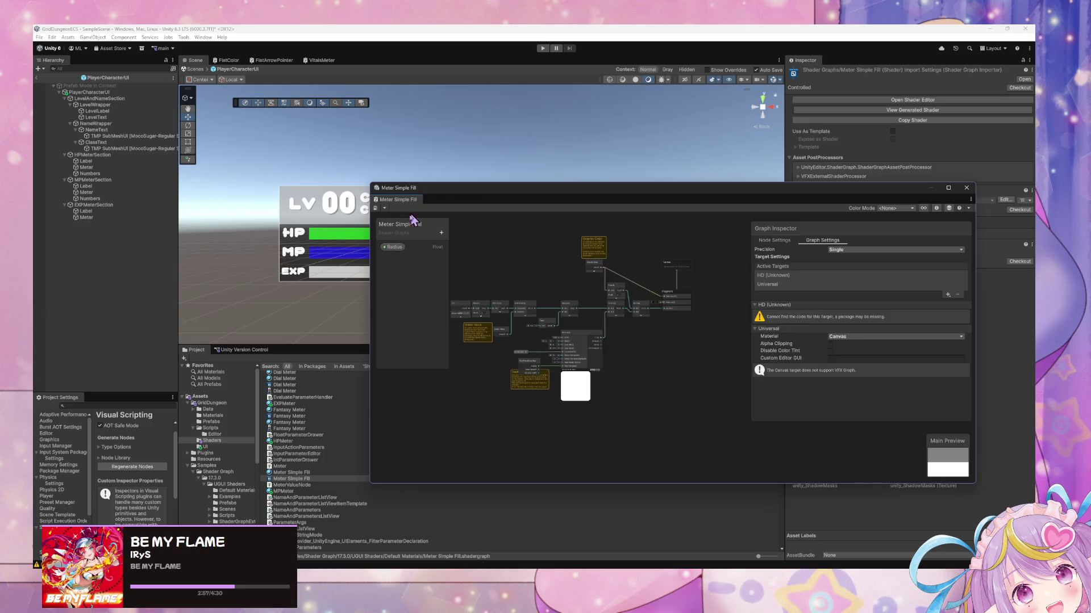
- Start saving Meter Simple Fill as a new graph, browsing into the GridDungeon folder
click(384, 208)
click(400, 215)
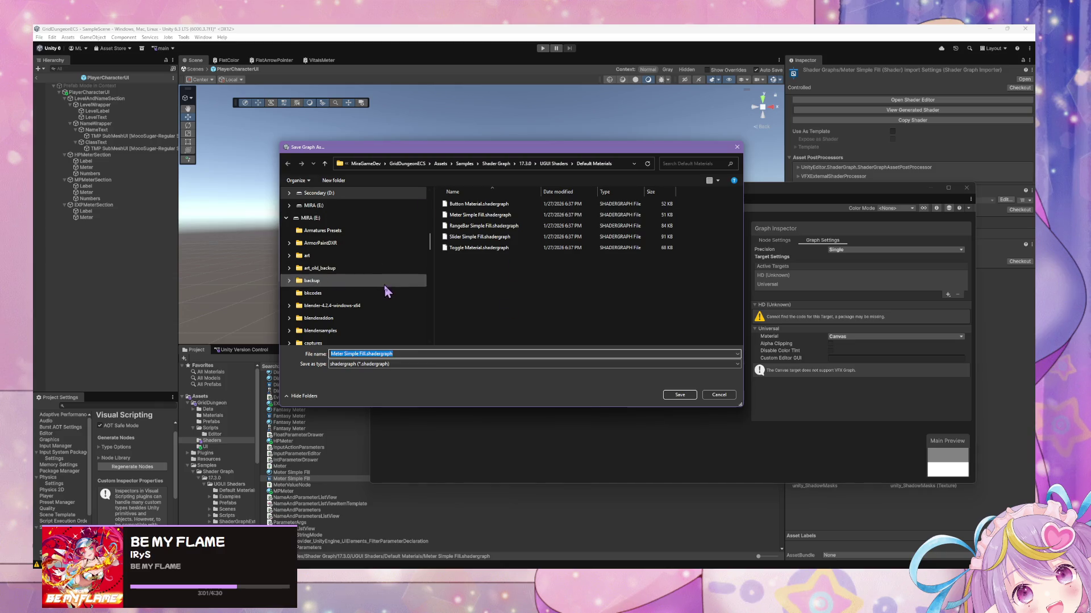
scroll(384, 284, up, 3)
scroll(353, 293, up, 2)
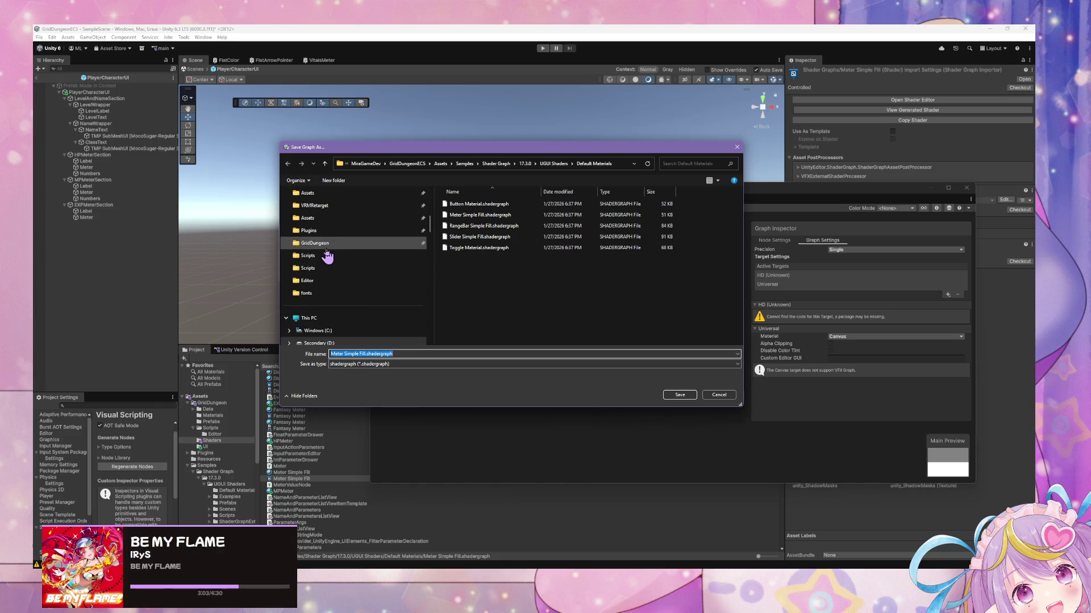
click(316, 244)
scroll(392, 233, down, 1)
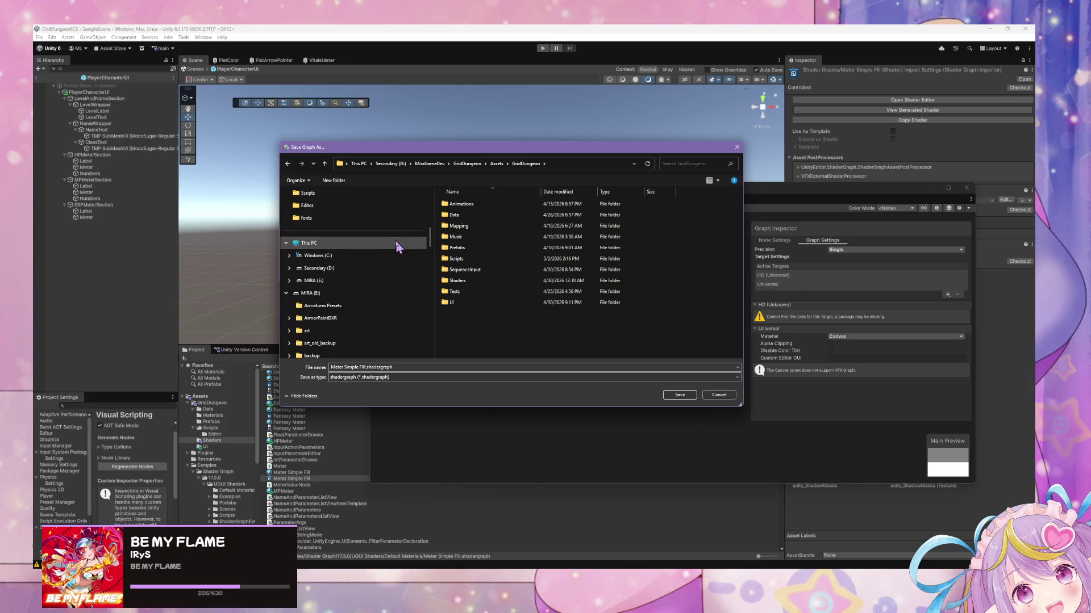
scroll(358, 278, up, 4)
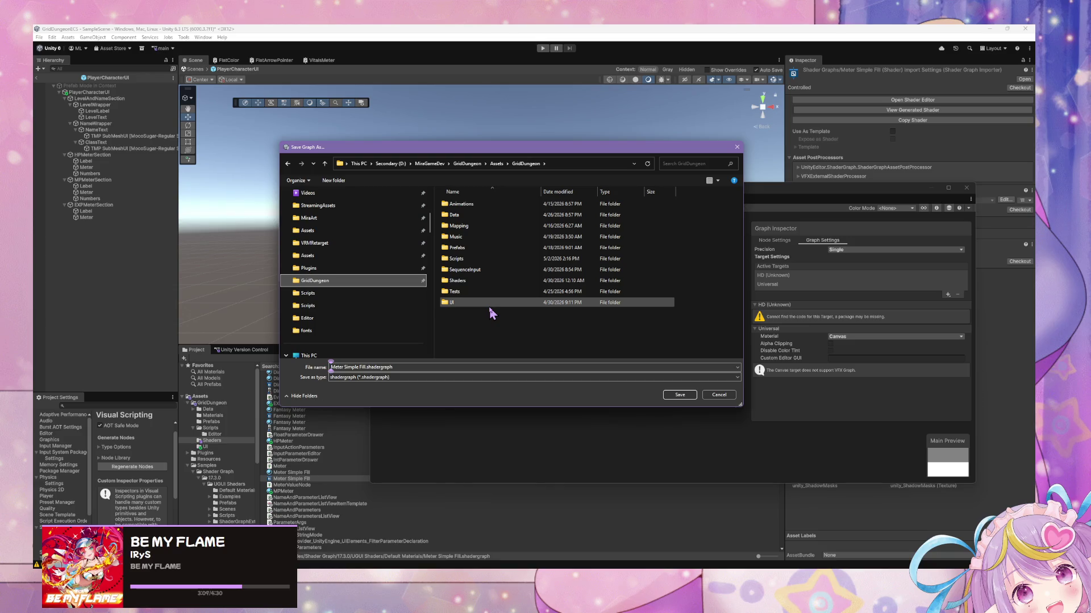
scroll(348, 286, down, 2)
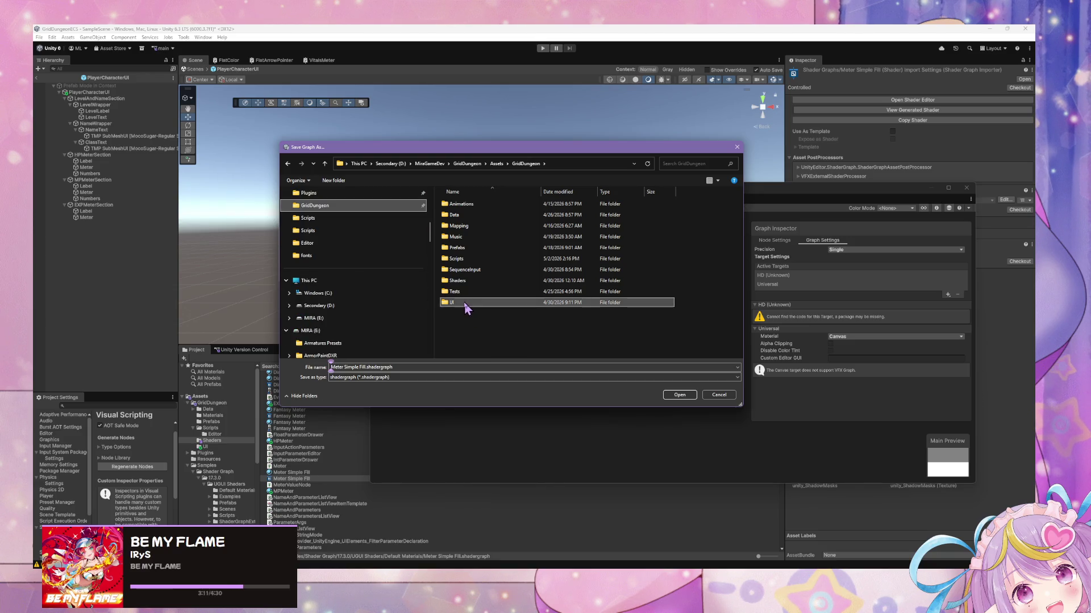
double_click(457, 303)
click(288, 164)
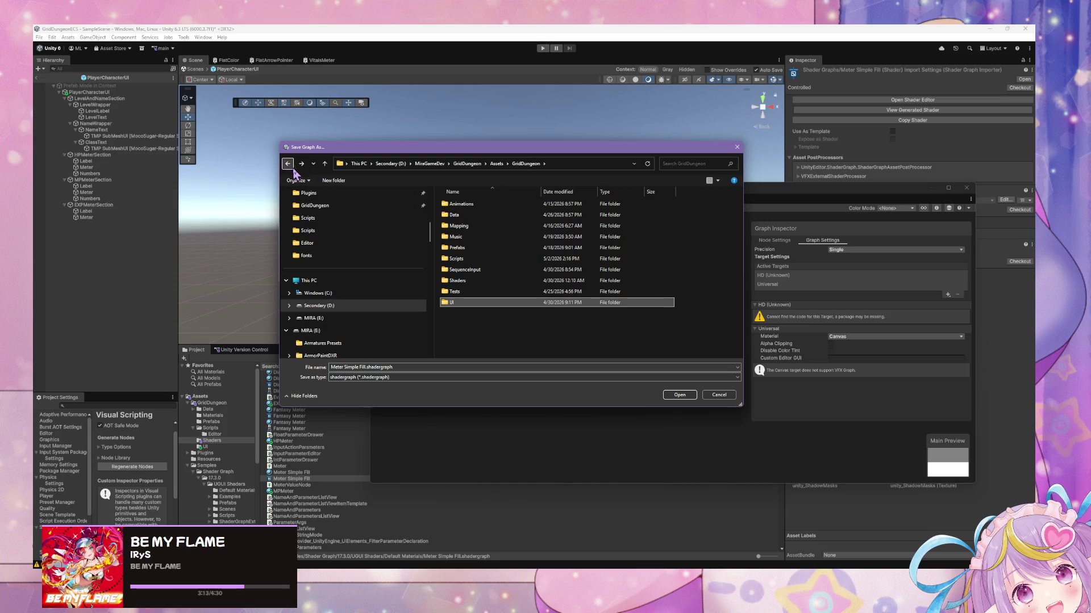
- Go to GridDungeonECS/Assets/GridDungeon/Shaders and replace PlayerCharacterUIMask.shadergraph
scroll(409, 230, up, 2)
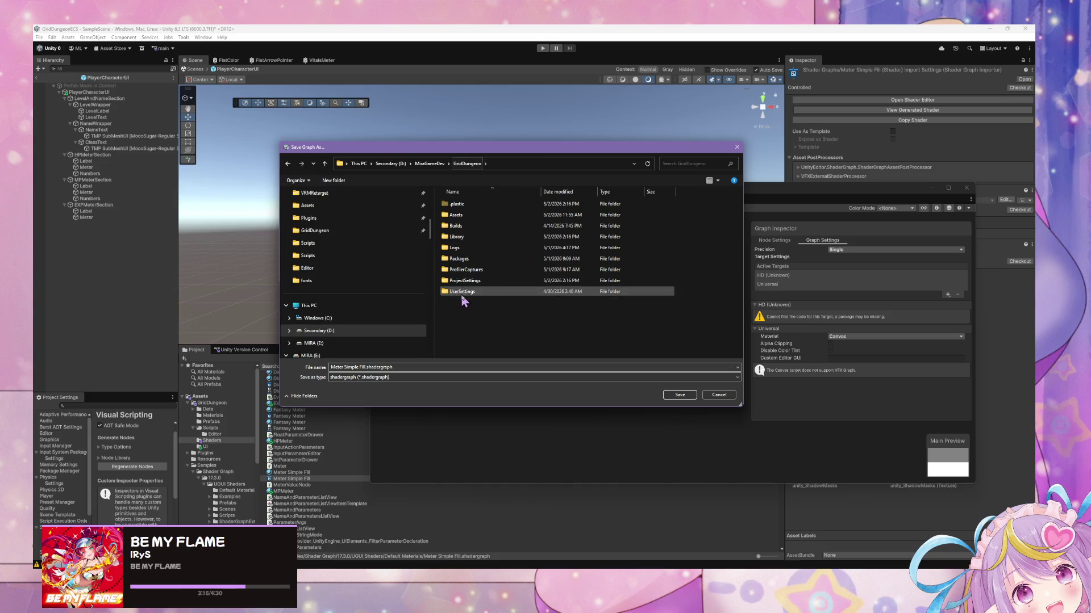
click(429, 165)
double_click(474, 204)
double_click(469, 217)
click(493, 204)
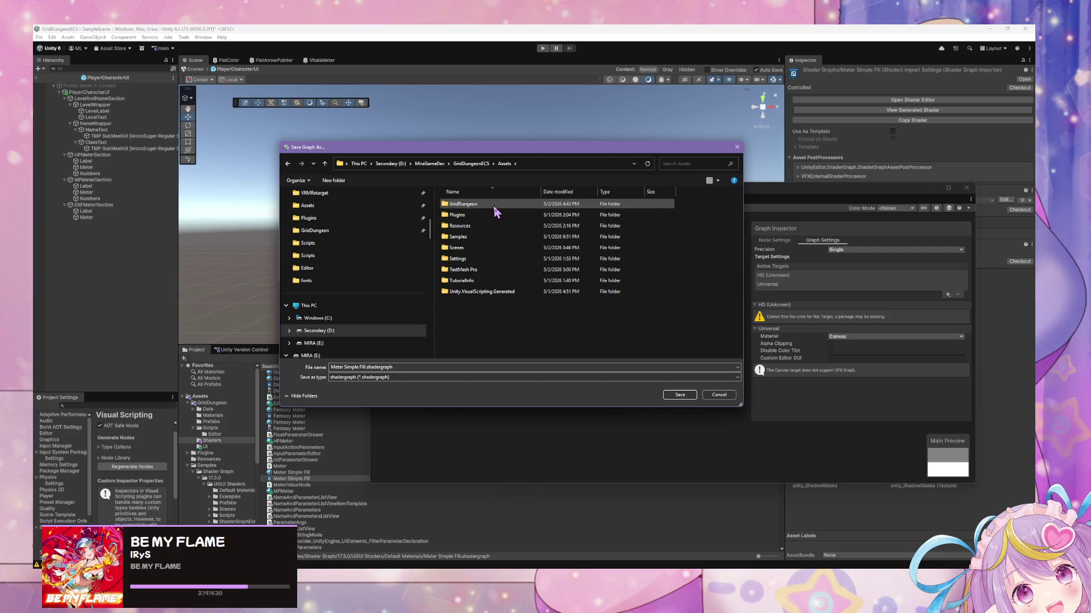
double_click(487, 206)
double_click(471, 248)
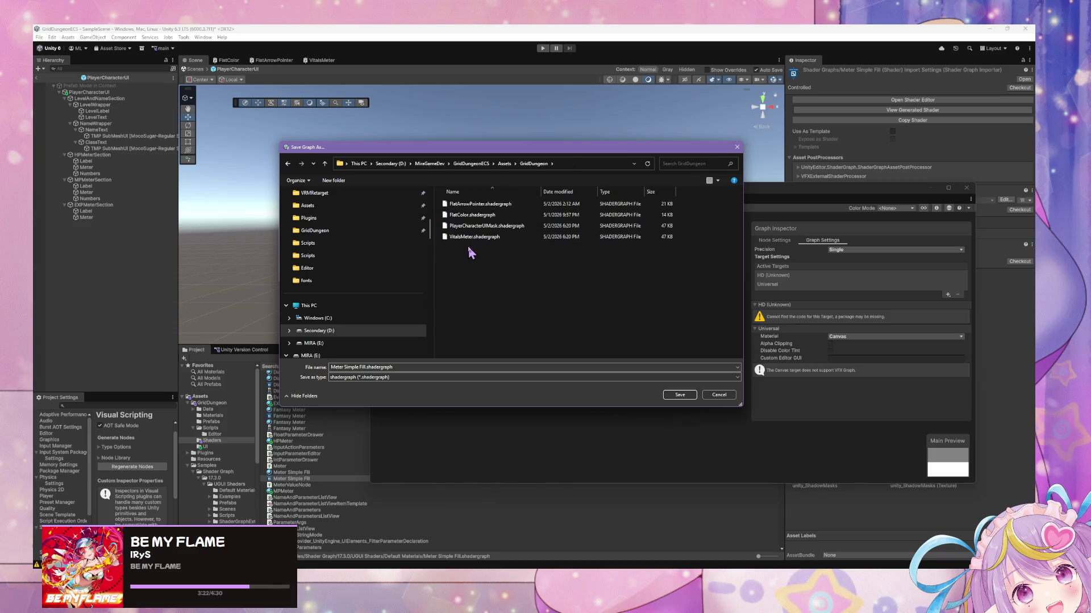
click(493, 226)
double_click(493, 226)
click(543, 305)
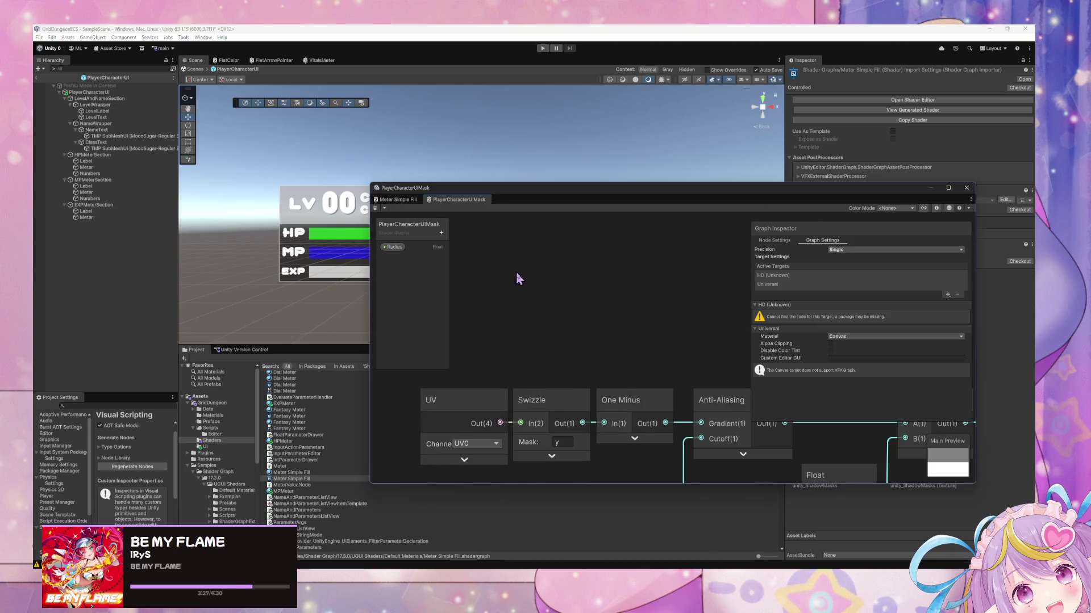
- Wire the Rectangle node's Fill output into Fragment Alpha
scroll(556, 294, up, 3)
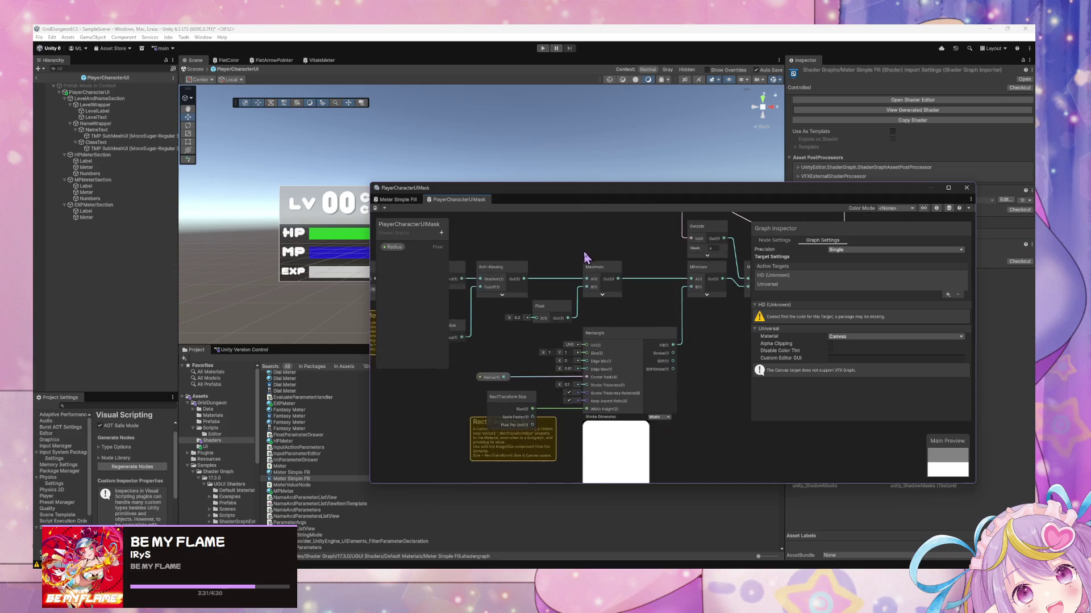
scroll(585, 258, up, 2)
scroll(603, 264, down, 2)
scroll(555, 268, up, 2)
click(555, 293)
scroll(555, 293, down, 5)
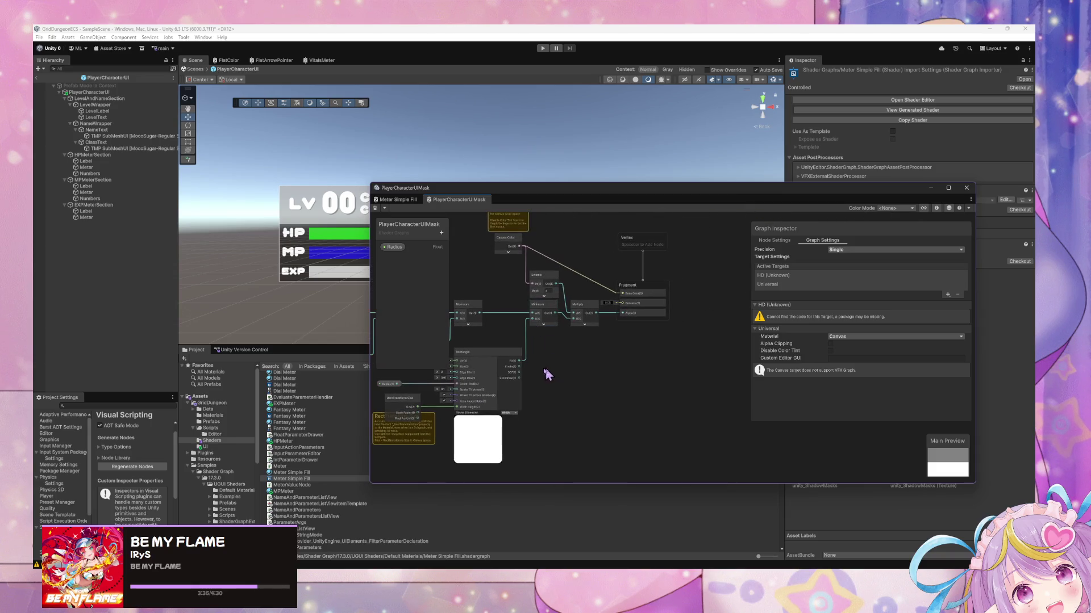
scroll(525, 362, up, 3)
drag(514, 365, 658, 300)
- Delete the Maximum, Minimum, Swizzle, Multiply, Meter Value, Canvas Color and note nodes
drag(504, 307, 568, 325)
drag(691, 341, 705, 345)
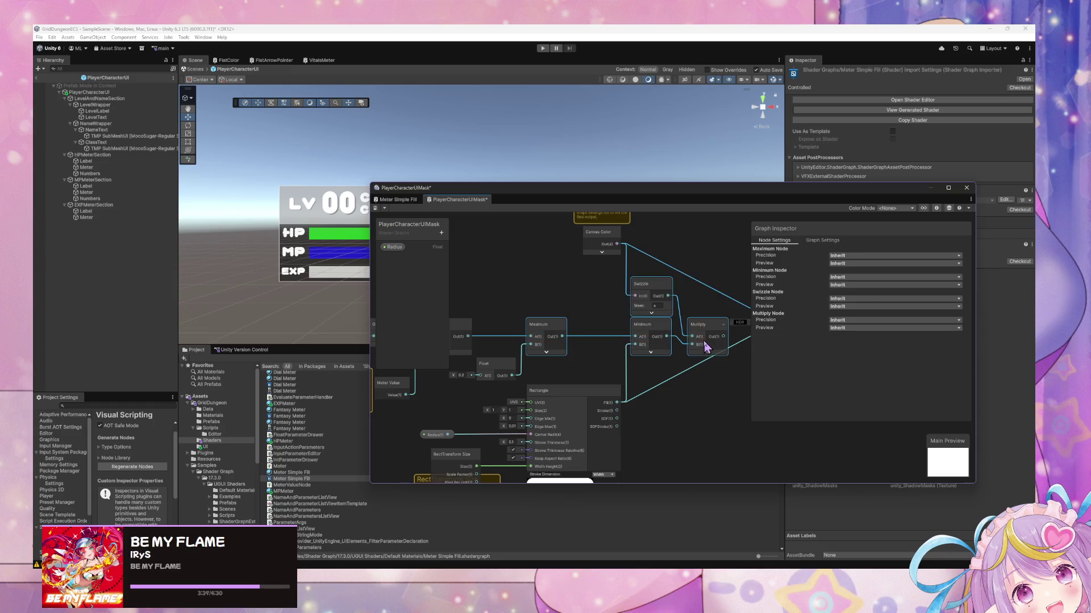
key(Delete)
drag(533, 251, 662, 238)
drag(676, 356, 477, 302)
key(Delete)
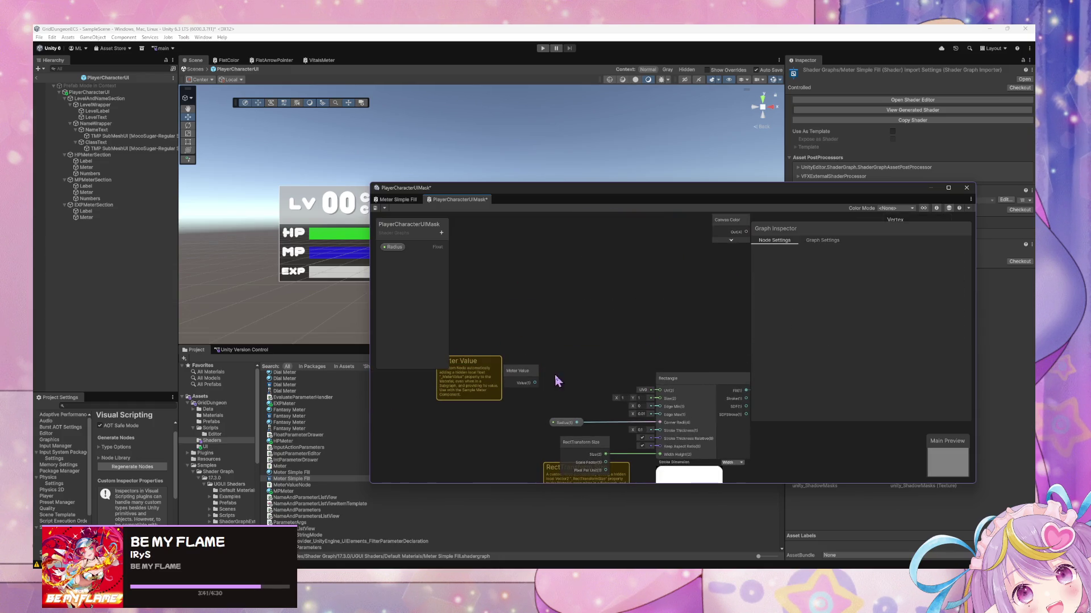
click(528, 375)
key(Delete)
drag(825, 264, 645, 323)
key(Delete)
- Tidy the Rectangle, Radius and RectTransform Size nodes, delete the last note, and save
mouse_move(517, 213)
mouse_down()
mouse_move(602, 322)
mouse_move(639, 215)
mouse_move(683, 142)
mouse_up()
click(592, 350)
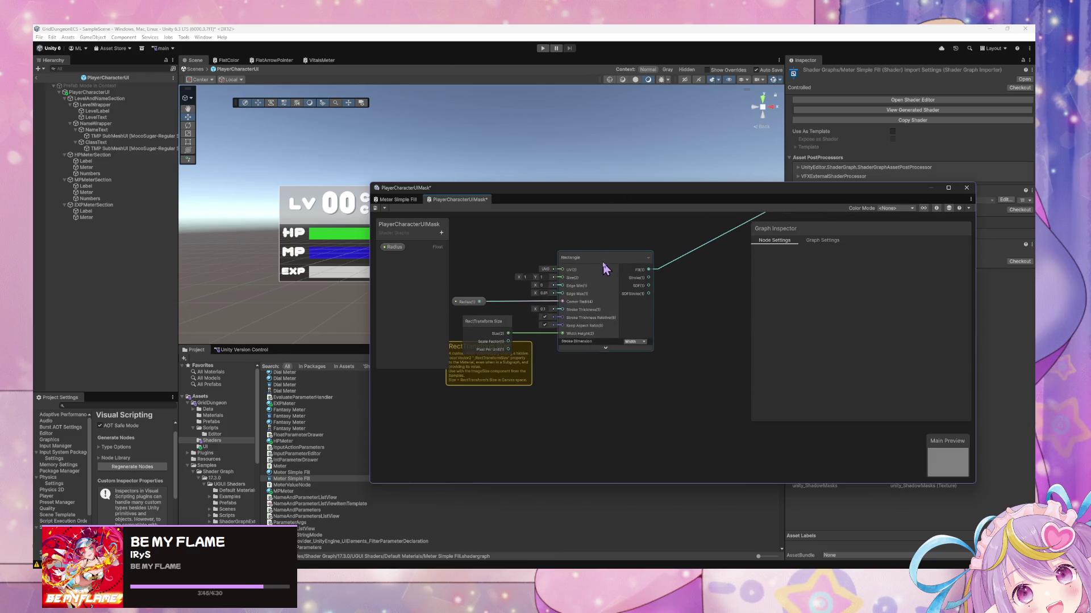
drag(605, 270, 646, 257)
drag(482, 321, 483, 373)
mouse_move(472, 302)
mouse_down()
mouse_move(492, 267)
mouse_move(491, 291)
mouse_up()
drag(489, 377, 515, 326)
click(448, 398)
key(Delete)
key(a)
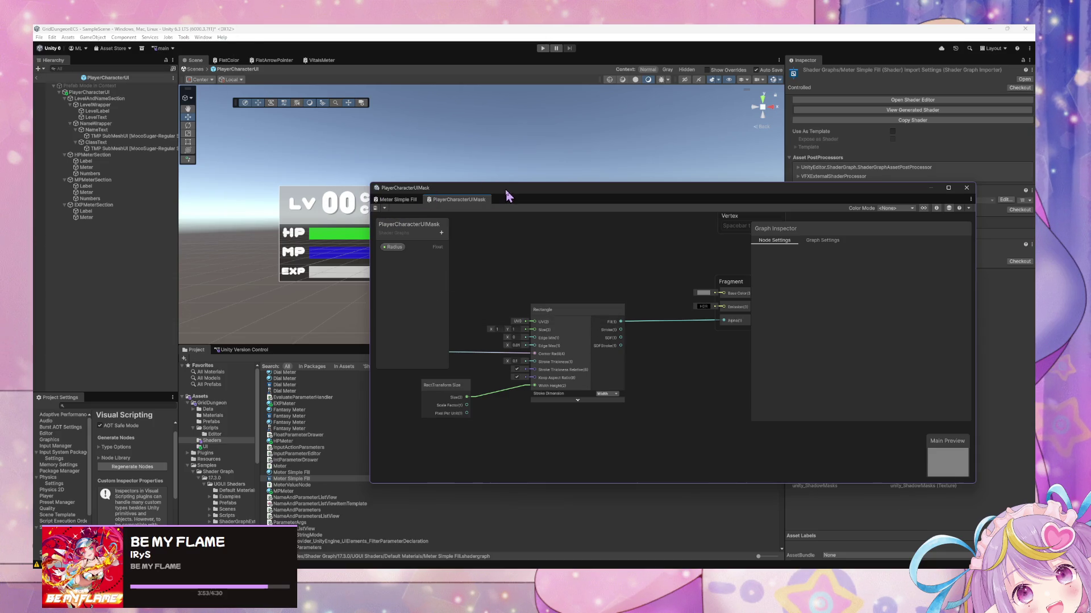
drag(505, 196, 340, 205)
drag(539, 197, 510, 237)
- Add a Color node set to white with alpha 1 and wire it into Fragment Base Color
right_click(458, 326)
click(480, 330)
click(480, 347)
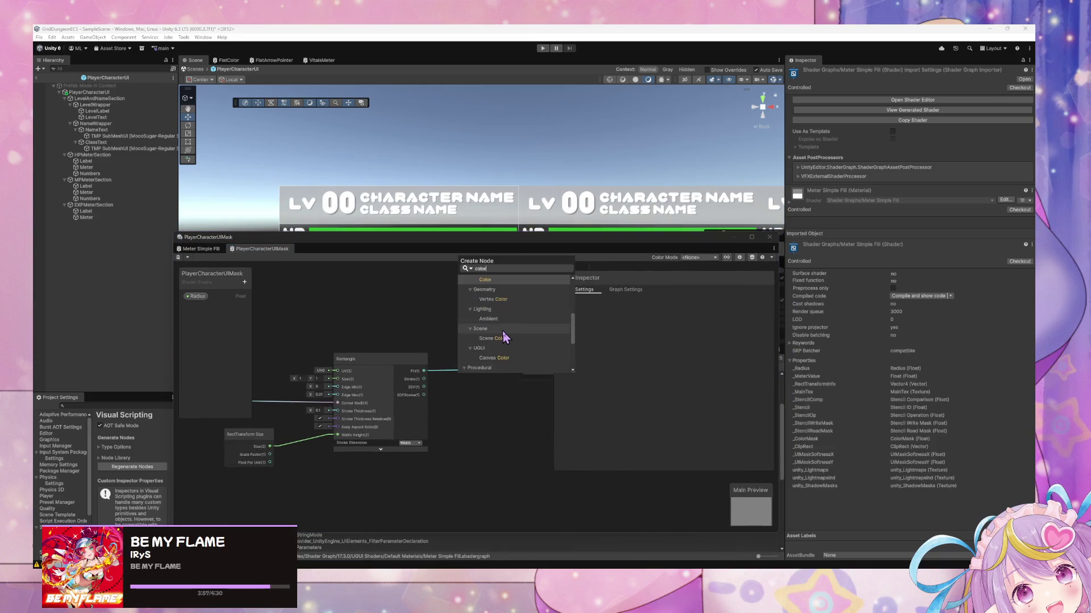
click(482, 369)
click(485, 364)
click(523, 401)
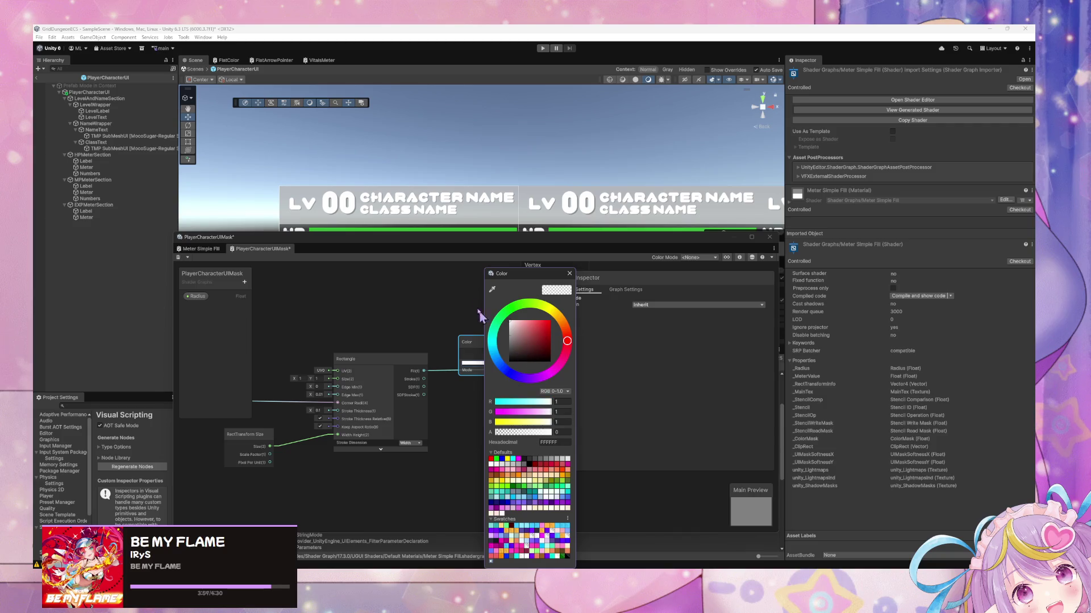
click(540, 341)
mouse_move(483, 341)
mouse_down()
mouse_move(437, 310)
mouse_move(527, 342)
mouse_move(419, 338)
mouse_up()
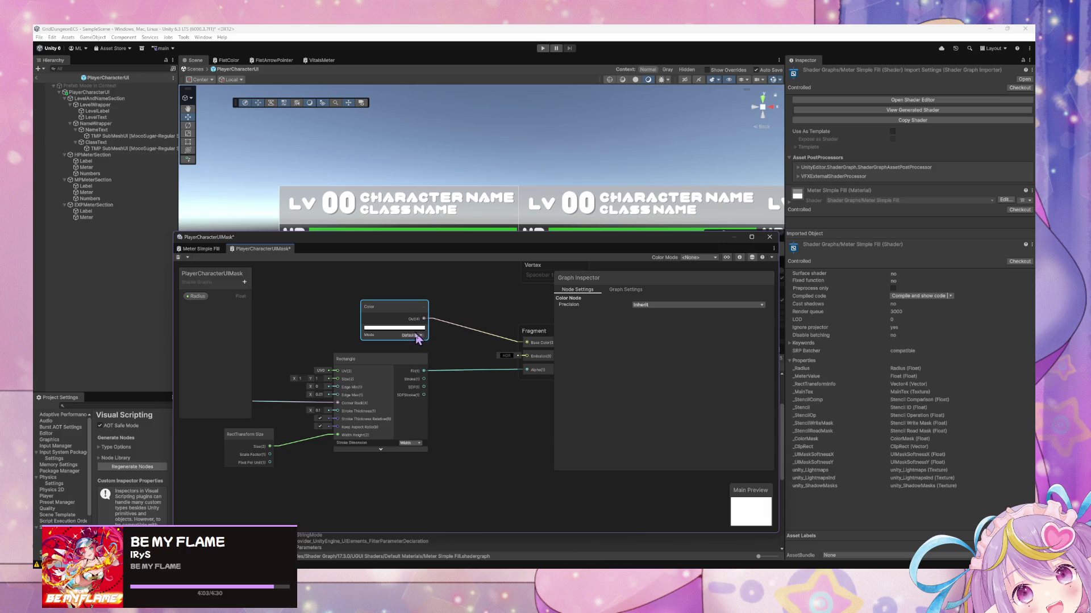
click(407, 329)
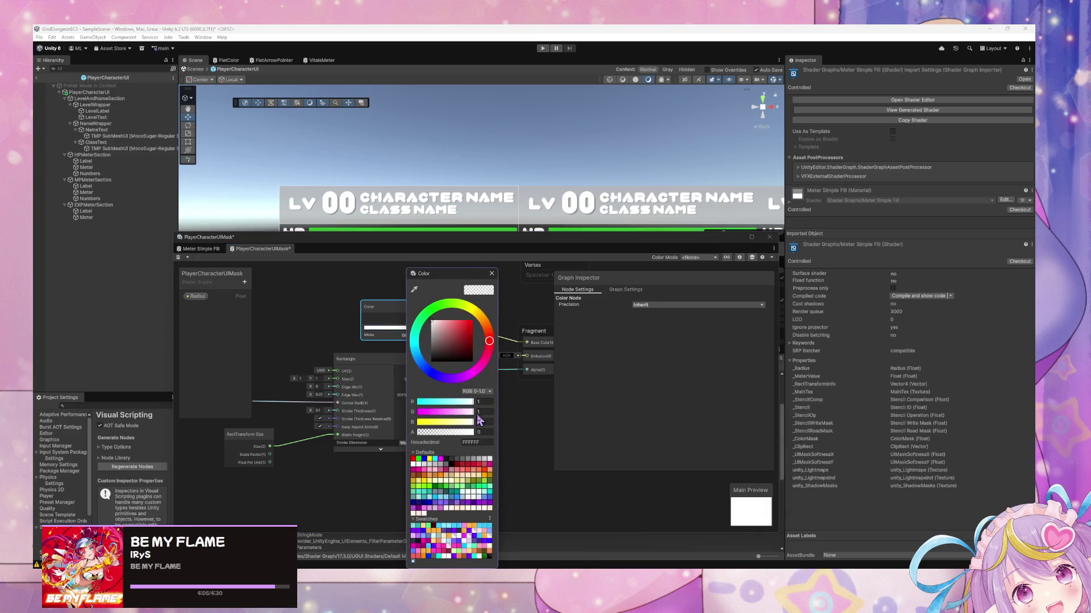
click(468, 432)
click(491, 274)
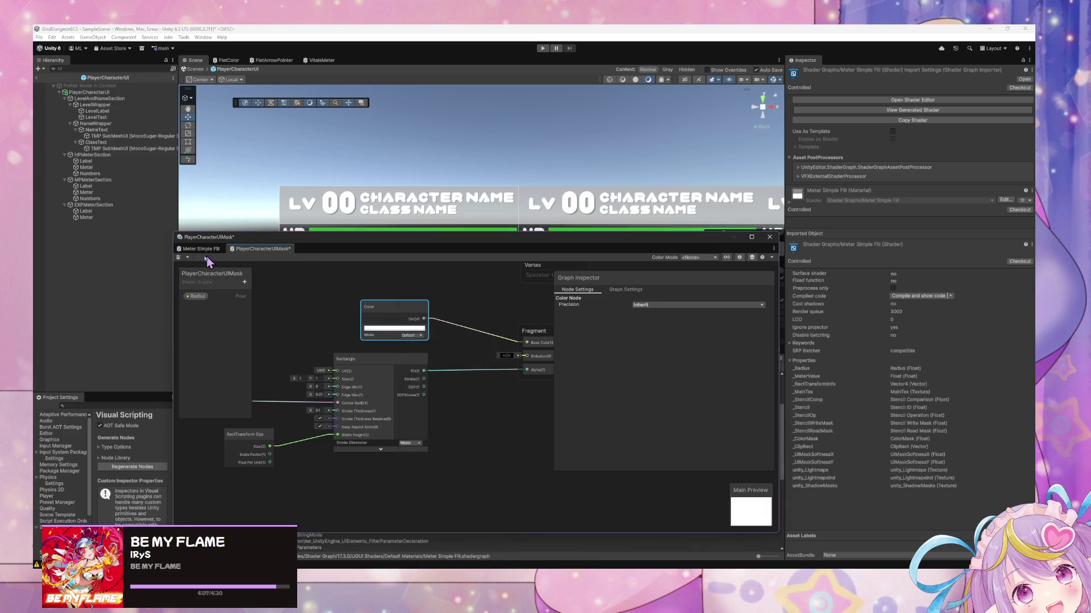
drag(432, 250, 374, 313)
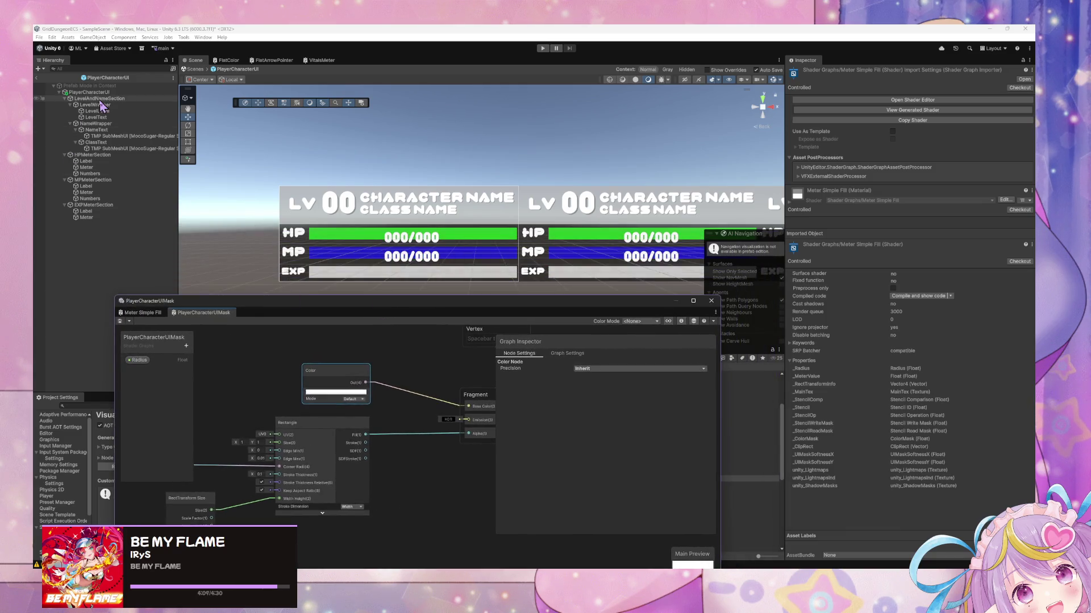
- Select PlayerCharacterUI and pick PlayerCharacterUIMask as its Image material through the picker search
click(102, 99)
click(91, 92)
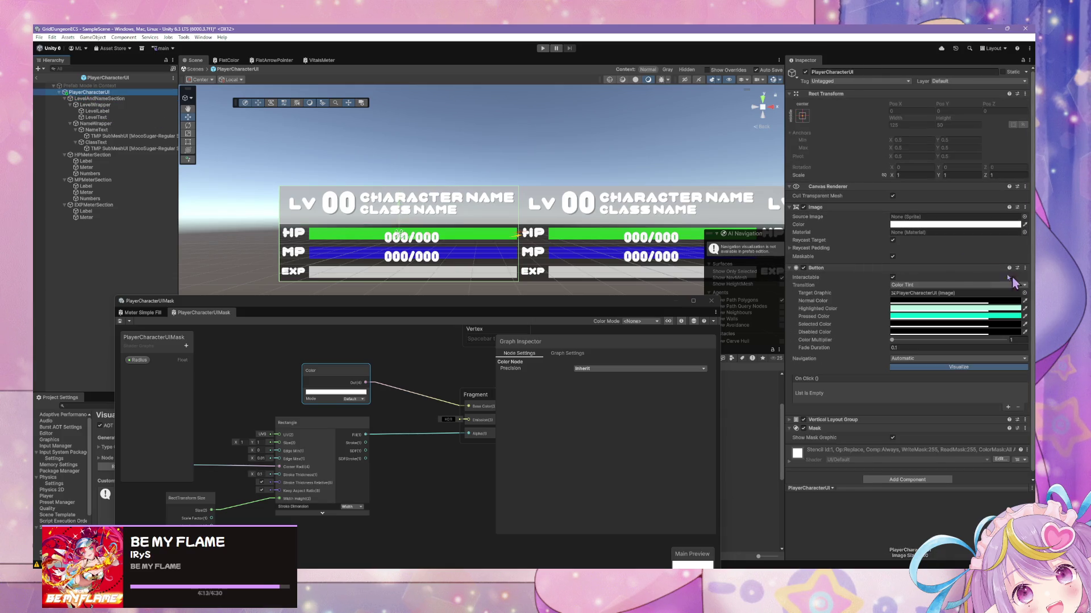
click(1024, 232)
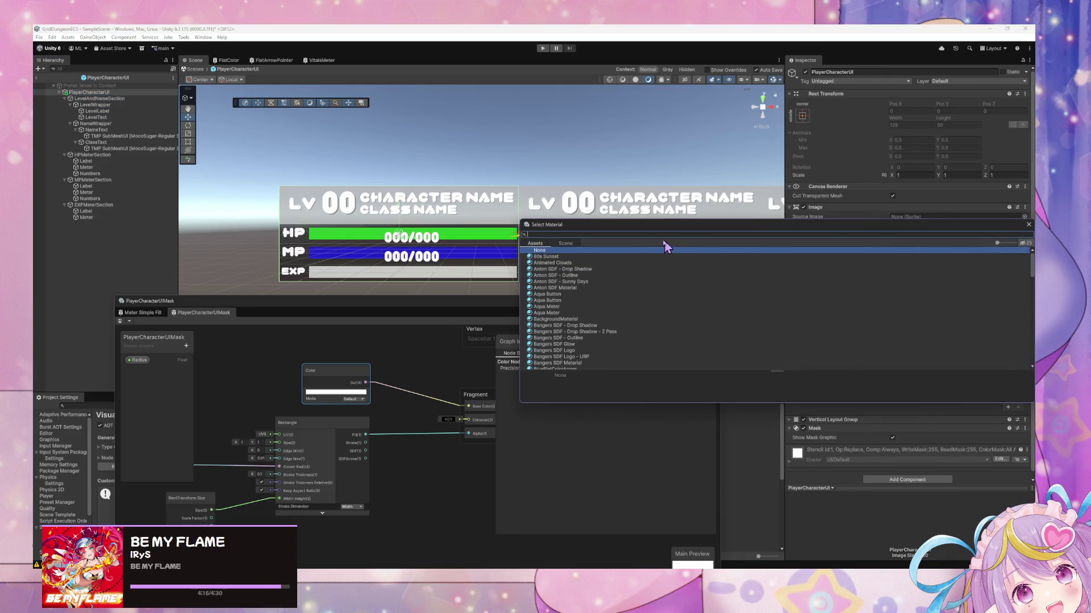
text(uima)
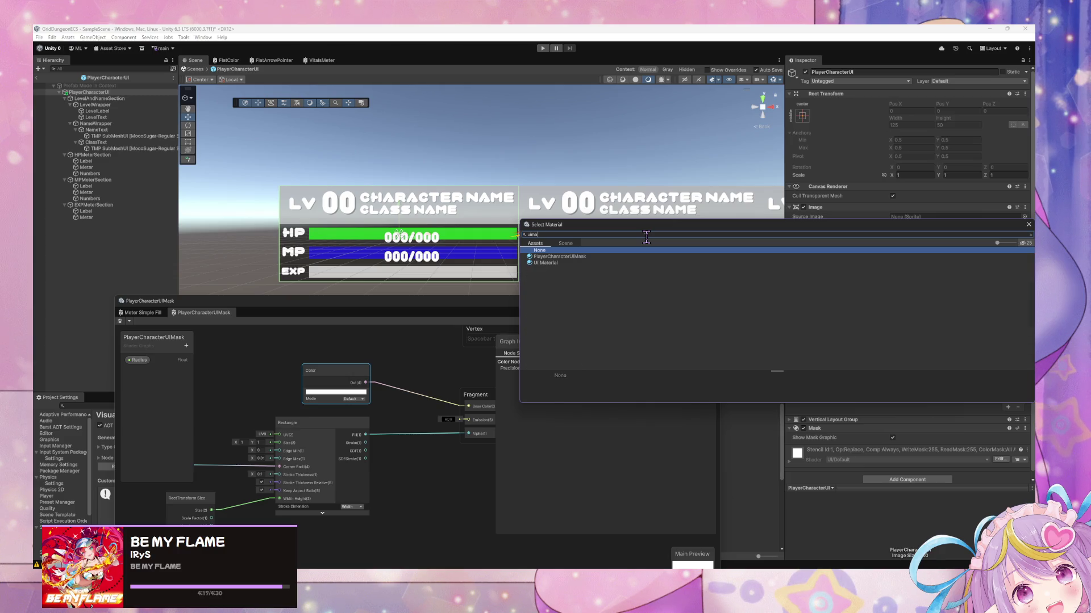
key(Down)
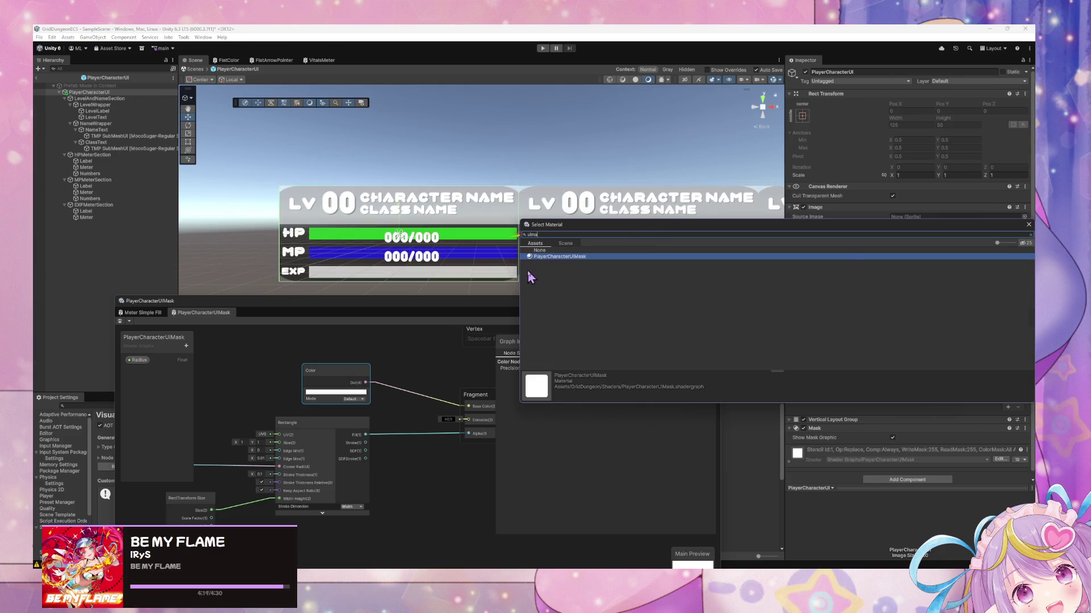
click(1028, 225)
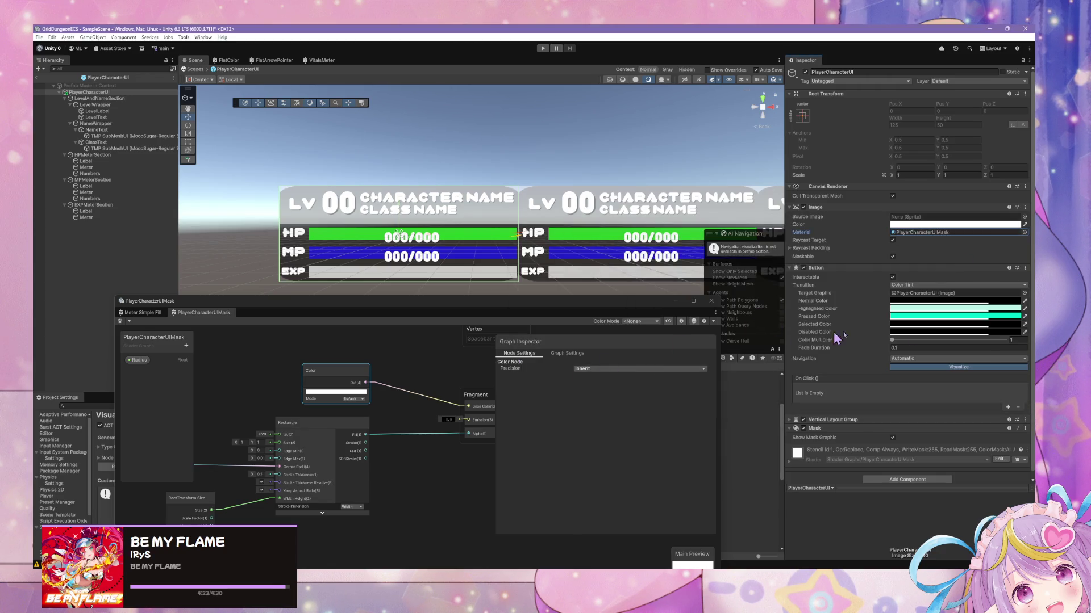
scroll(797, 332, down, 1)
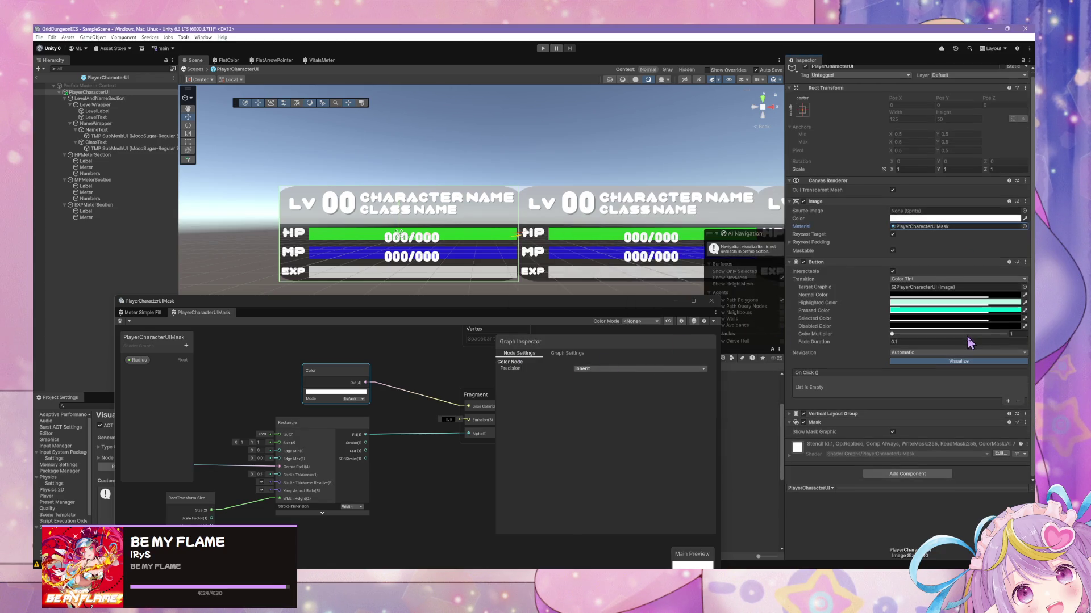
- Hide the Mask's graphic behind the character panels, then show it again
click(794, 417)
click(791, 418)
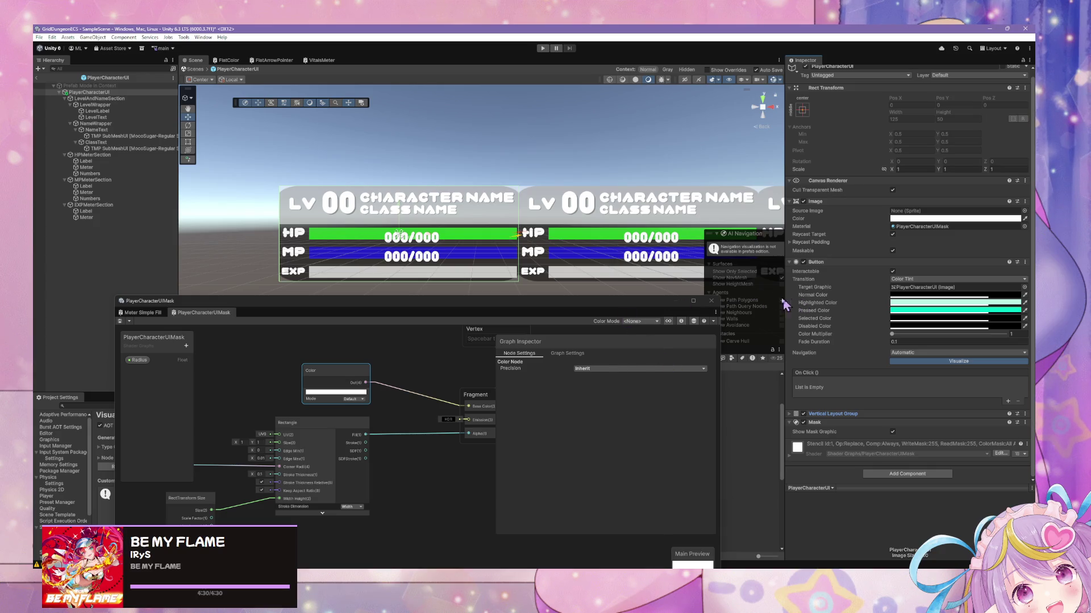
scroll(472, 227, up, 1)
scroll(388, 402, up, 3)
scroll(388, 402, down, 4)
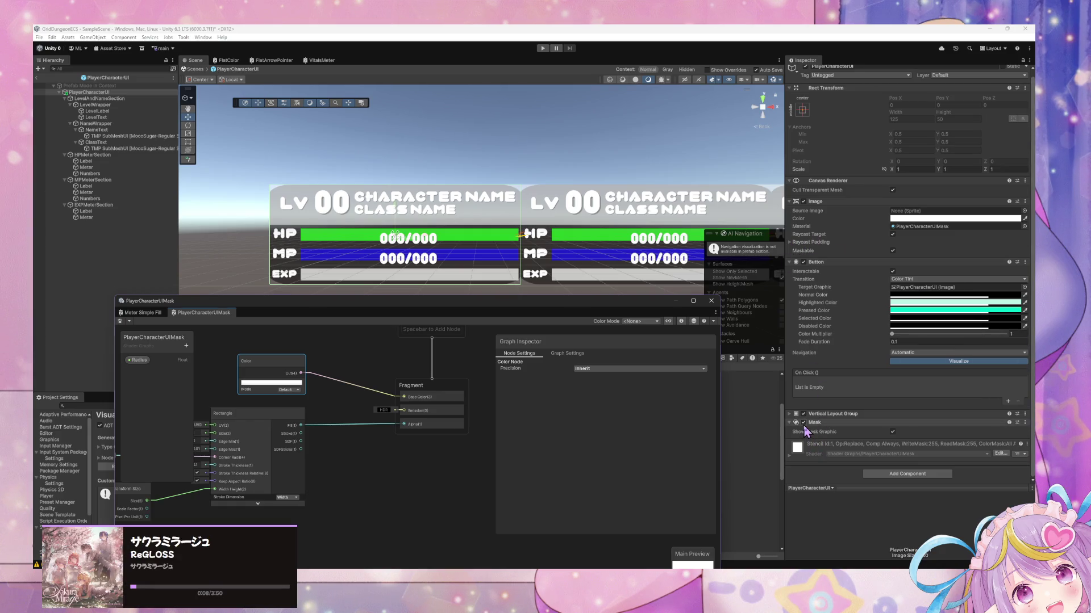
click(813, 449)
click(893, 435)
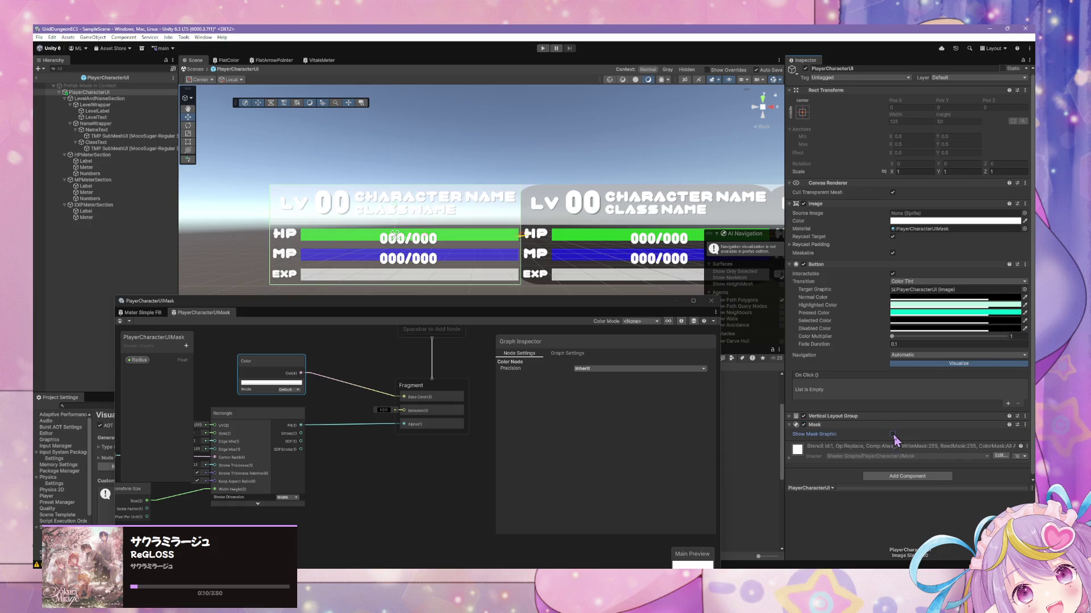
click(892, 437)
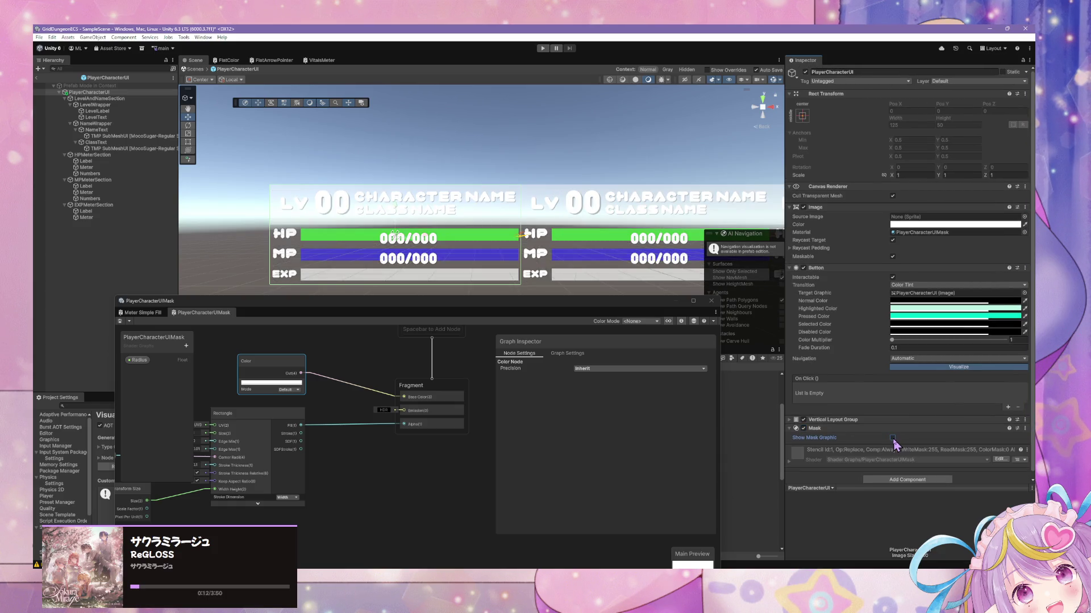
- Select the PlayerCharacterUIMask shader asset in the project's Shaders folder
click(789, 461)
scroll(887, 378, down, 1)
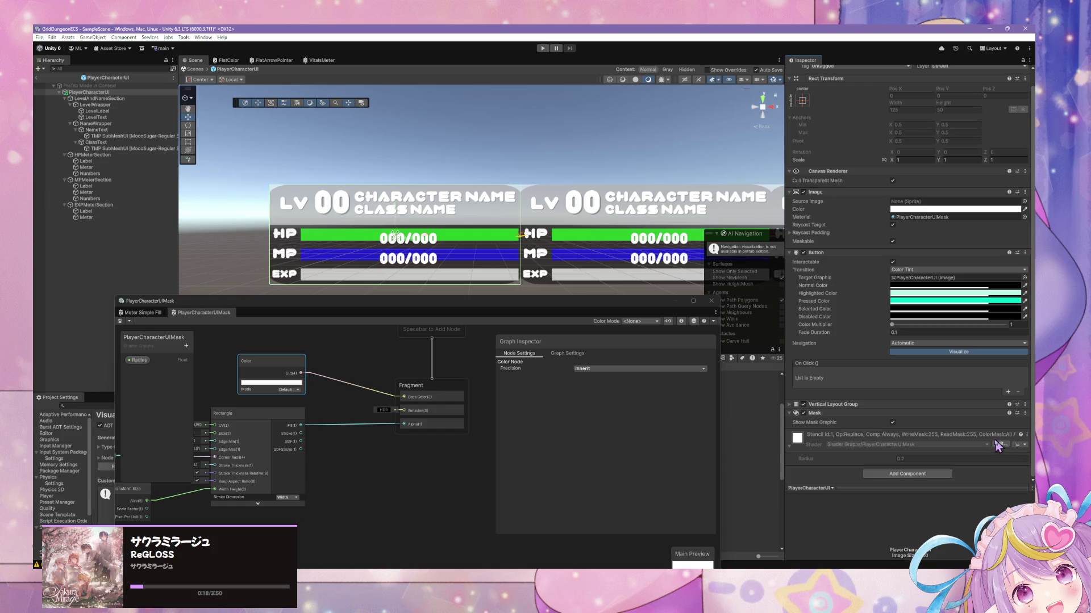
mouse_move(245, 309)
mouse_down()
mouse_move(521, 355)
mouse_move(607, 384)
mouse_up()
click(212, 440)
click(296, 406)
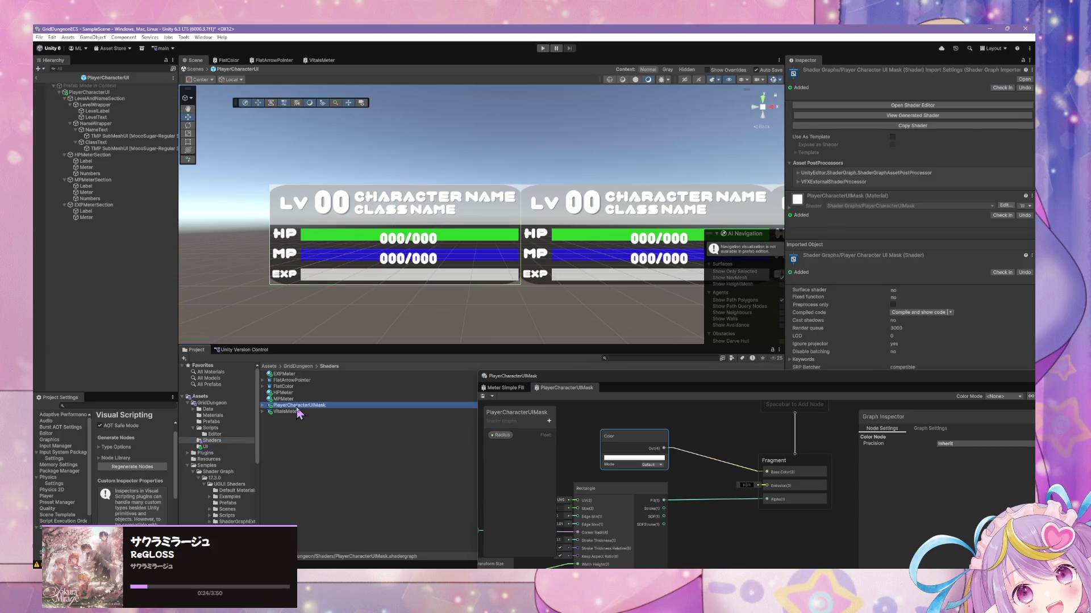
- Create a new material named PlayerCharacterUIMask in the Shaders folder
right_click(294, 413)
mouse_move(312, 200)
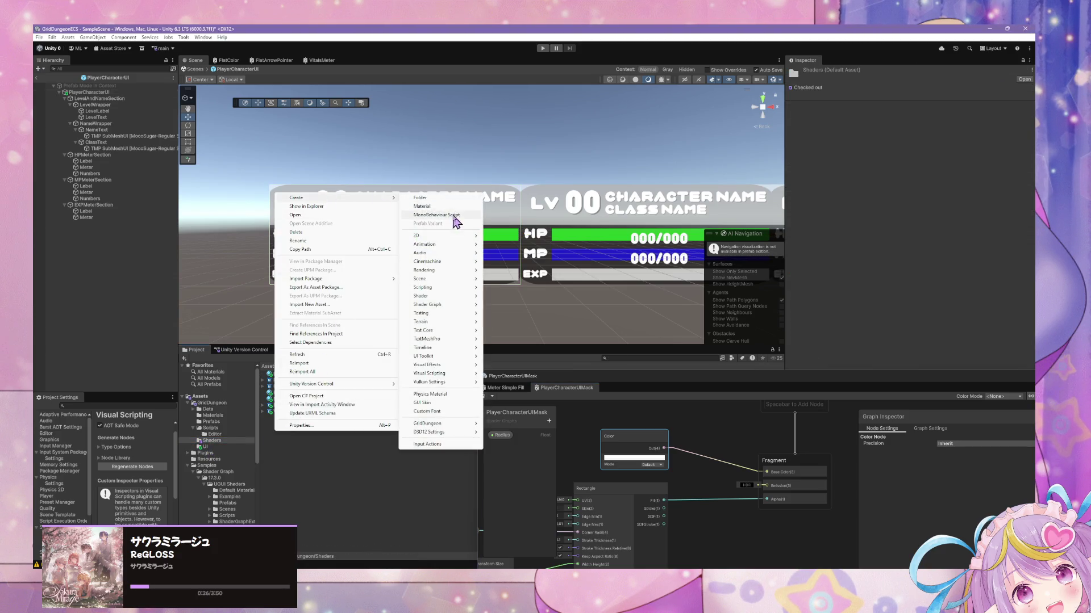
click(423, 206)
text(P)
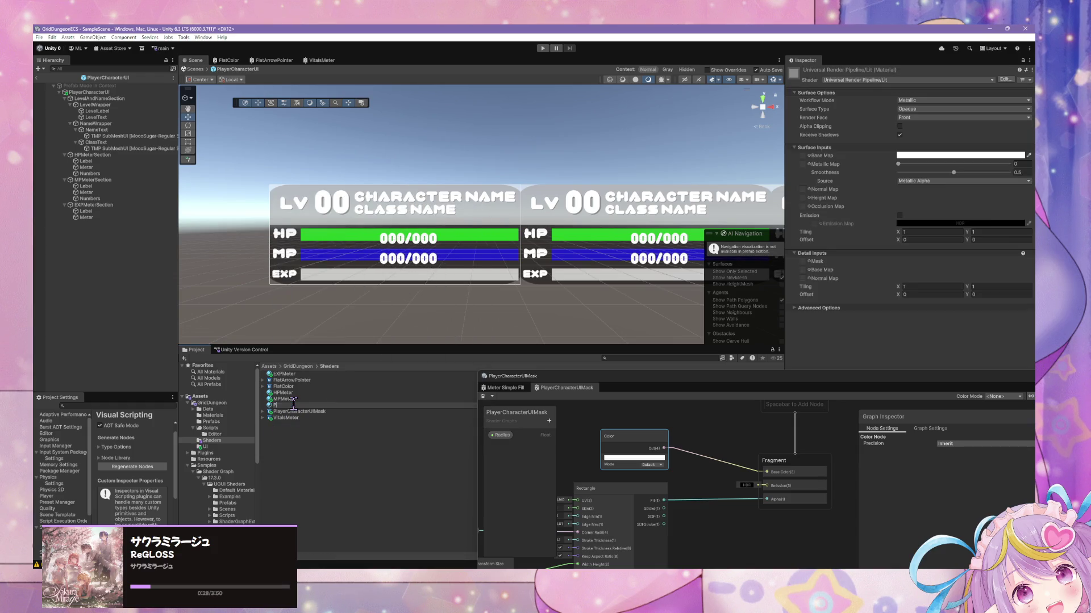
text(acte)
text(k)
key(Return)
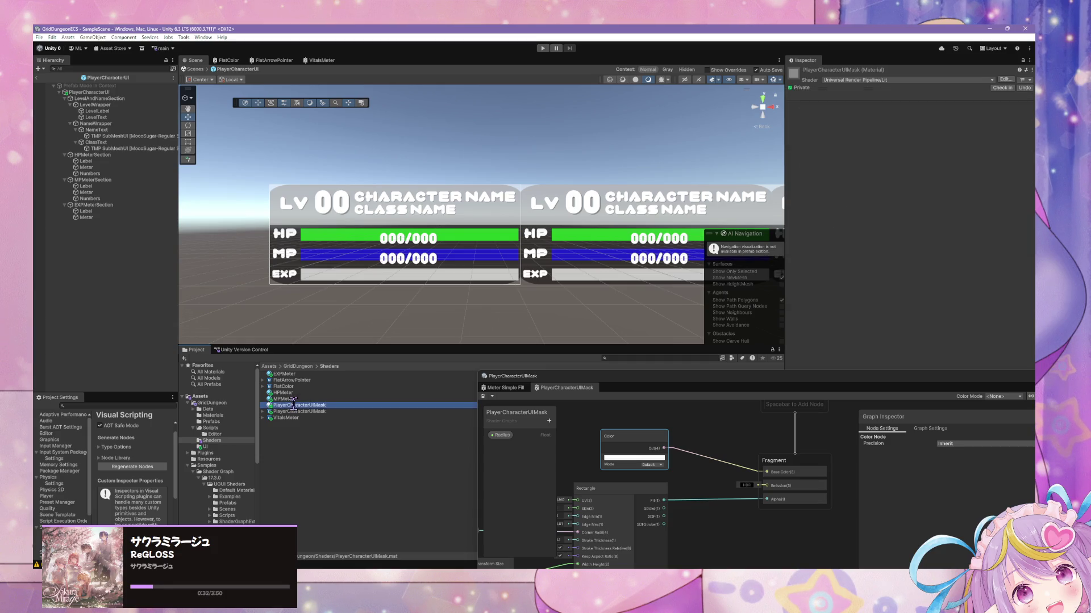
- Set the new material's shader to the PlayerCharacterUIMask shader graph
click(862, 81)
text(mask)
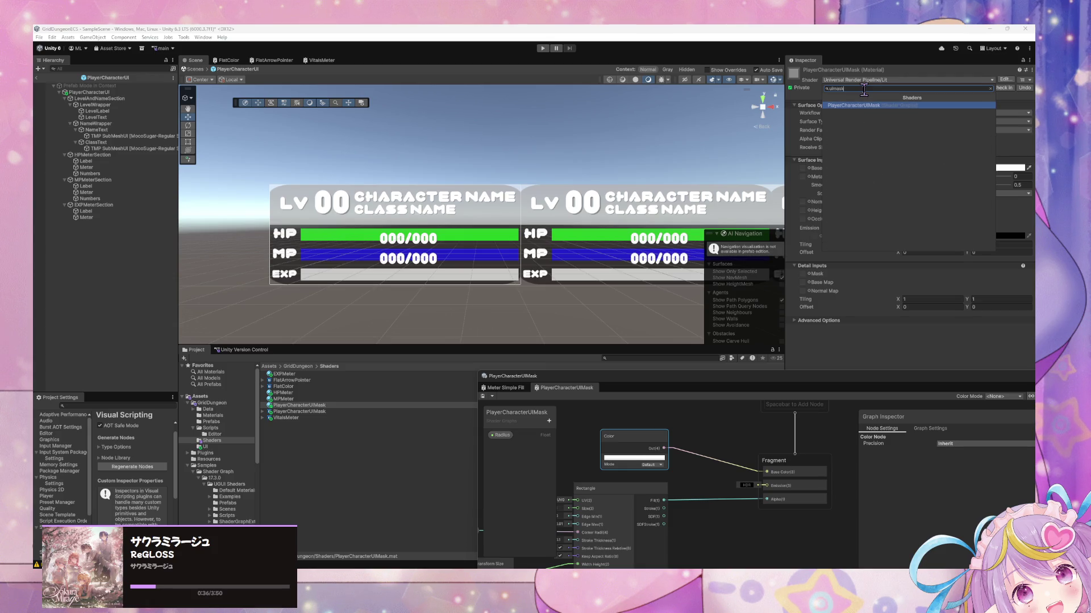
key(Return)
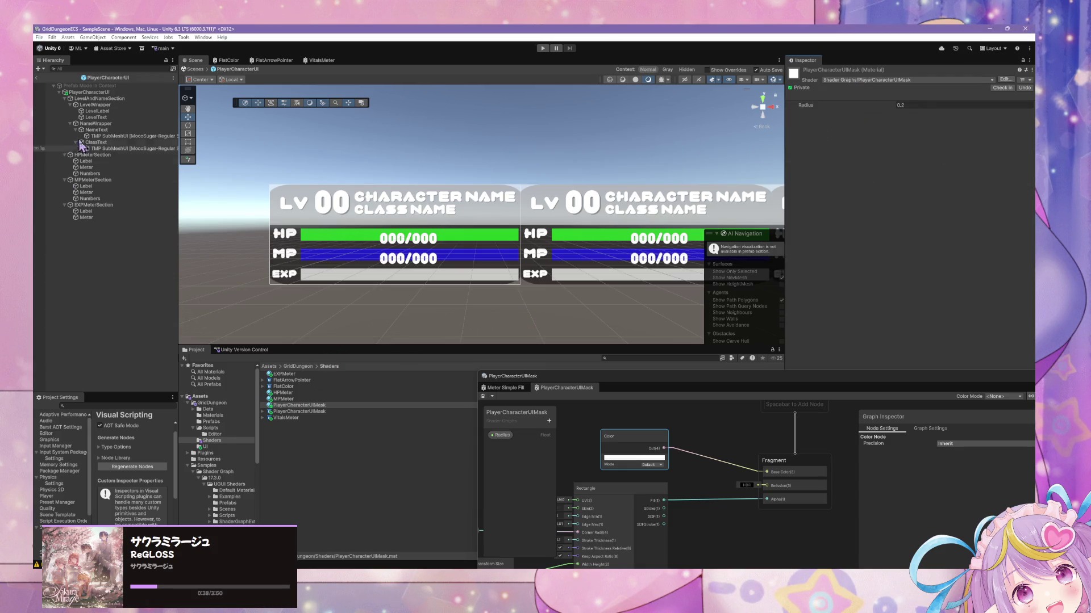
click(89, 92)
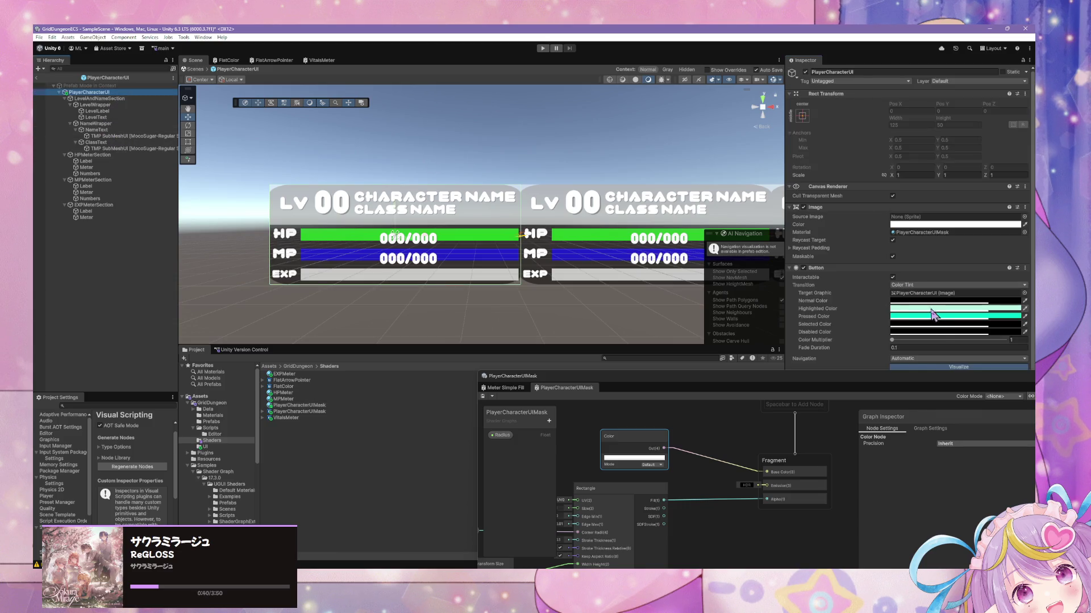
- Give the Image the second PlayerCharacterUIMask material entry, trying Maskable on and then off
drag(840, 381, 520, 379)
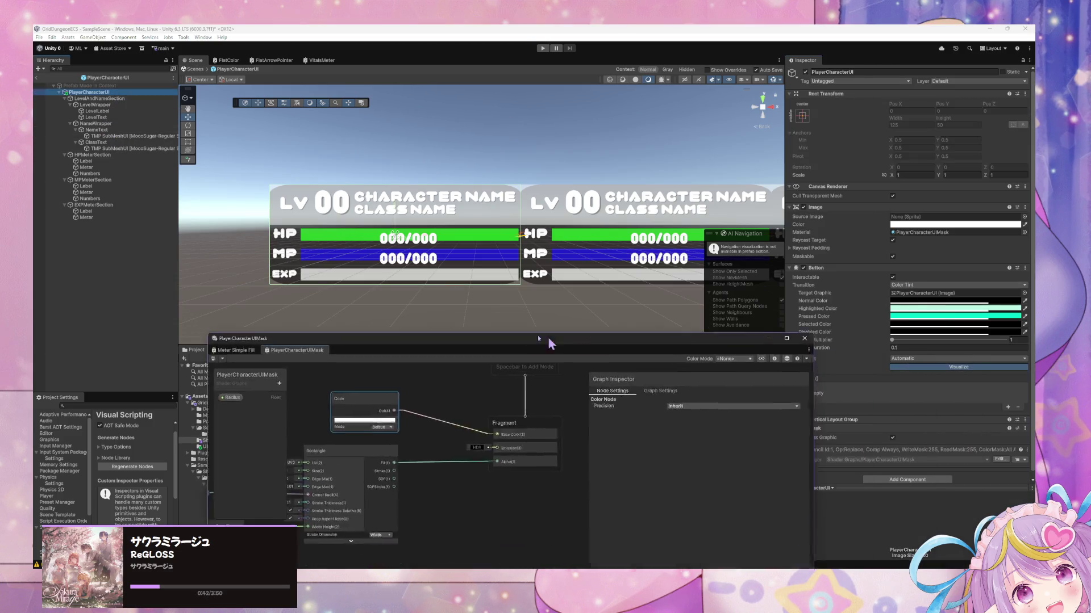
click(892, 256)
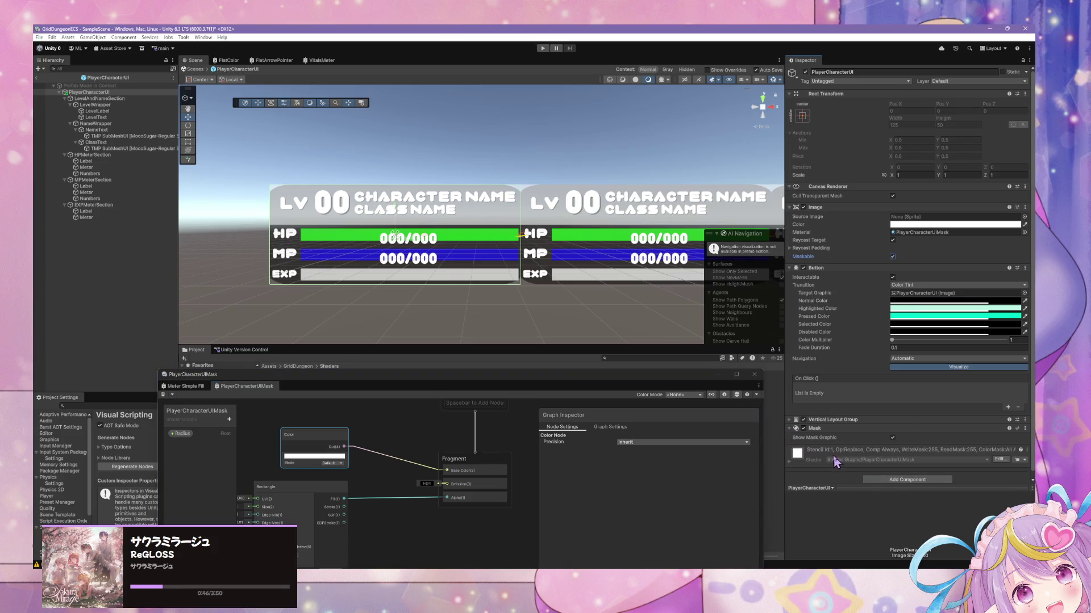
click(1024, 233)
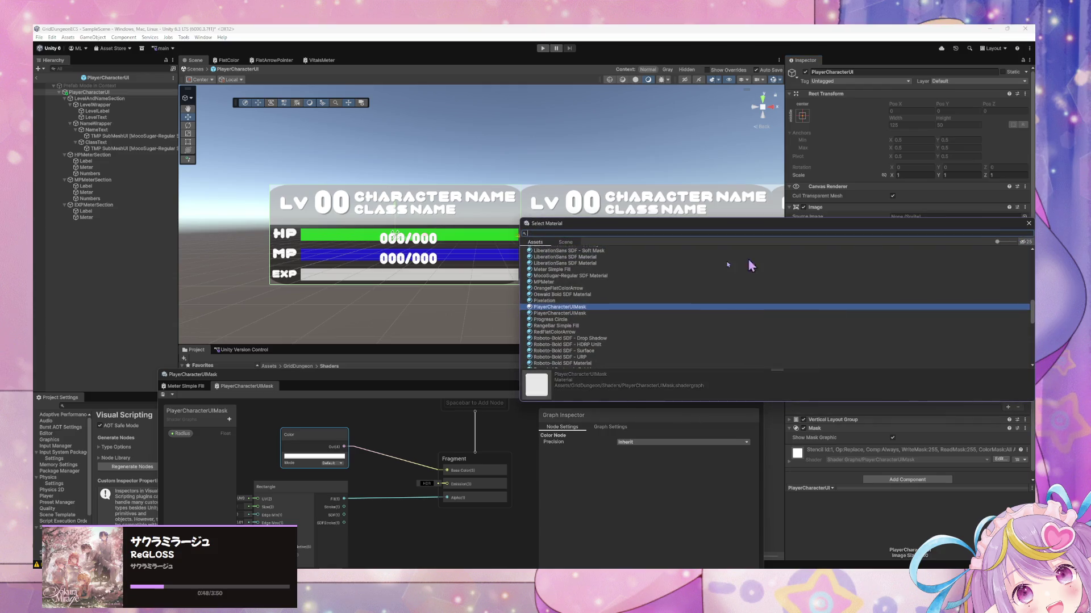
click(574, 314)
double_click(574, 315)
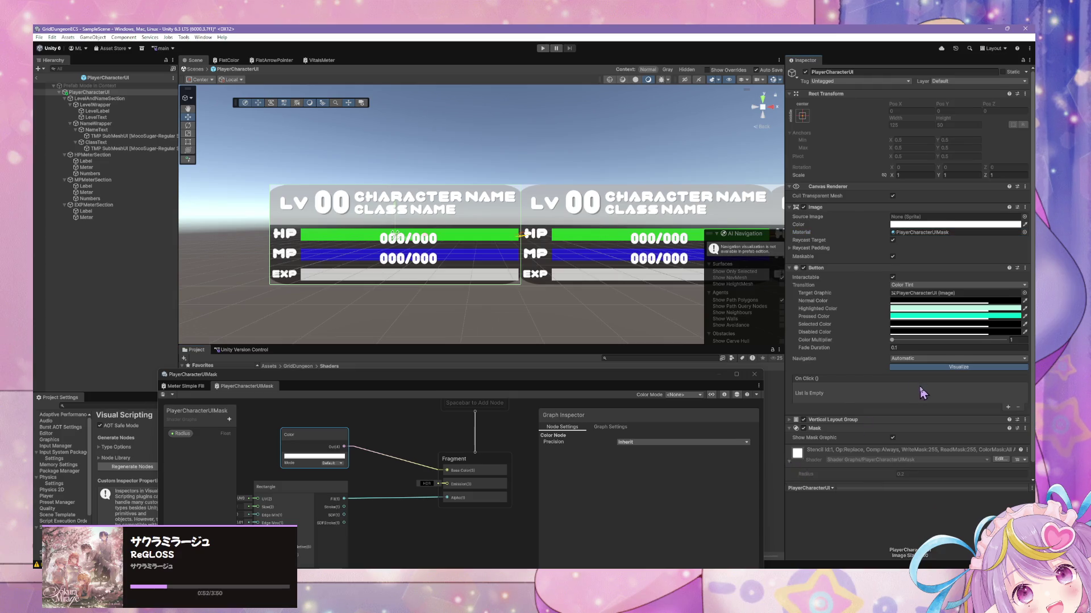
scroll(919, 386, down, 1)
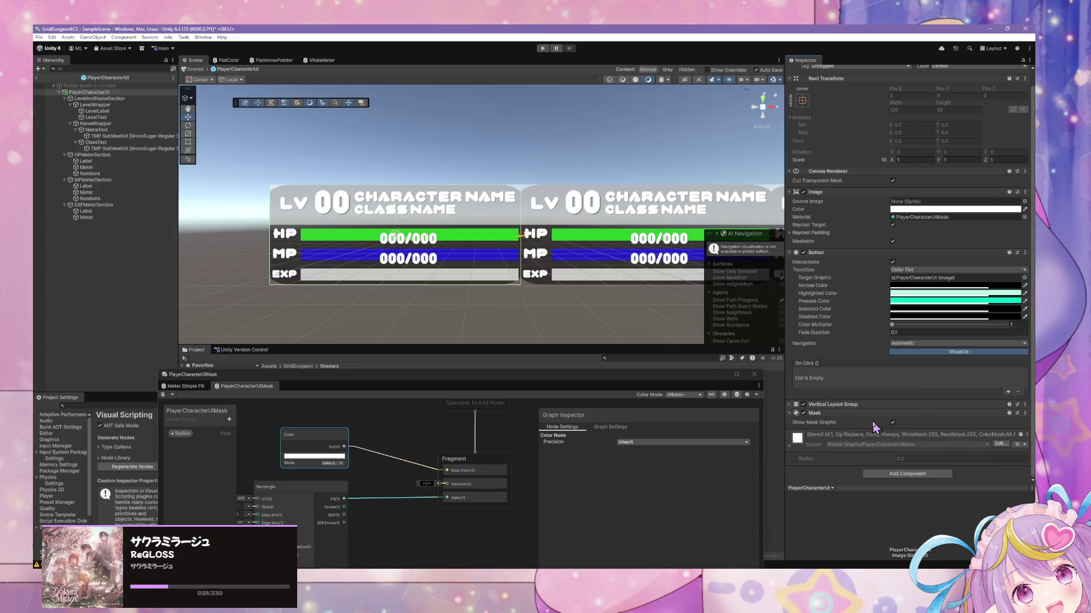
scroll(978, 400, up, 1)
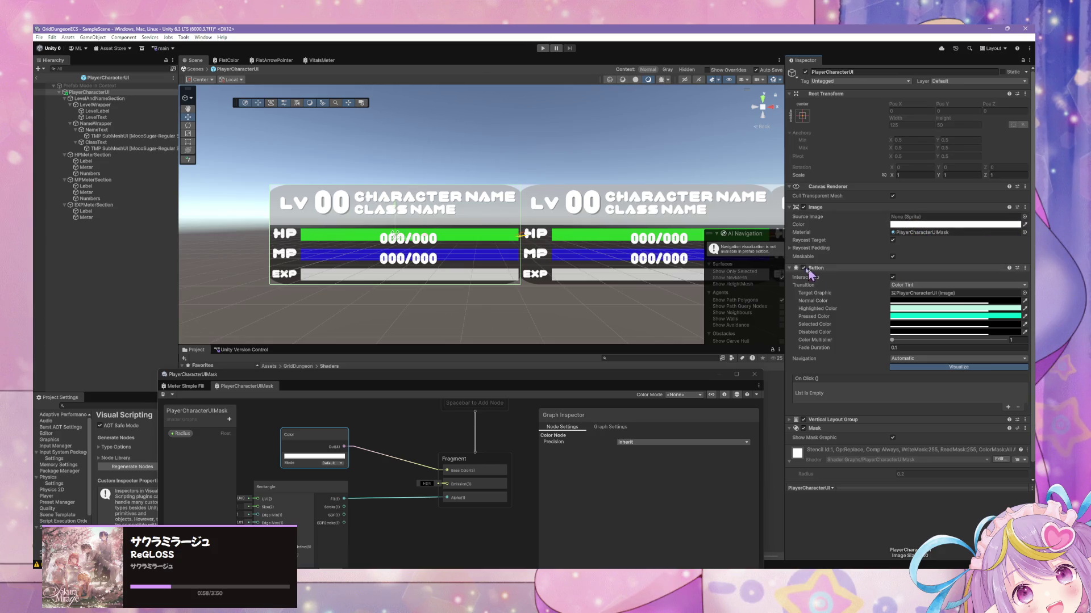
click(893, 257)
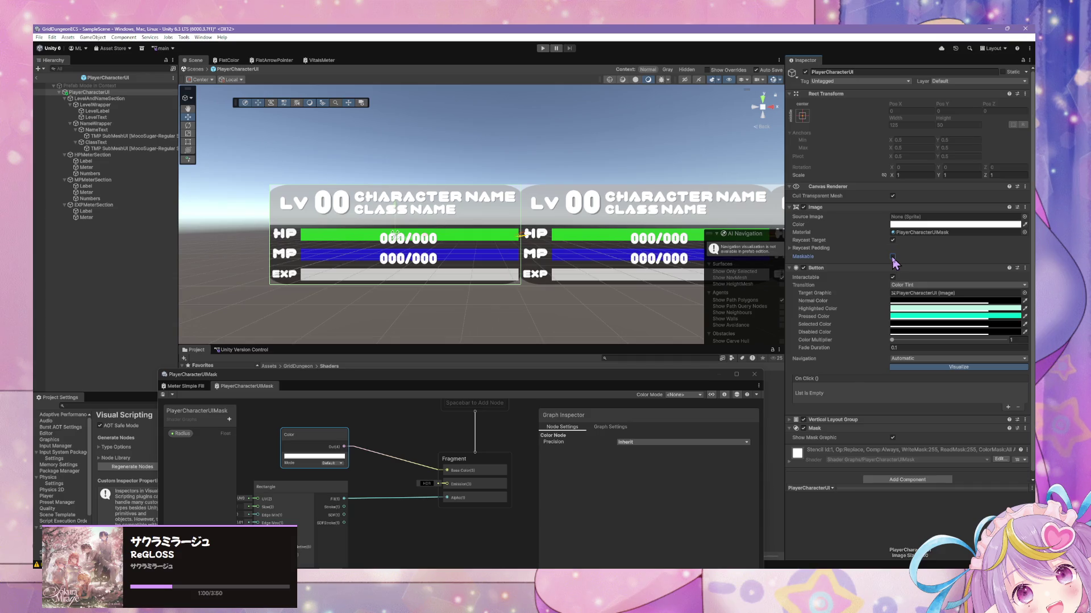
- Set the PlayerCharacterUI Image's Source Image sprite to Background
click(1024, 217)
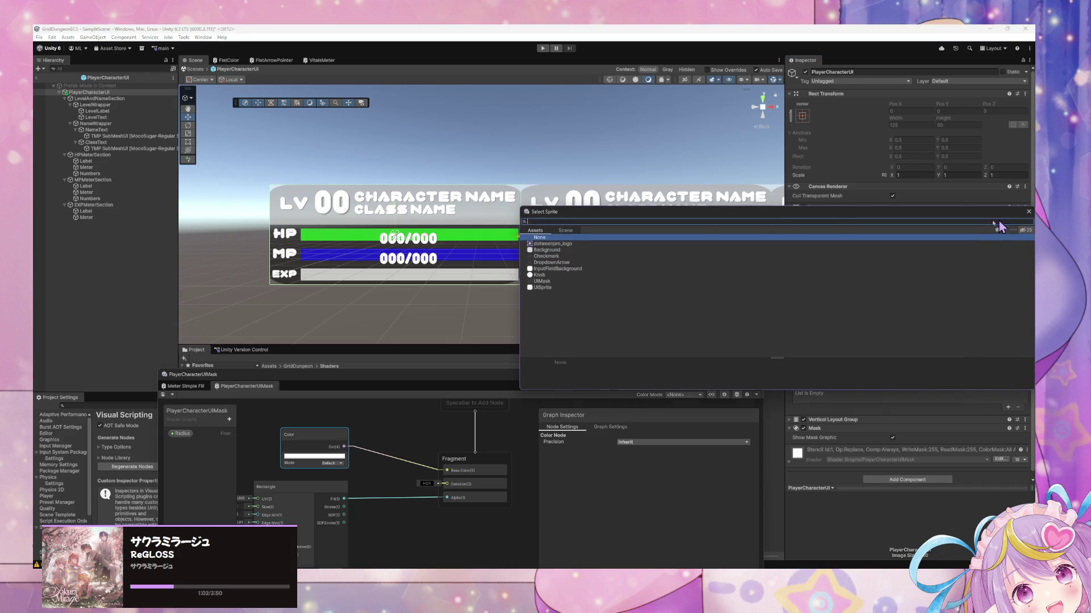
click(570, 243)
click(557, 251)
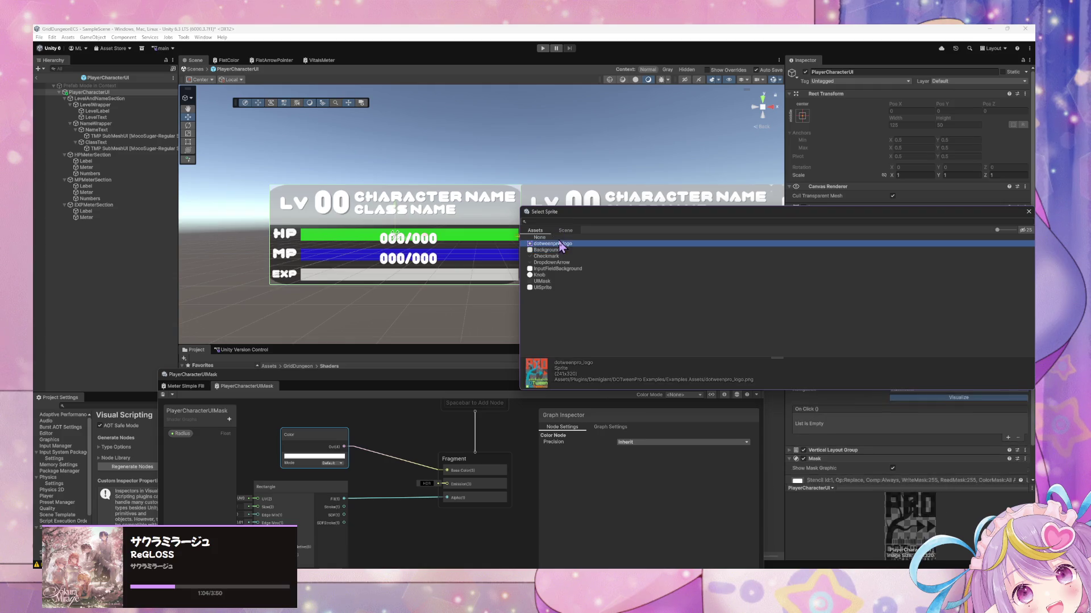
scroll(457, 196, up, 2)
scroll(460, 195, up, 3)
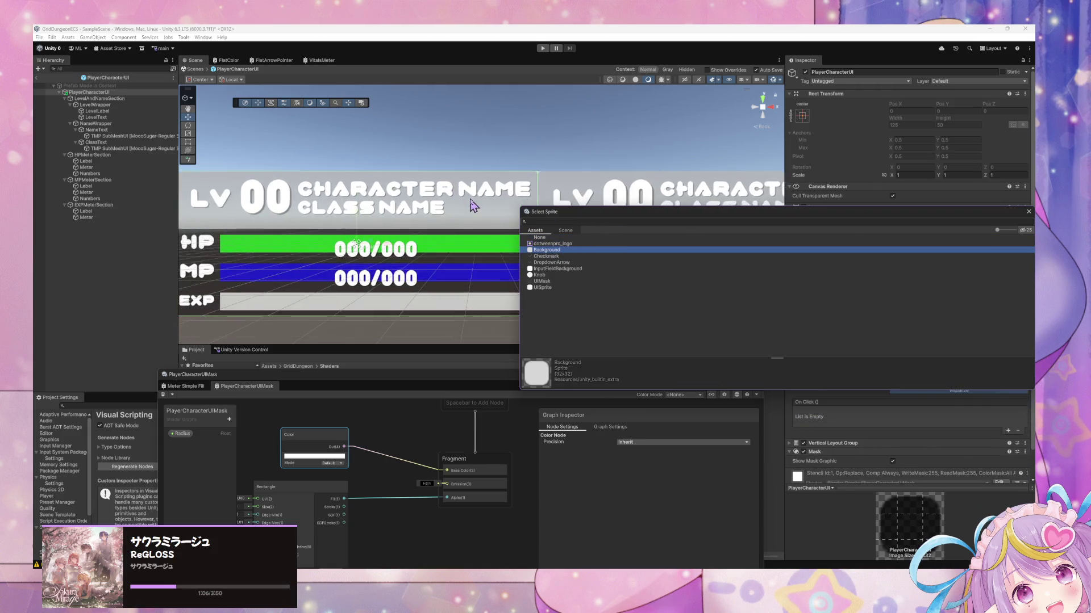
drag(759, 213, 650, 321)
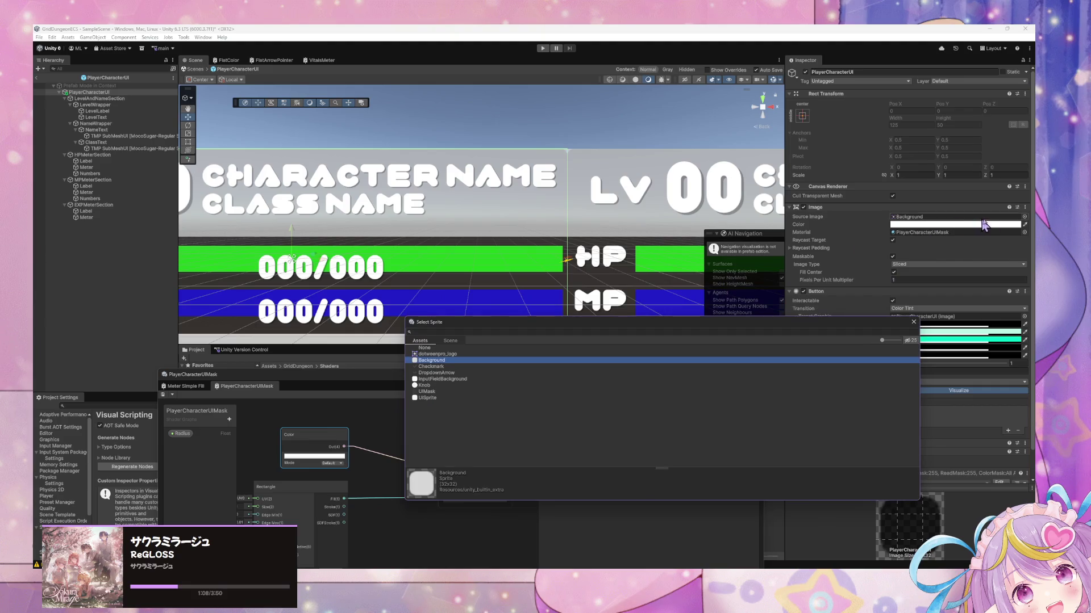
- Clear the Image's material to None, then reassign the second PlayerCharacterUIMask material
click(1024, 232)
scroll(557, 279, up, 10)
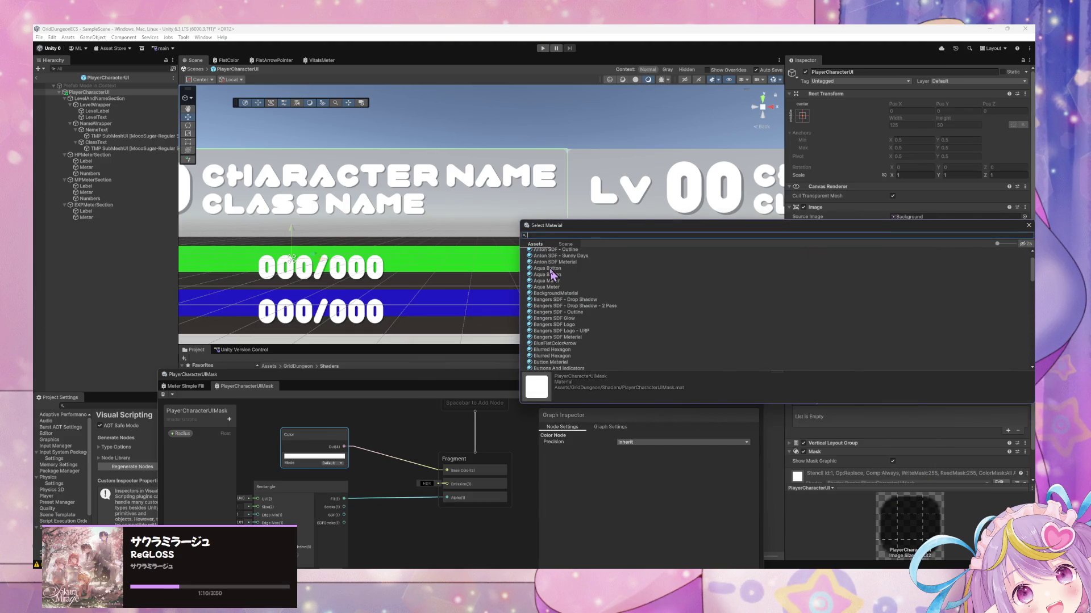
click(540, 252)
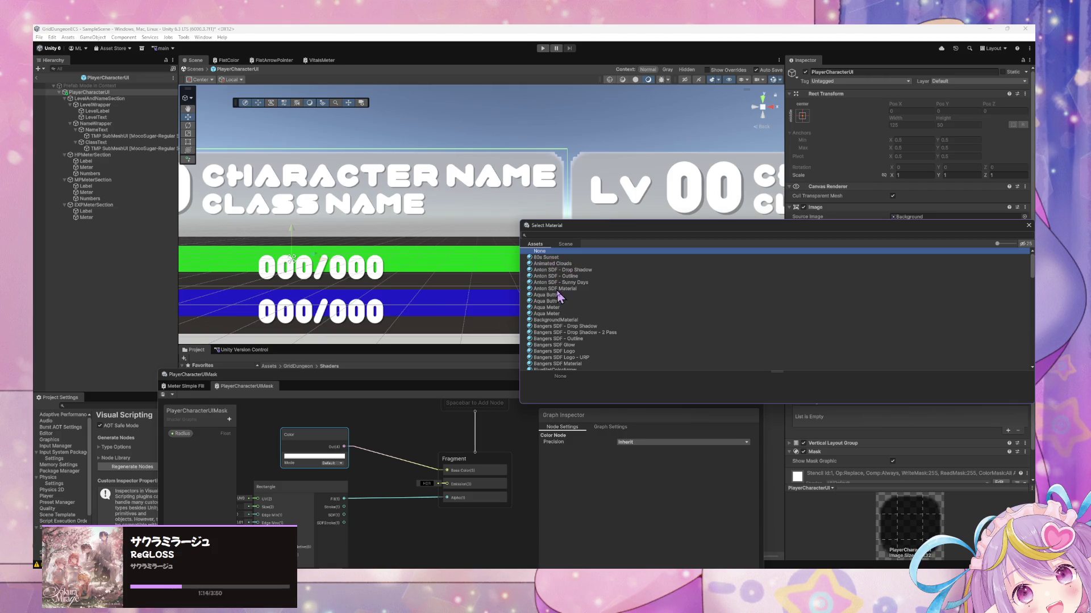
click(560, 235)
text(mask)
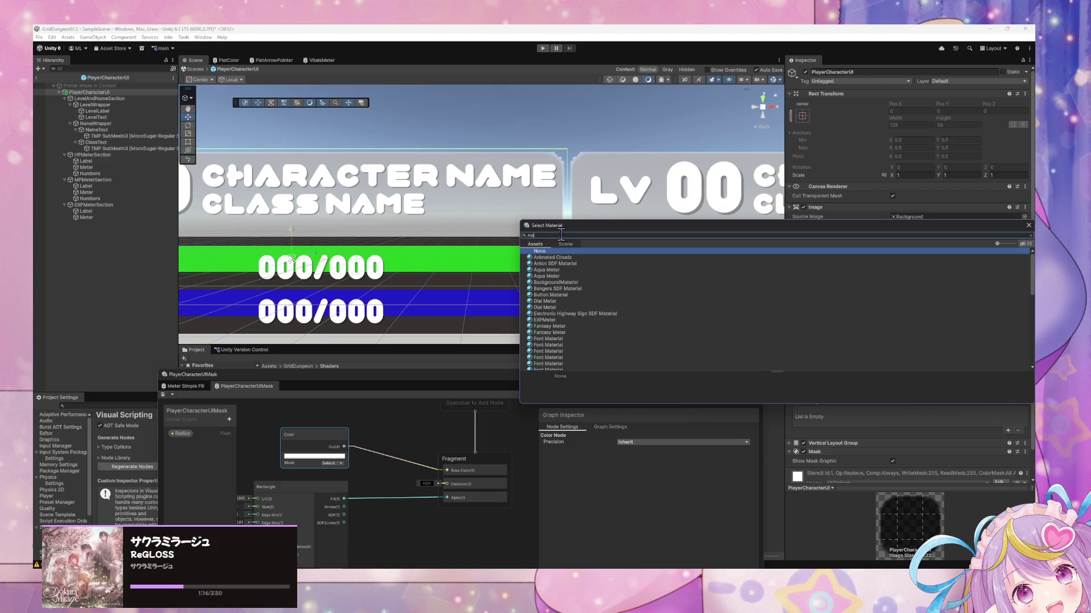
click(559, 263)
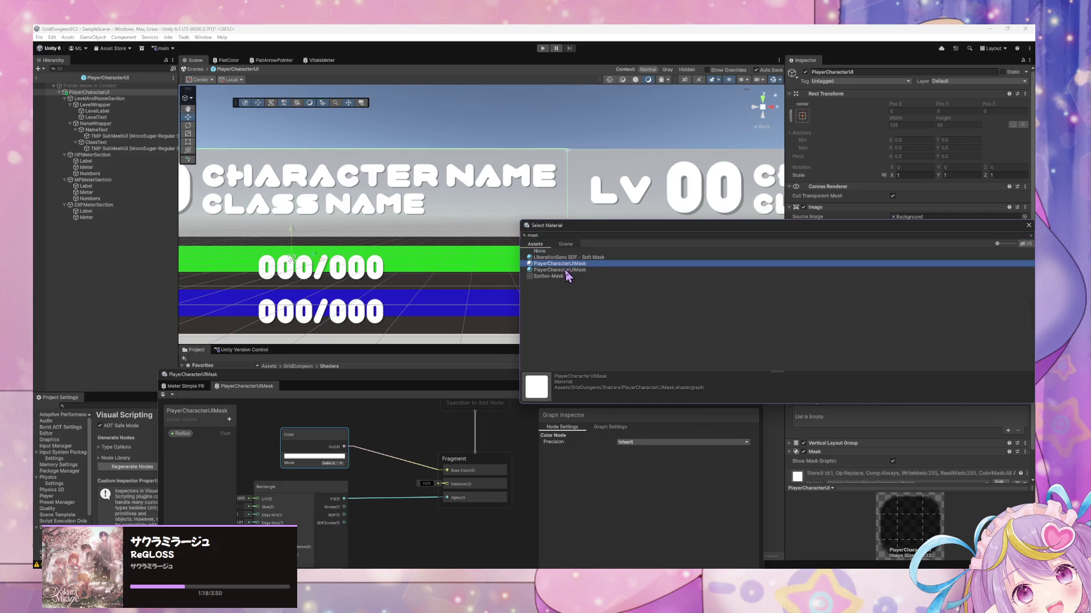
click(566, 270)
click(561, 263)
click(565, 270)
click(561, 264)
click(565, 270)
double_click(565, 270)
- Toggle the Mask component off and on, then zoom the Scene out to both panels
scroll(910, 361, down, 1)
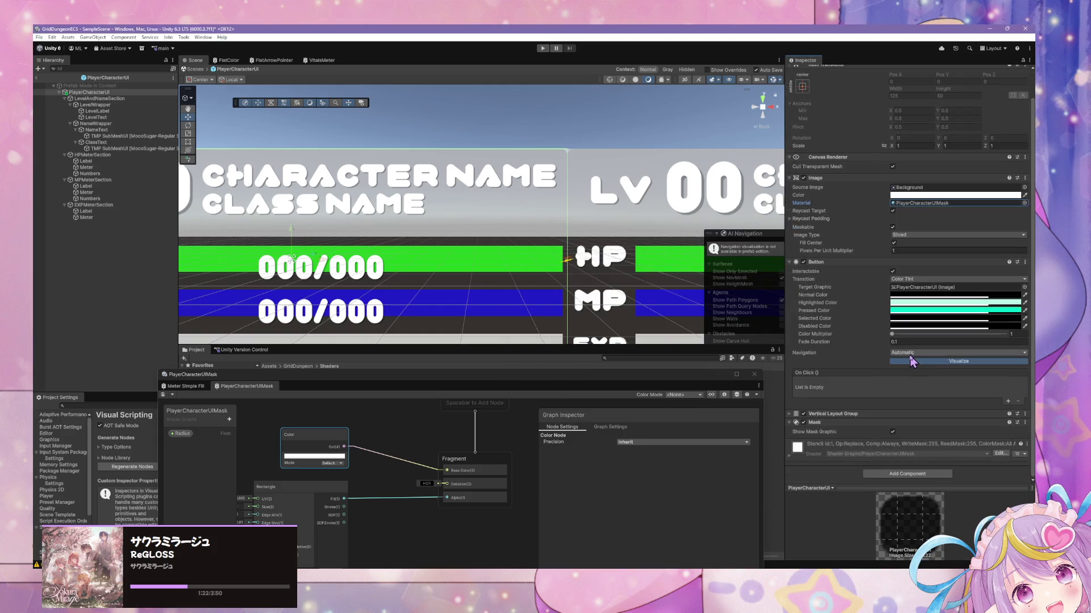
scroll(890, 384, down, 1)
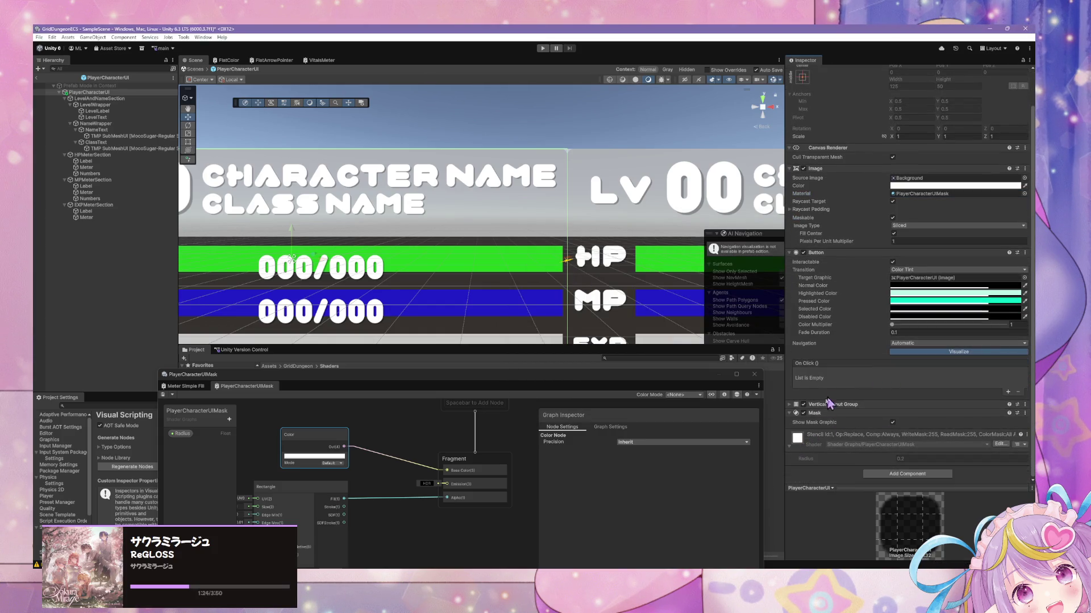
click(804, 413)
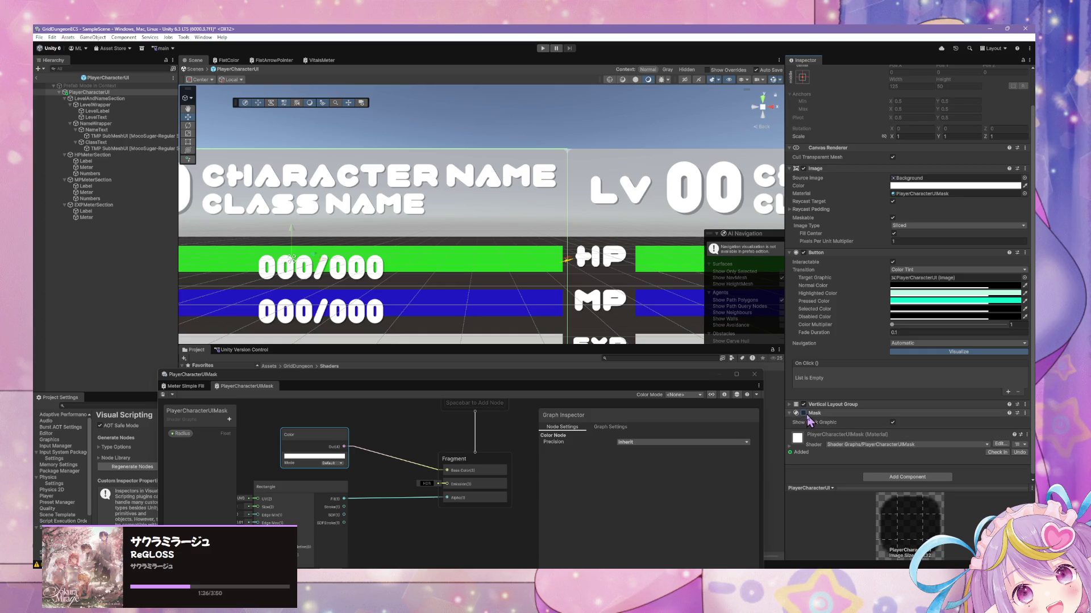
click(803, 414)
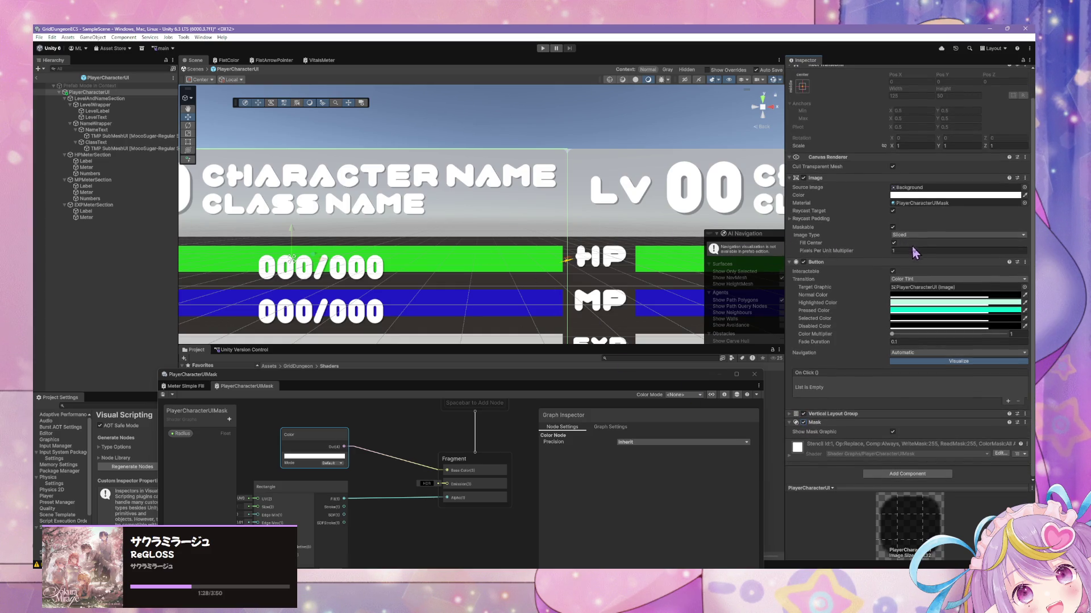
click(789, 416)
click(790, 415)
drag(440, 381, 533, 353)
scroll(500, 163, down, 3)
scroll(524, 152, down, 1)
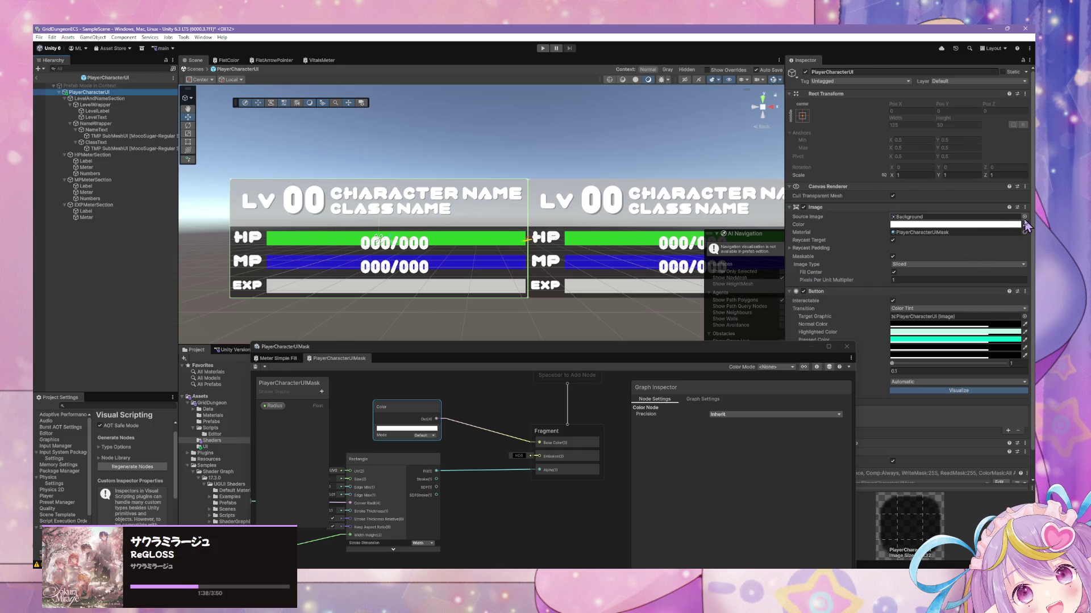
- Set the Image's Source Image to None
click(1022, 227)
click(560, 239)
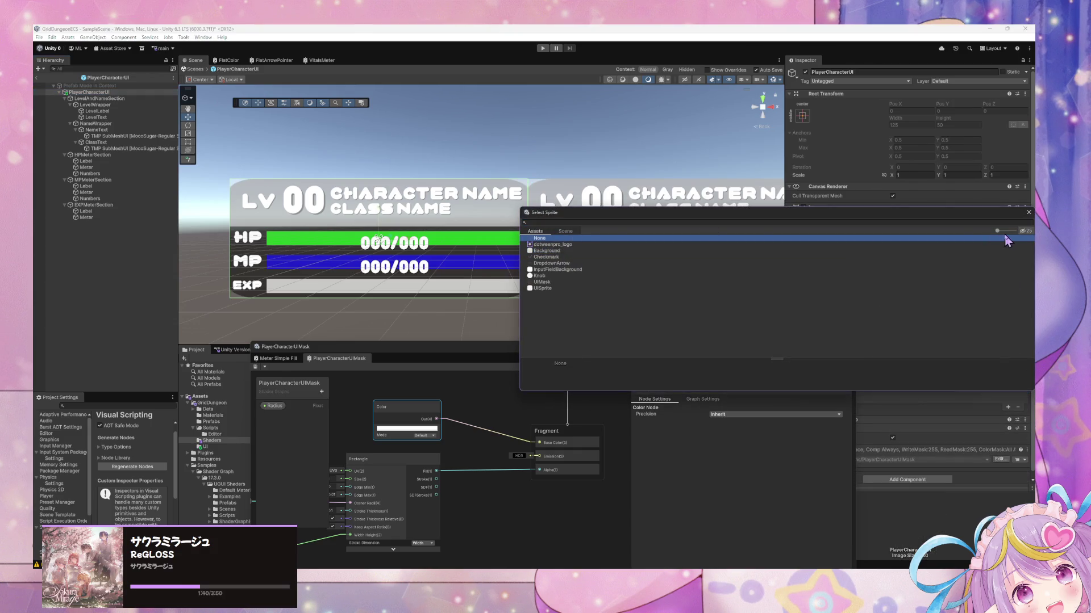
click(1028, 213)
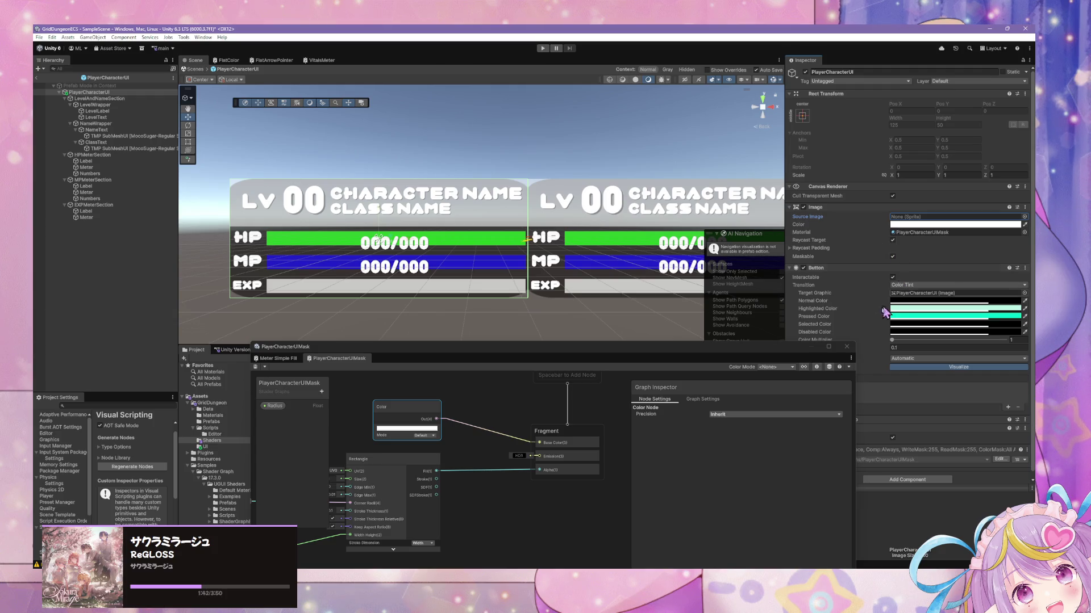
drag(786, 347, 657, 346)
- Toggle the Button component off and on, then enable Cull Transparent Mesh on PlayerCharacterUI's Image
click(803, 268)
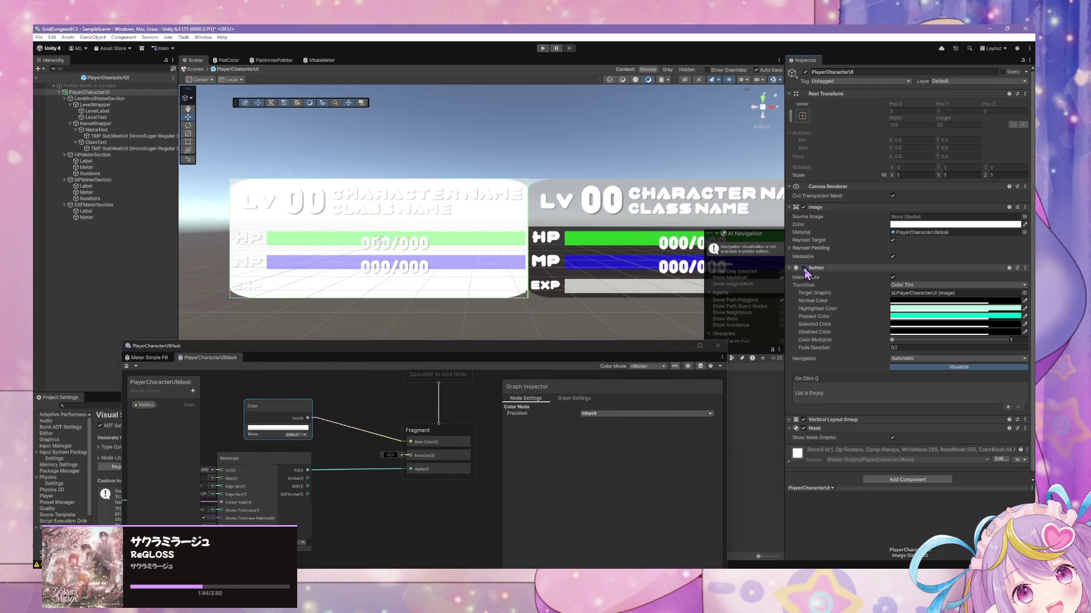
click(803, 267)
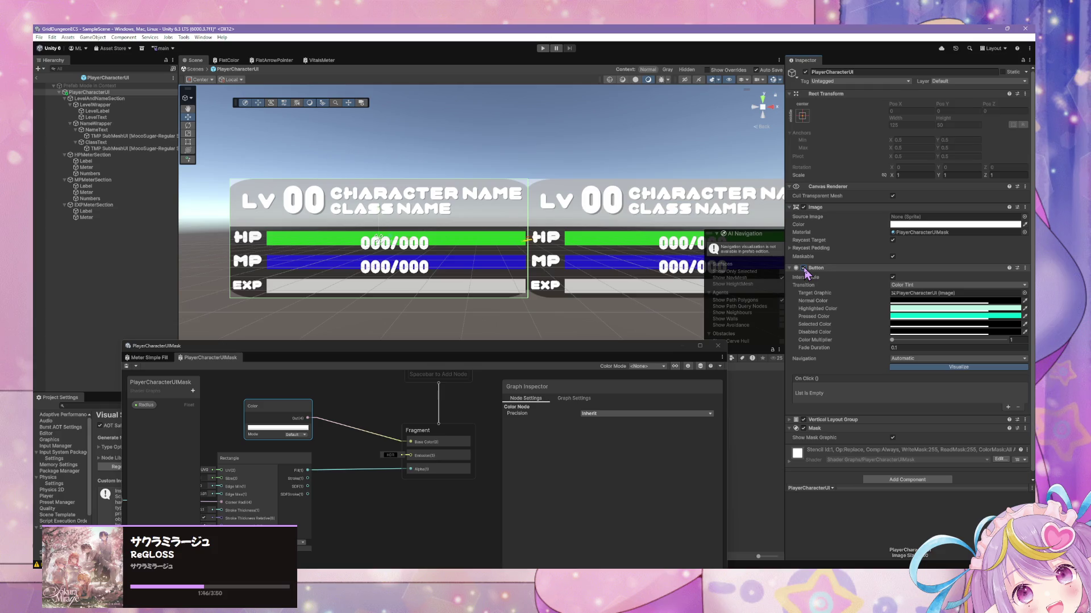
click(627, 175)
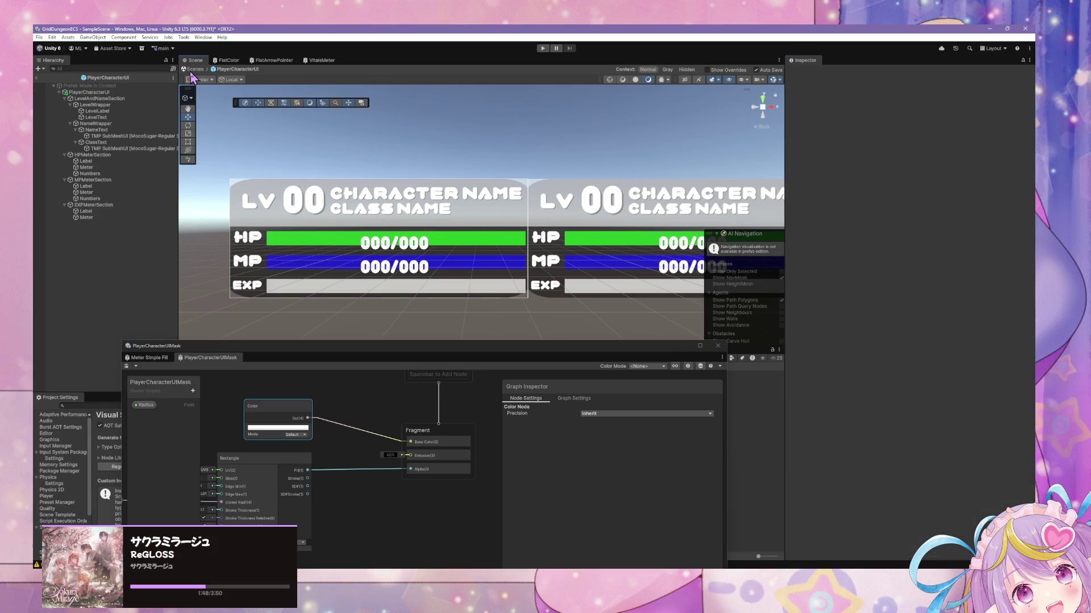
click(149, 93)
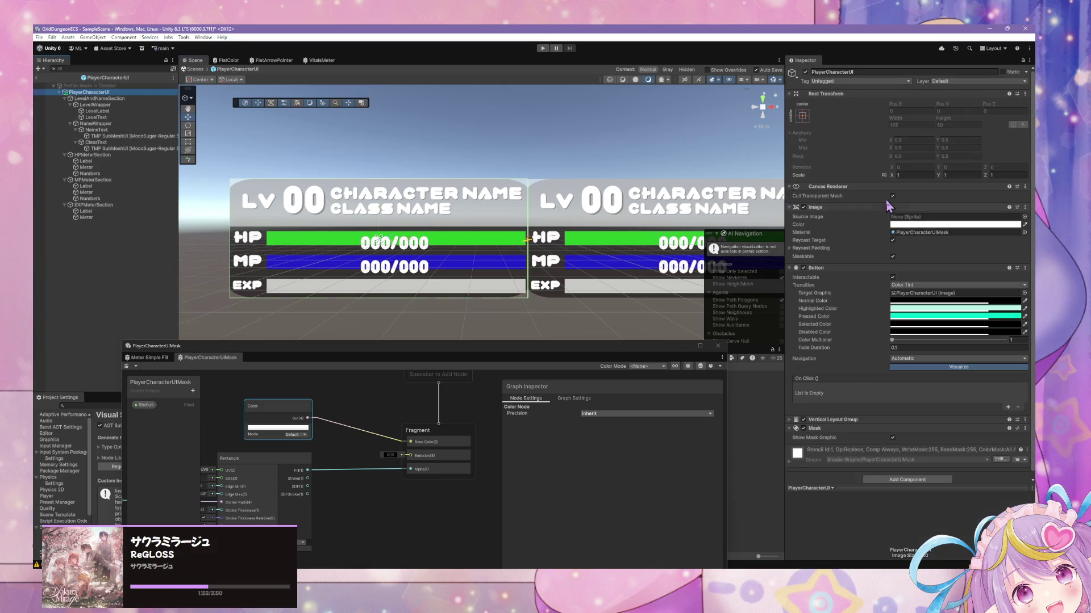
click(892, 196)
drag(392, 489, 469, 432)
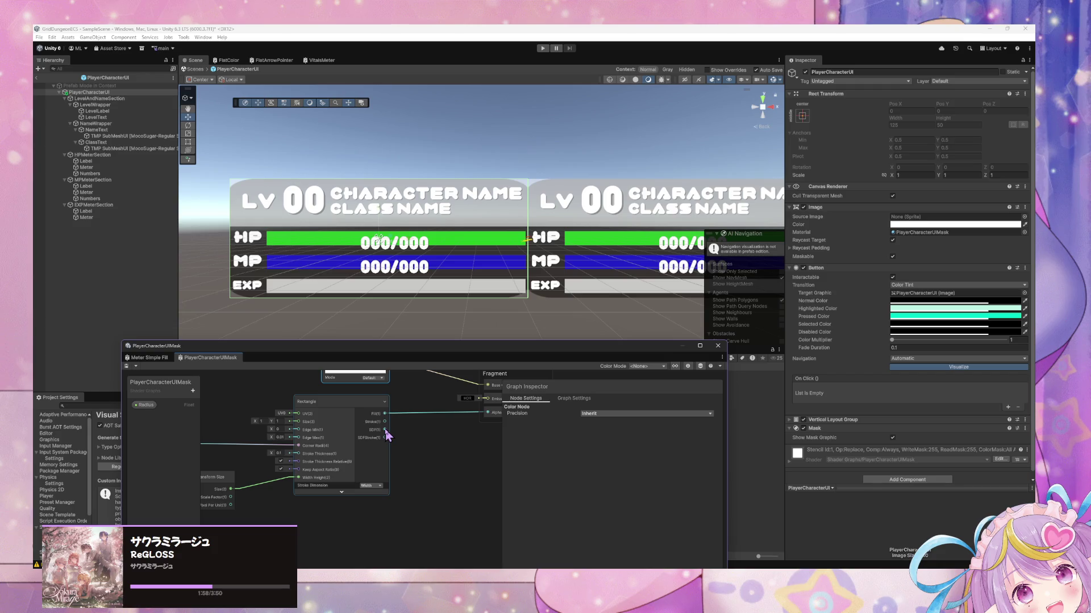
- Open the Meter Simple Fill graph and pan to its RectTransform Size and Rectangle nodes
click(149, 358)
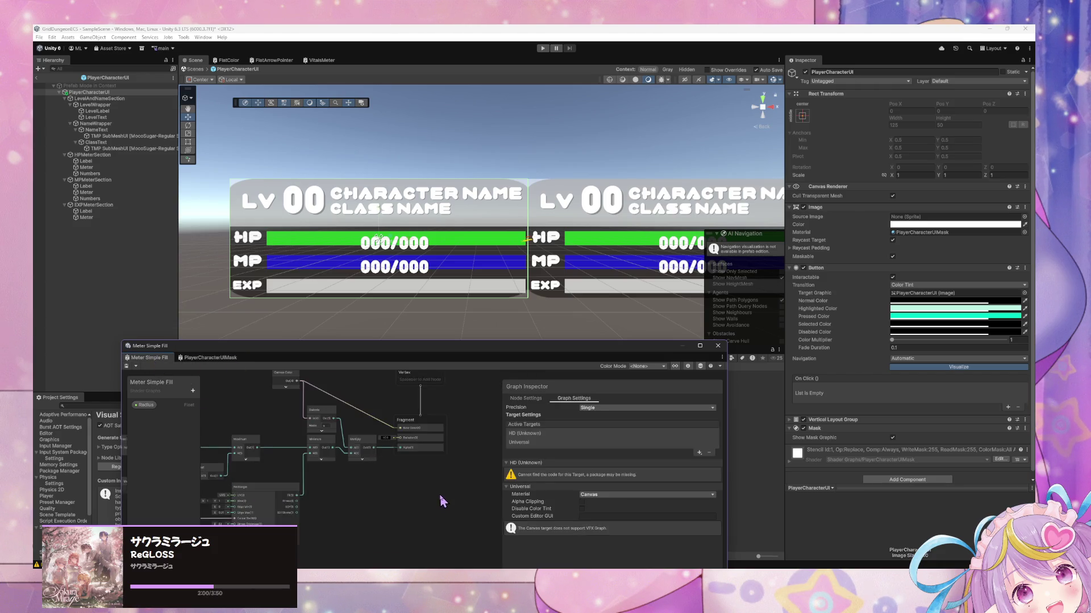
scroll(467, 441, up, 5)
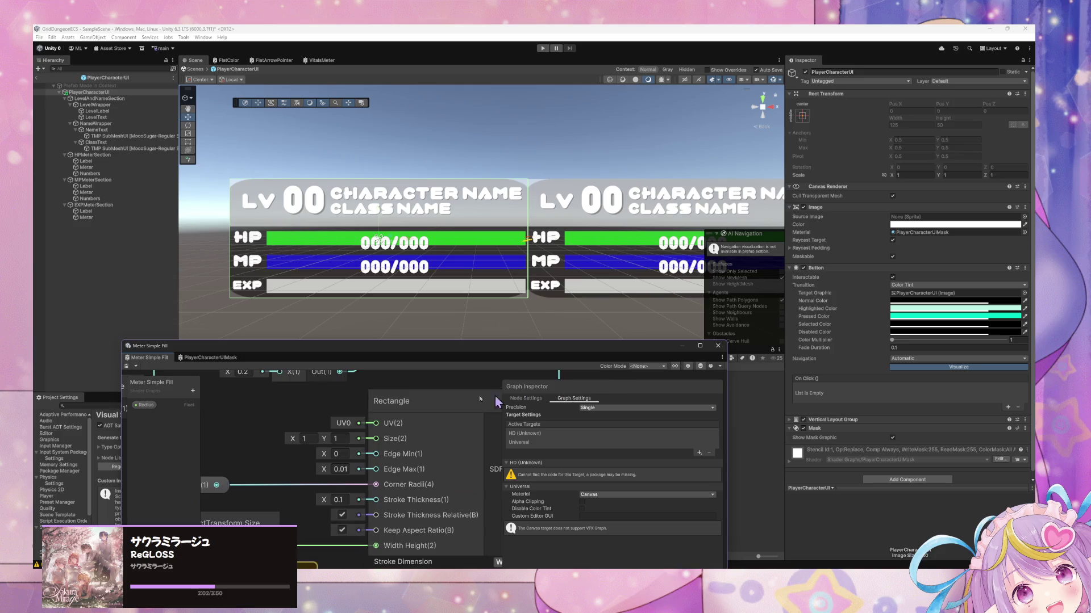
drag(297, 568, 421, 445)
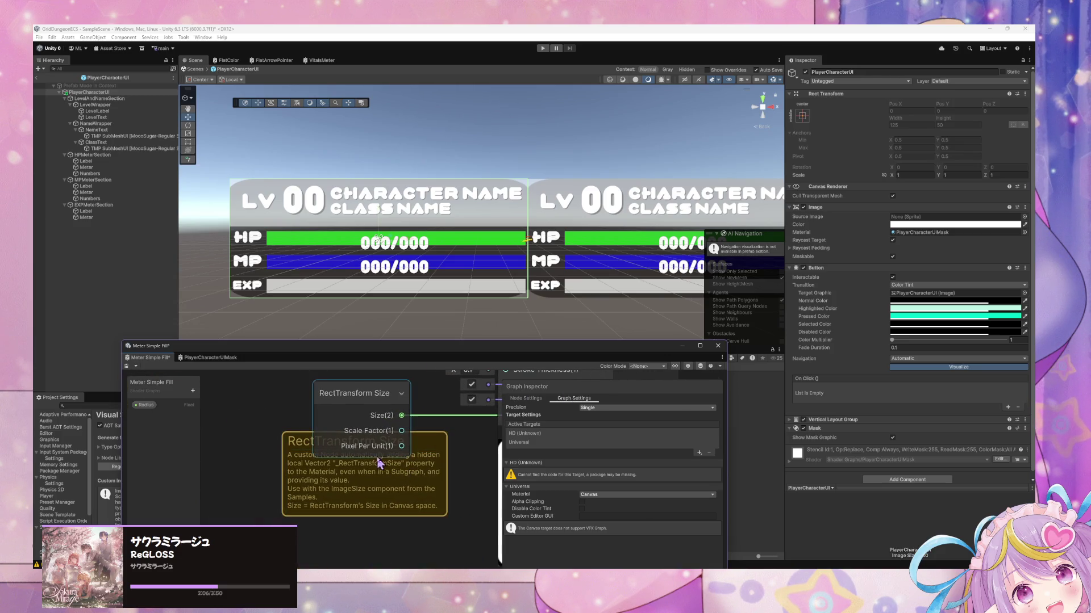
drag(438, 410, 286, 433)
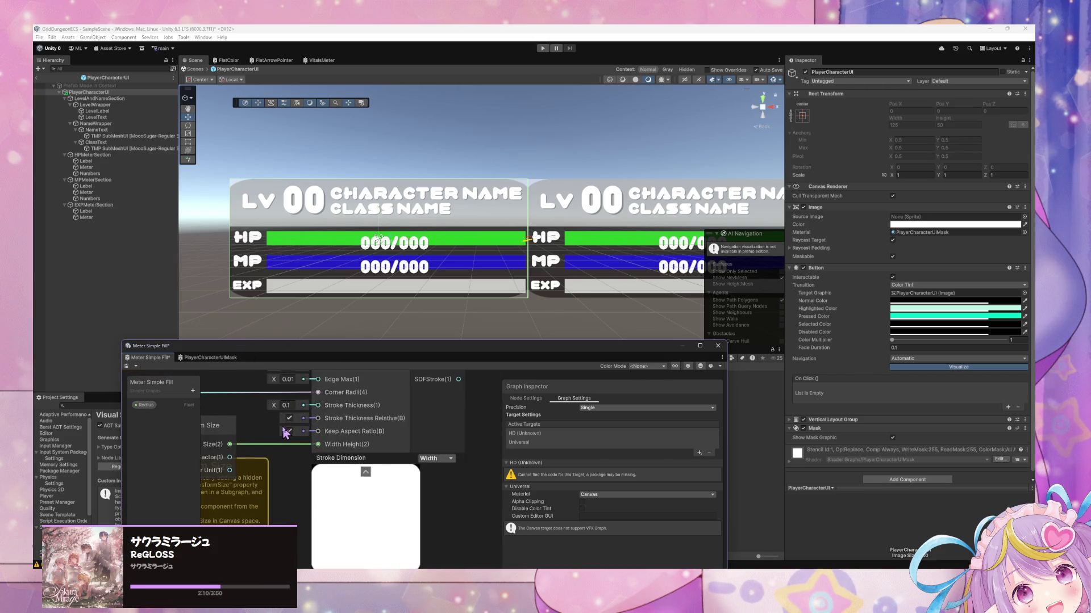
- Switch repeatedly between the Meter Simple Fill and PlayerCharacterUIMask graphs to compare them
click(210, 357)
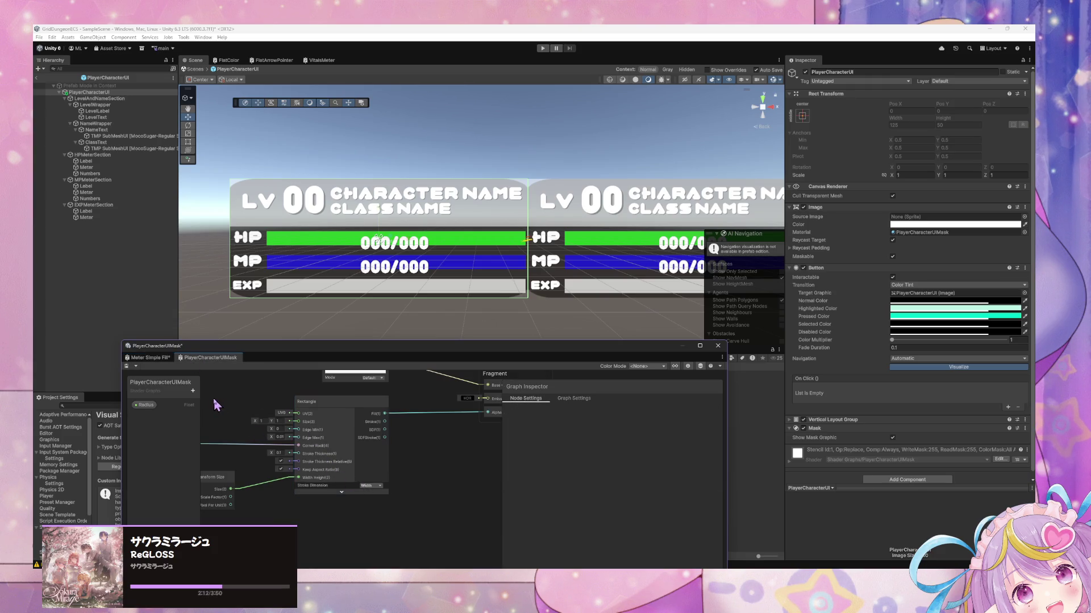
click(175, 358)
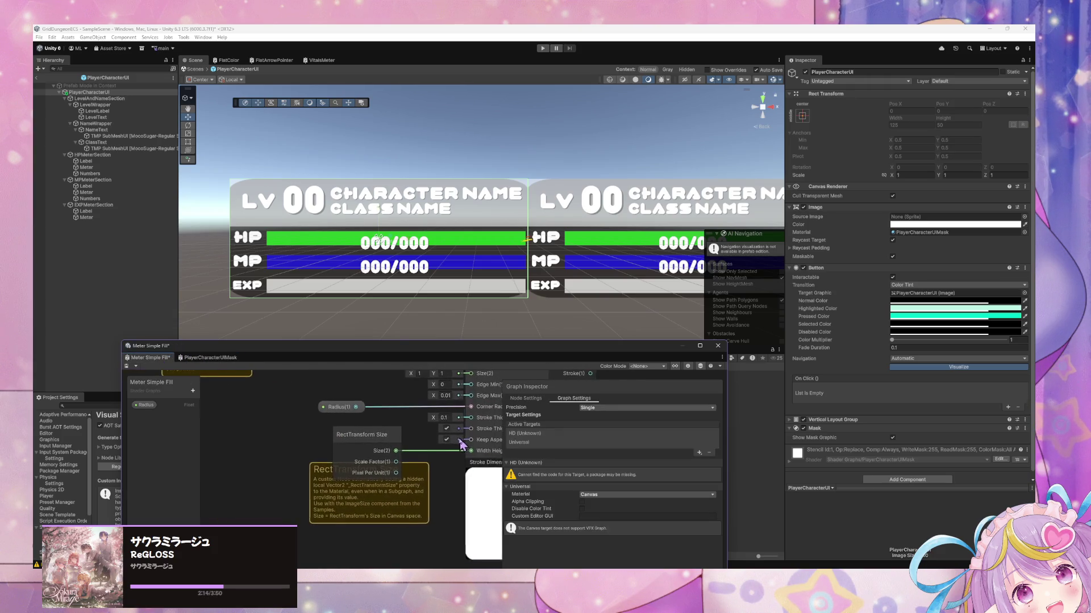
click(181, 359)
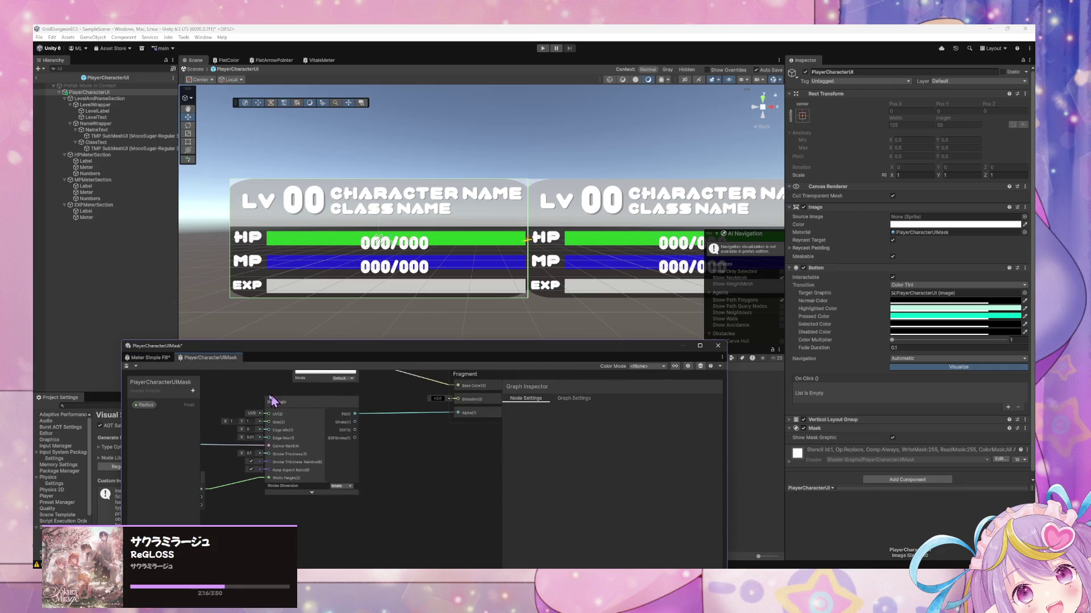
click(149, 358)
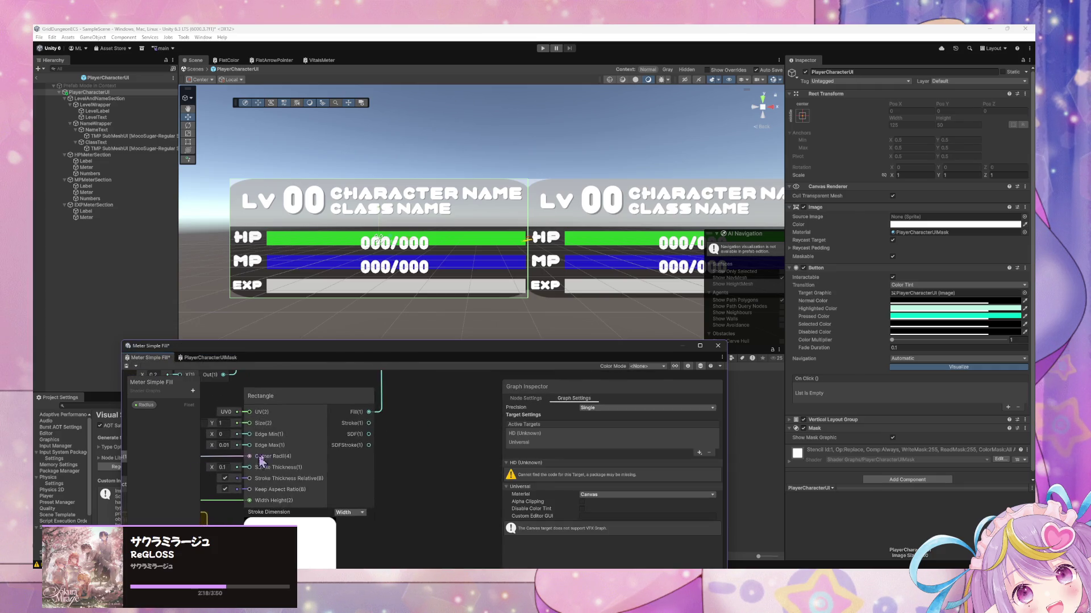
click(202, 357)
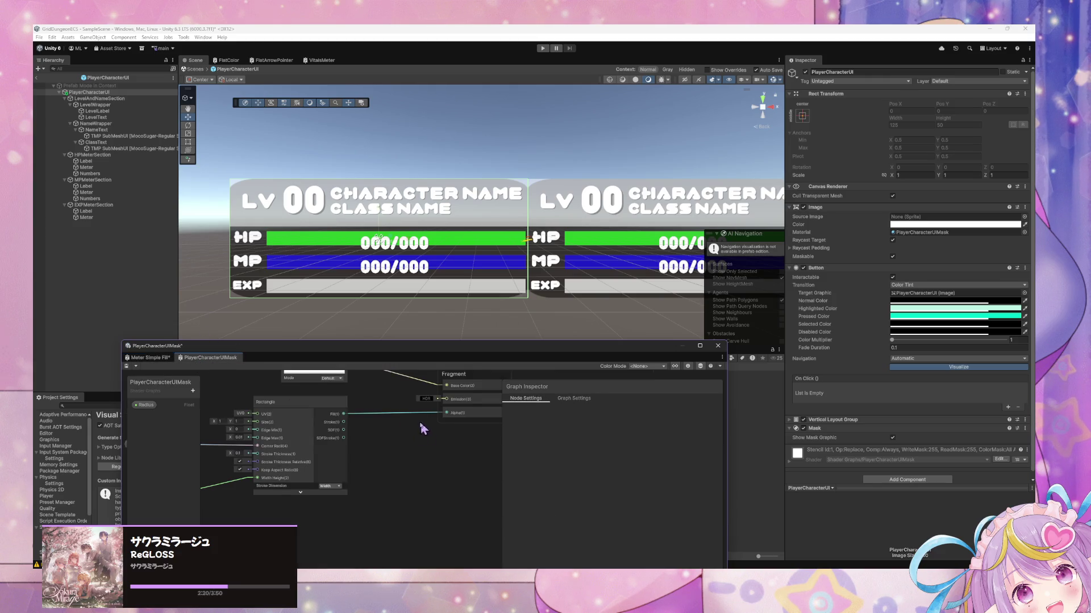
click(162, 358)
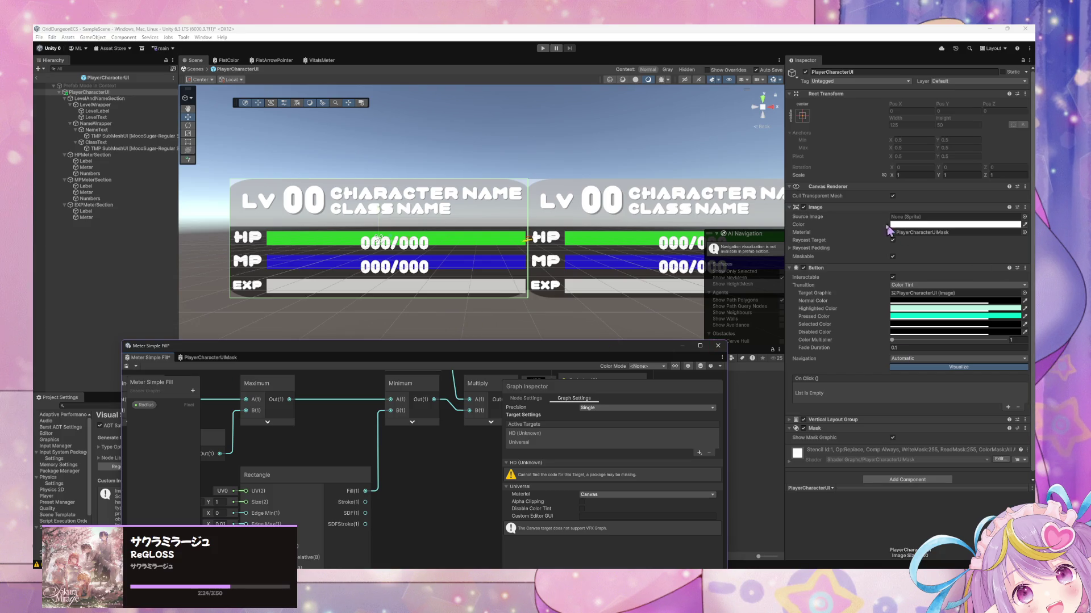
- Apply the Meter Simple Fill material to the PlayerCharacterUI Image
click(1024, 233)
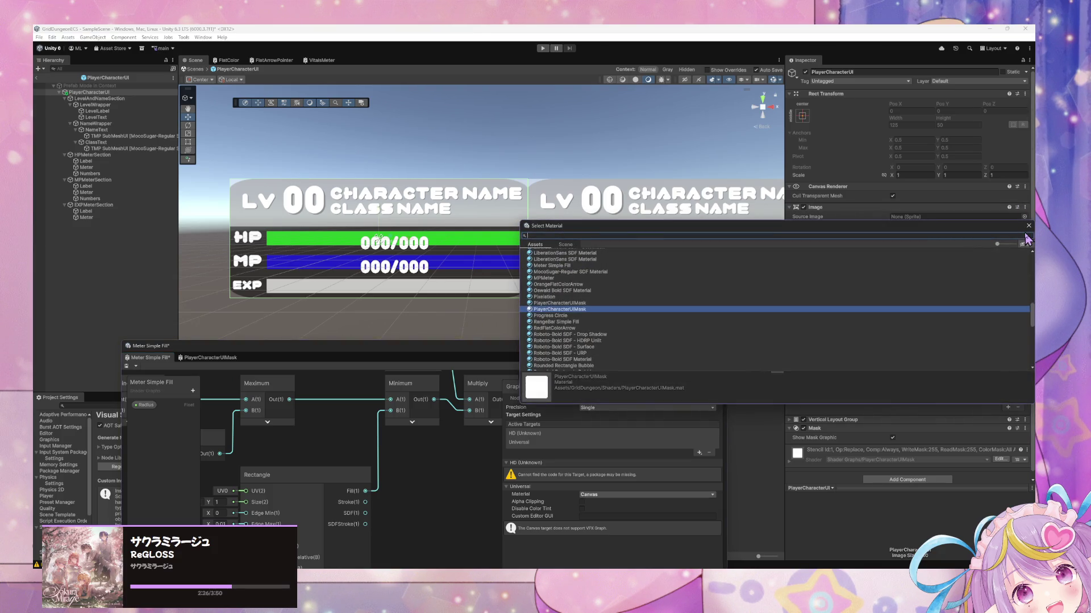
text(te)
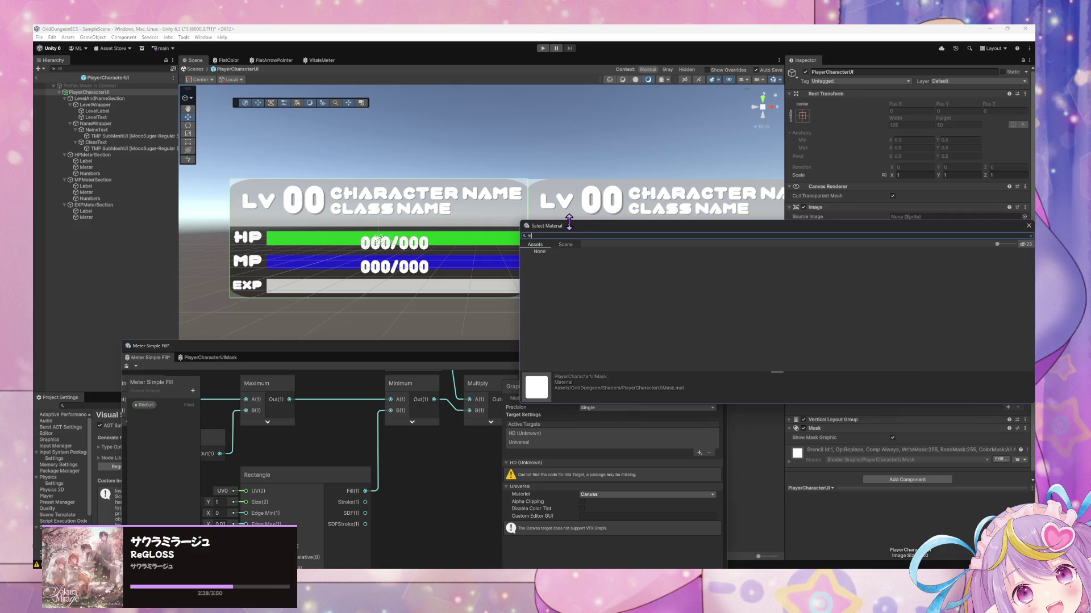
key(BackSpace)
text(mwe)
text(le)
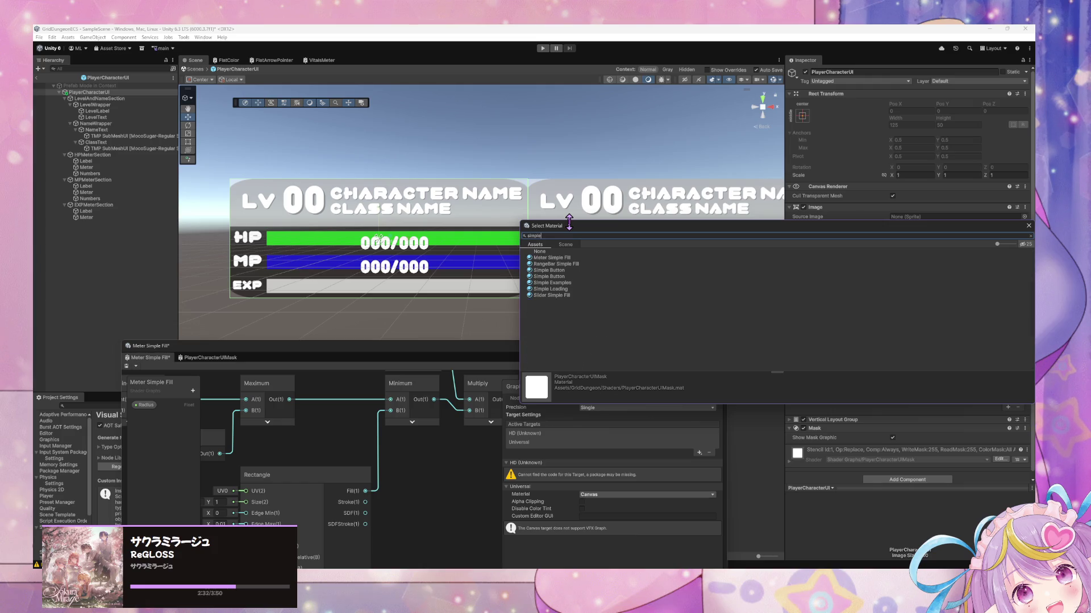
click(565, 260)
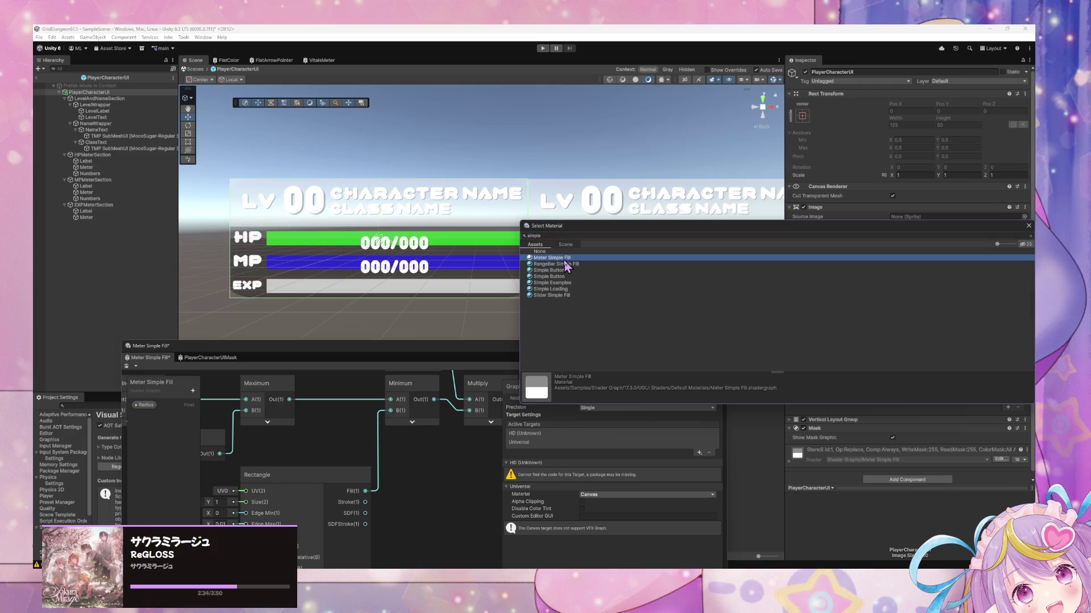
mouse_move(712, 229)
mouse_down()
mouse_move(536, 246)
mouse_move(546, 310)
mouse_move(334, 287)
mouse_up()
scroll(793, 460, down, 1)
click(789, 455)
scroll(868, 395, down, 1)
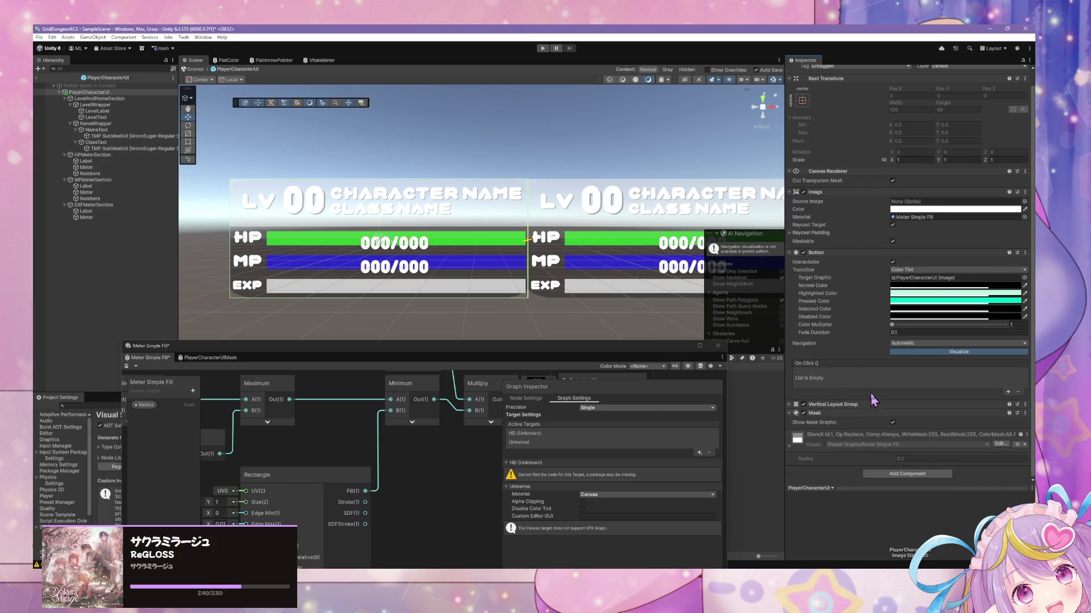
scroll(954, 277, up, 1)
- Set the Image's material back to None and turn off Maskable
click(1024, 232)
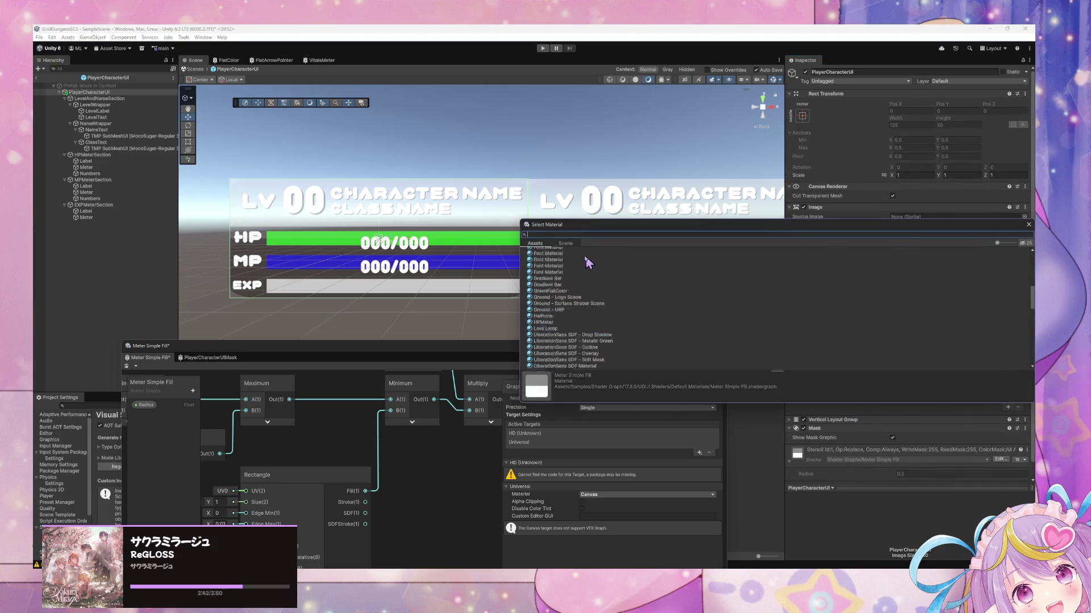
click(543, 251)
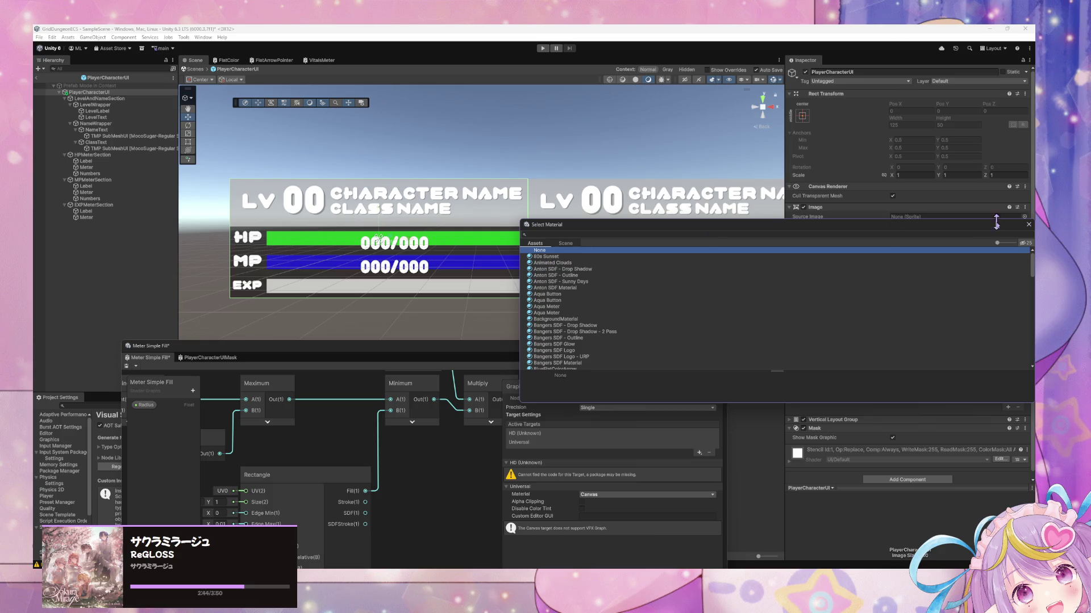
click(1029, 226)
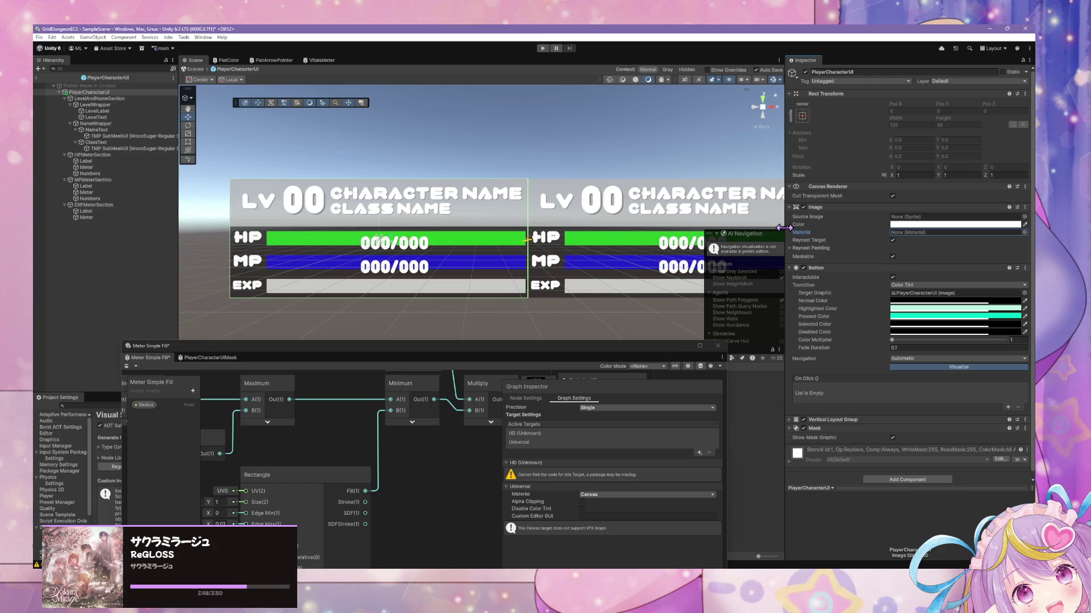
click(893, 257)
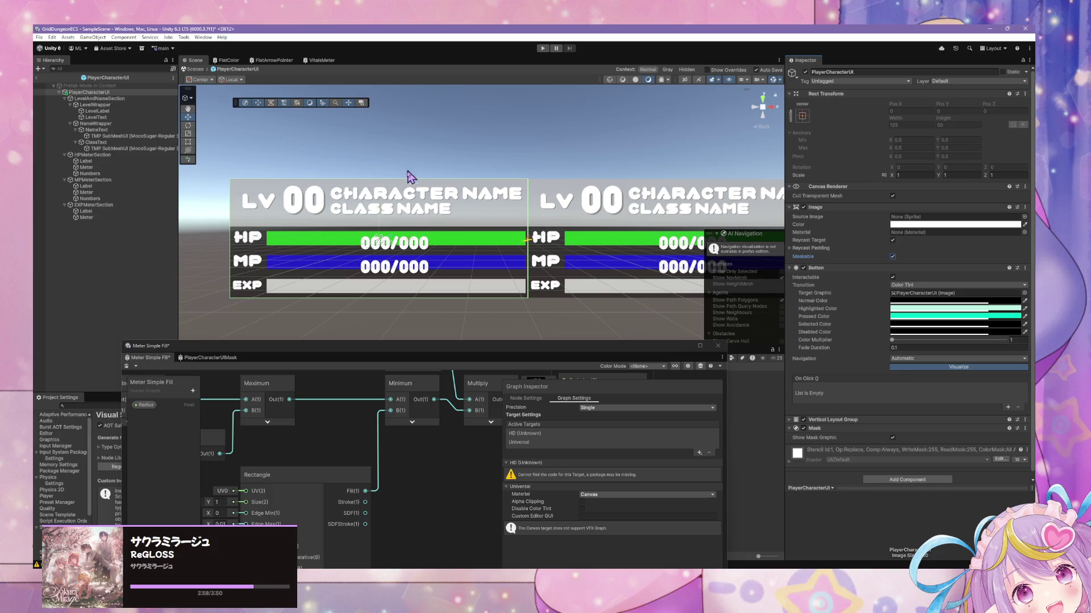
- Try the UIMask, UISprite and Background sprites as the panel's source image, leaving it None
mouse_move(370, 349)
mouse_down()
mouse_move(843, 281)
mouse_move(503, 259)
mouse_move(540, 341)
mouse_move(574, 339)
mouse_move(491, 354)
mouse_up()
click(1024, 217)
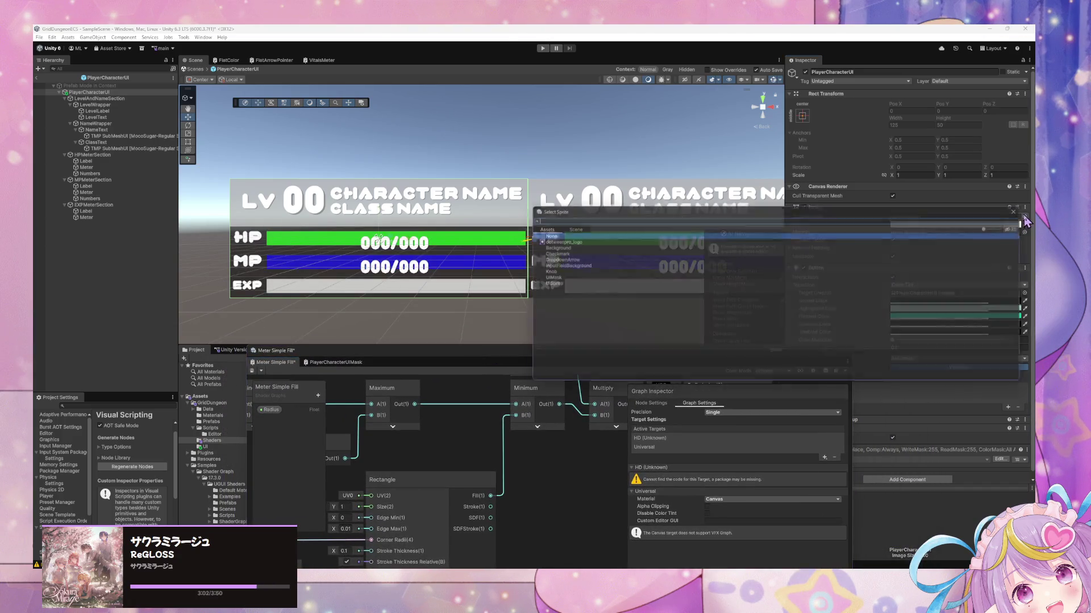
click(547, 278)
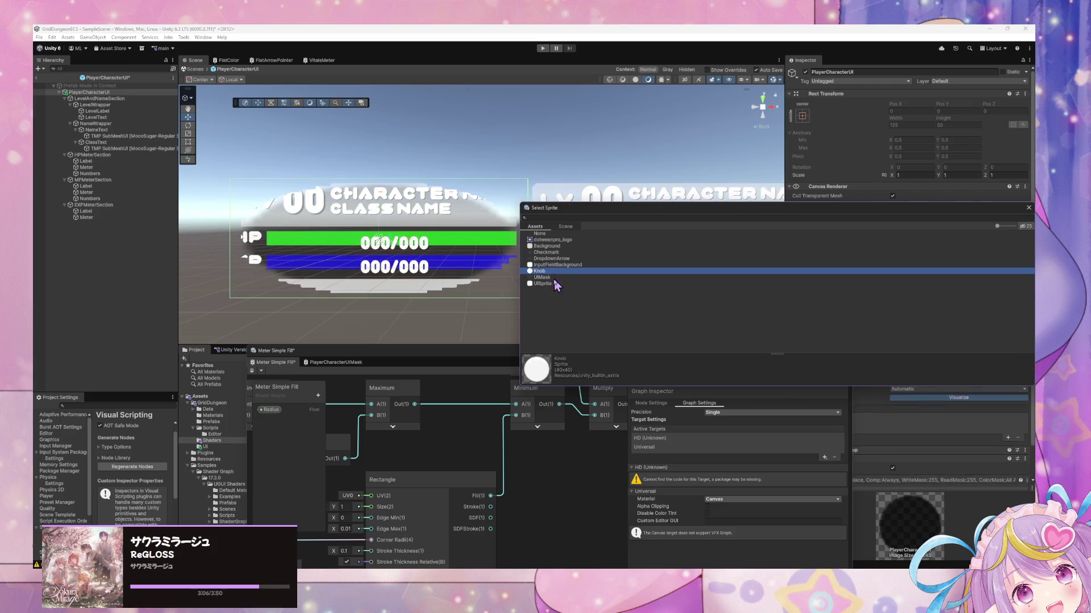
click(554, 284)
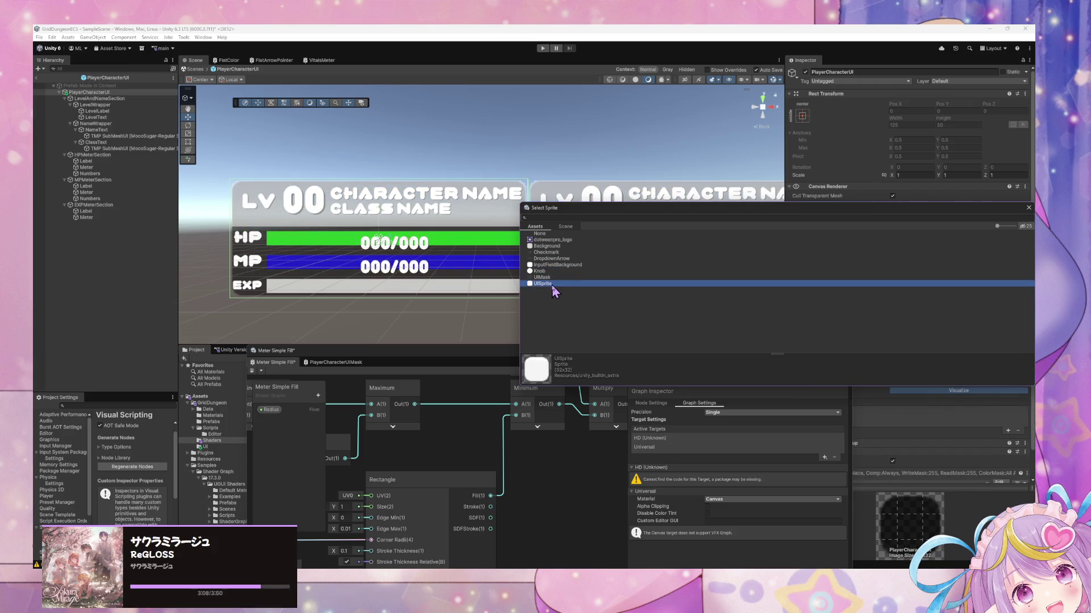
click(554, 278)
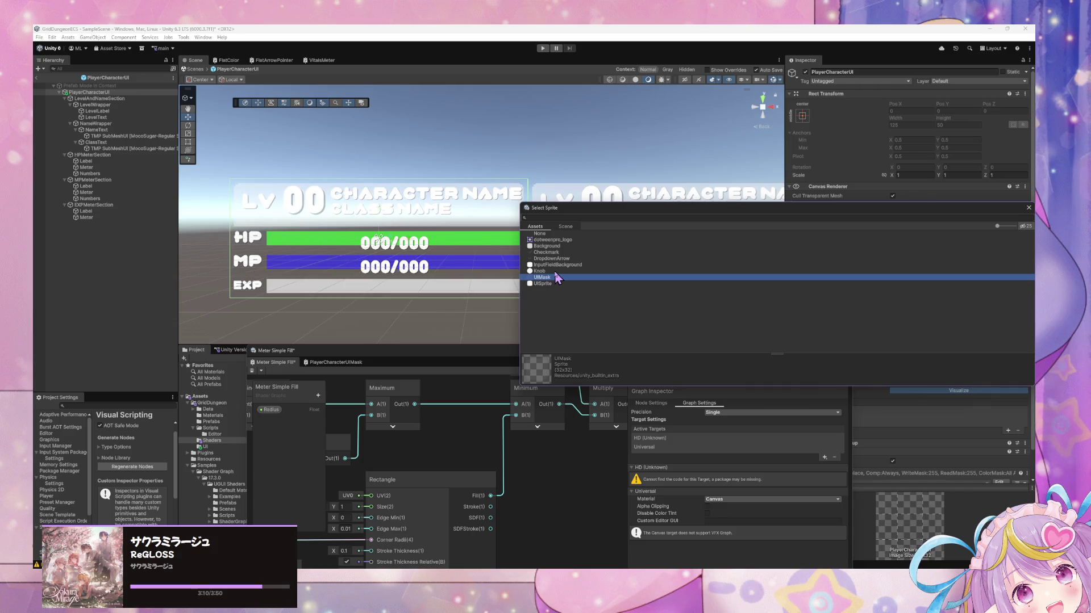
click(555, 284)
click(553, 279)
click(548, 264)
click(550, 271)
click(552, 252)
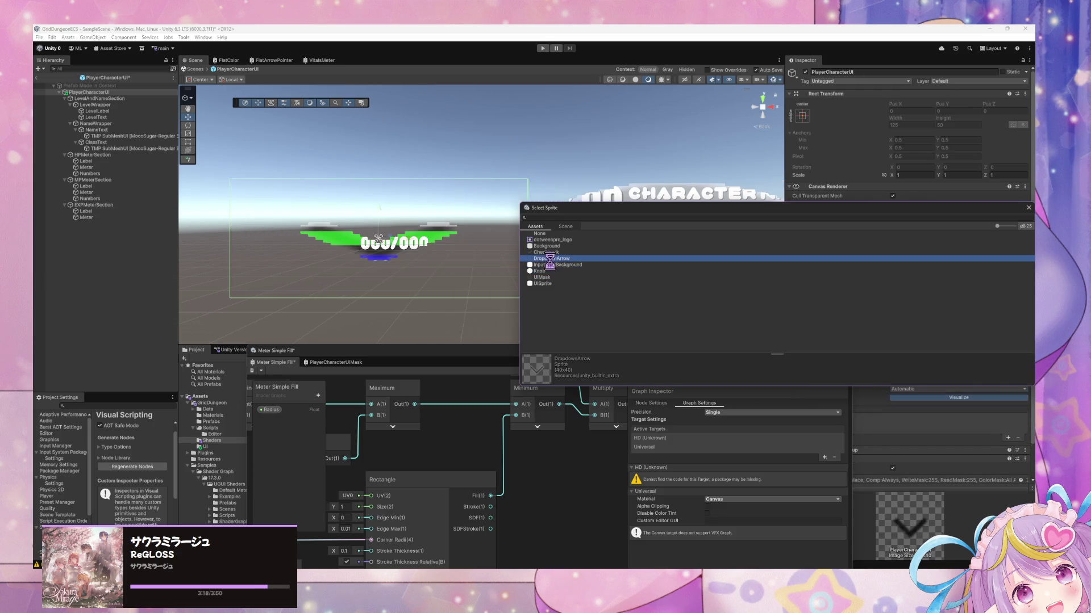
click(555, 246)
click(555, 304)
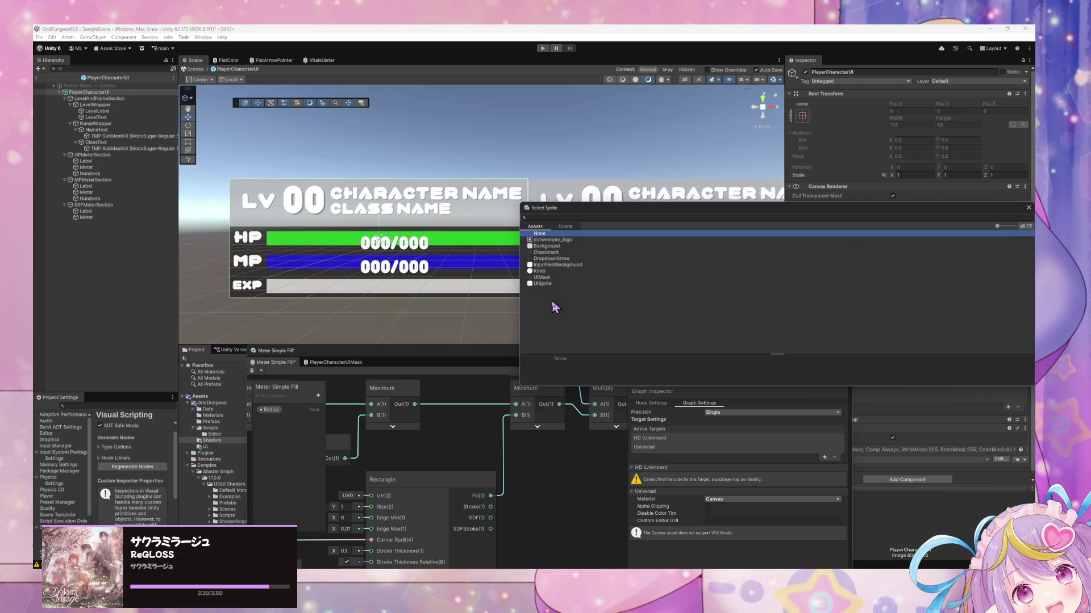
click(446, 264)
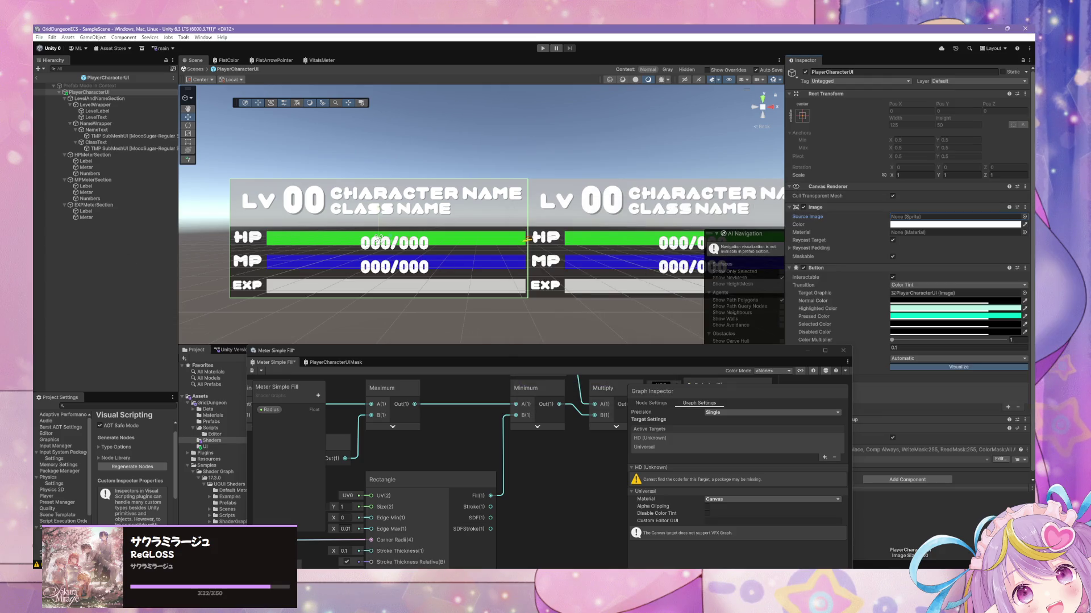
- Exit prefab mode to SampleScene and frame PlayerPartyUI's row of character panels
click(596, 158)
scroll(540, 163, down, 5)
scroll(539, 166, down, 4)
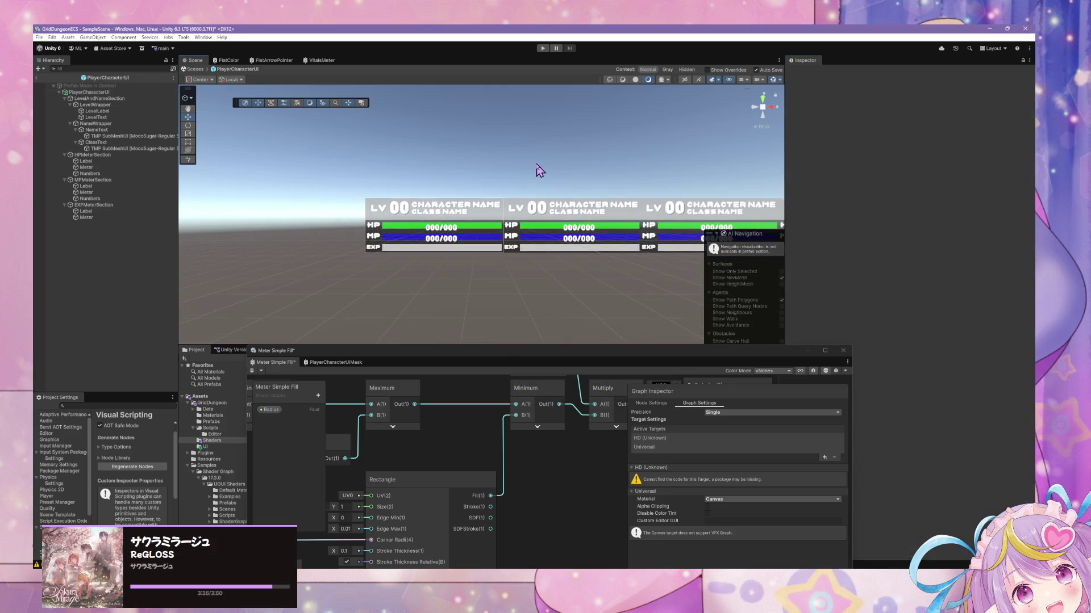
click(200, 70)
scroll(482, 181, up, 2)
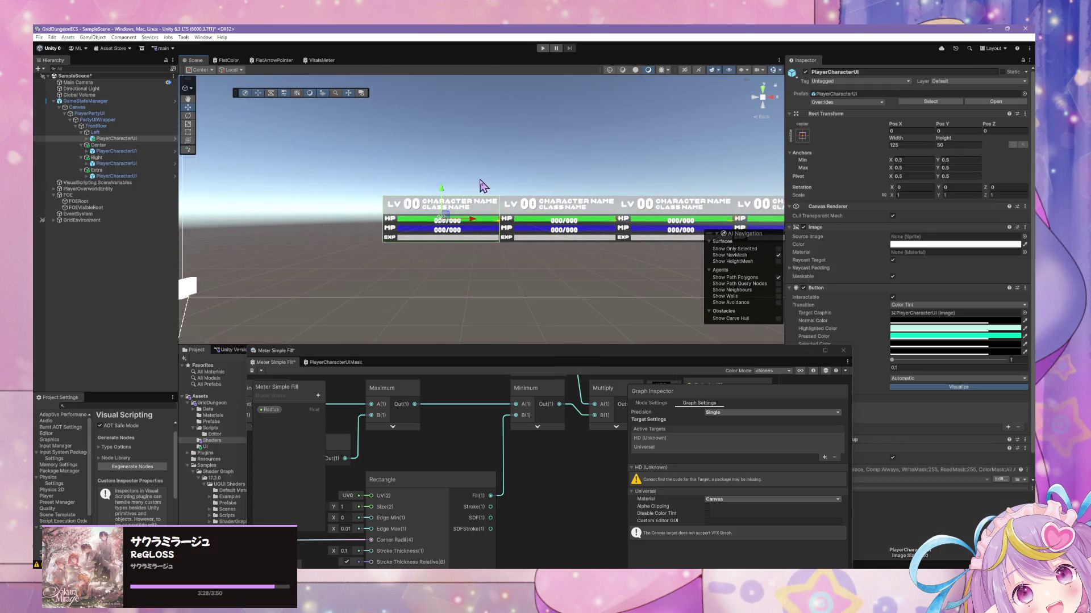
click(482, 181)
double_click(90, 113)
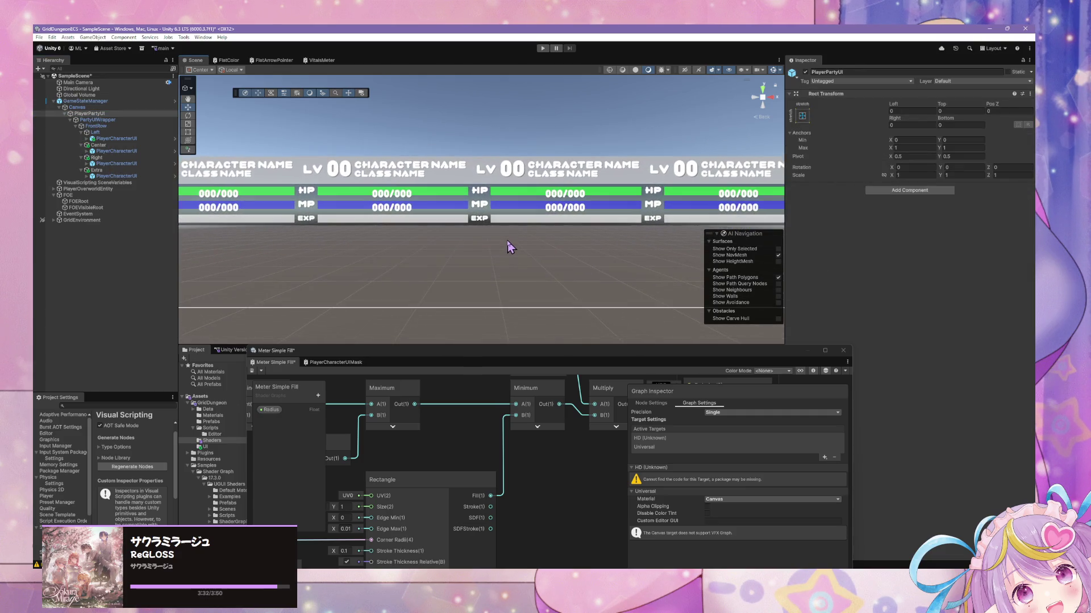
- Pan the scene and move the Shader Graph window aside to give the Scene view more room
drag(400, 240, 539, 293)
mouse_move(423, 347)
mouse_down()
mouse_move(579, 375)
mouse_move(710, 453)
mouse_up()
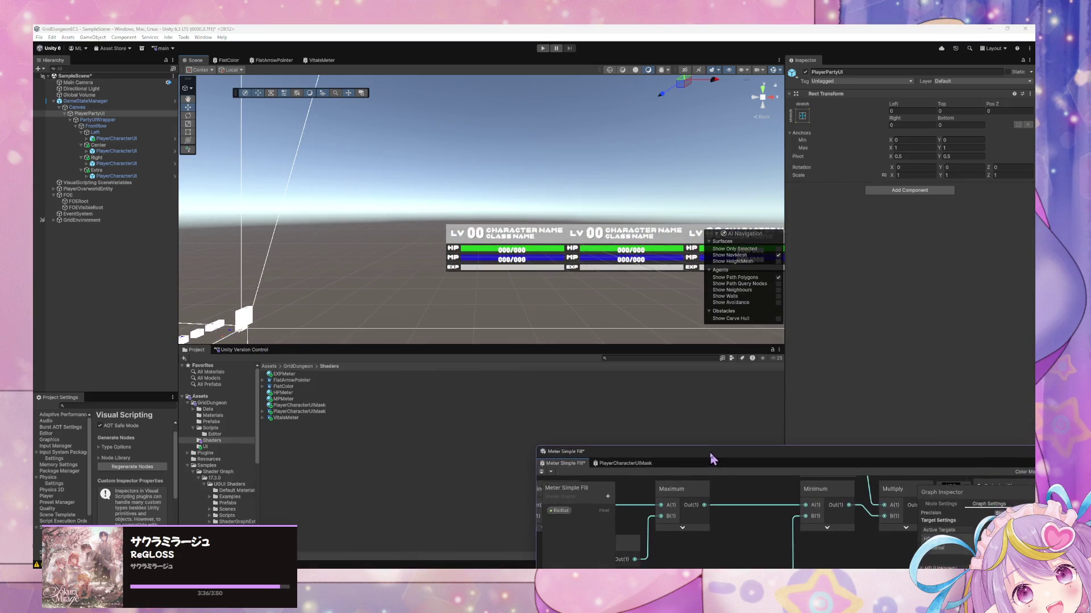
mouse_move(547, 347)
mouse_down()
mouse_move(542, 446)
mouse_move(541, 351)
mouse_up()
drag(602, 284, 421, 244)
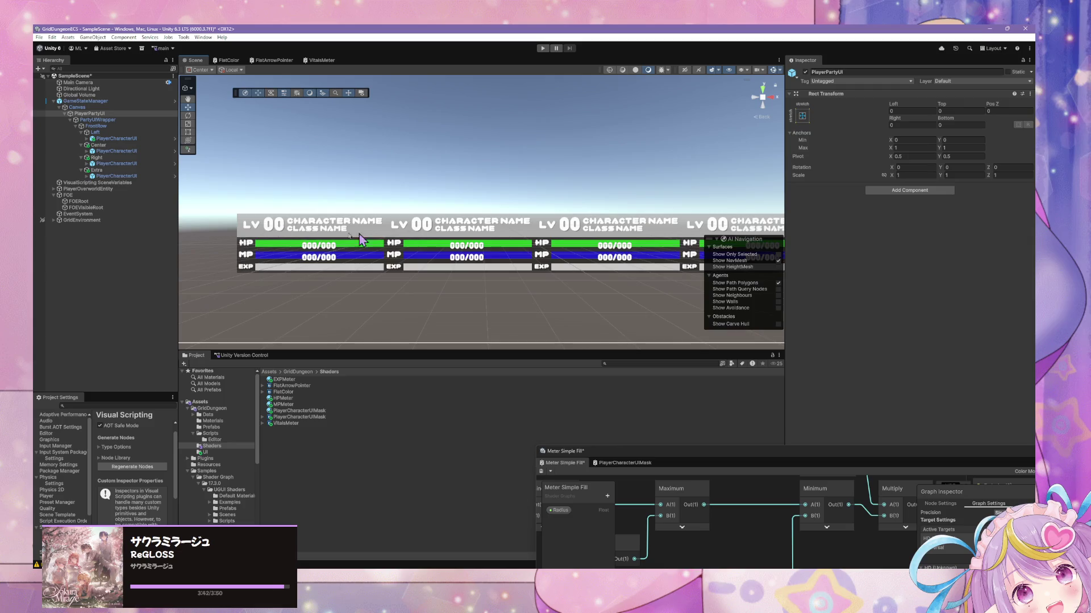
scroll(427, 238, up, 3)
scroll(435, 217, down, 2)
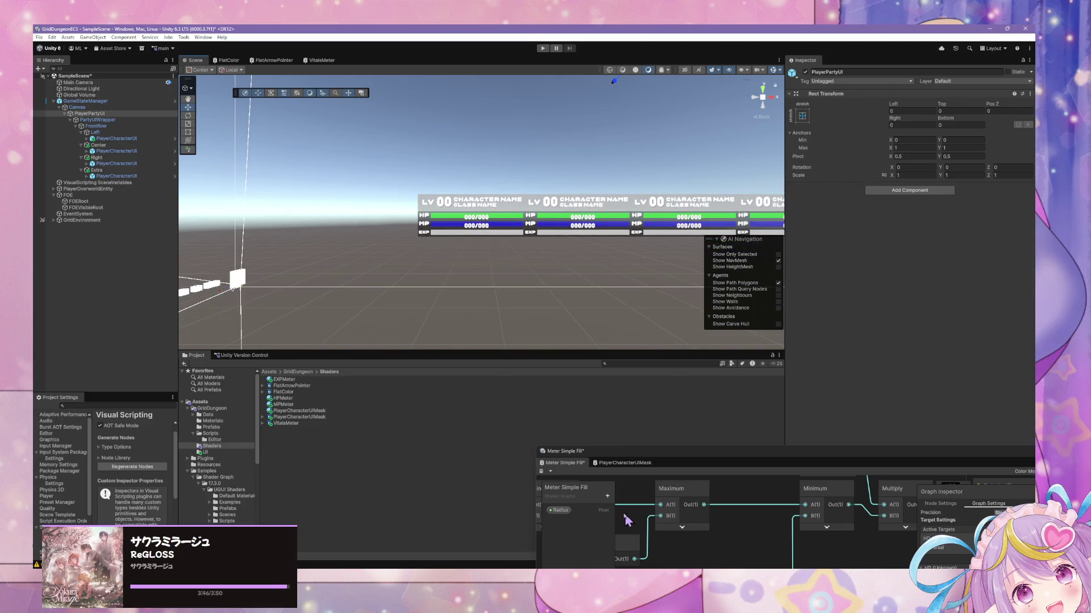
key(alt+Tab)
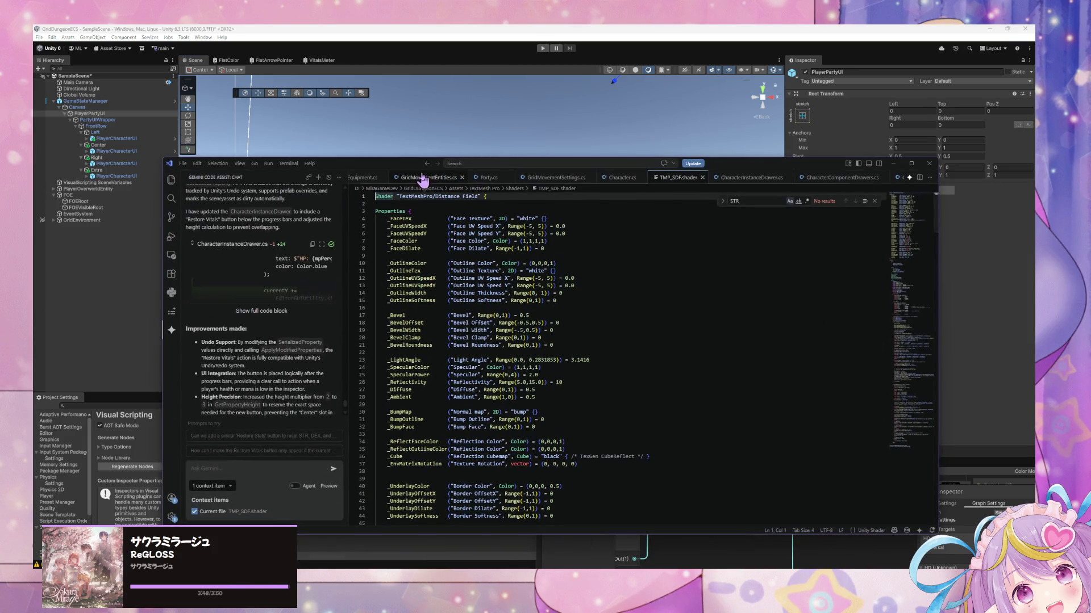
- Add the IncludeInSettings attribute on Character.cs line 81 to the Gemini chat context
click(424, 177)
click(486, 177)
click(622, 178)
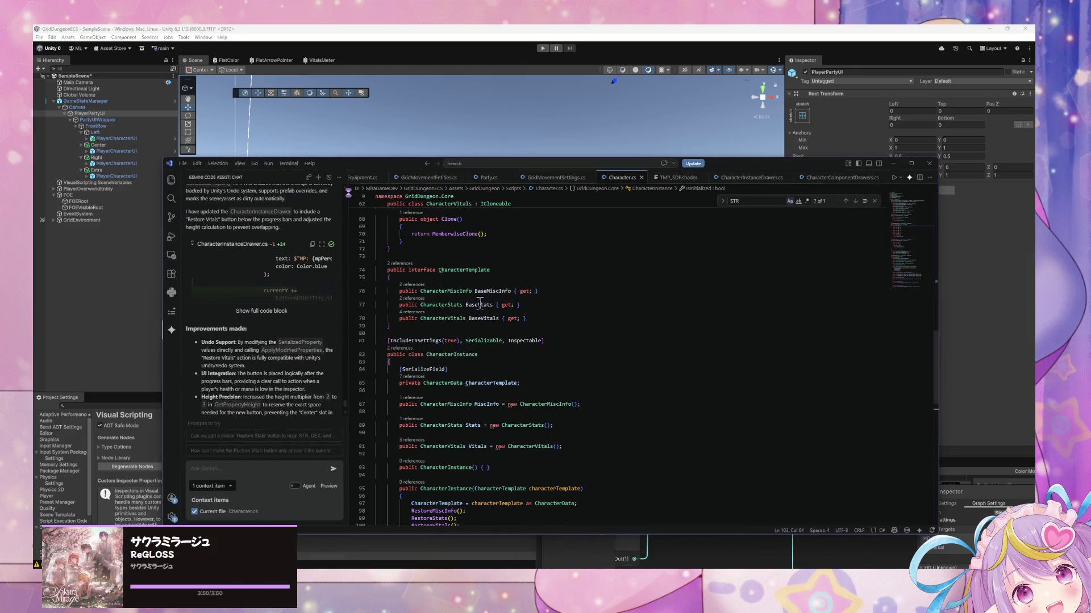
scroll(480, 300, down, 7)
scroll(480, 300, down, 4)
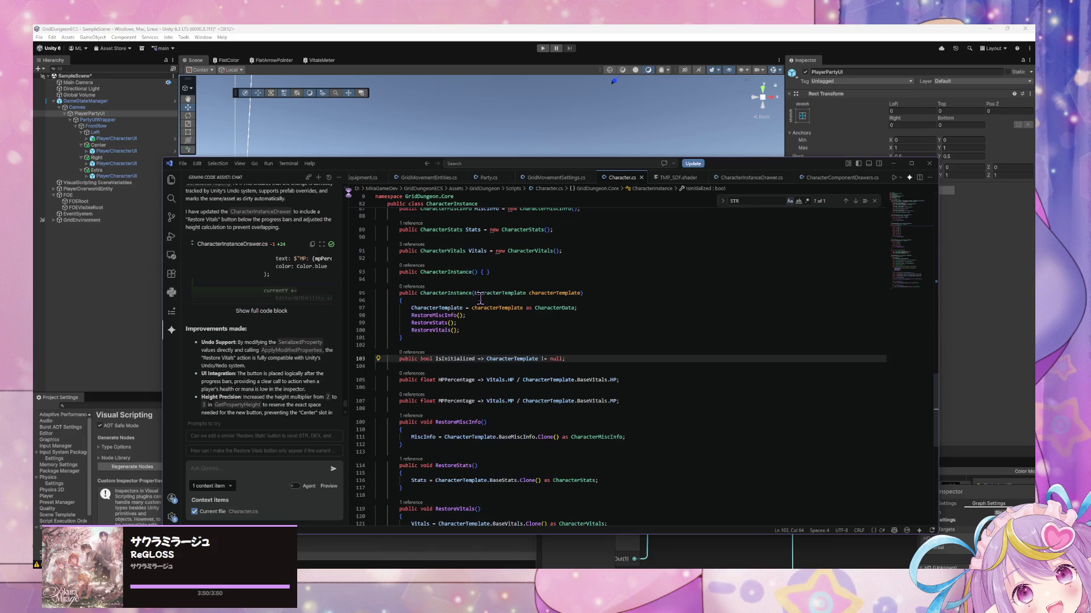
scroll(480, 297, up, 5)
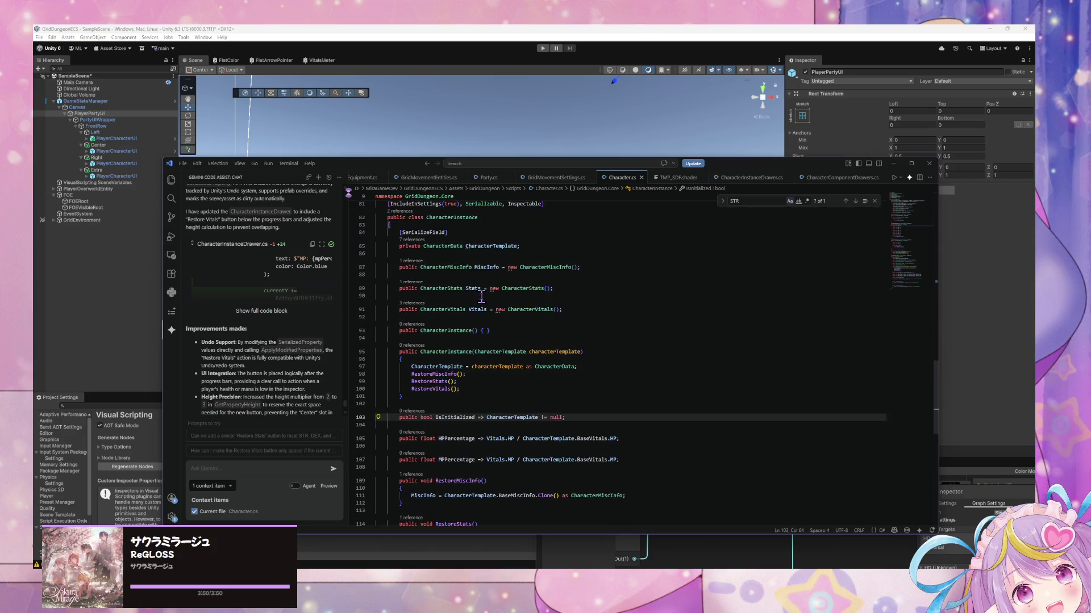
scroll(584, 280, up, 4)
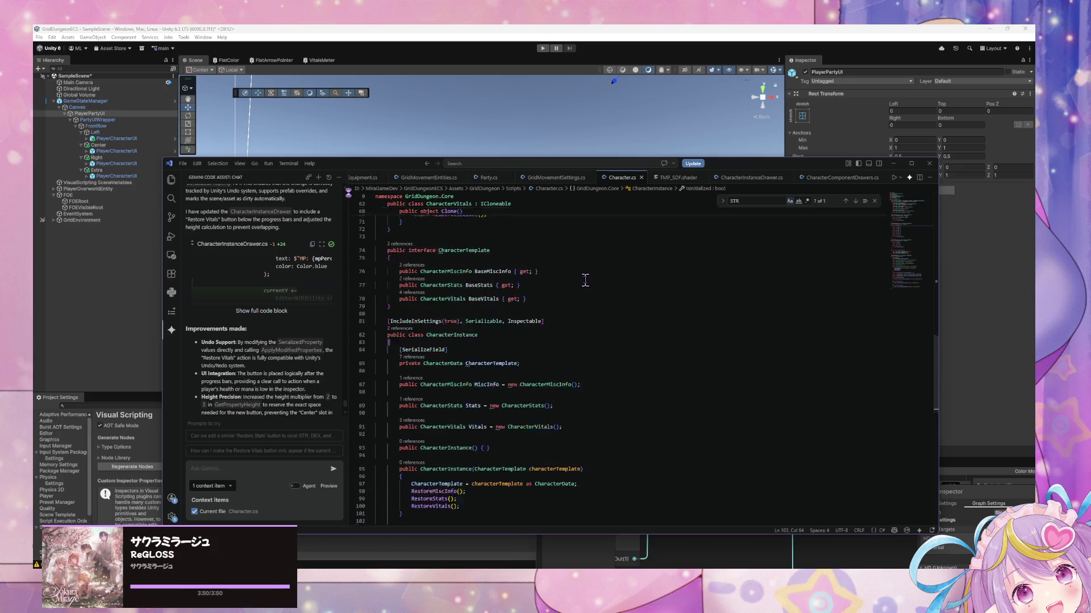
drag(544, 340, 390, 343)
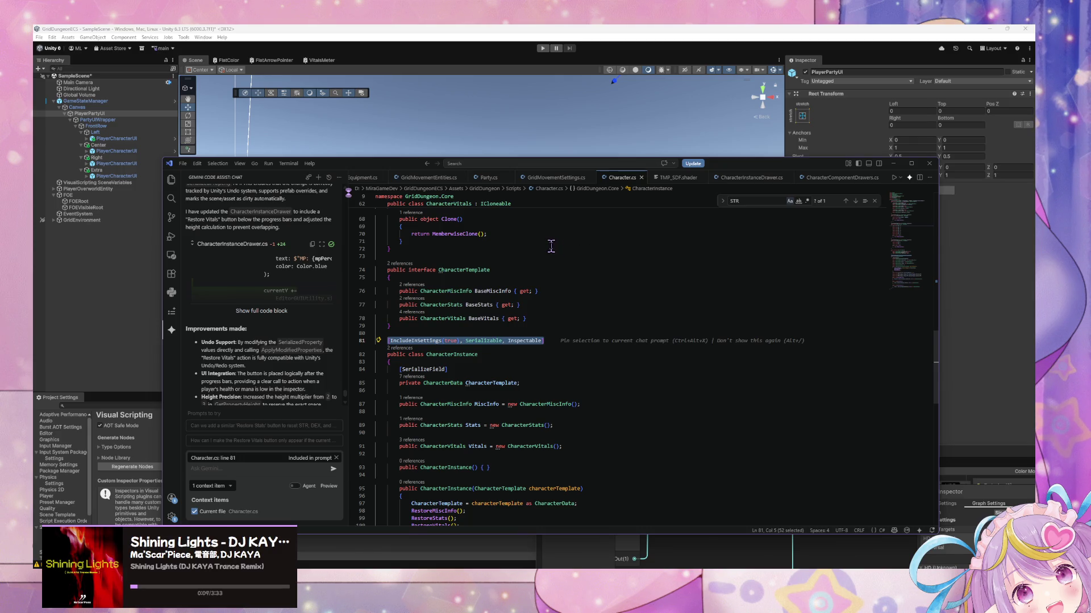
scroll(551, 245, up, 1)
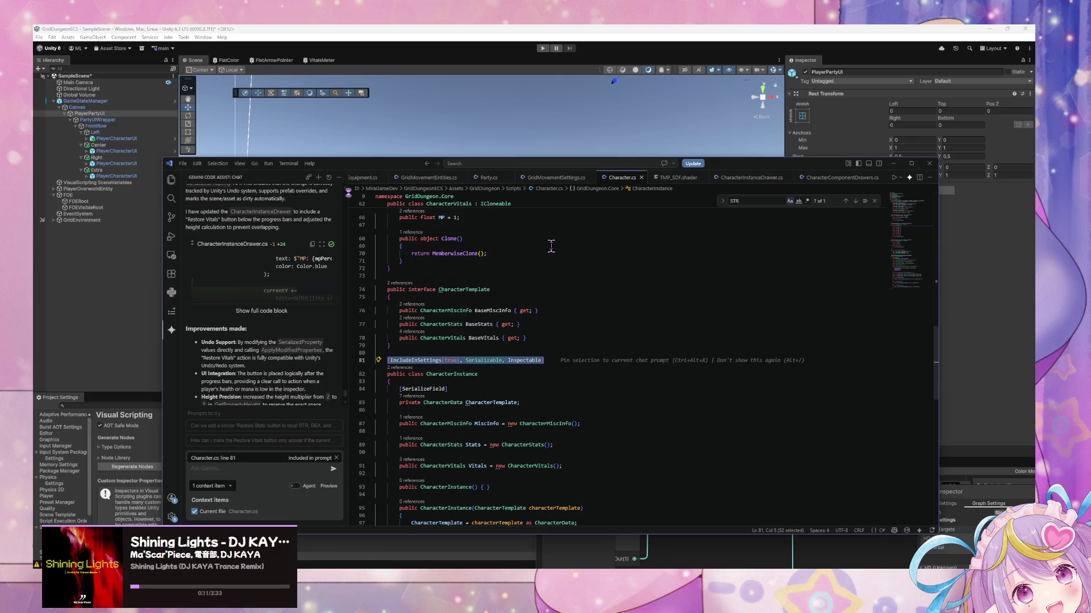
- Glance at Party.cs, return to Character.cs, then bring Unity forward
click(488, 178)
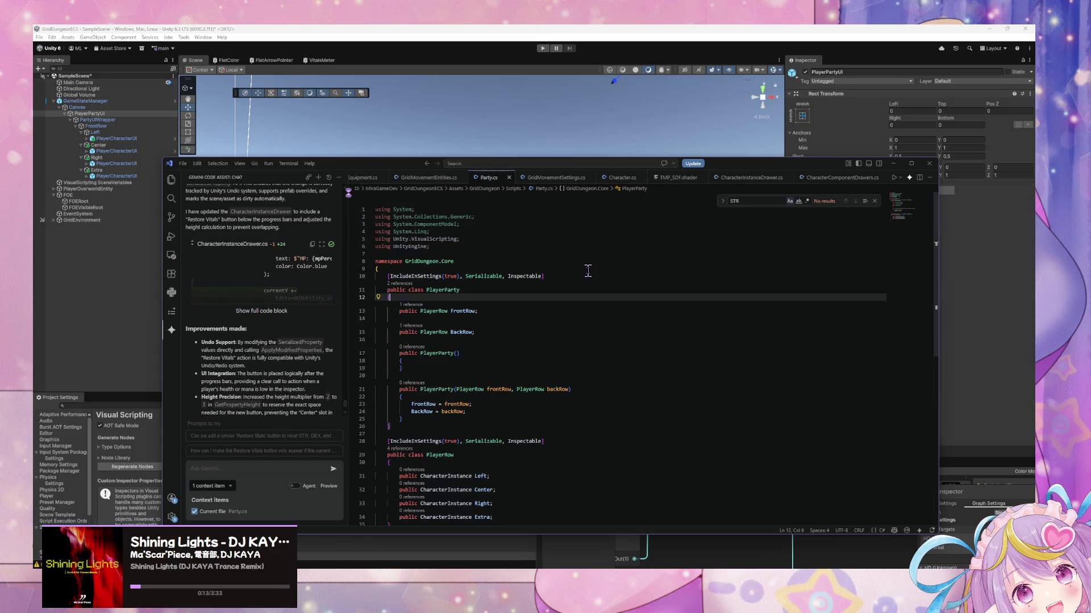
click(622, 178)
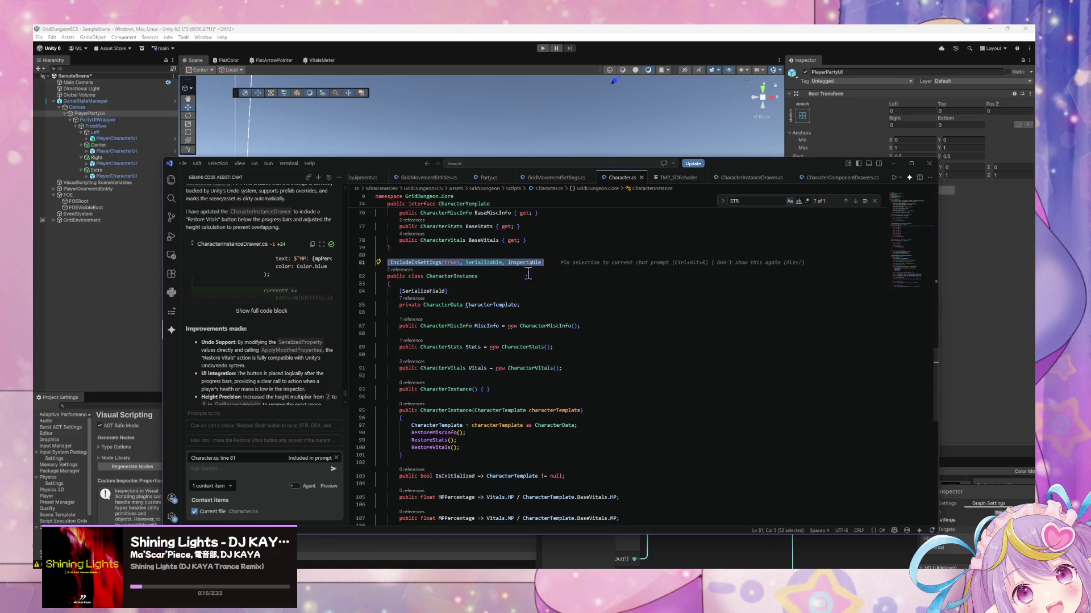
click(433, 130)
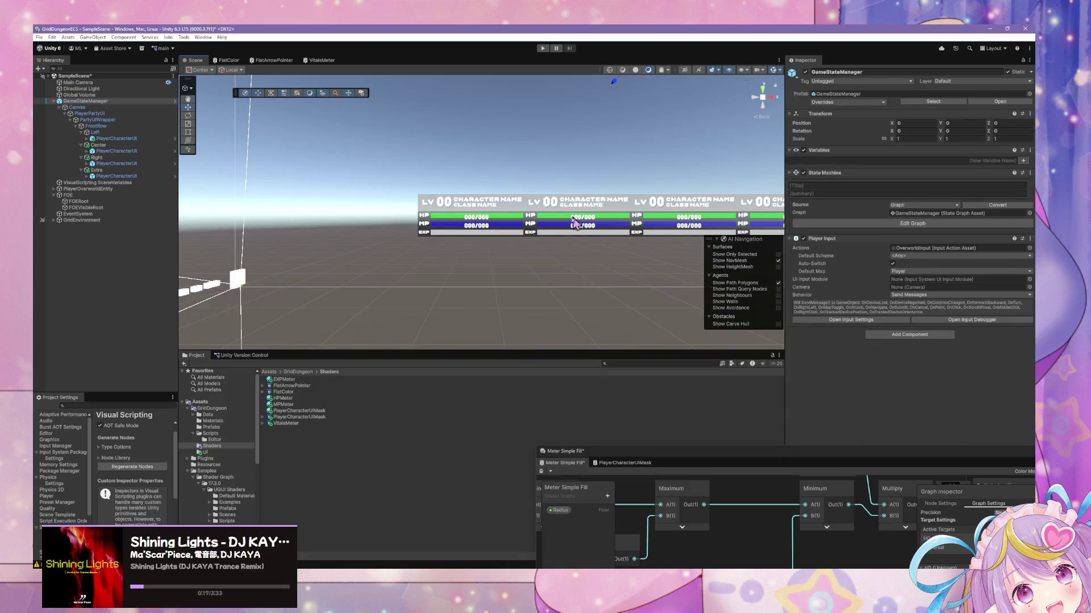
- Check in all pending Unity Version Control changes with the summary 'Pre-Refactor'
click(244, 355)
click(721, 380)
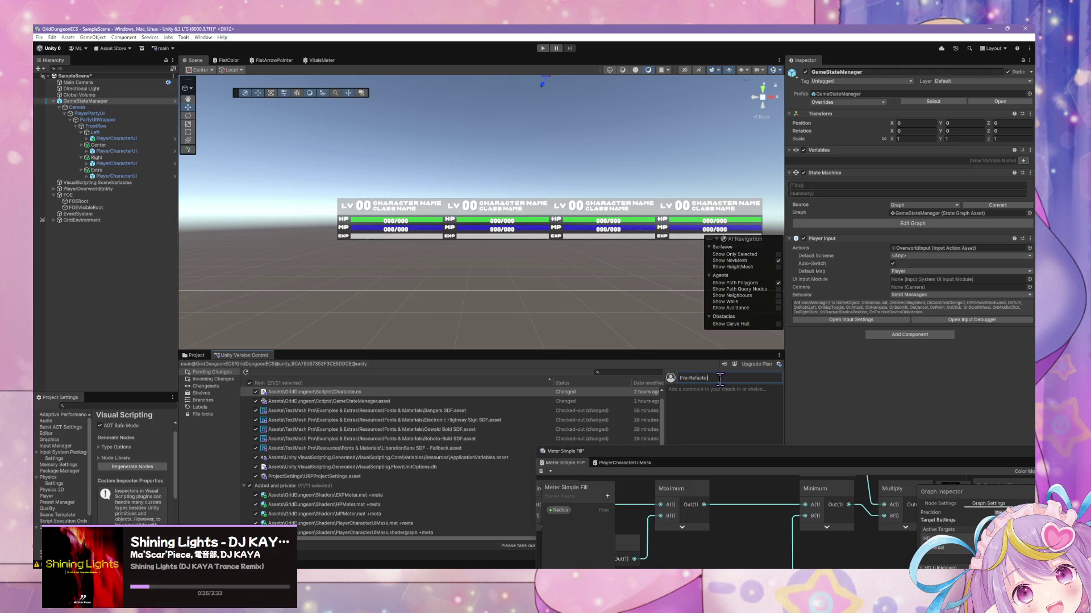
mouse_move(689, 455)
mouse_down()
mouse_move(653, 528)
mouse_move(597, 554)
mouse_move(568, 549)
mouse_up()
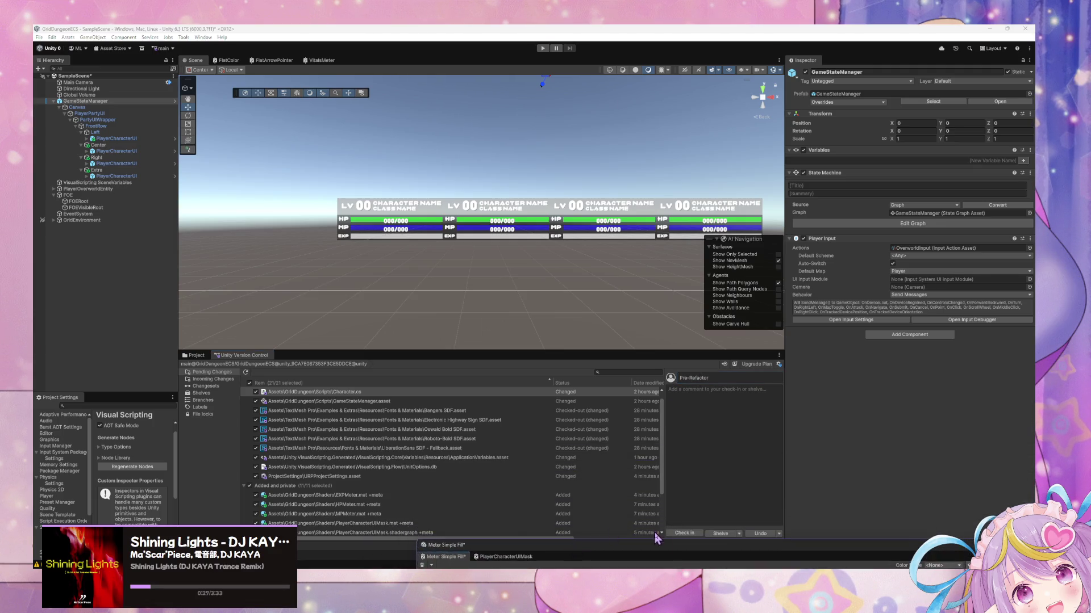
click(688, 533)
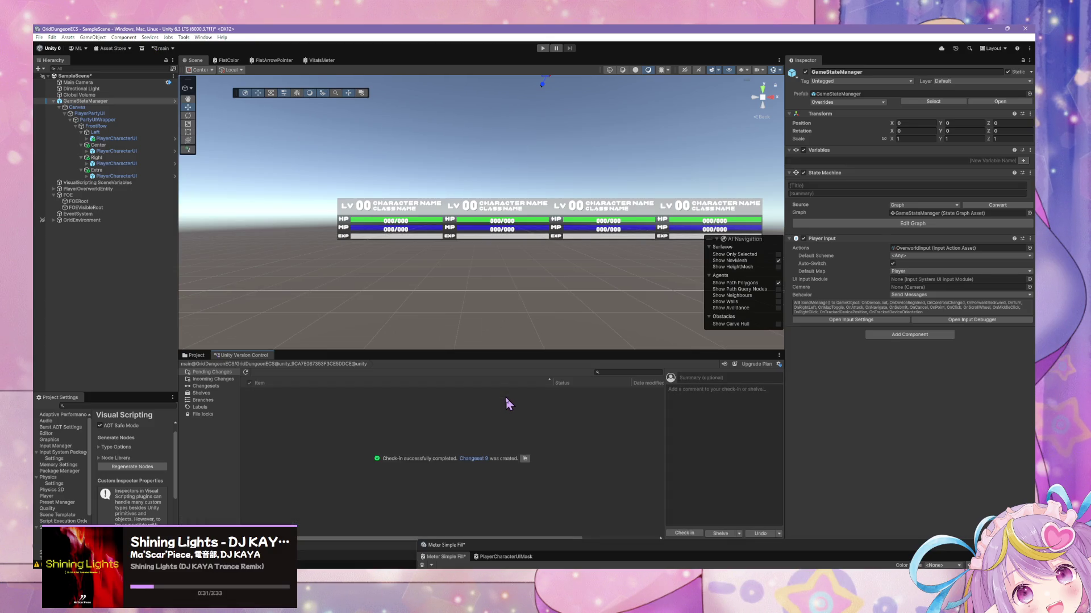
key(alt+Tab)
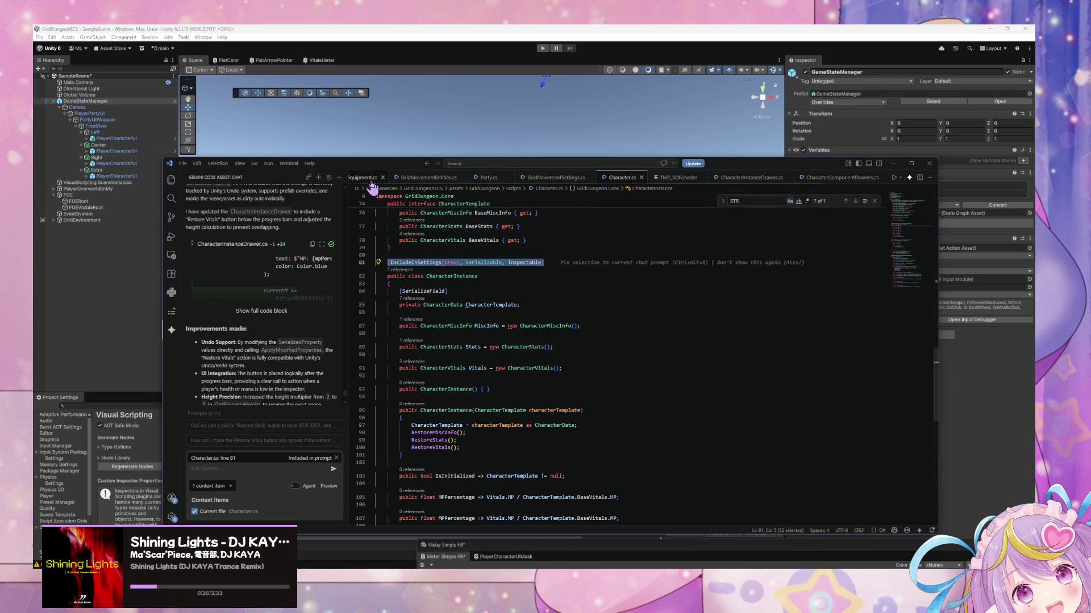
- Lower the VS Code window and scroll Character.cs to RestoreMiscInfo, RestoreStats and RestoreVitals
mouse_move(376, 155)
mouse_down()
mouse_move(461, 255)
mouse_move(515, 228)
mouse_up()
scroll(551, 316, up, 4)
scroll(551, 316, up, 8)
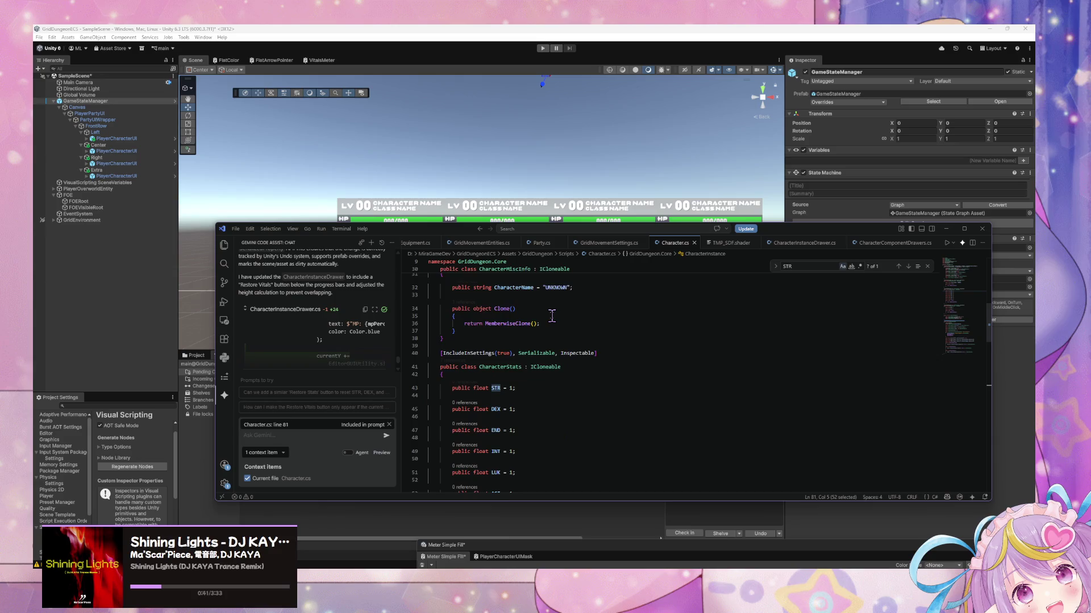
scroll(553, 316, up, 4)
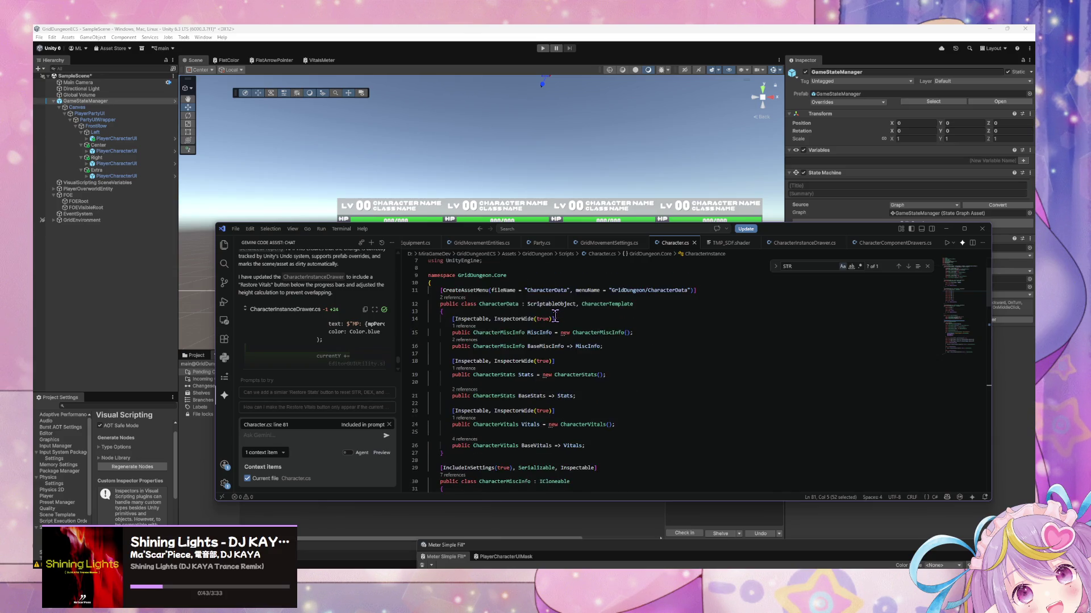
scroll(554, 316, down, 10)
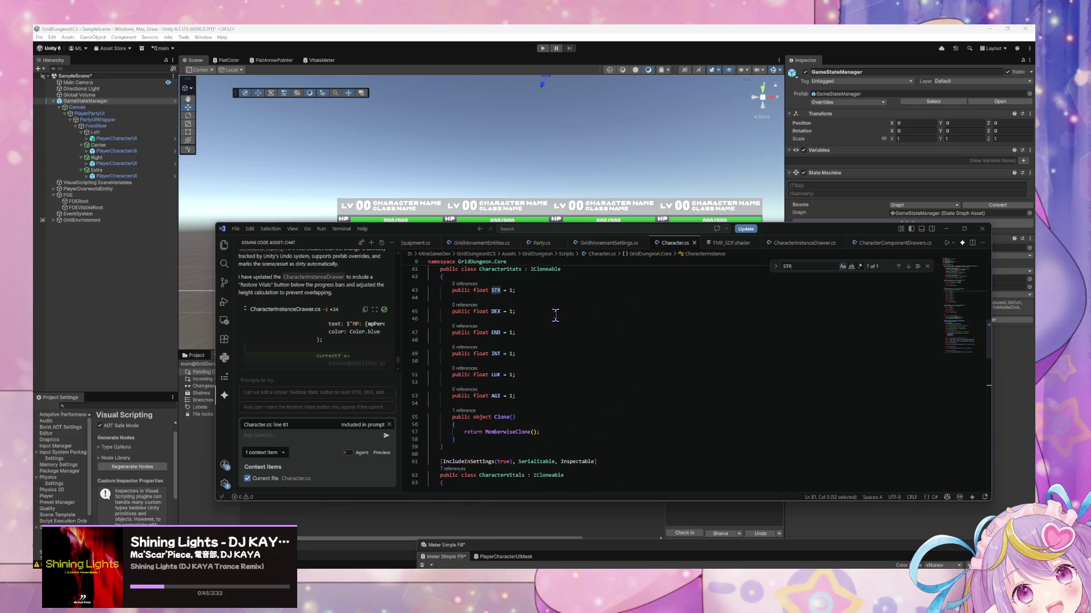
scroll(555, 316, down, 15)
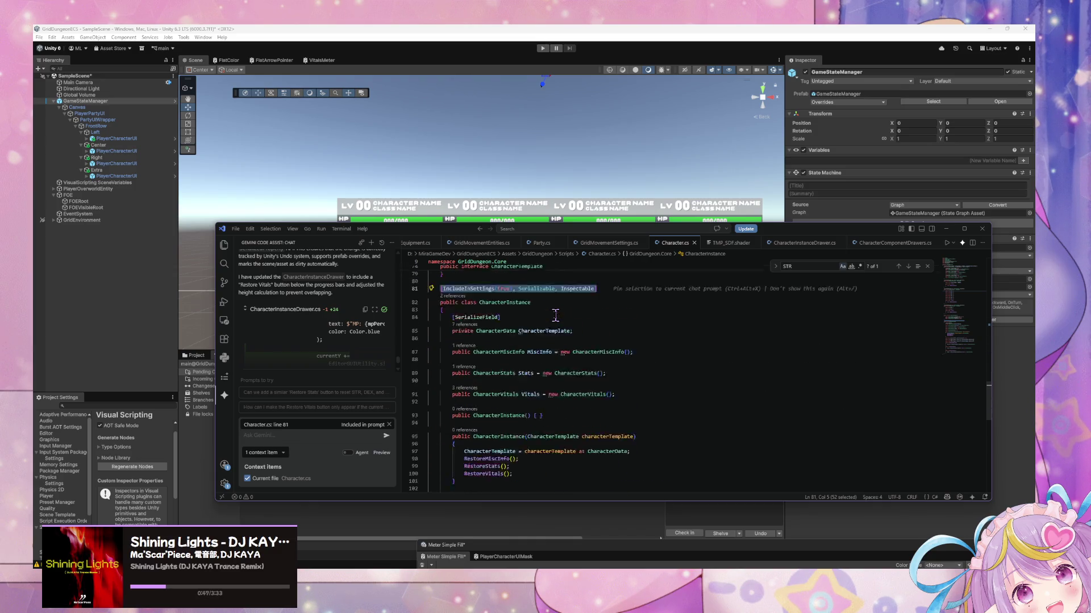
scroll(555, 316, down, 5)
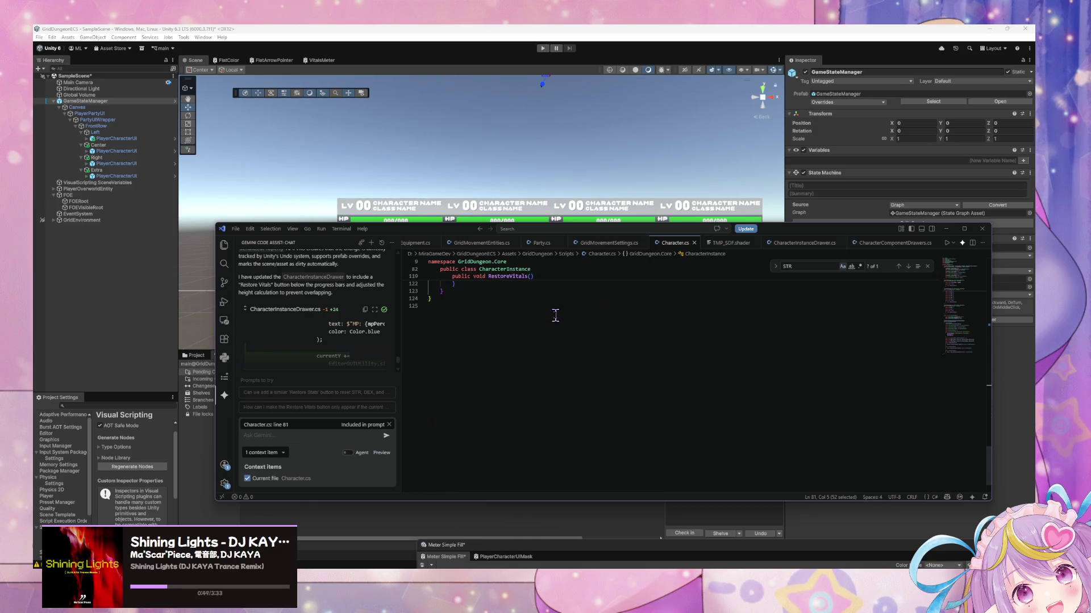
mouse_move(414, 234)
mouse_down()
mouse_move(432, 349)
mouse_move(438, 286)
mouse_move(425, 297)
mouse_up()
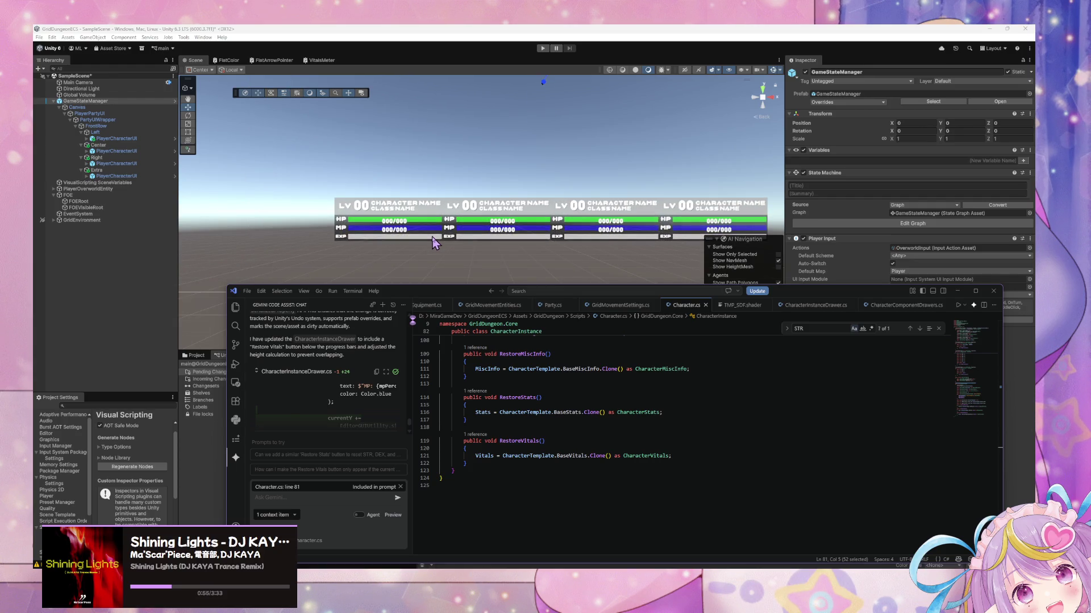
- Expand the Left, Center, Right and Extra character panels' sections in the Hierarchy
click(86, 138)
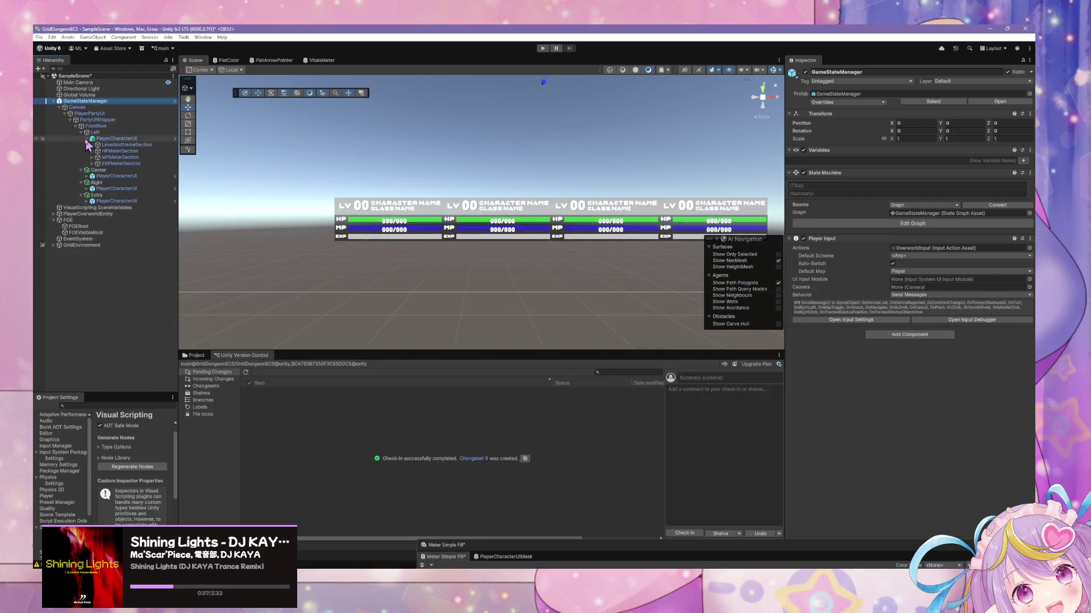
click(86, 176)
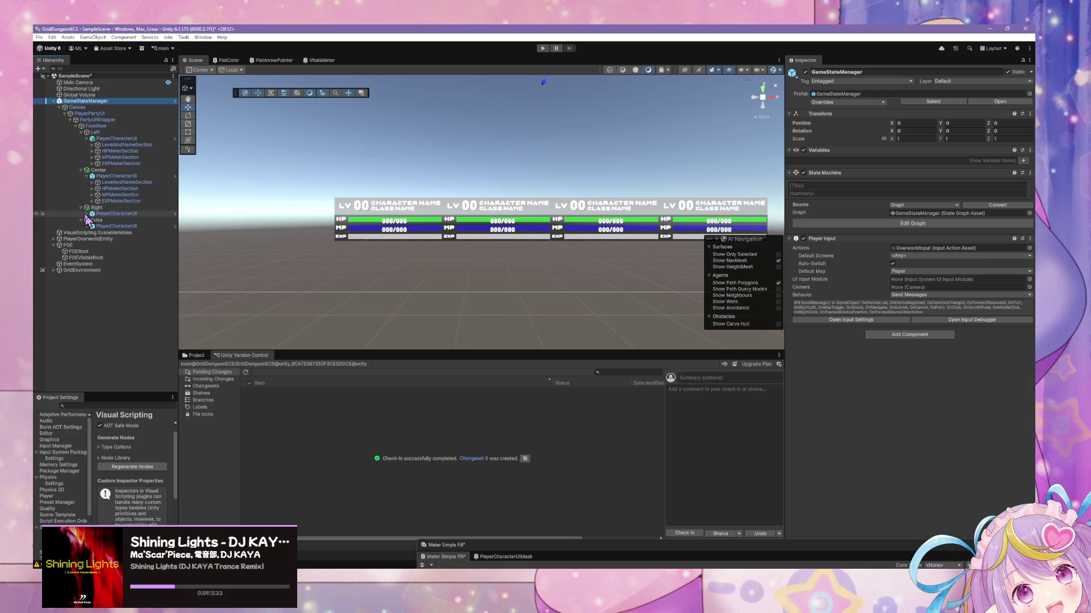
click(86, 214)
click(87, 251)
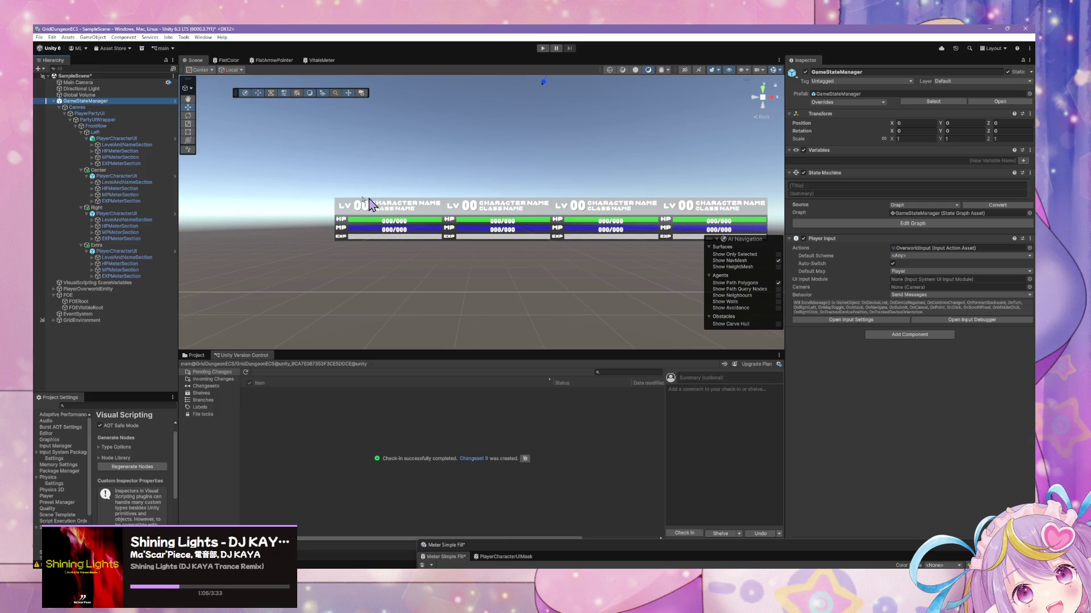
click(93, 145)
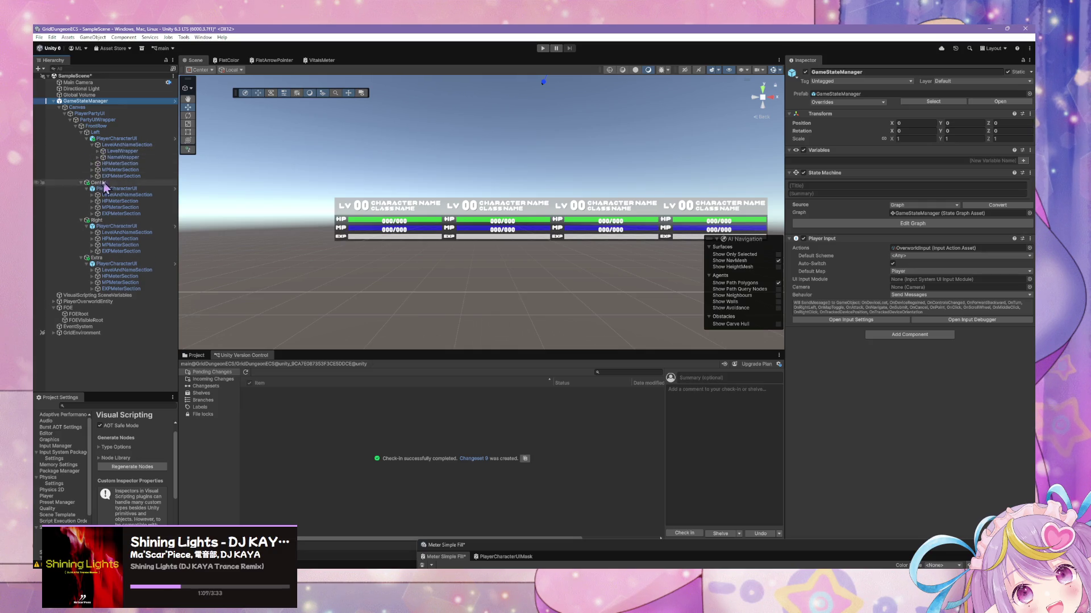
- Apply all overrides to the GameStateManager prefab
click(991, 103)
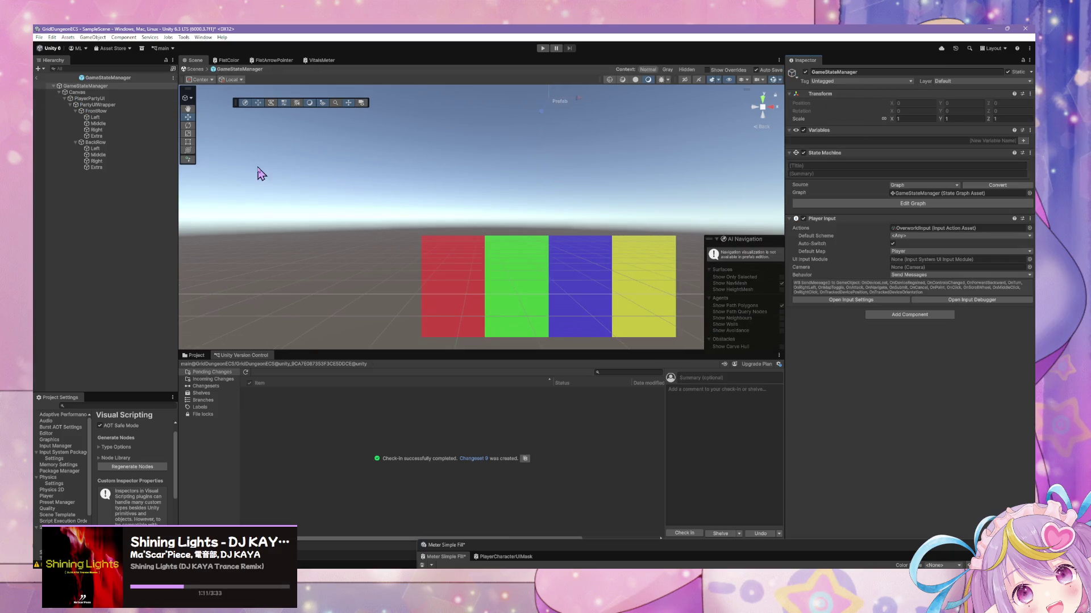
click(194, 70)
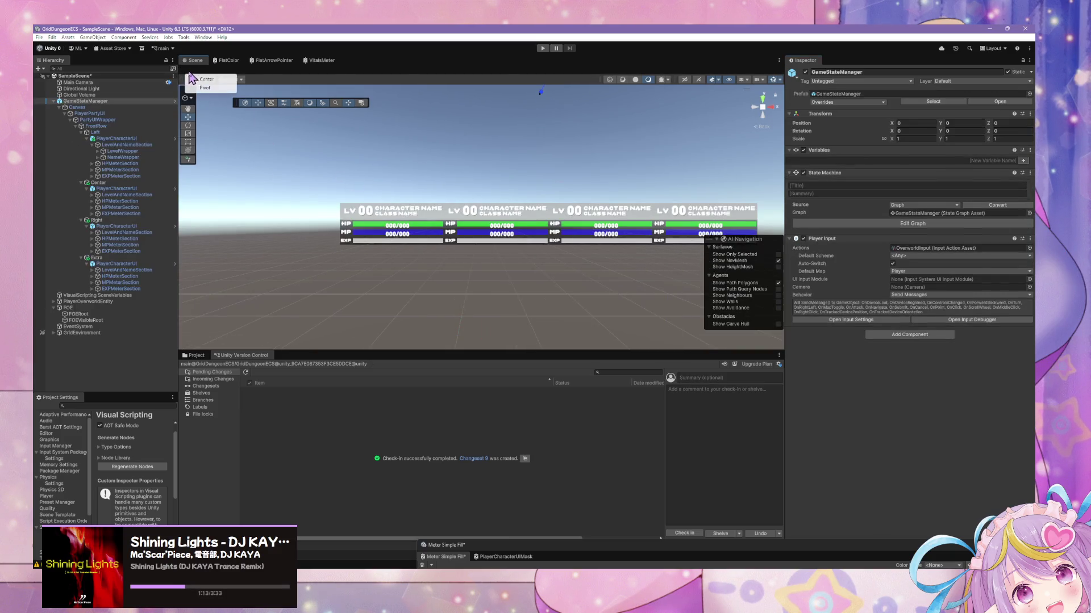
click(846, 102)
click(900, 277)
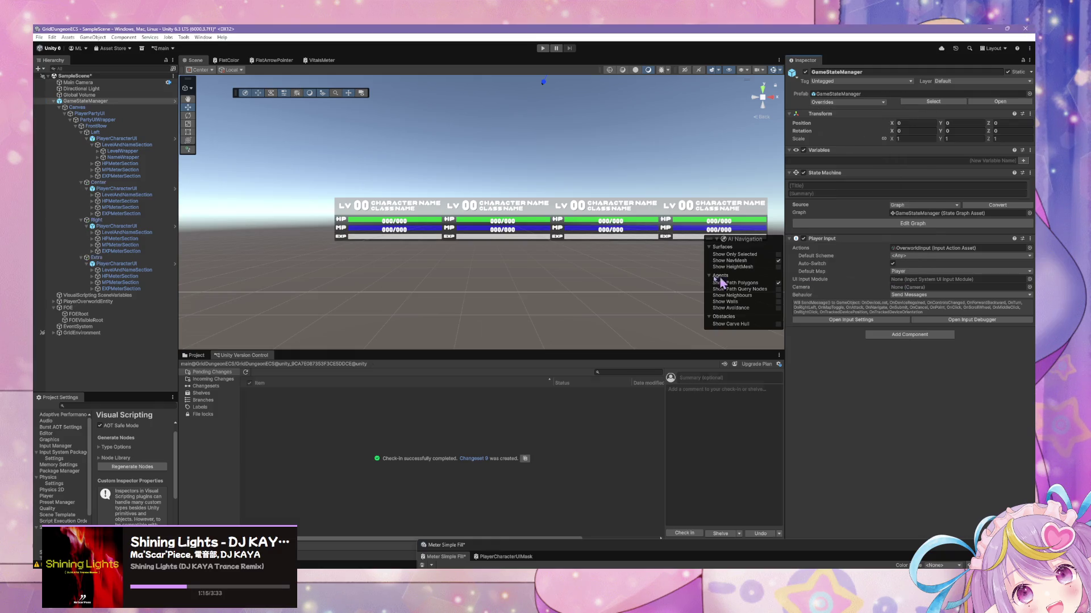
- Inspect PartyUIWrapper's rows, collapse FrontRow's character slots and select FrontRow
click(69, 120)
click(93, 119)
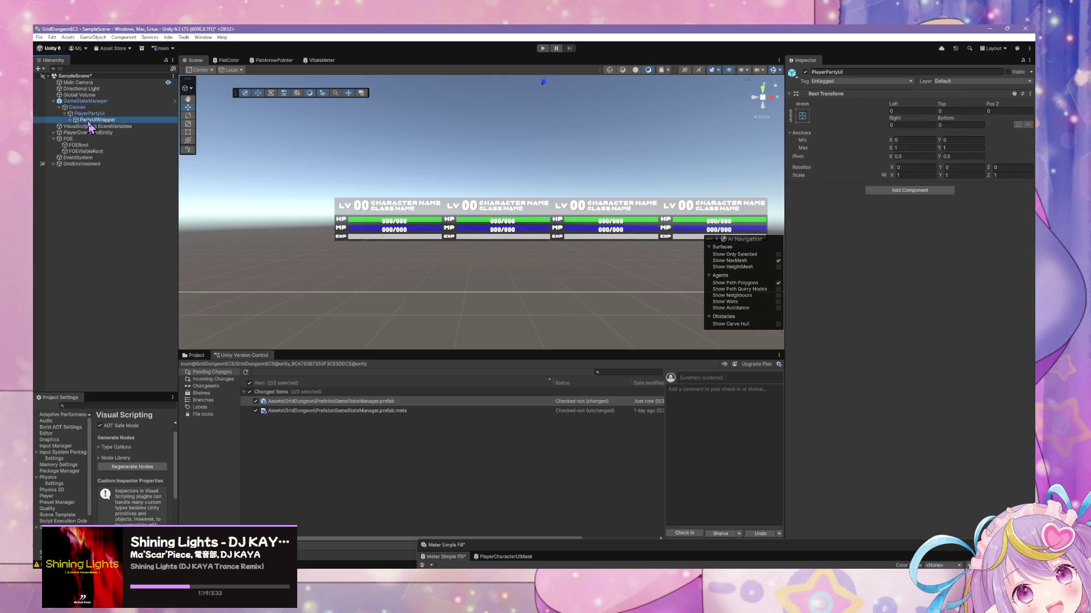
scroll(564, 134, up, 5)
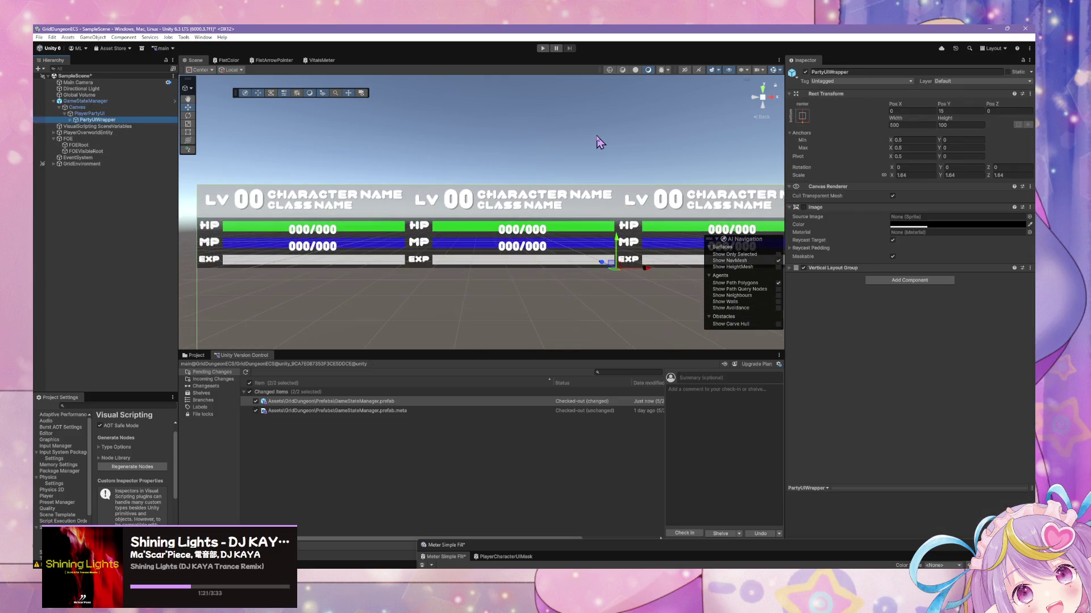
scroll(601, 135, down, 3)
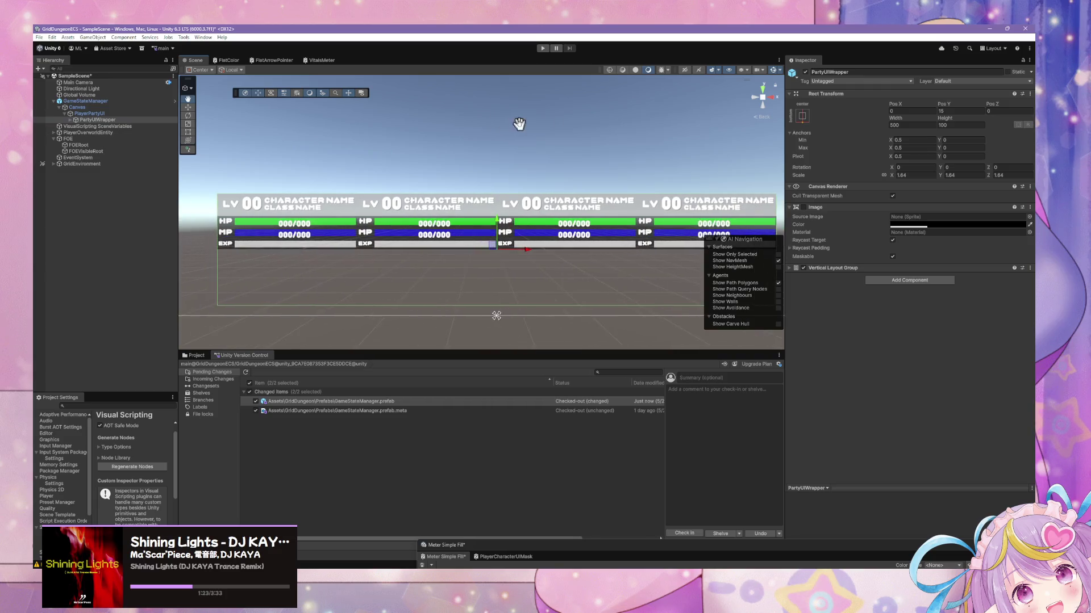
click(70, 121)
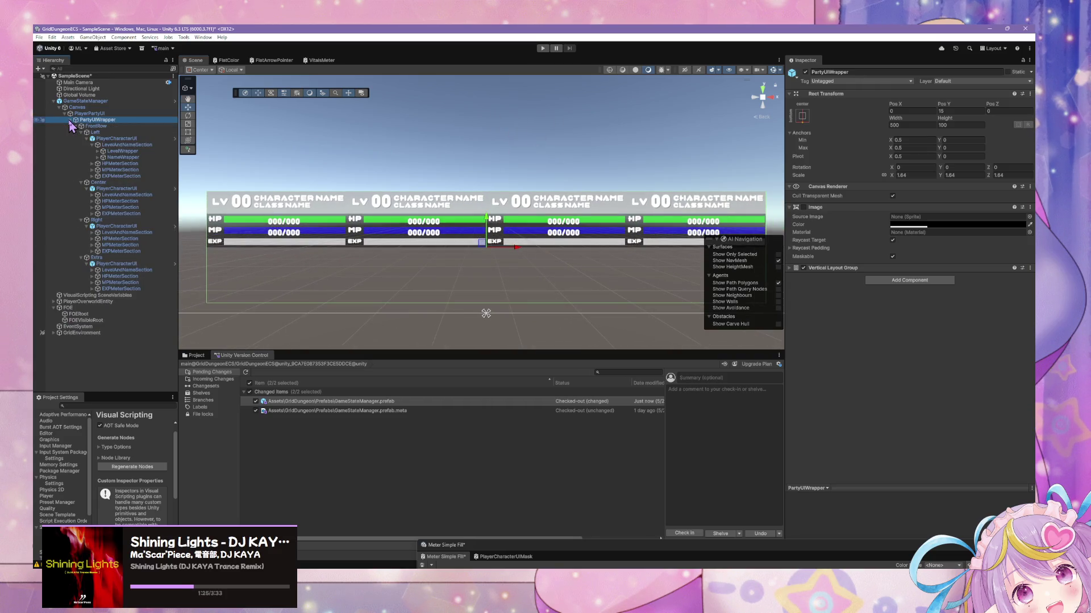
click(70, 120)
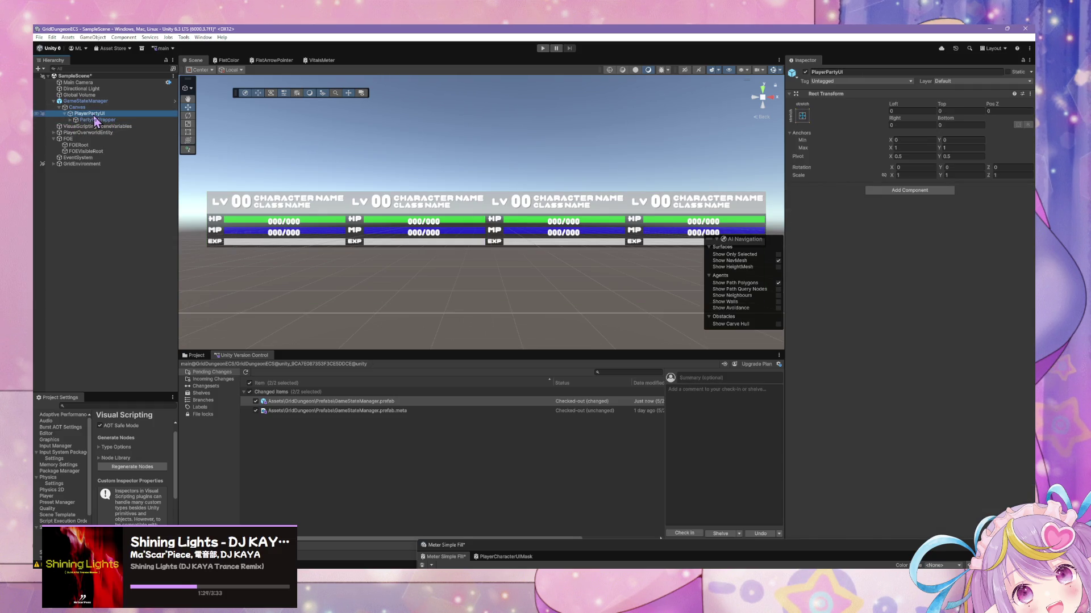
click(69, 120)
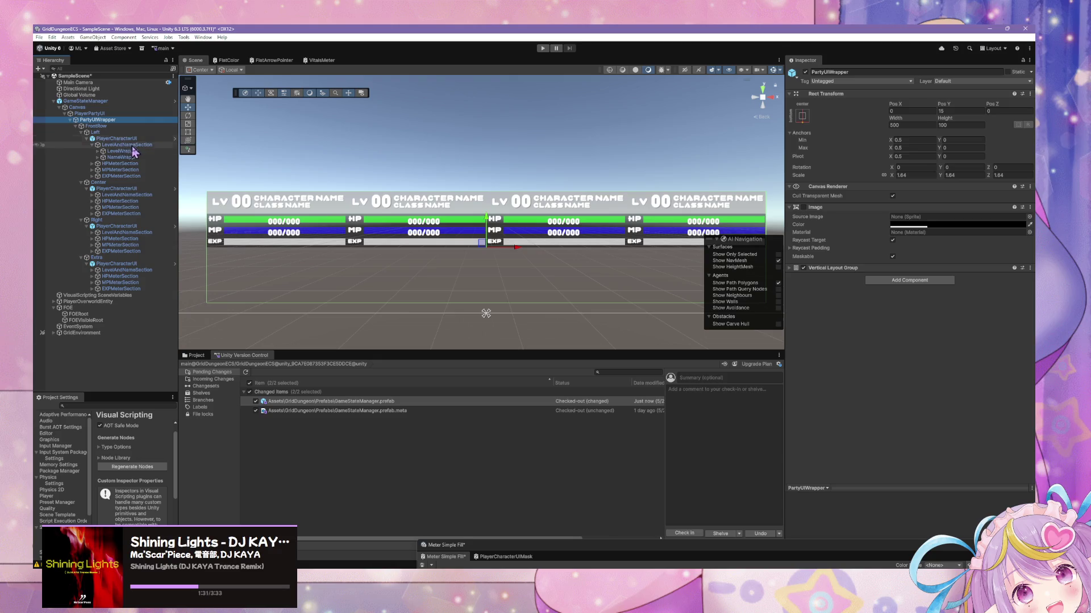
click(76, 126)
click(94, 126)
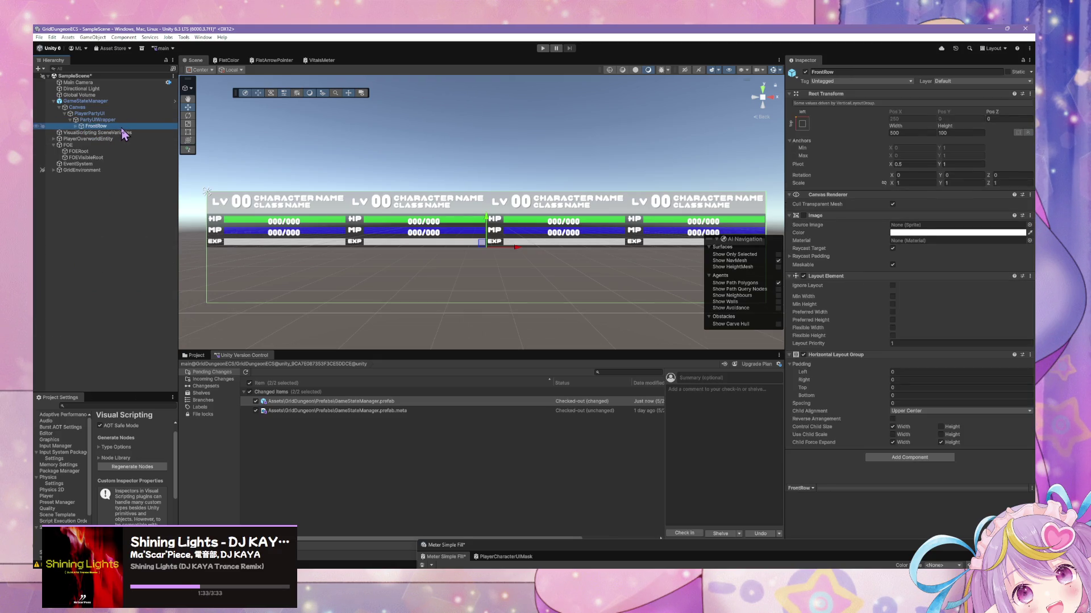
- Duplicate FrontRow and rename the copy BackRow
key(ctrl+d)
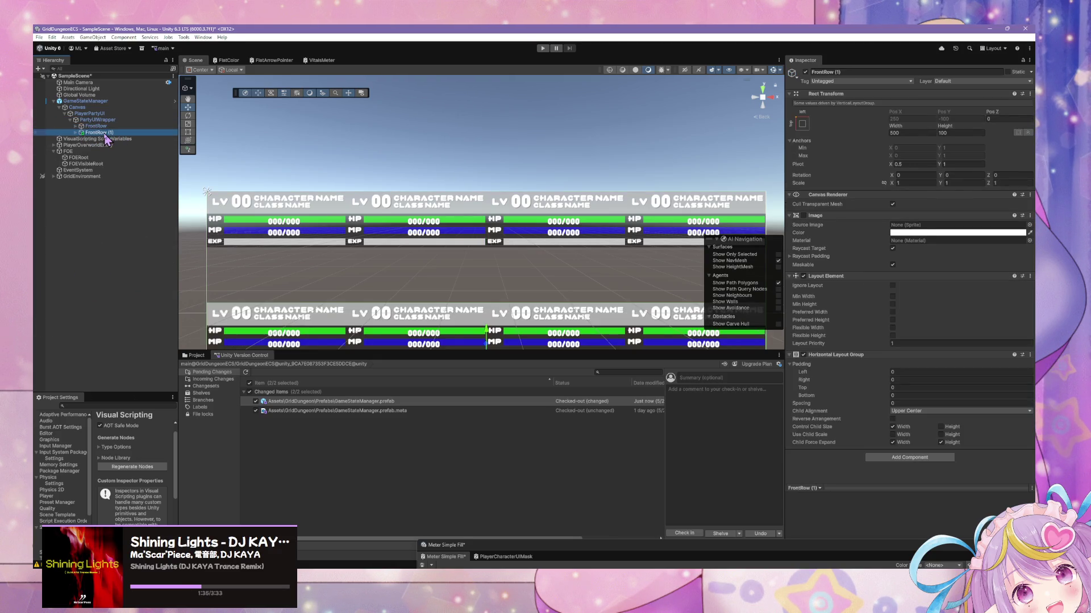
key(F2)
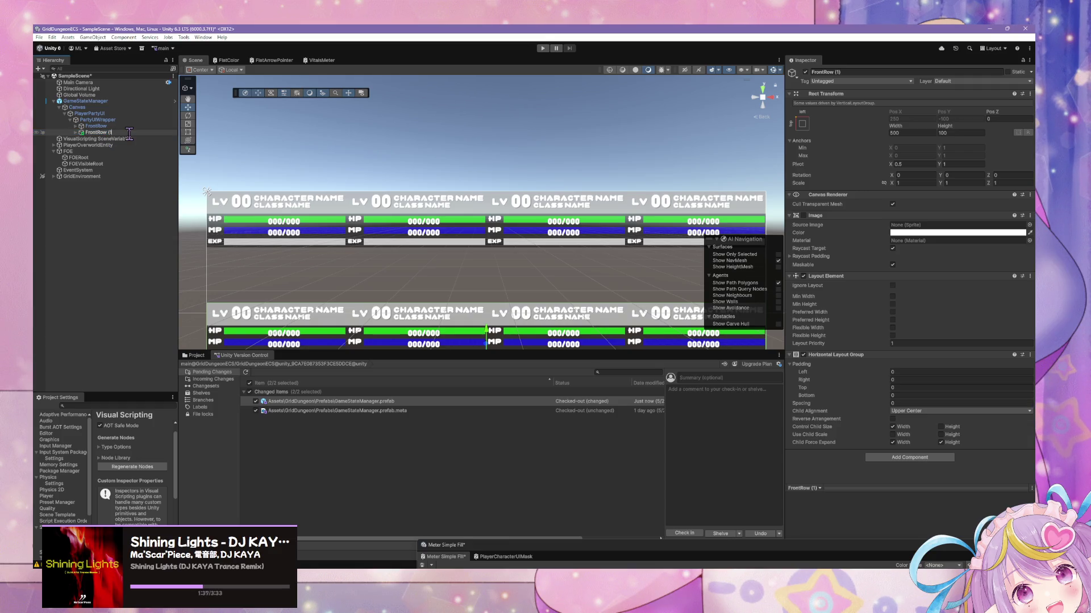
text(BackRow)
key(Return)
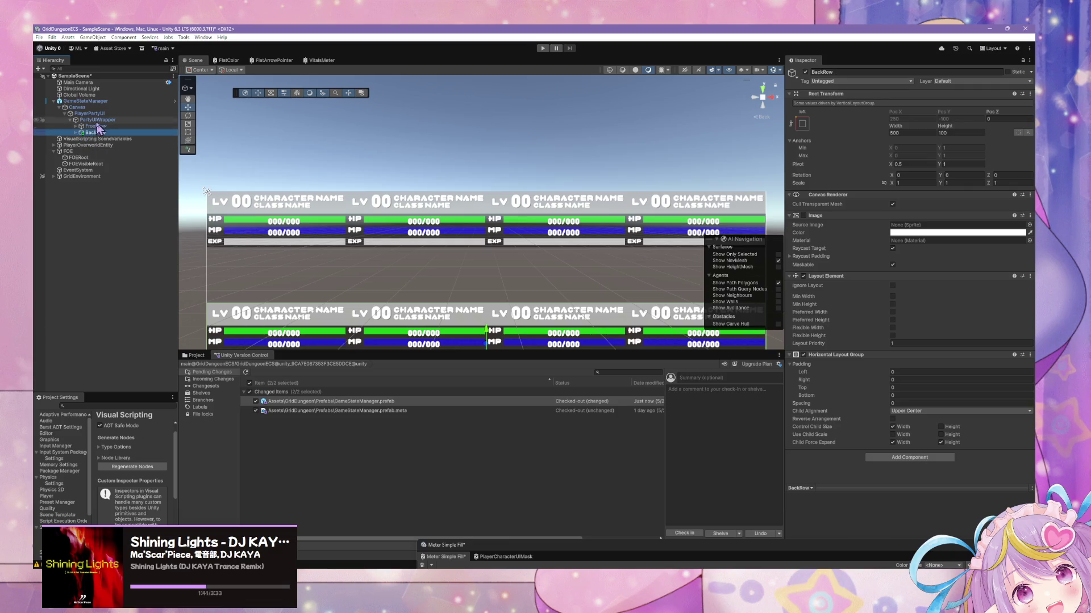
- Check FrontRow's layout and expand PartyUIWrapper's vertical layout settings
click(99, 120)
click(98, 126)
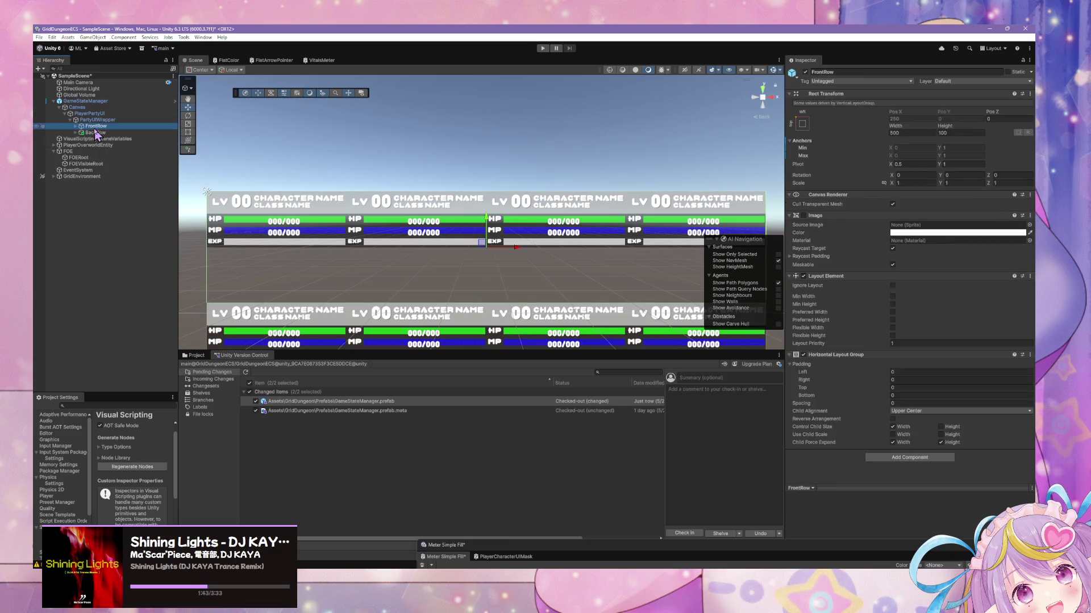
click(98, 120)
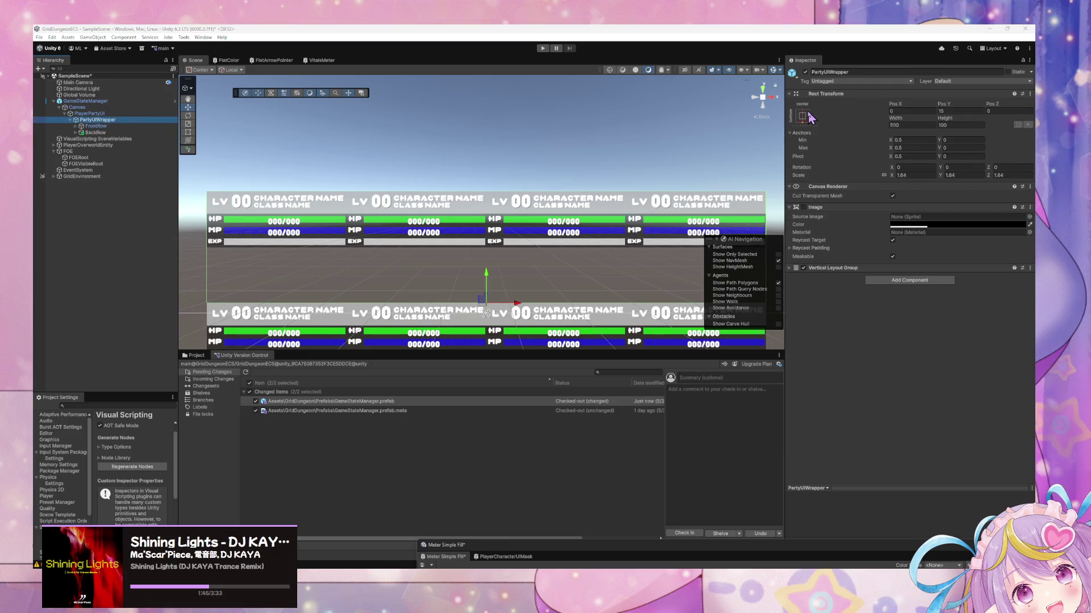
click(801, 268)
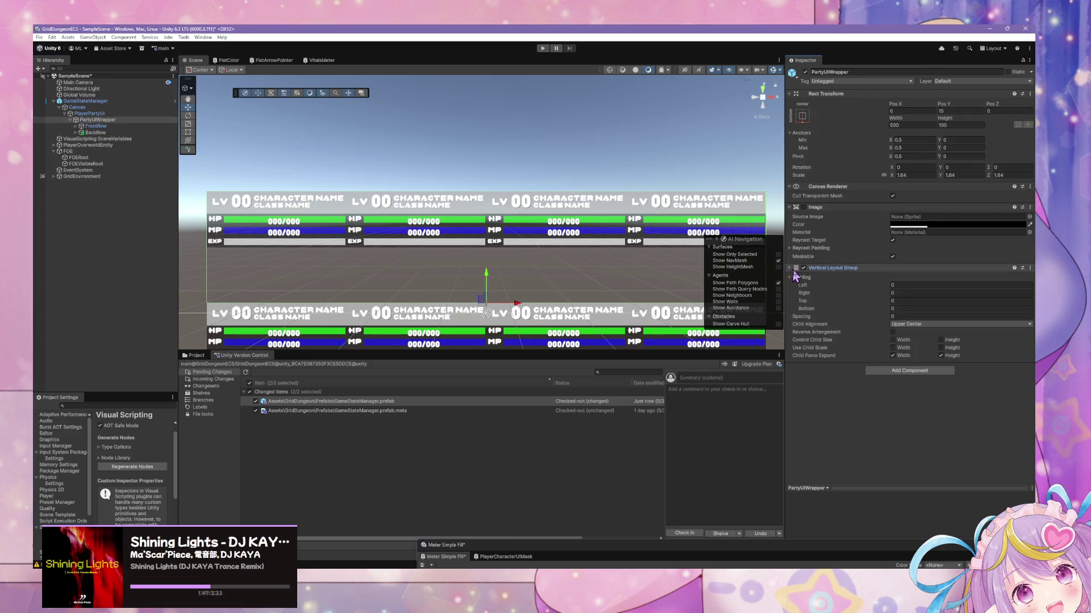
- Let PartyUIWrapper's vertical layout control child height so the rows stack tightly
click(941, 341)
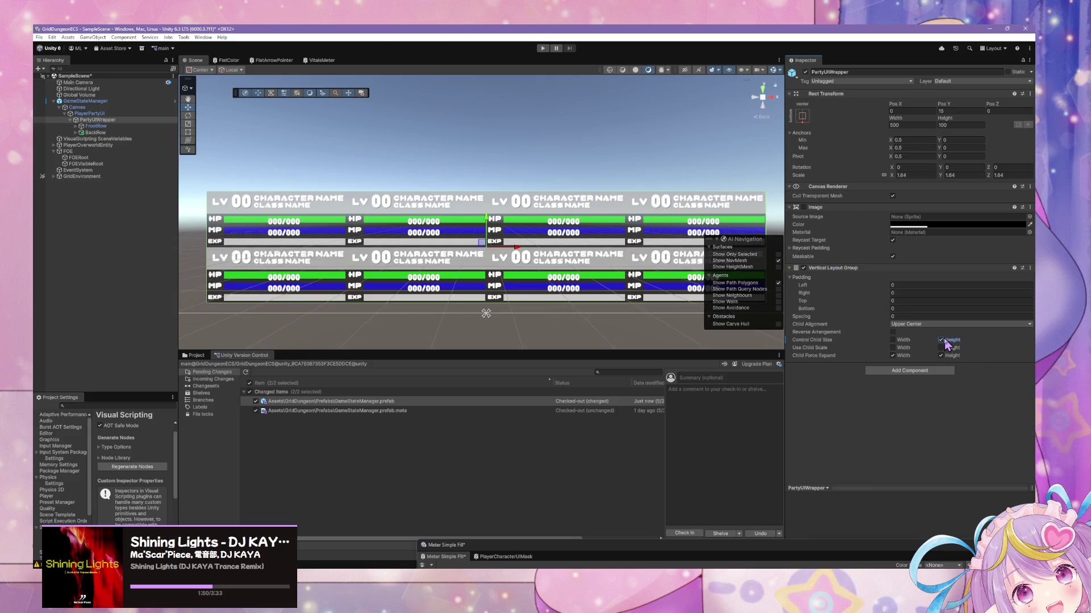
click(463, 152)
scroll(471, 152, down, 3)
scroll(477, 156, down, 2)
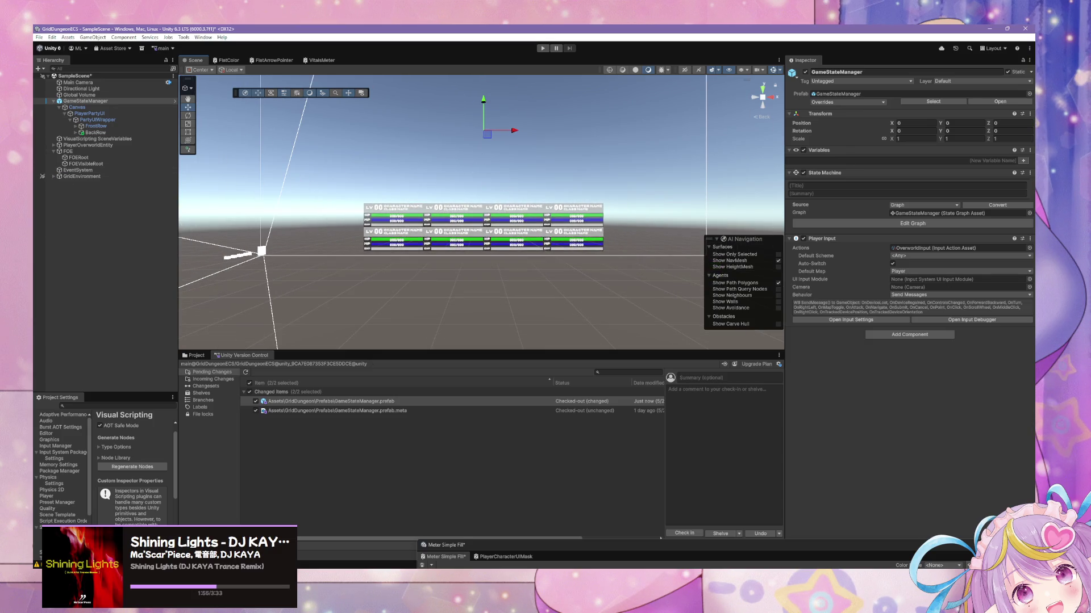
scroll(520, 287, up, 6)
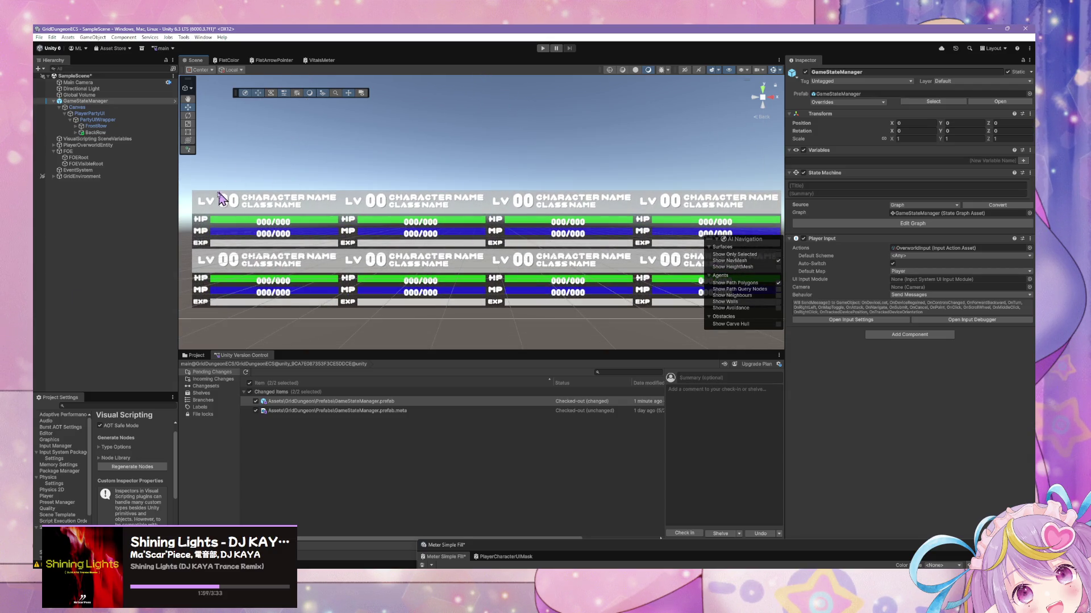
- Expand FrontRow and collapse the Left, Center, Right and Extra slots' children in the Hierarchy
click(91, 120)
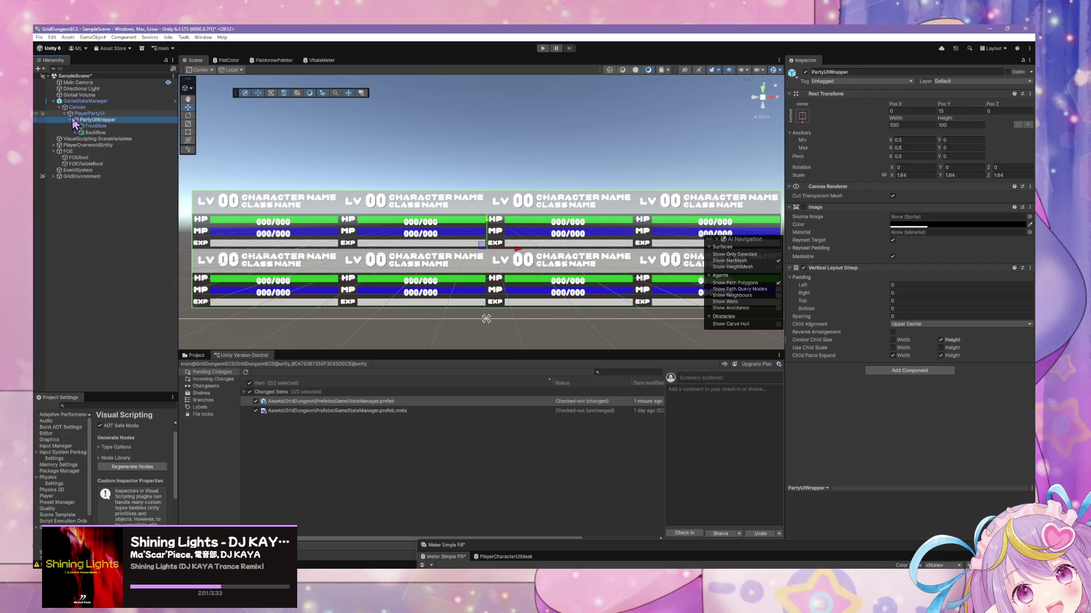
click(76, 126)
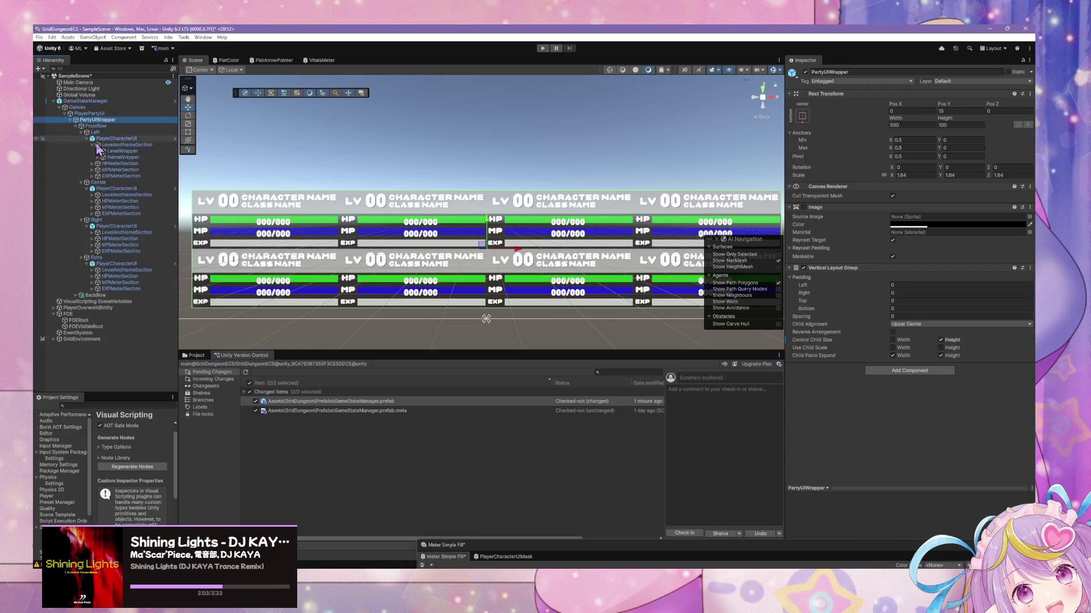
click(81, 132)
click(82, 139)
click(94, 144)
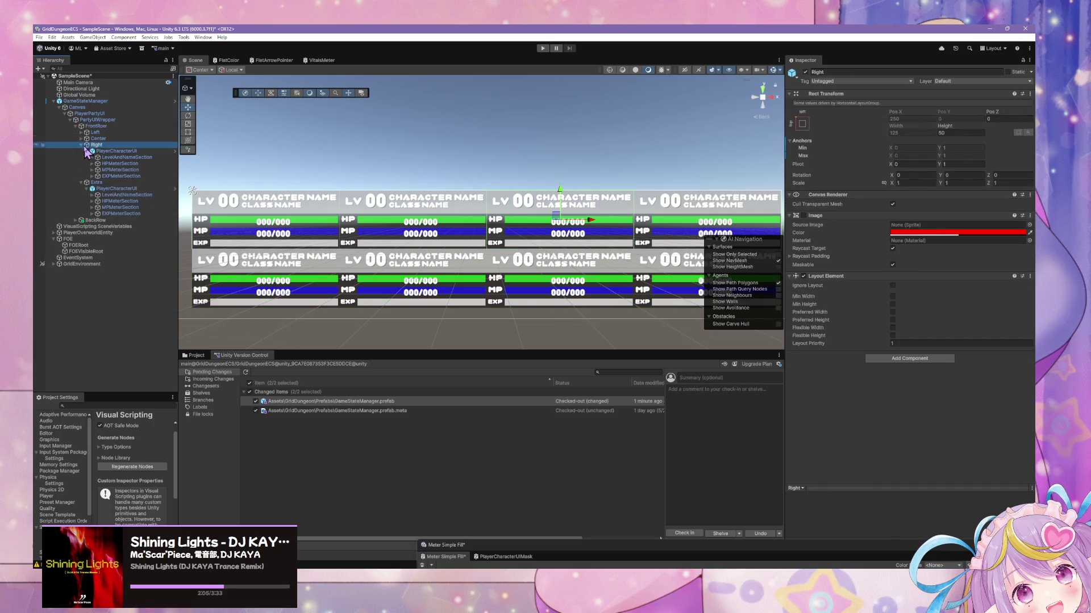
click(81, 145)
click(81, 151)
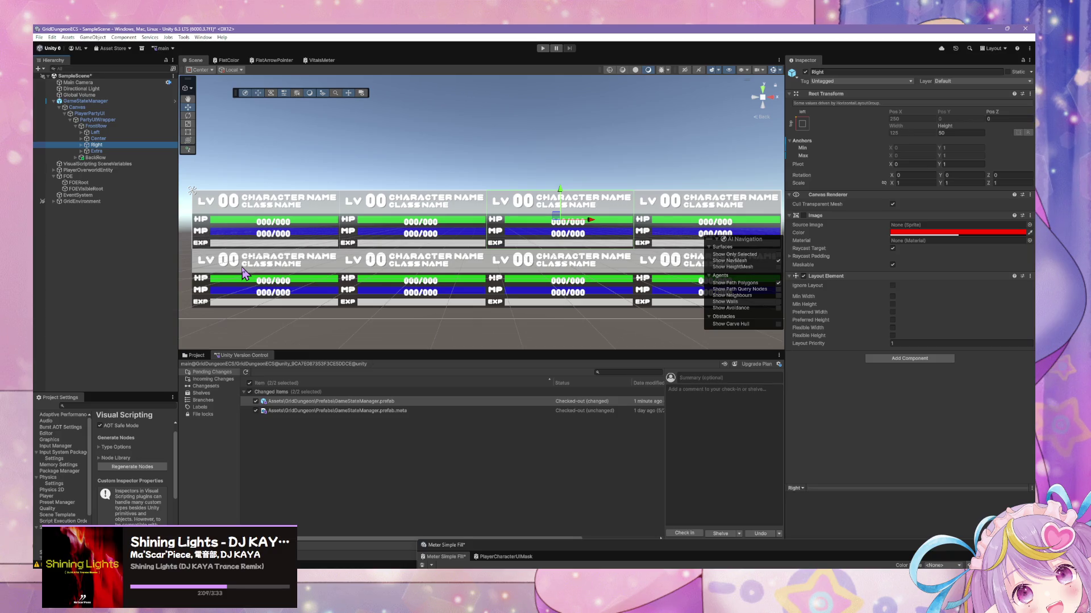
click(81, 132)
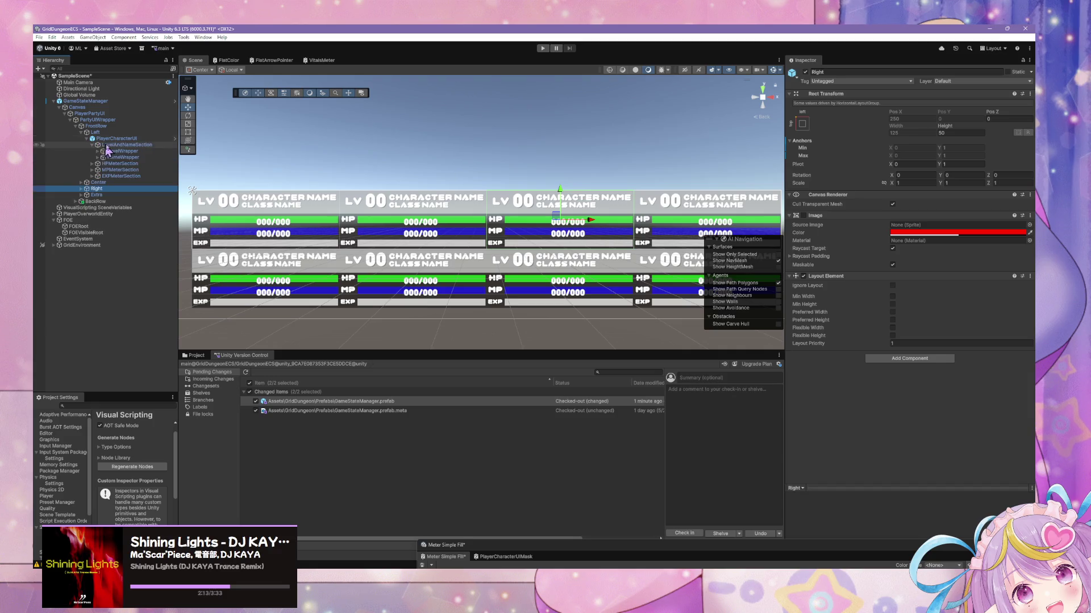
click(125, 145)
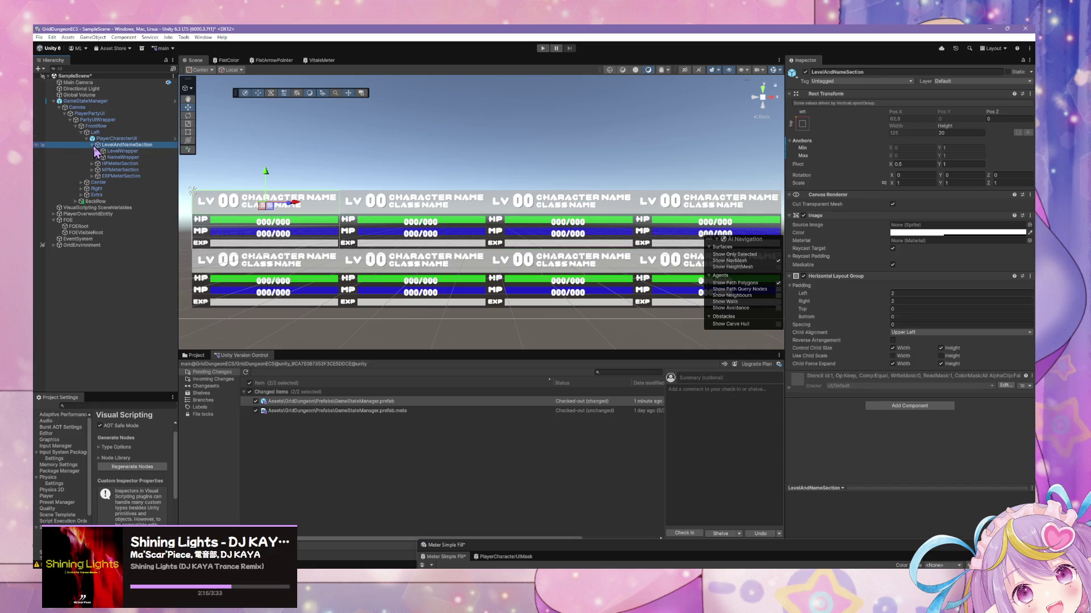
click(93, 146)
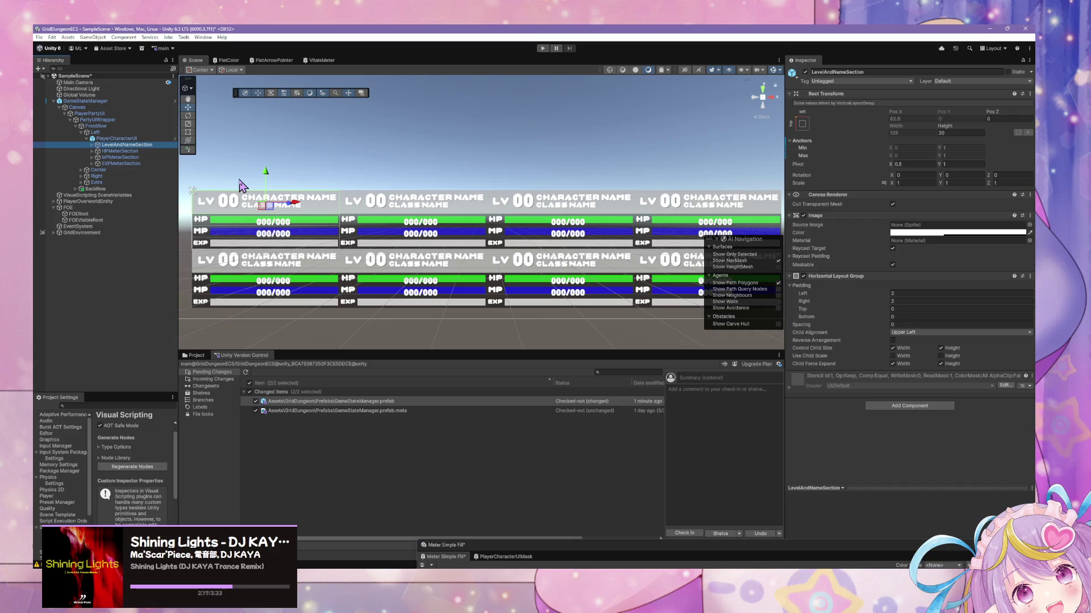
- Open the Left slot's PlayerCharacterUI prefab for editing
click(117, 138)
click(995, 102)
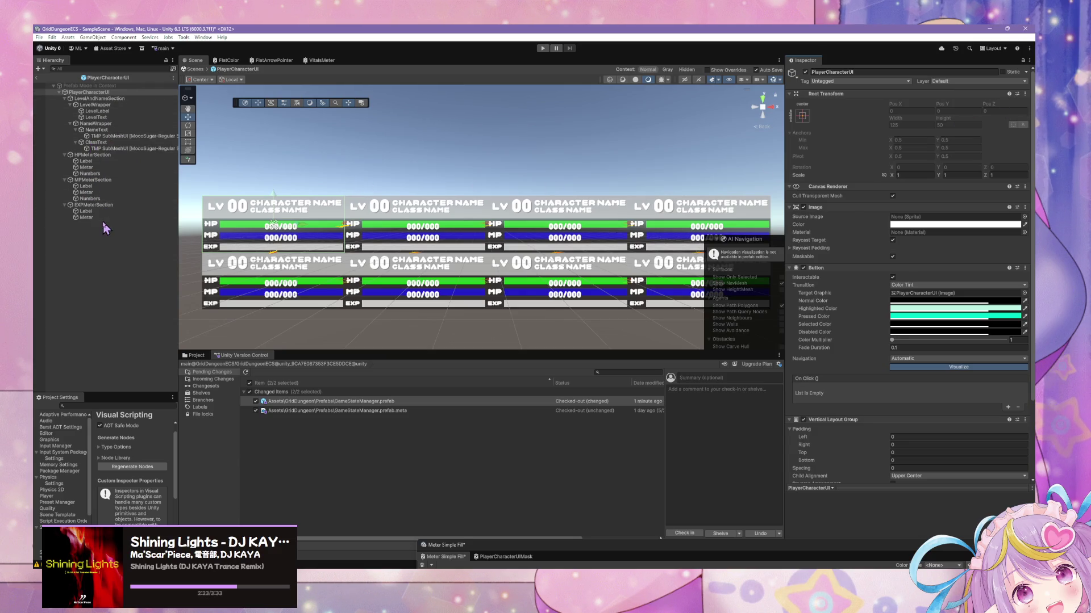
click(64, 98)
- Collapse the HP, MP and EXP sections and add a UI Panel child named Overlay
click(64, 105)
click(64, 111)
click(64, 117)
right_click(104, 151)
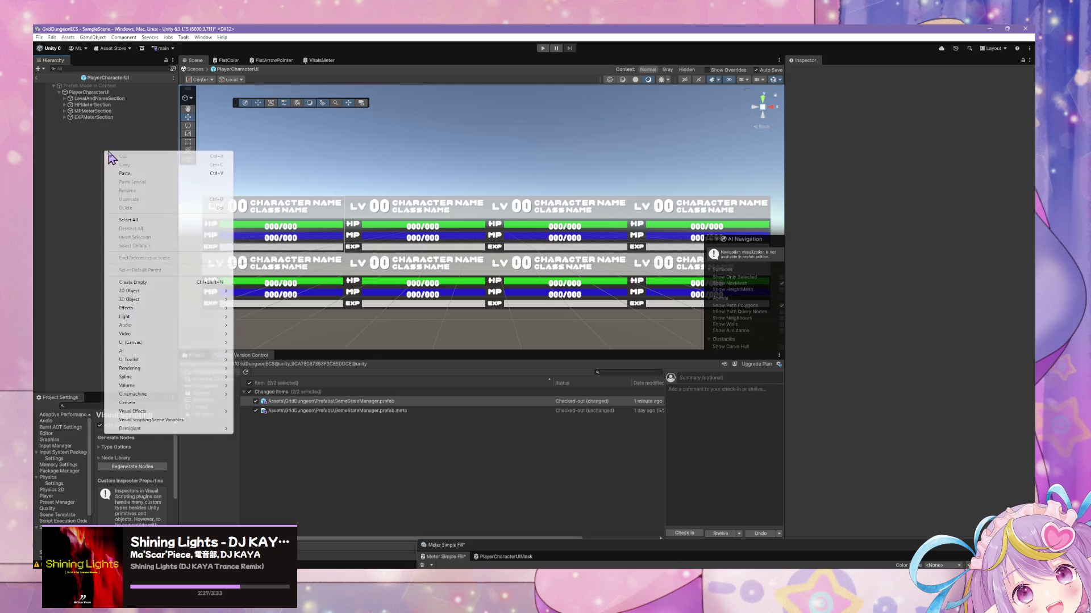
click(70, 185)
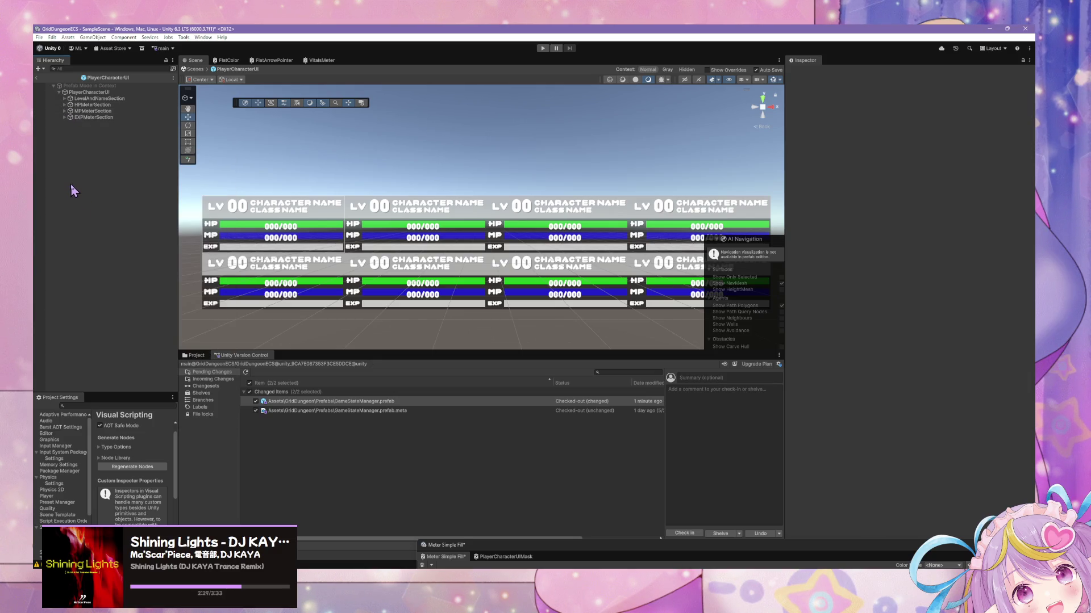
right_click(100, 131)
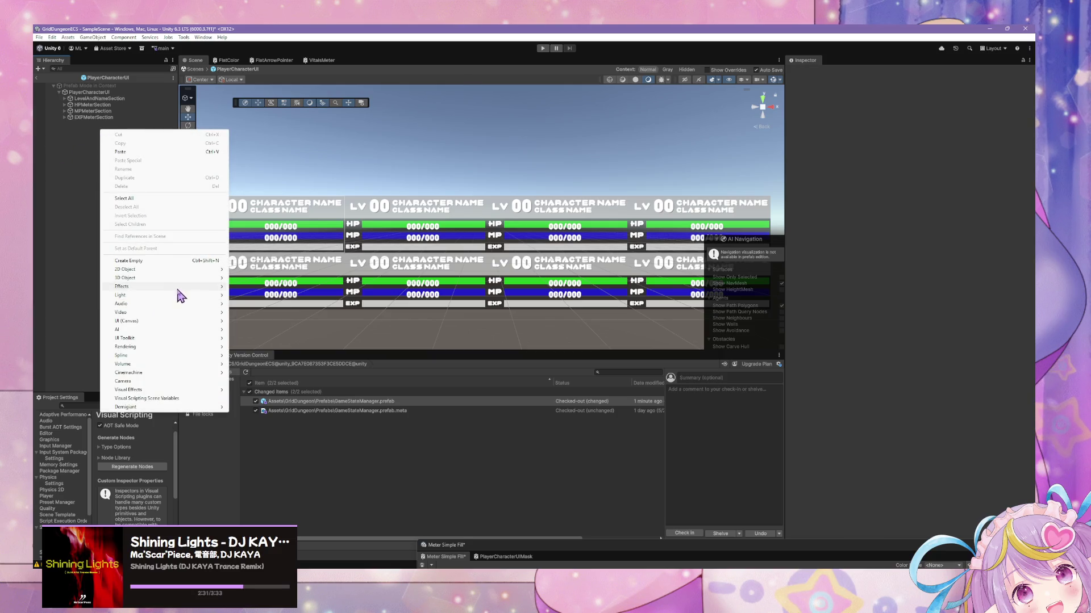
mouse_move(199, 323)
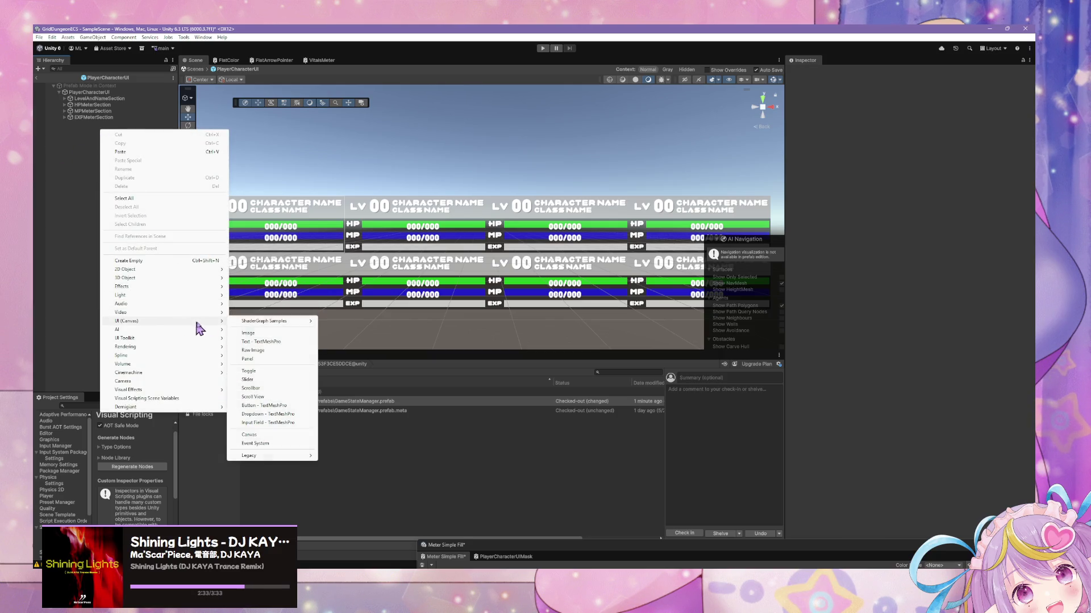
click(271, 359)
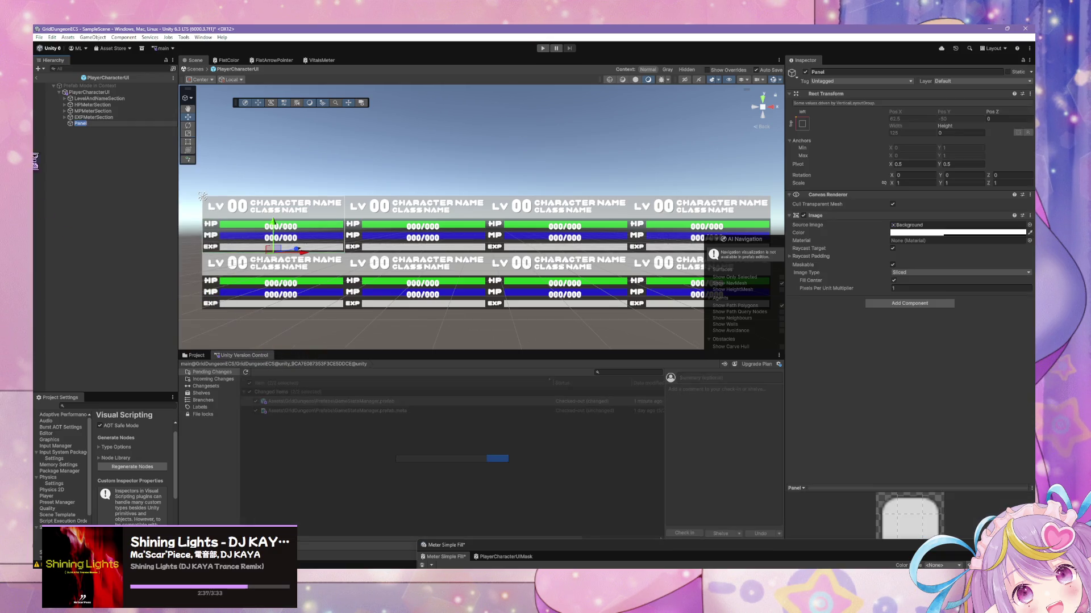
text(Overlay)
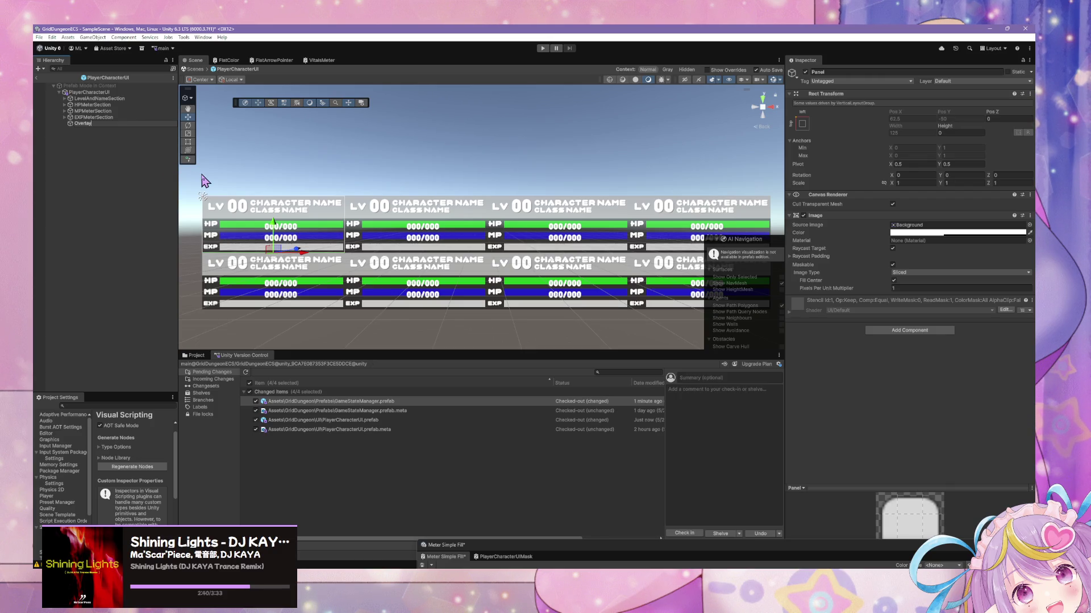
key(Return)
- Set the Overlay's colour alpha to 0.7
click(960, 232)
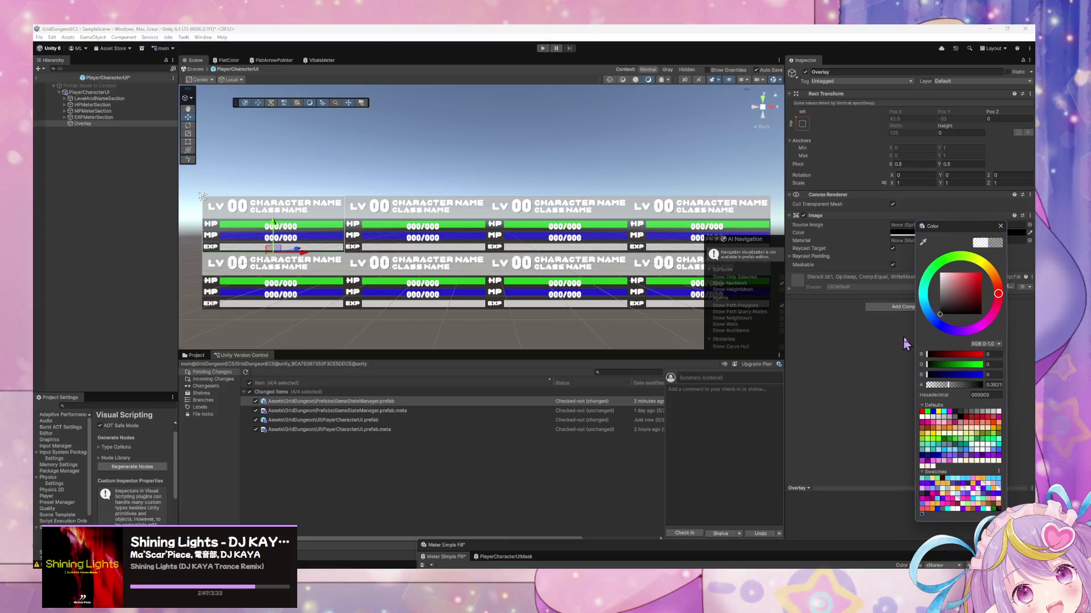
click(1001, 226)
click(916, 232)
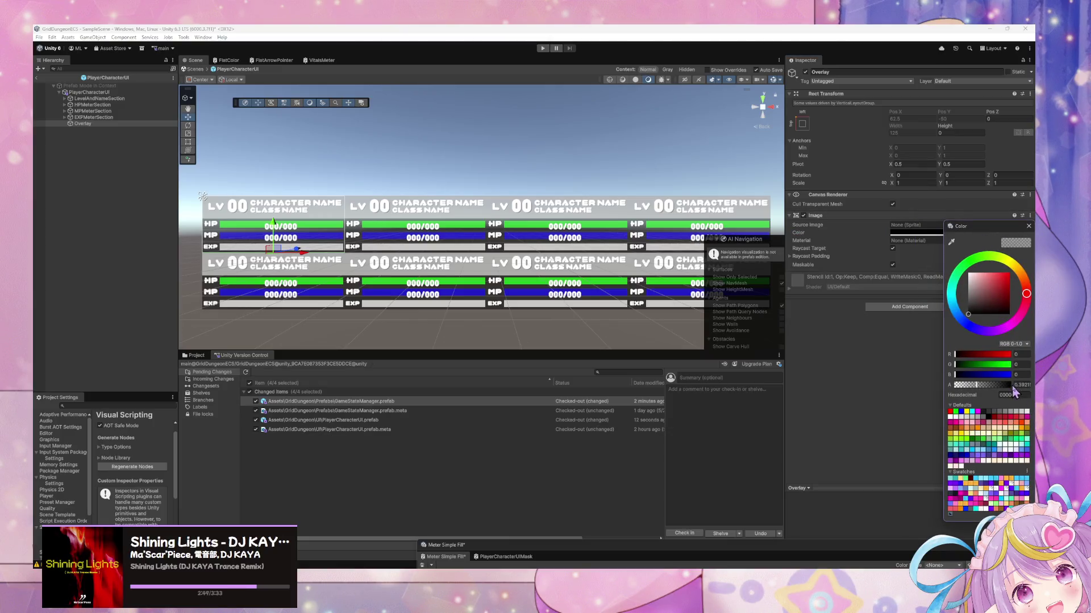
text(0.7)
key(Return)
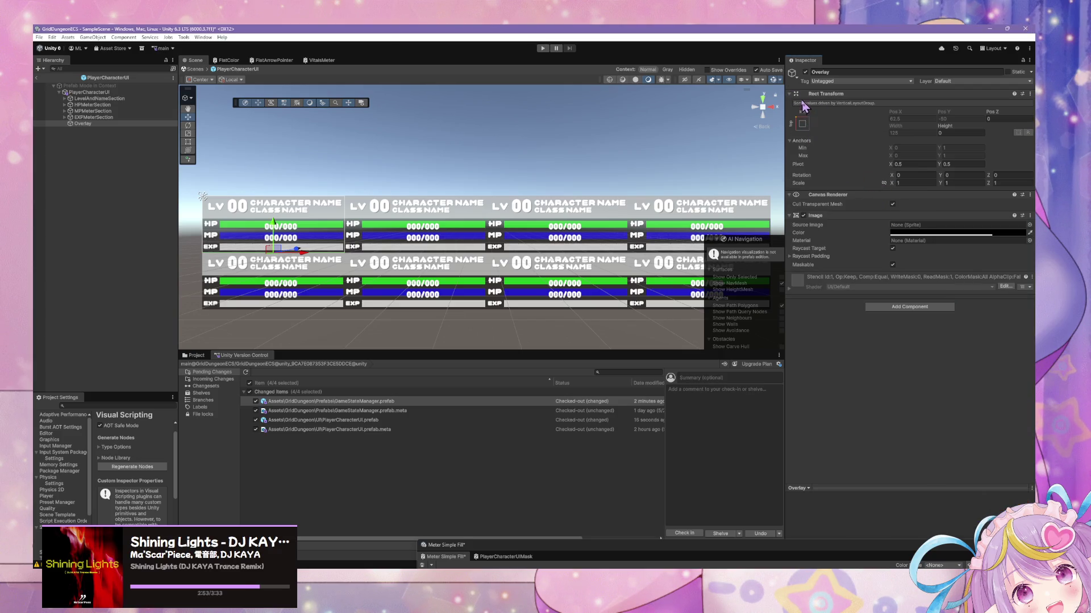
- Add a Layout Element component to Overlay with Ignore Layout enabled
click(802, 123)
click(898, 309)
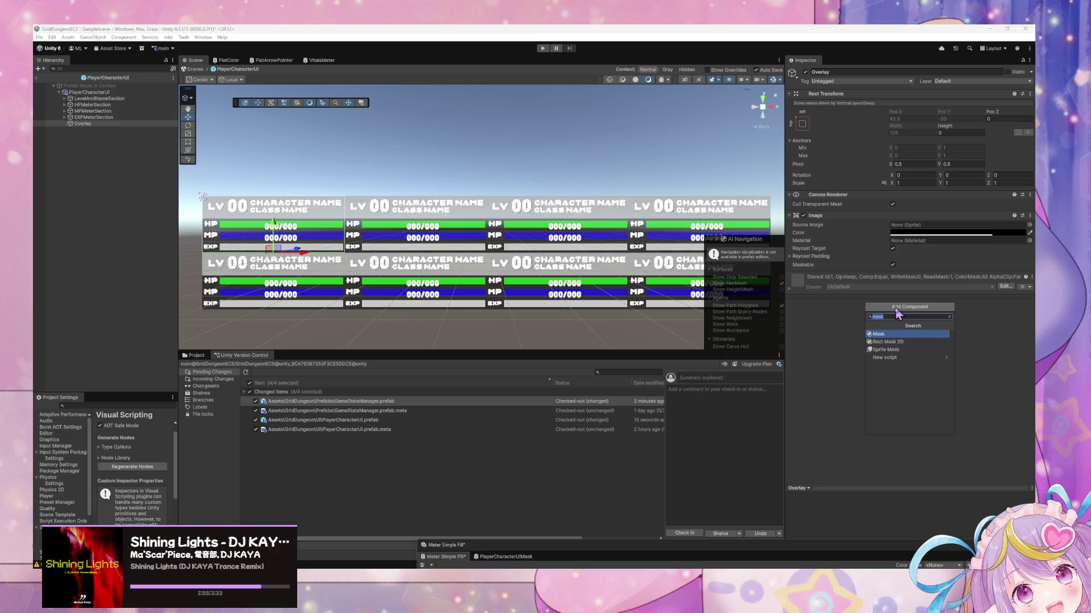
text(lay)
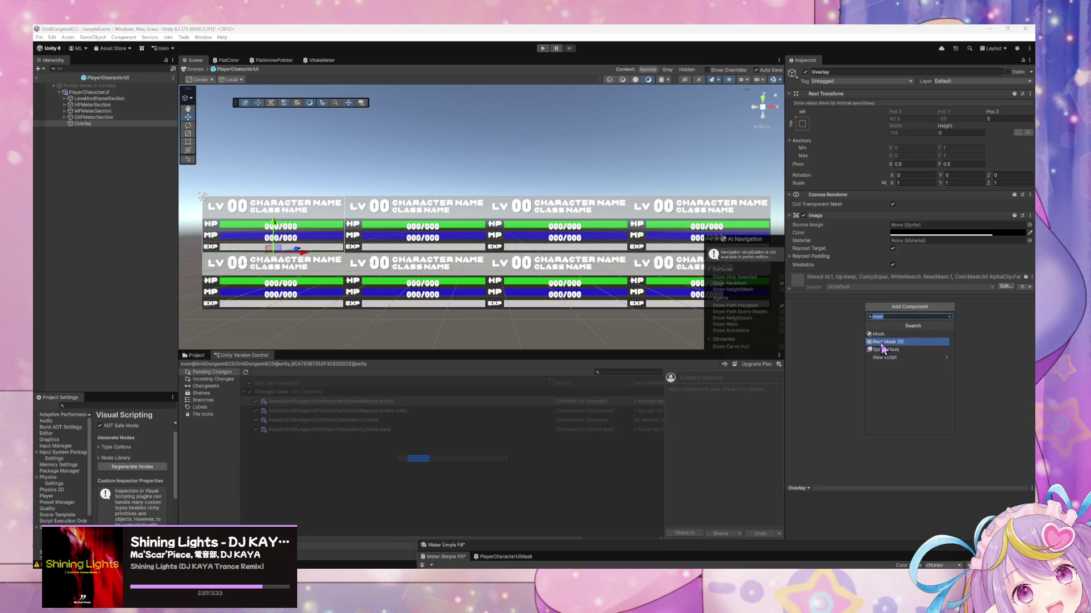
click(888, 334)
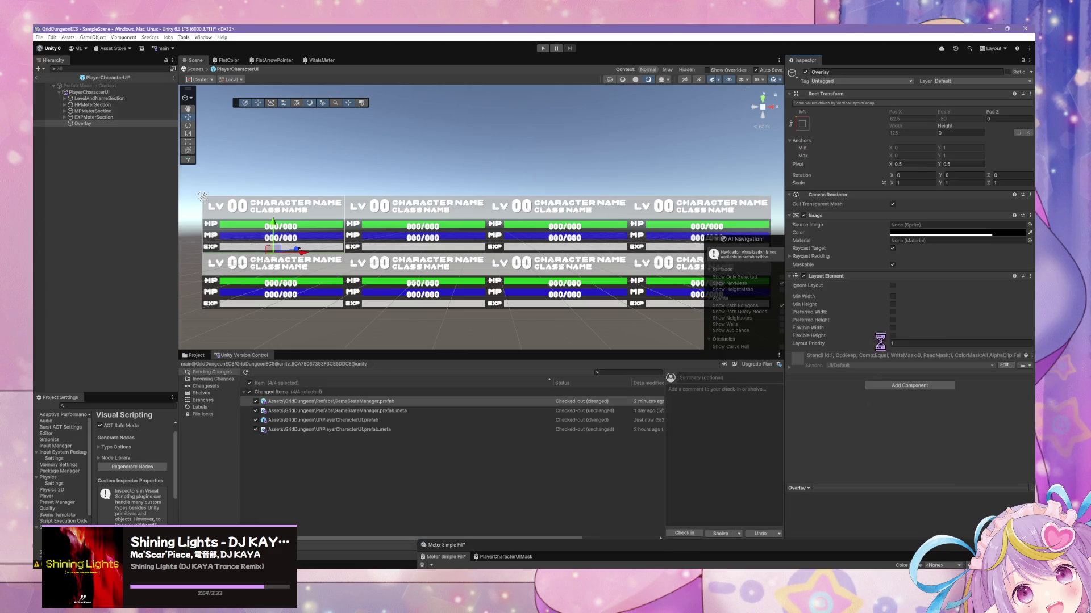
click(894, 286)
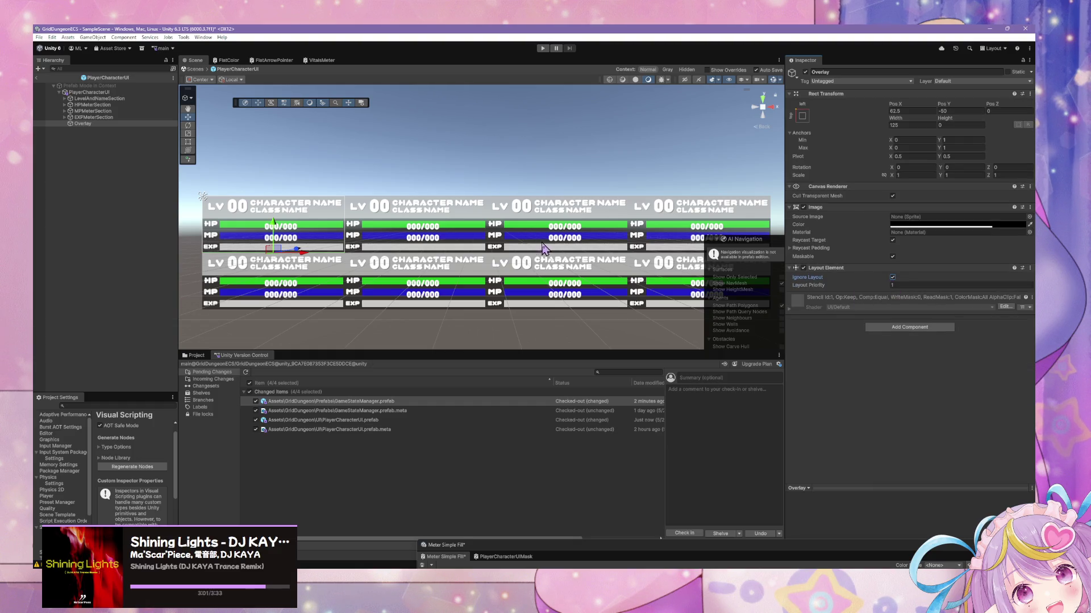
- Anchor the Overlay stretch-stretch so it fills the whole card
click(92, 125)
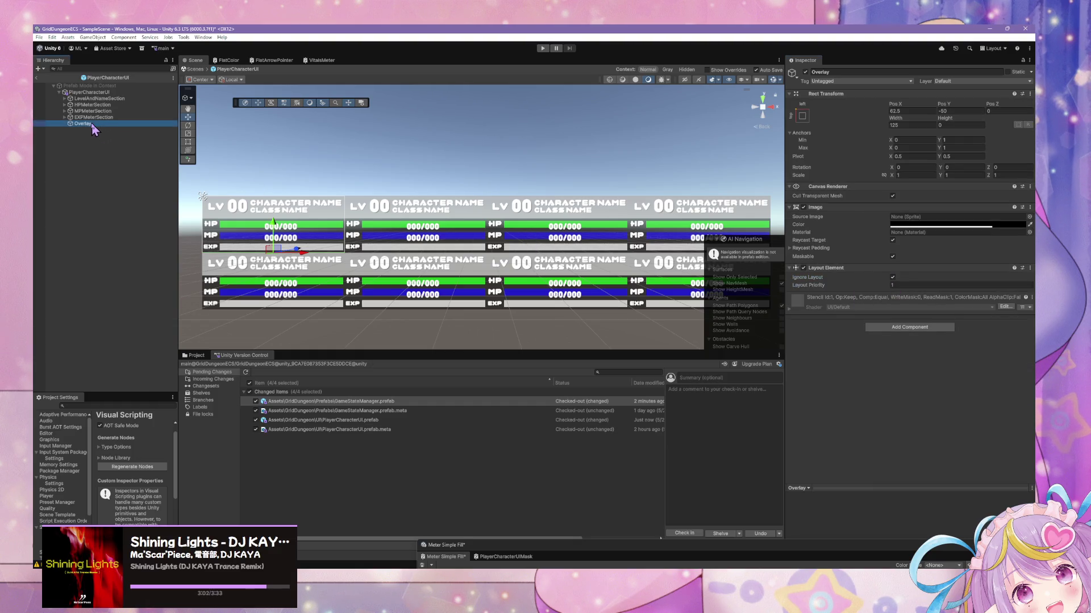
click(802, 116)
alt+click(885, 234)
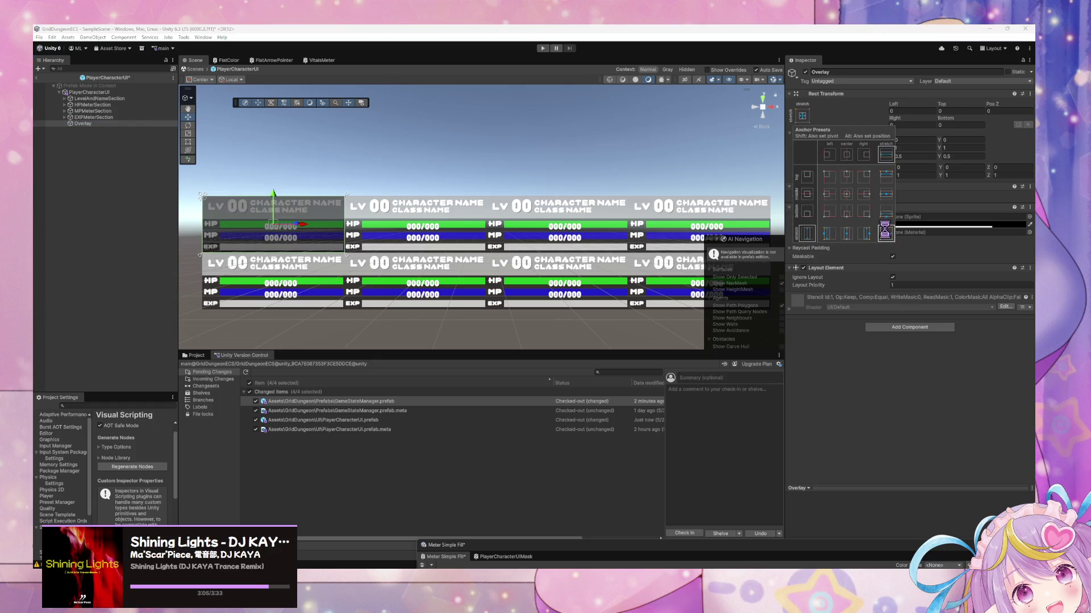
click(364, 114)
drag(323, 132, 427, 124)
scroll(335, 141, up, 1)
click(99, 123)
- Add a TextMeshPro text under Overlay, stretched to fill it and centred both ways
right_click(89, 125)
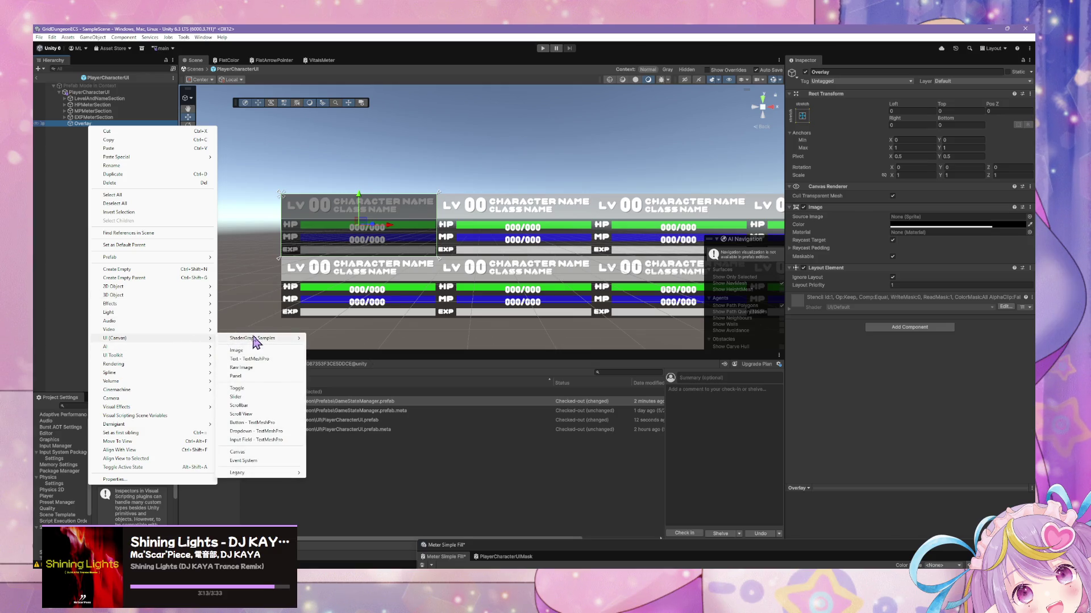
click(280, 365)
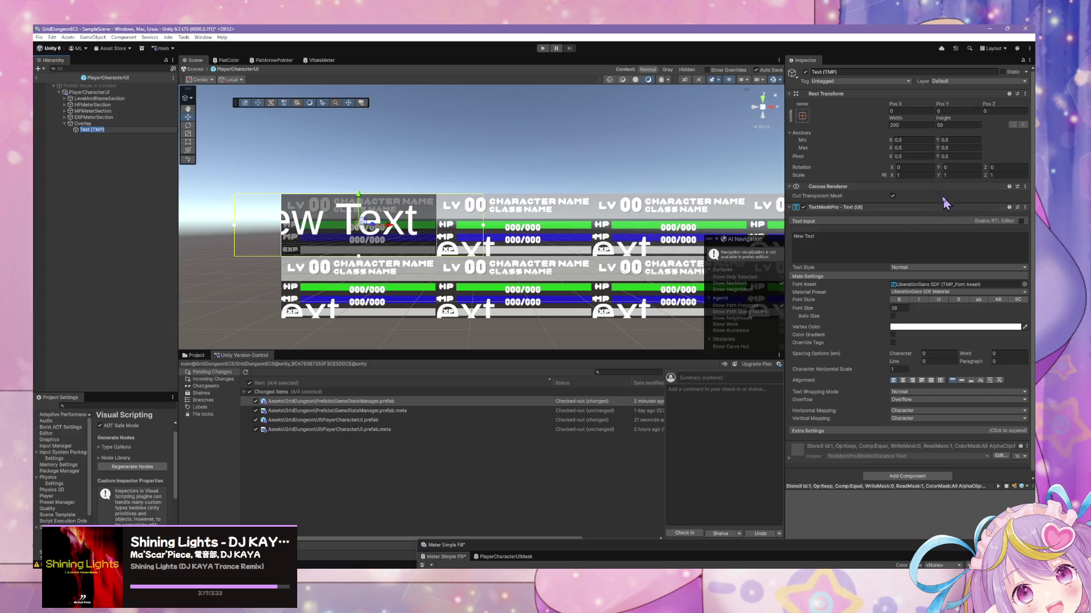
click(801, 116)
alt+click(900, 236)
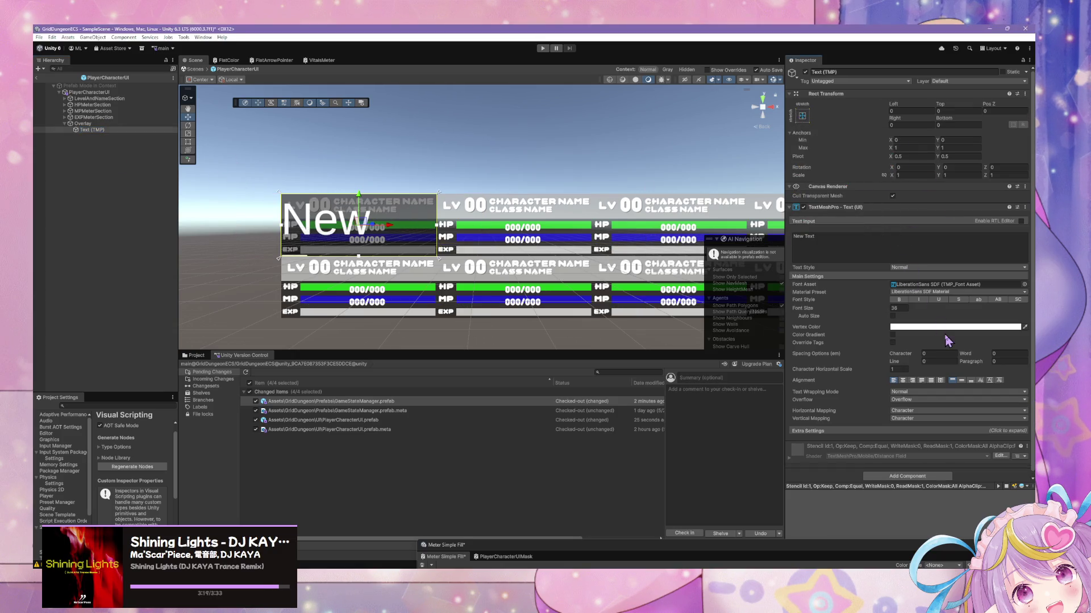
click(912, 378)
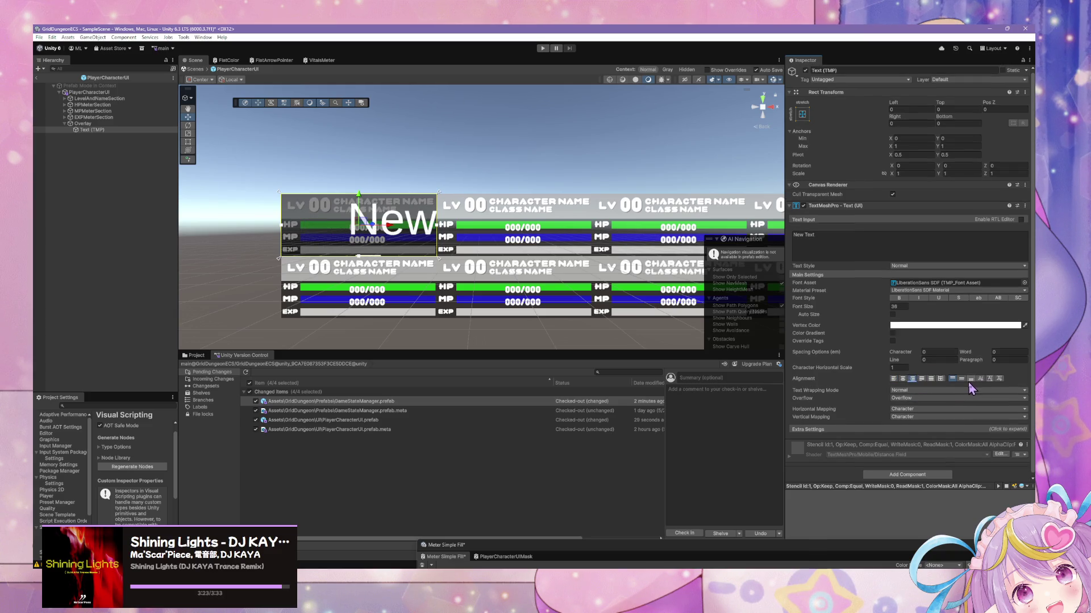
click(962, 379)
click(903, 379)
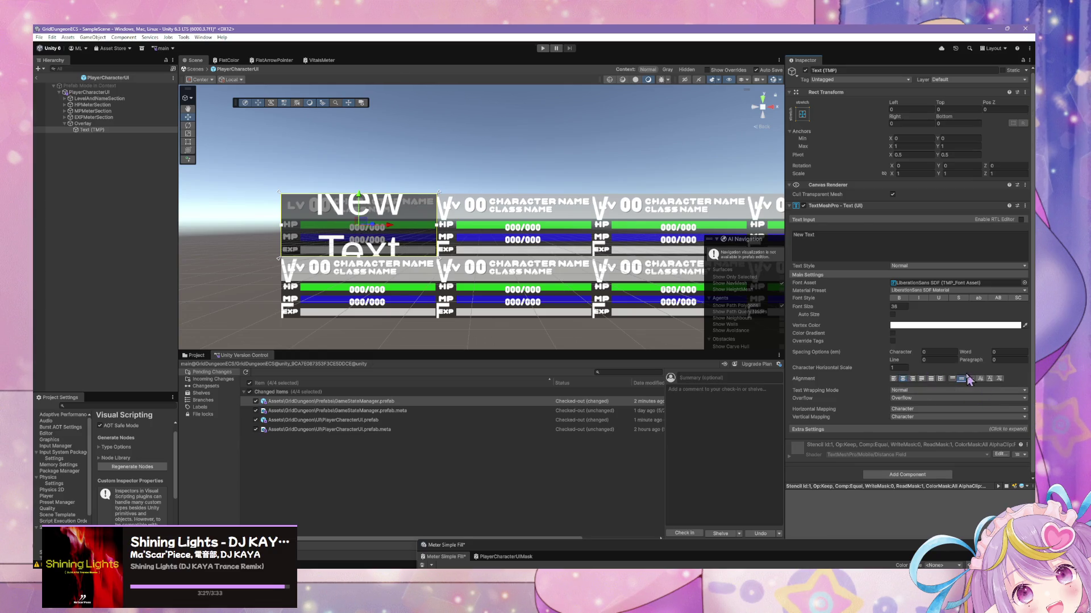
- Make the text uppercase at font size 20 and rename it OverlayText
mouse_move(887, 309)
mouse_down()
mouse_move(760, 305)
mouse_move(745, 312)
mouse_move(755, 318)
mouse_up()
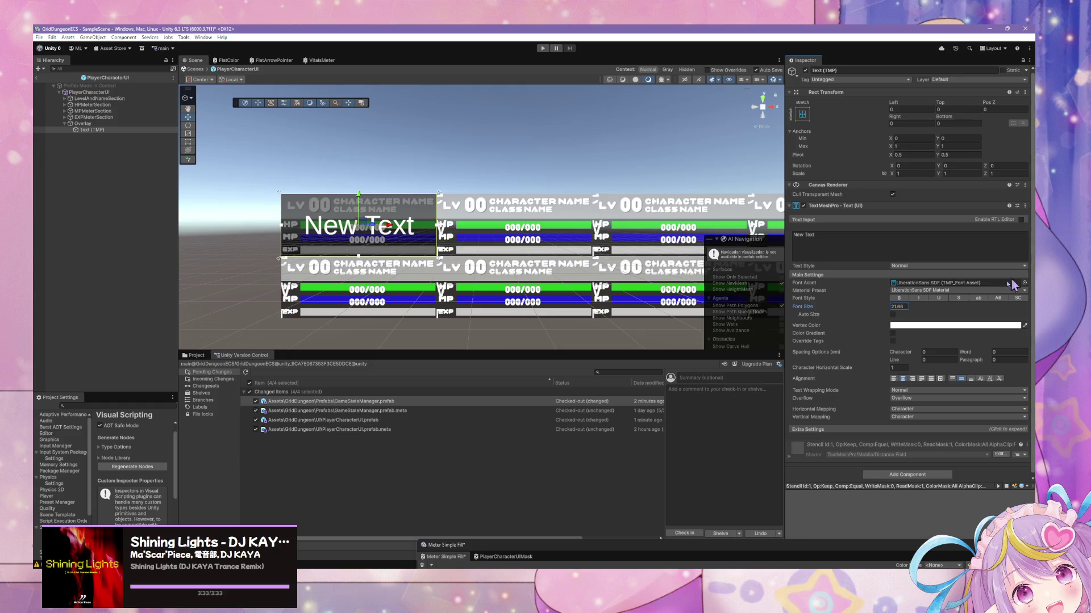
click(996, 297)
click(978, 298)
click(997, 298)
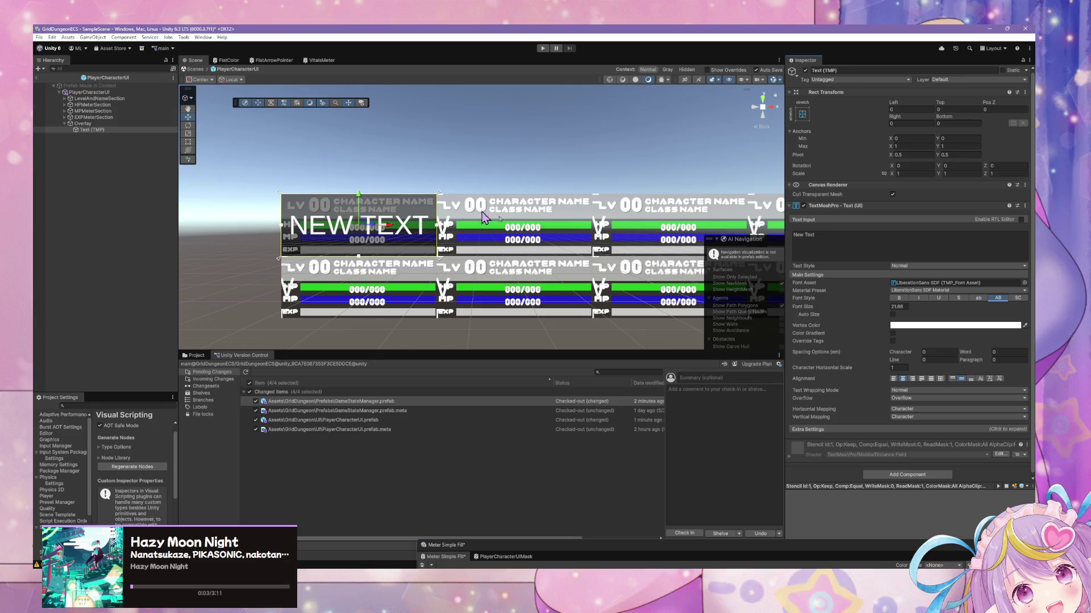
text(20)
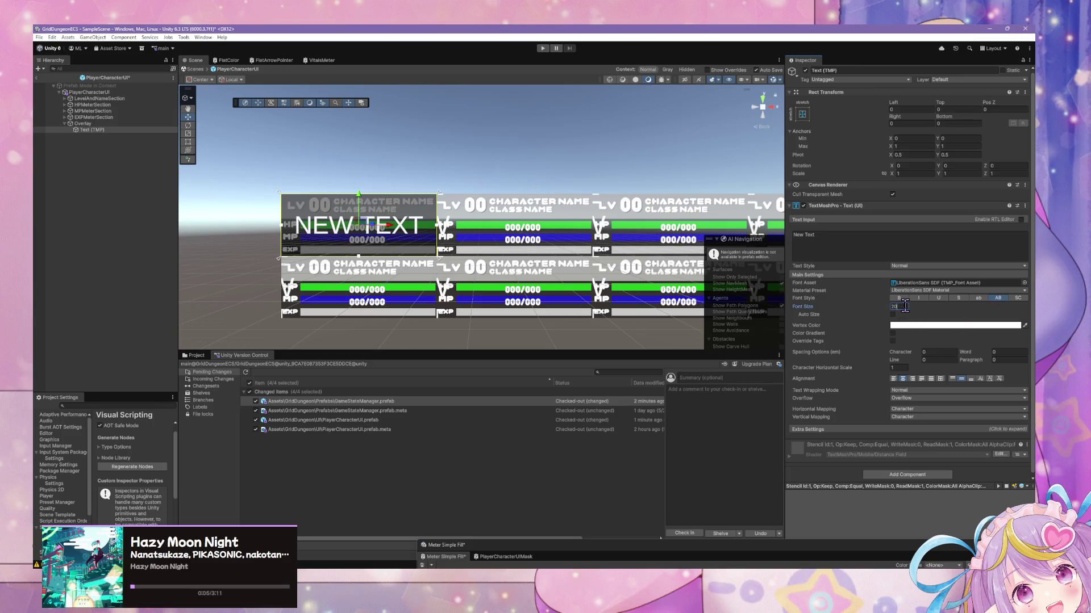
click(99, 130)
text(OverlayTe)
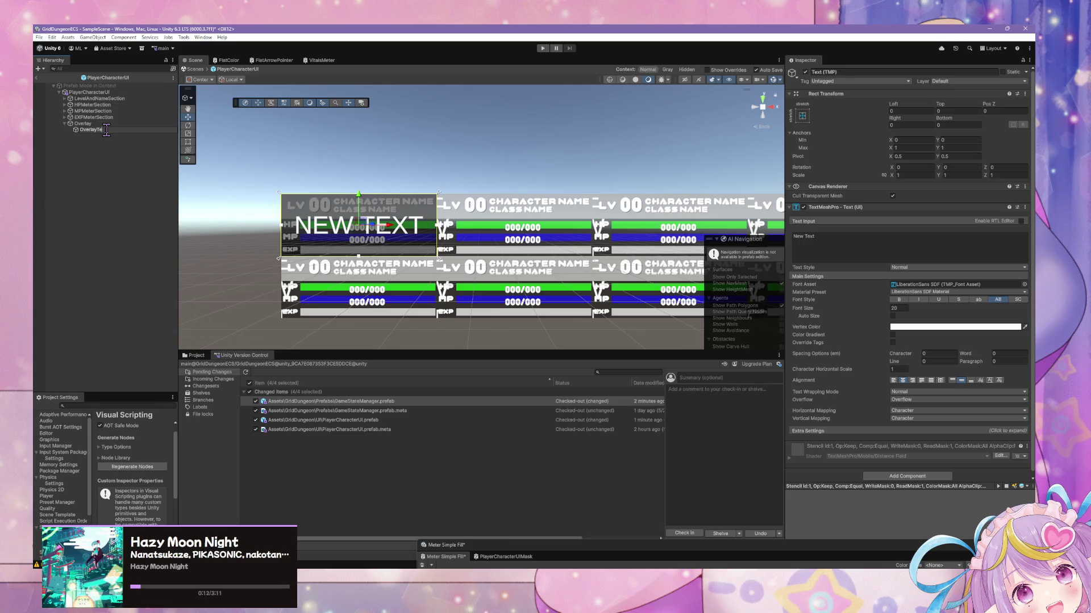
text(xt)
key(Return)
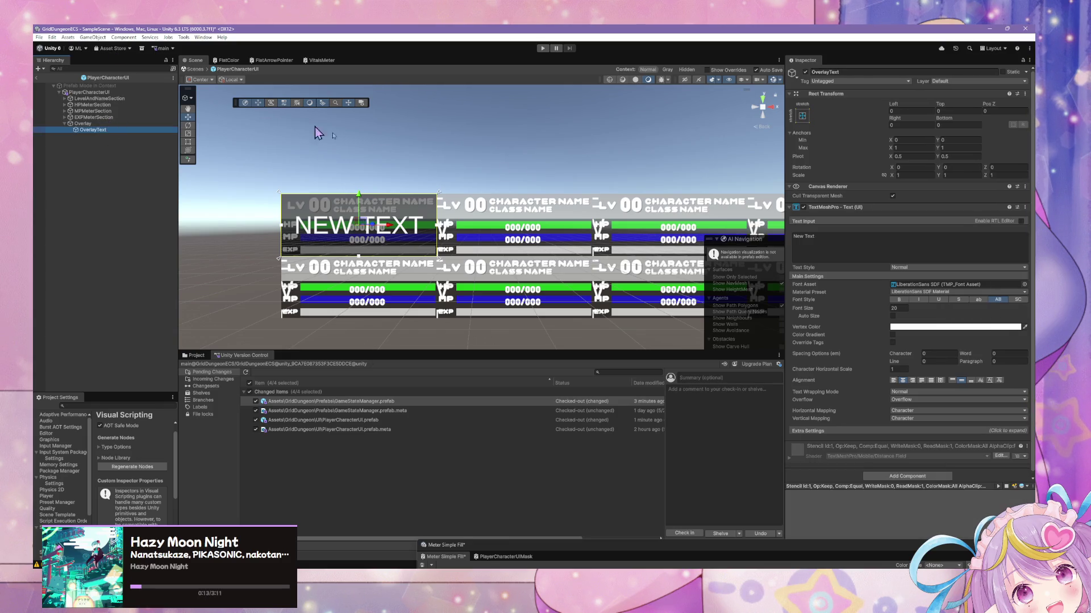
- Try several fonts and settle on MocoSugar-Regular for the overlay text
drag(885, 307, 875, 308)
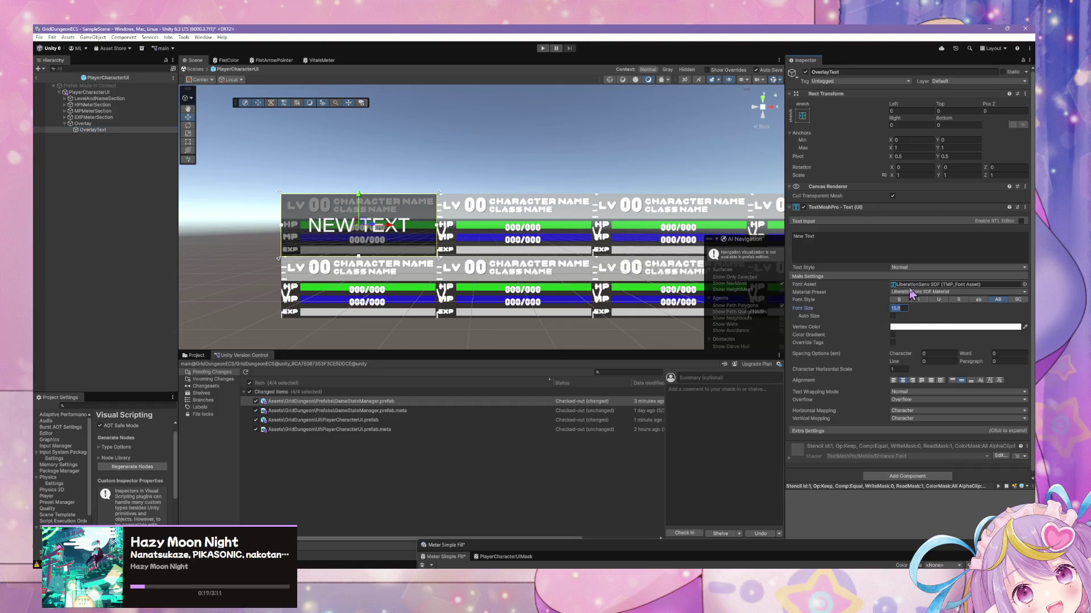
click(894, 252)
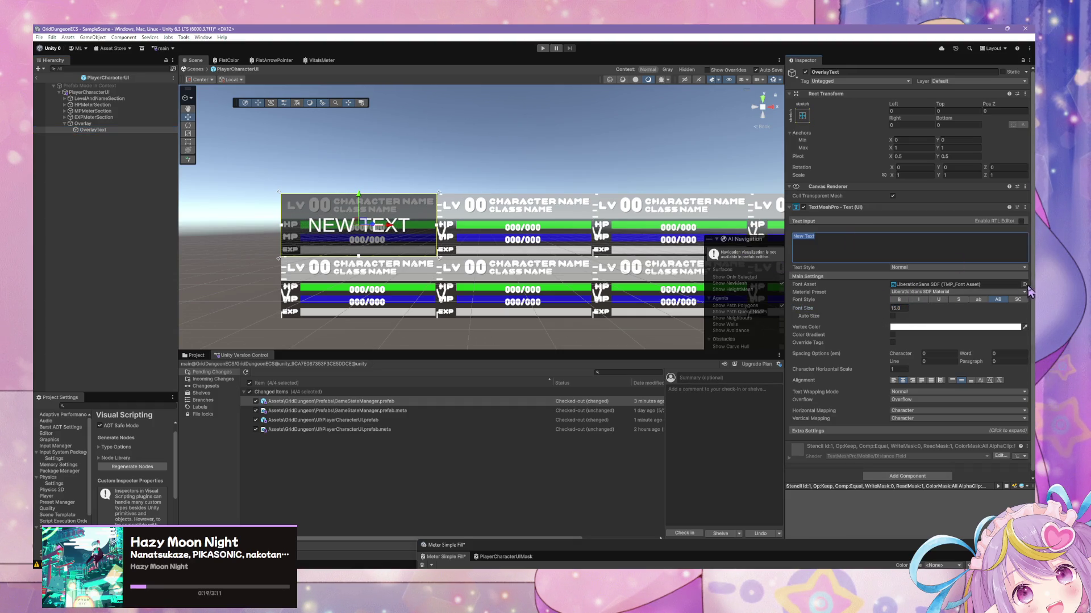
click(1024, 284)
click(574, 317)
click(568, 323)
click(567, 329)
click(576, 354)
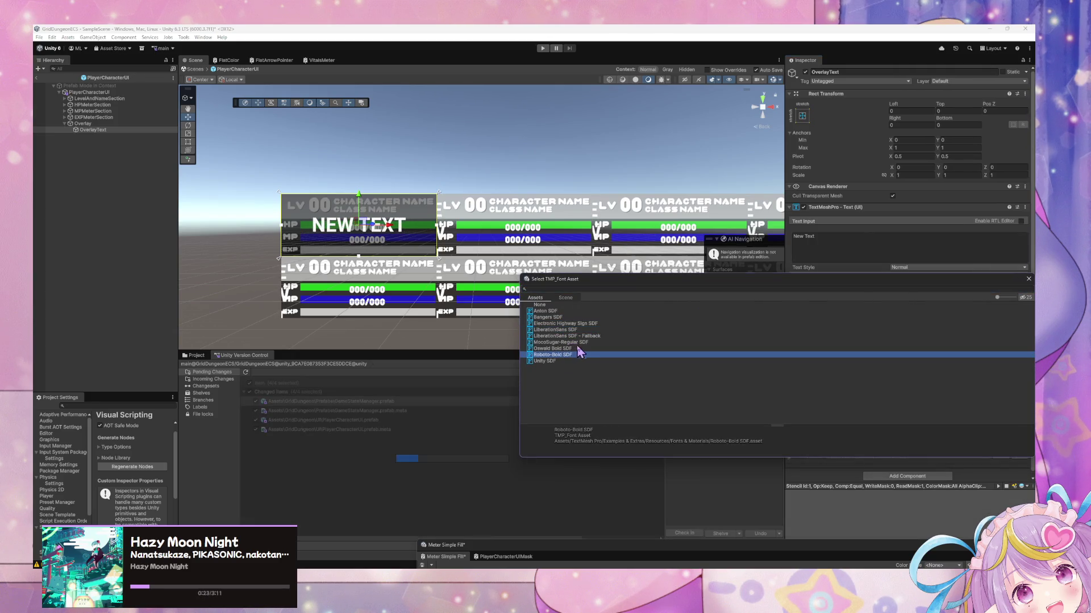
click(561, 342)
click(1029, 289)
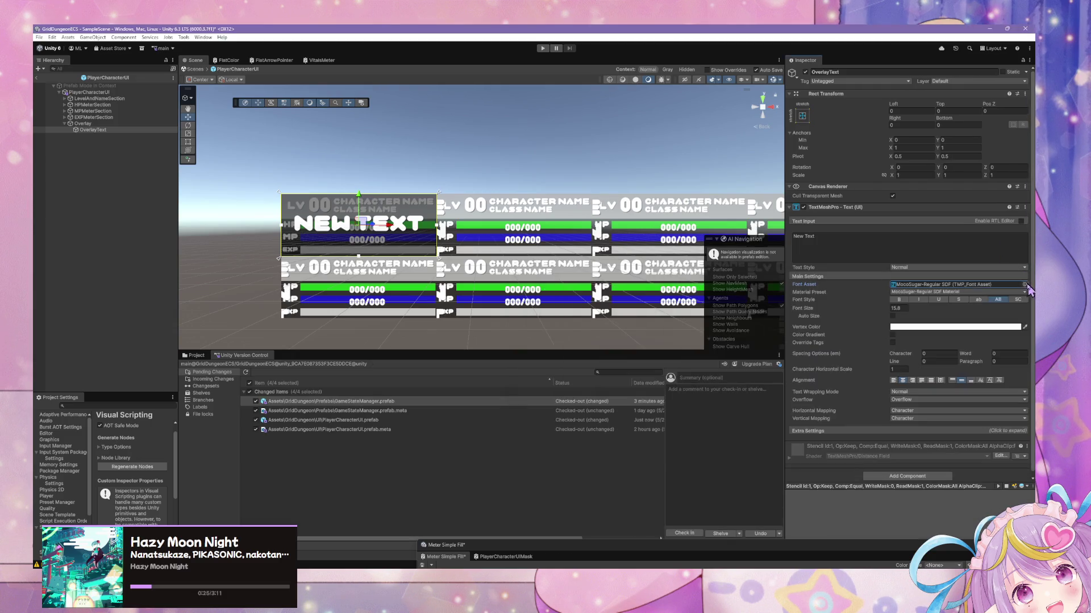
- With auto sizing left off, set the OverlayText font size to exactly 10
click(891, 308)
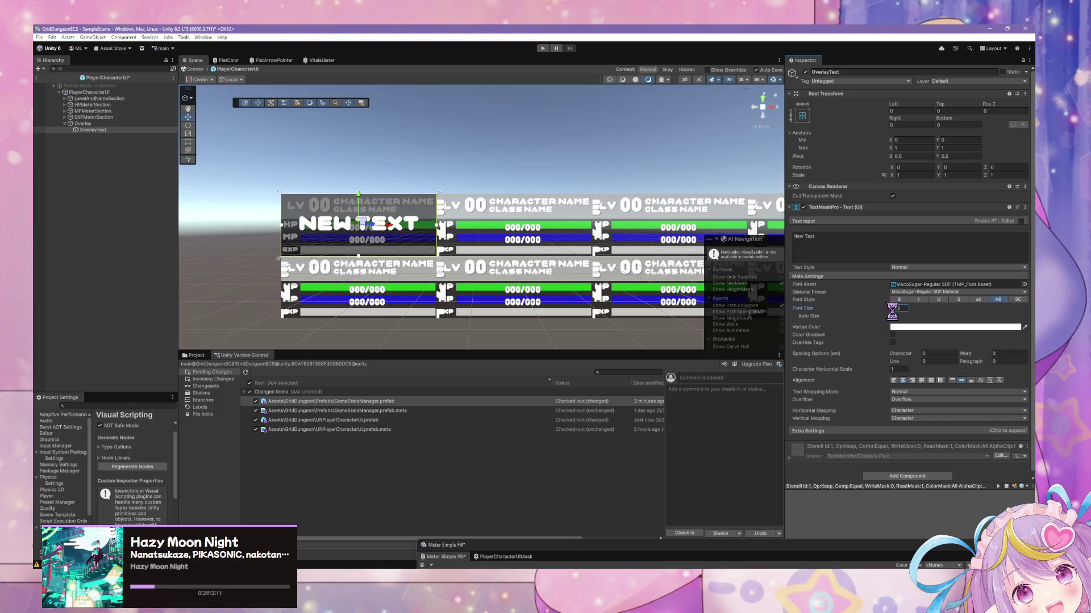
click(892, 316)
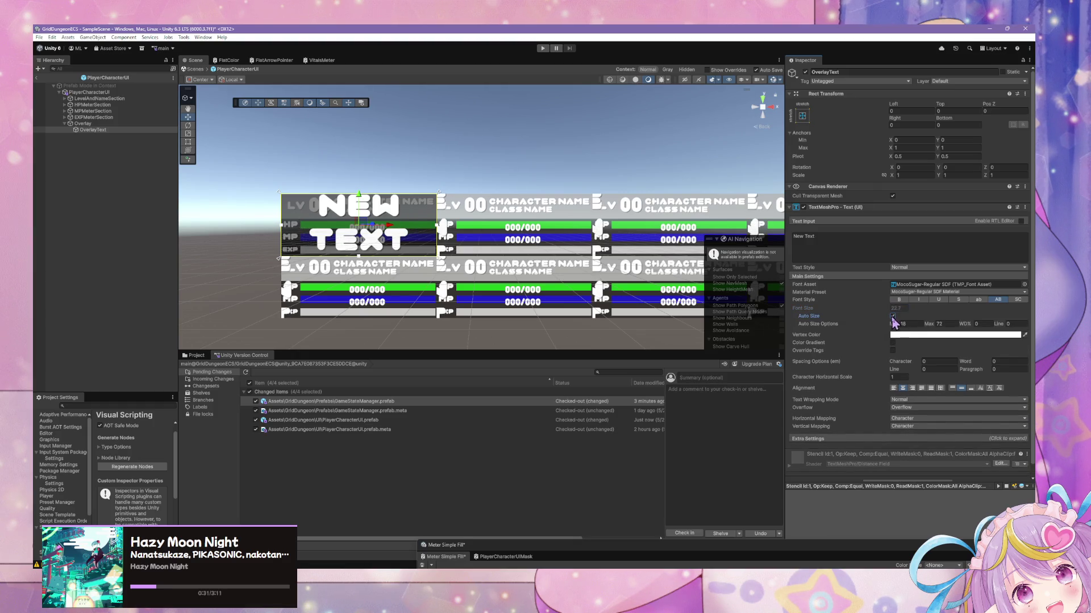
click(892, 315)
drag(886, 309, 875, 309)
click(903, 308)
text(10)
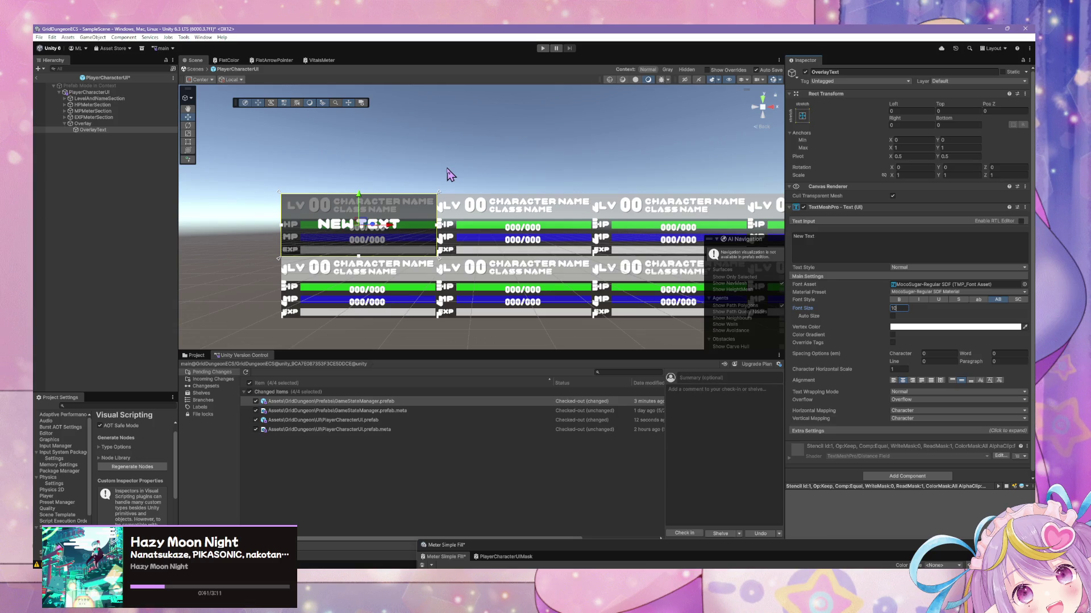
scroll(534, 178, up, 4)
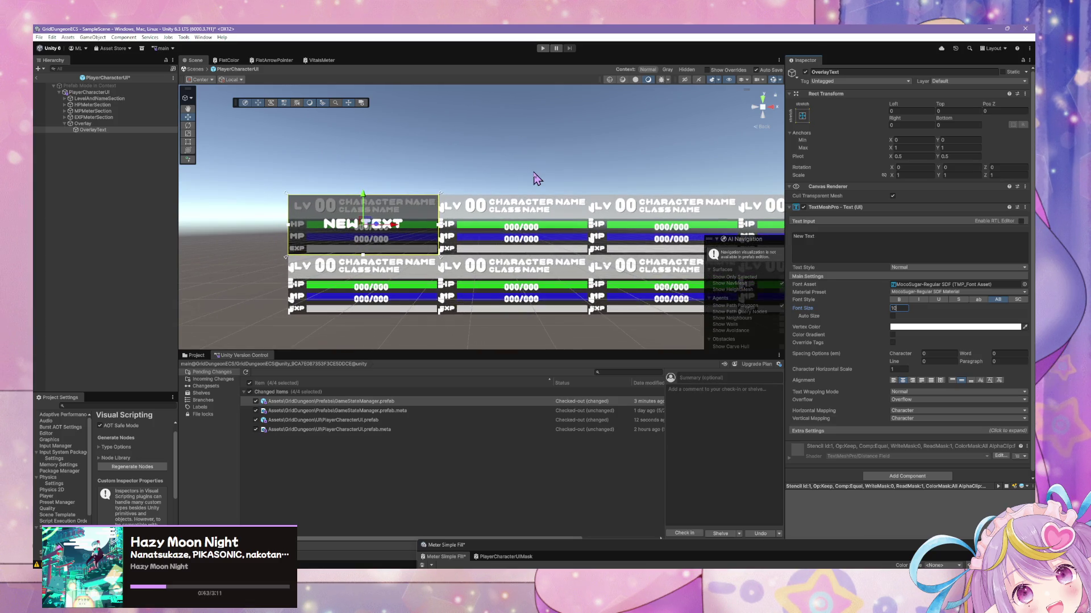
scroll(537, 179, down, 2)
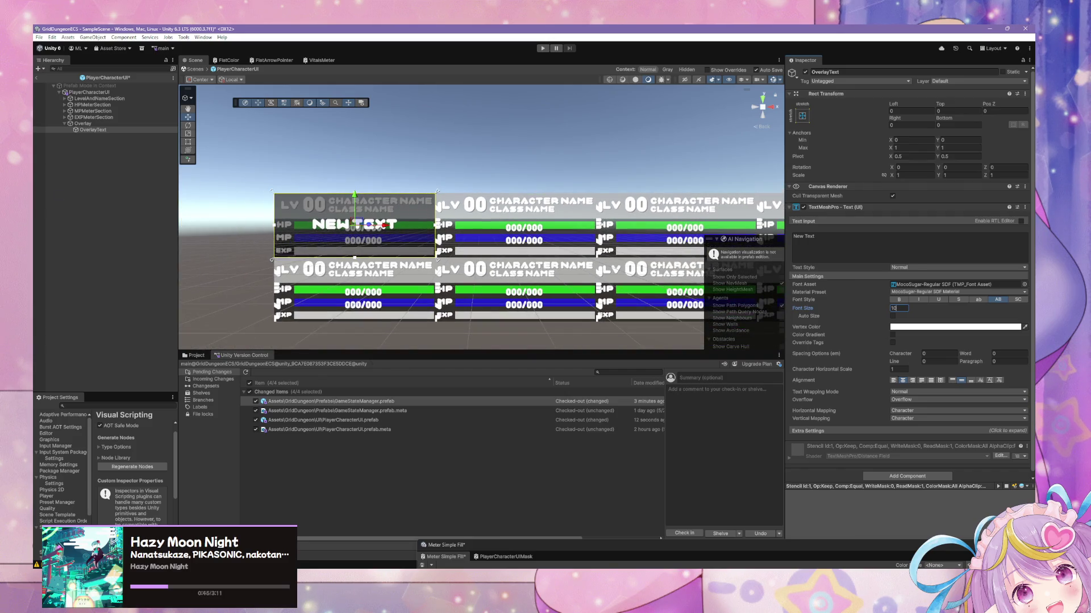
key(Return)
click(87, 131)
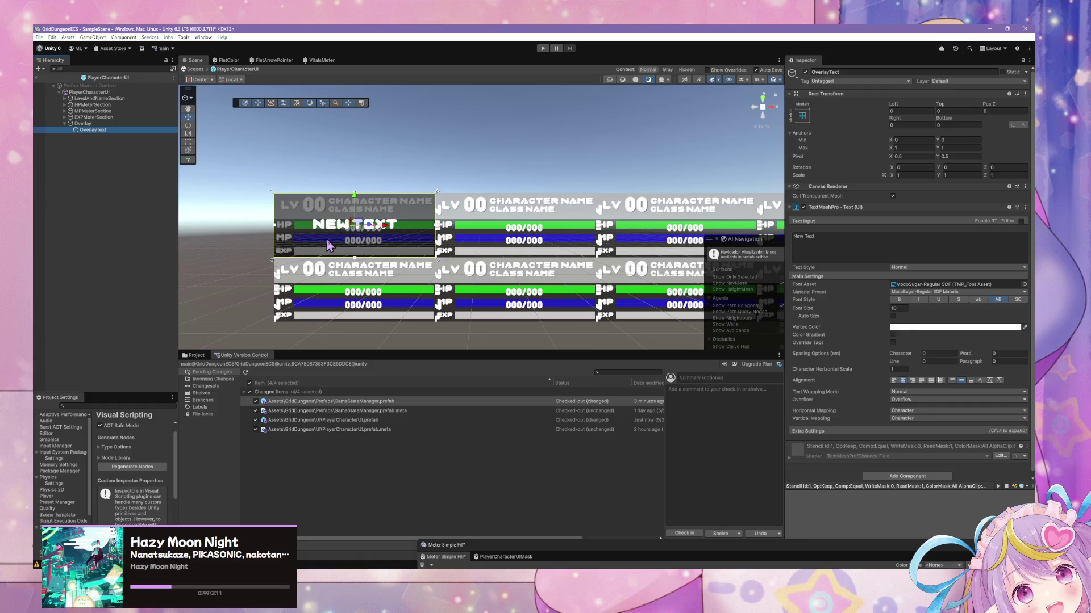
scroll(348, 236, up, 2)
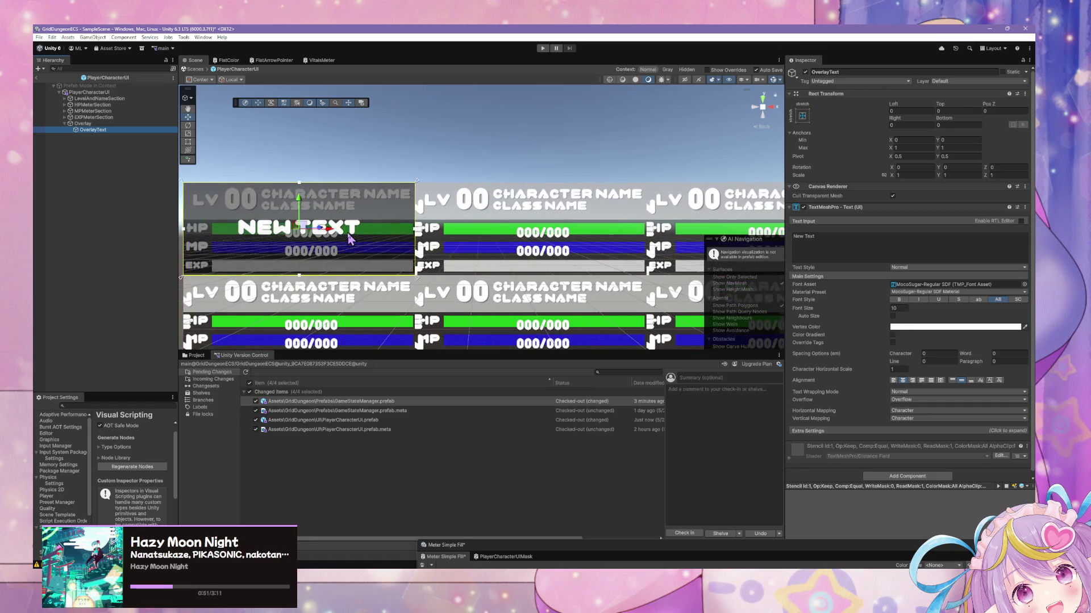
scroll(348, 238, down, 1)
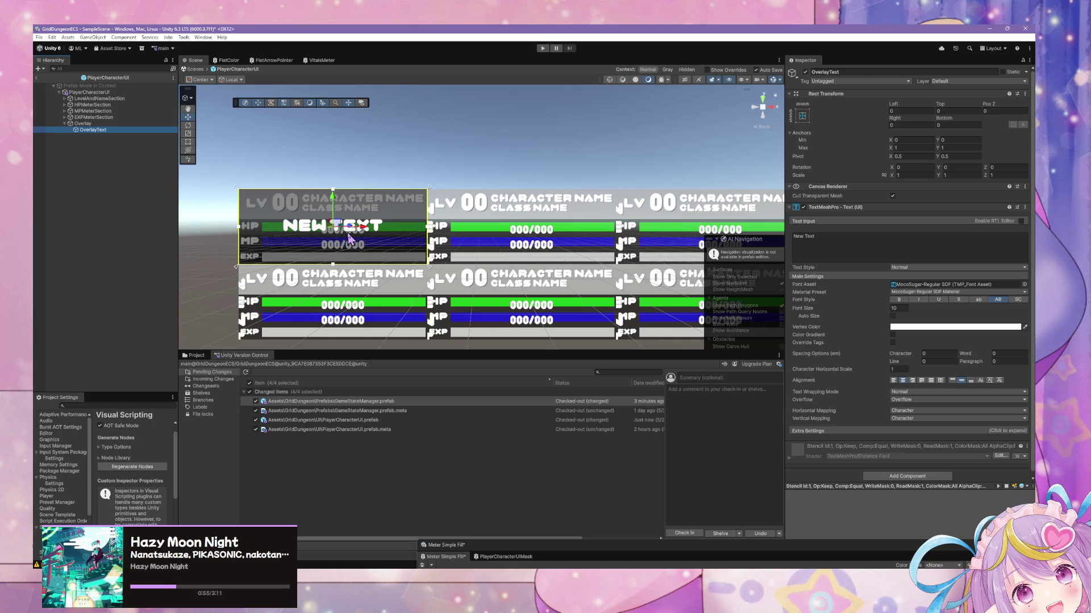
- Enter INACTIVE as the overlay label's text
click(818, 239)
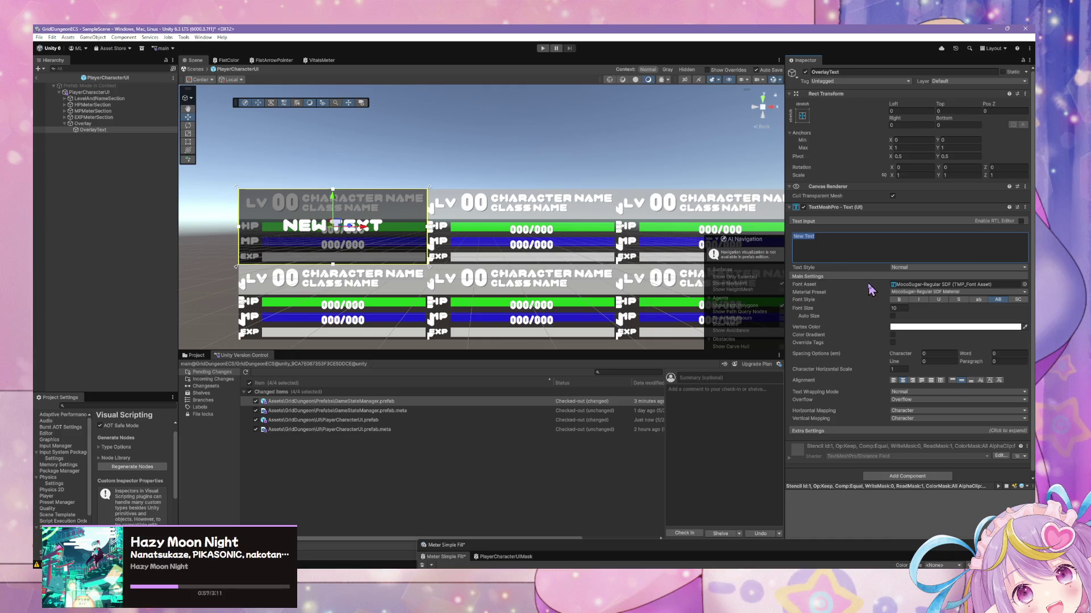
text(INACTIVE)
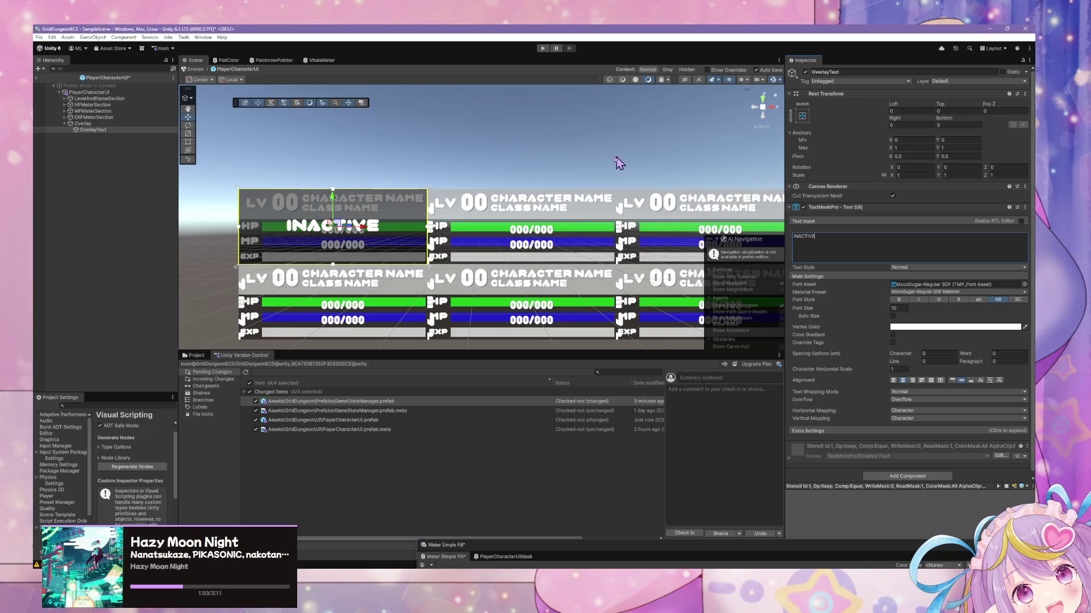
scroll(493, 165, down, 2)
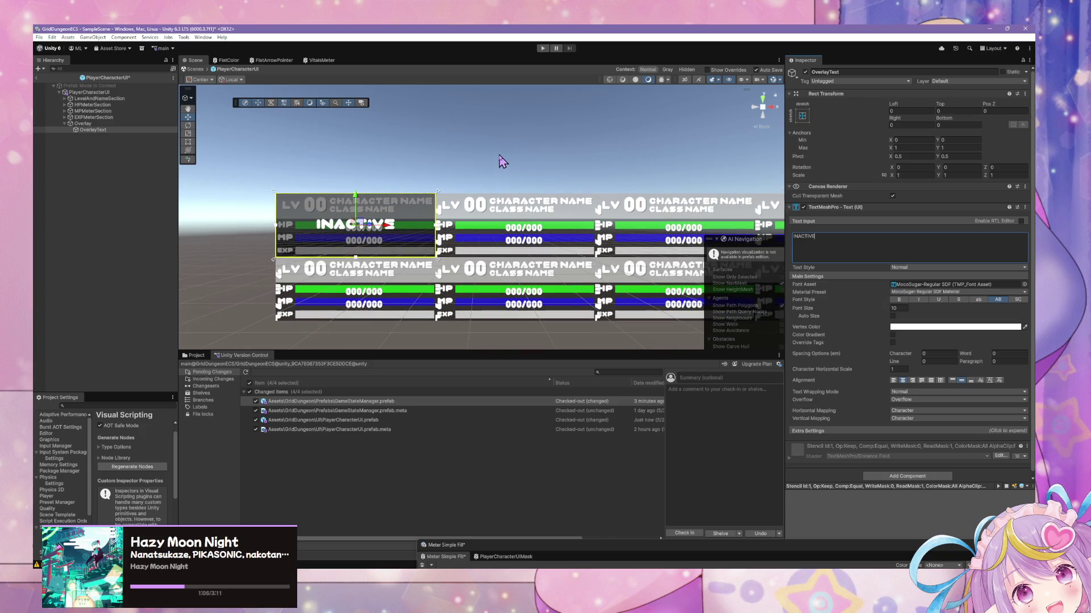
scroll(507, 161, up, 2)
scroll(507, 160, down, 1)
click(102, 123)
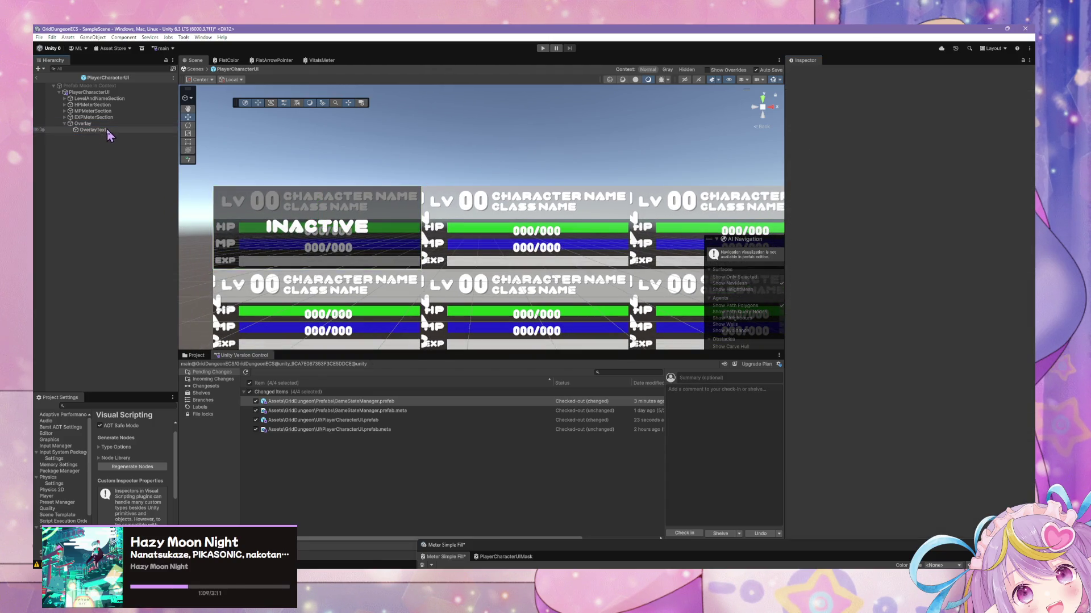
click(104, 131)
- Turn on Auto Size with minimum 8 and maximum 10
click(892, 316)
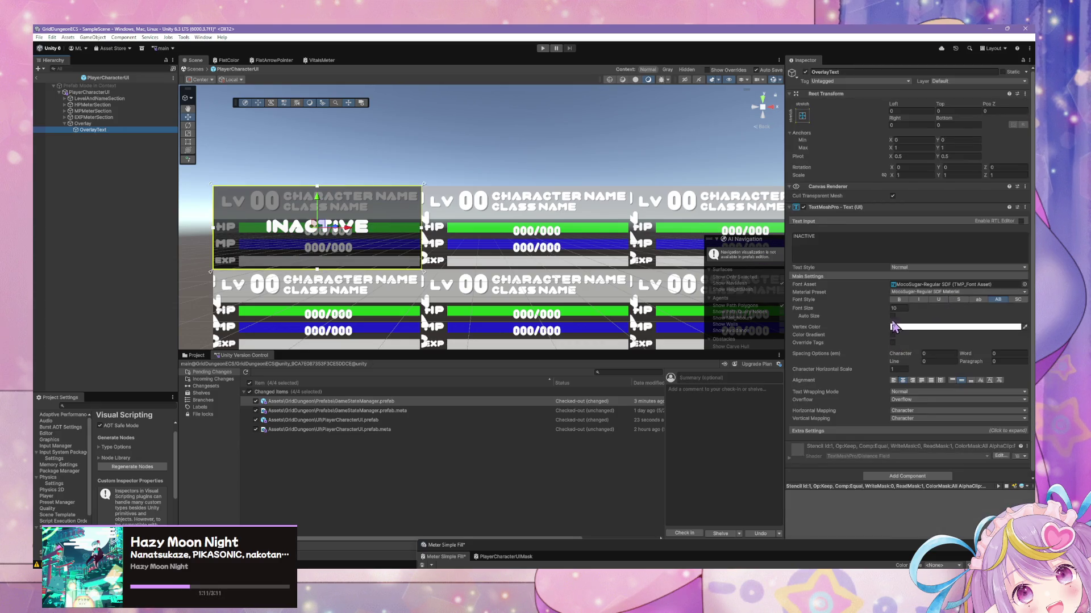
text(18)
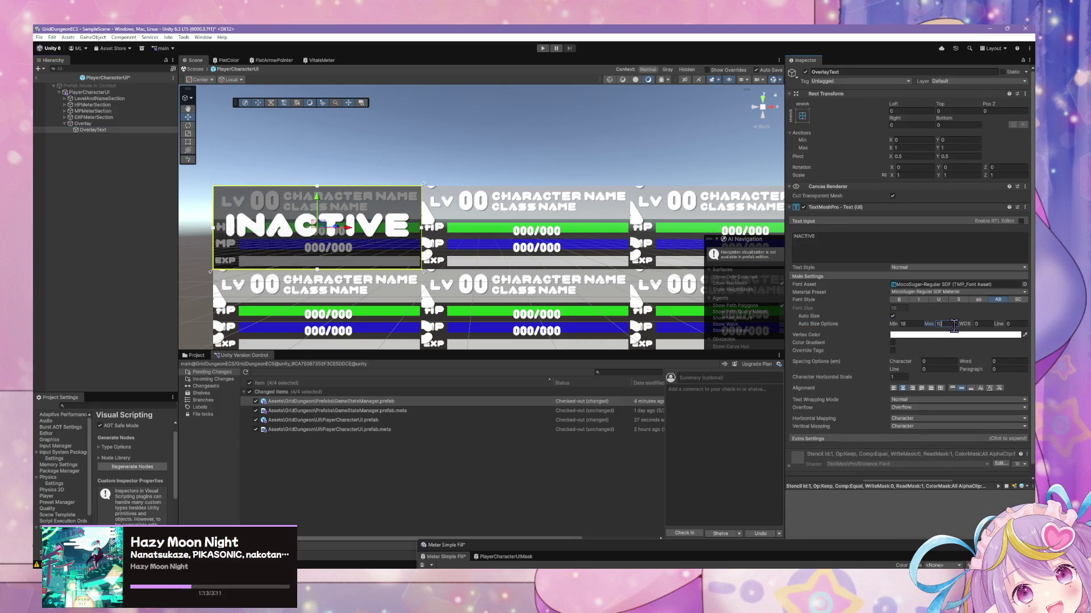
click(909, 324)
key(Return)
click(941, 323)
text(10)
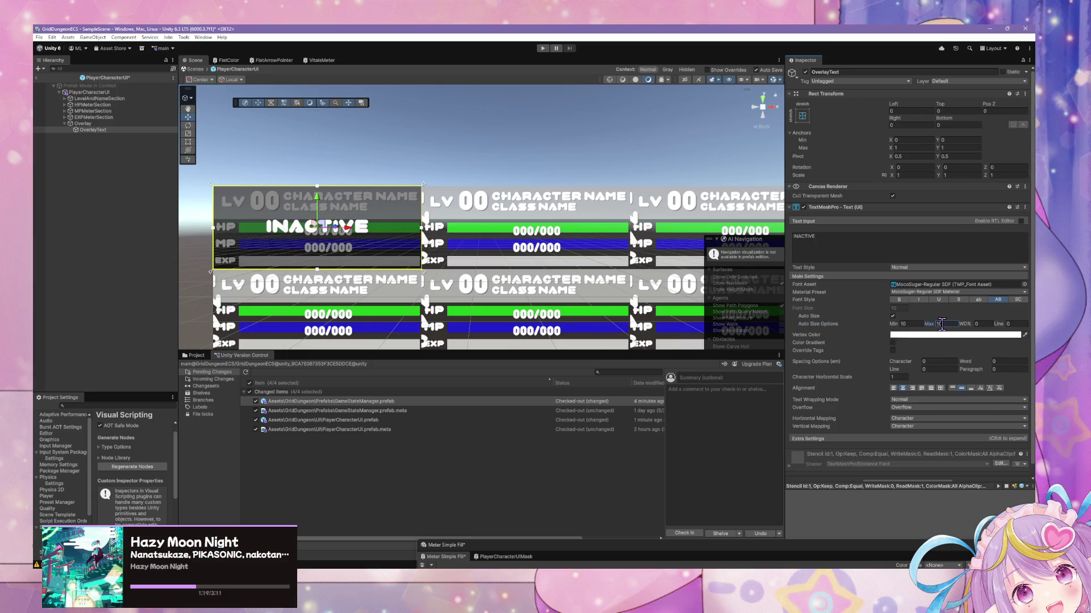
click(910, 324)
text(8)
key(Tab)
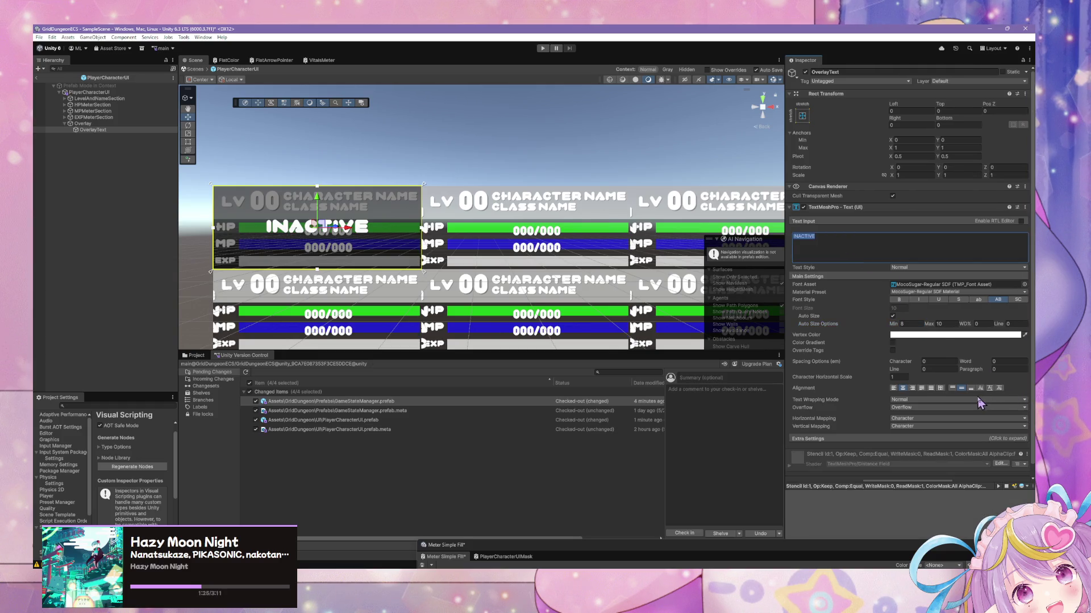
- Set Overflow to Ellipsis, test it with a long string, then restore INACTIVE
click(915, 408)
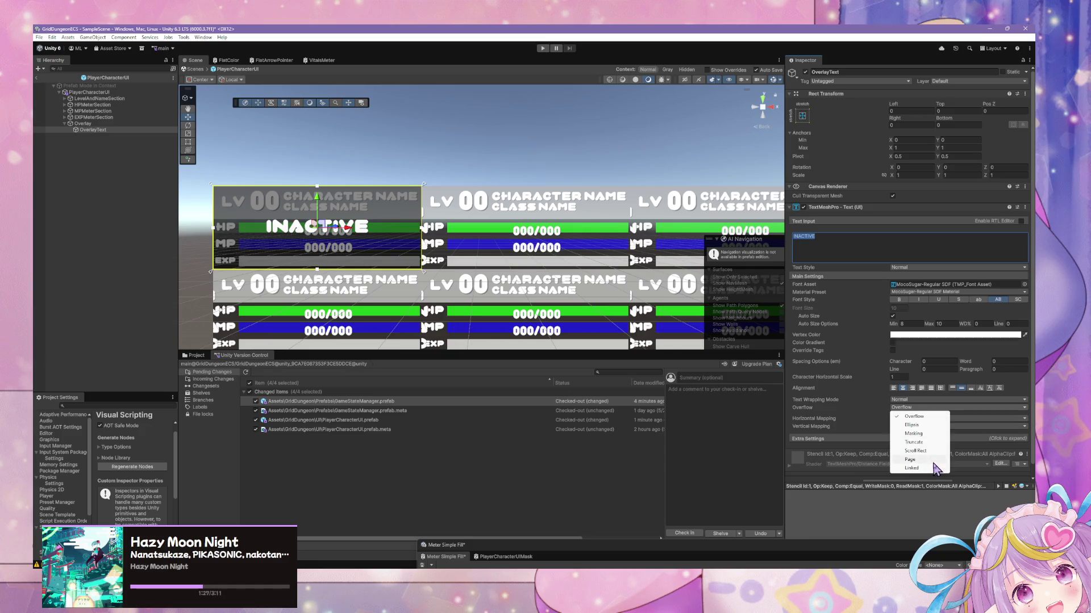
click(912, 425)
click(835, 238)
text(te)
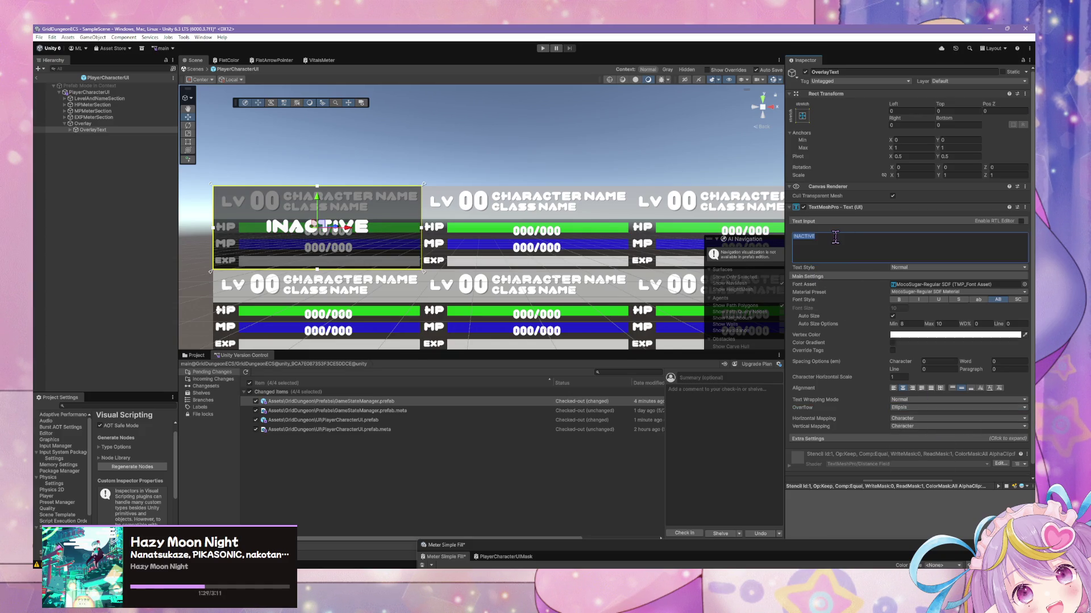
text(ststes)
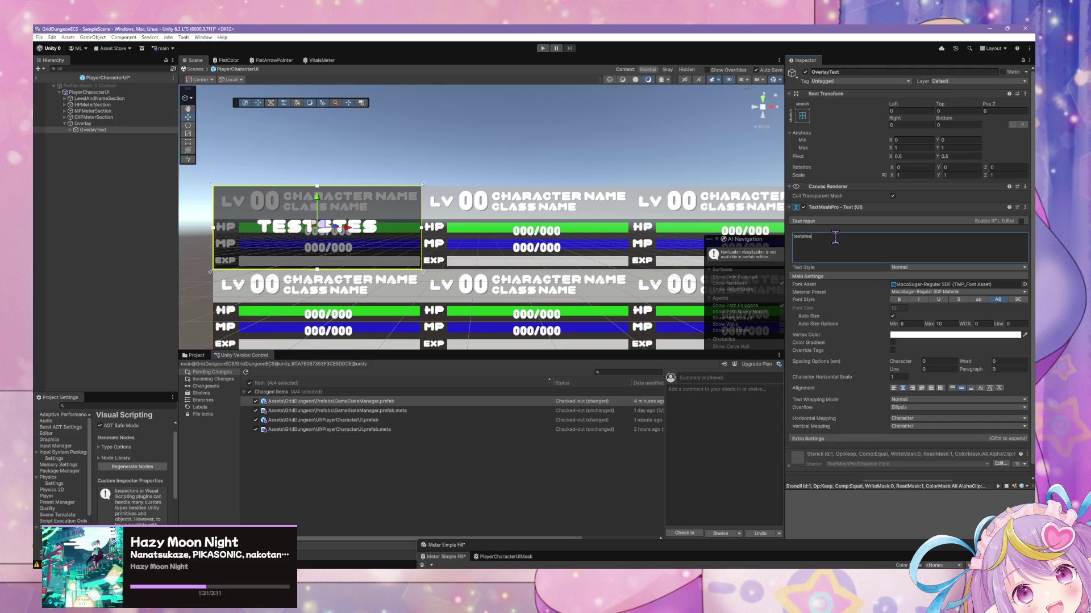
text(tstst)
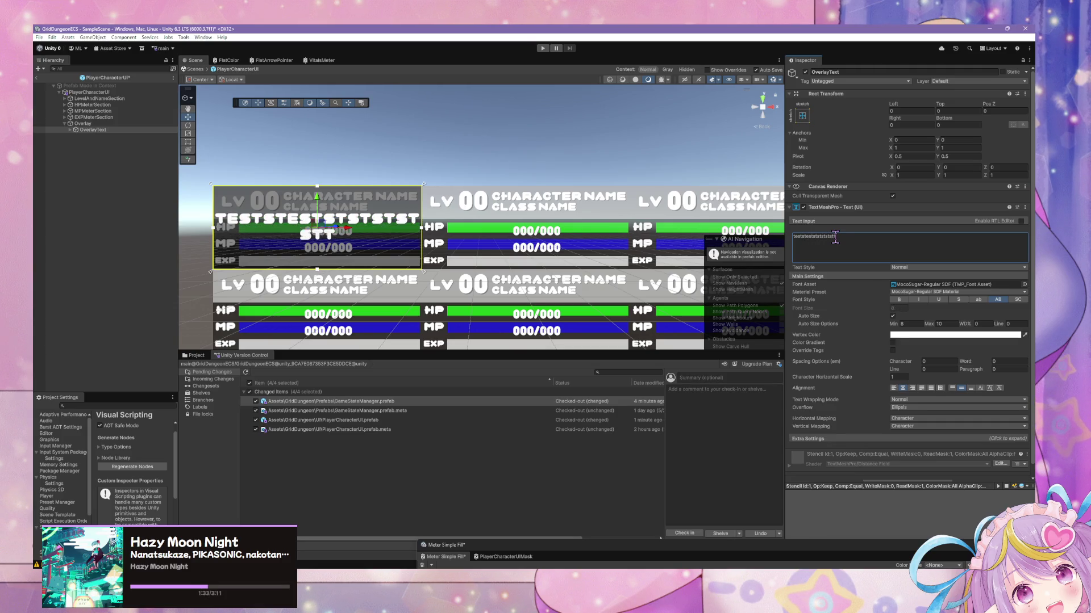
text(stststssttttttttttttttttttttttttttttttttttttttttttttttttttttttttttttttttttttttttttttttttttttt)
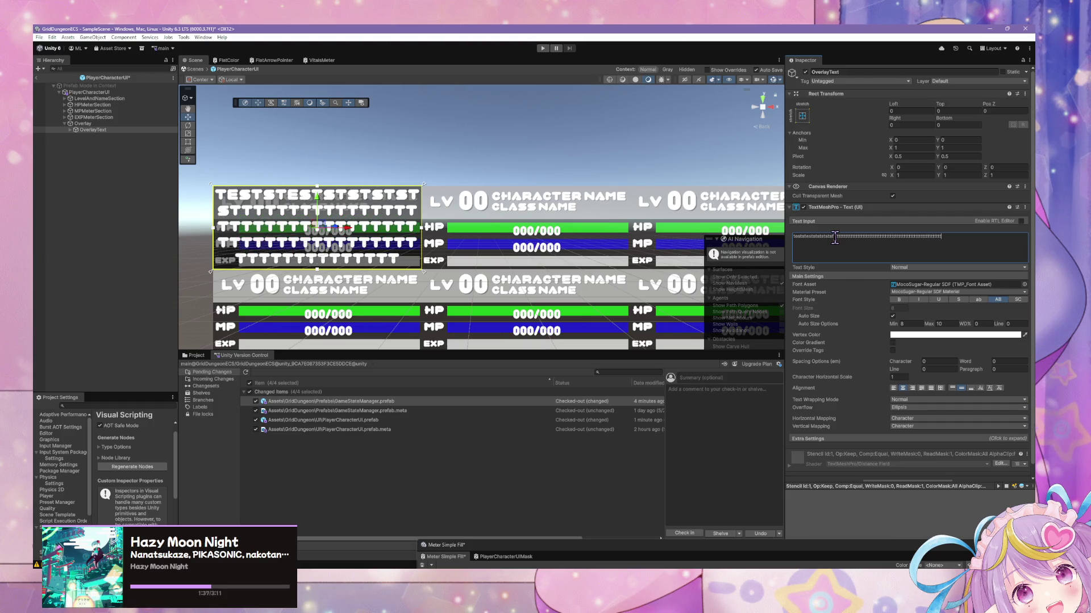
key(ctrl+a)
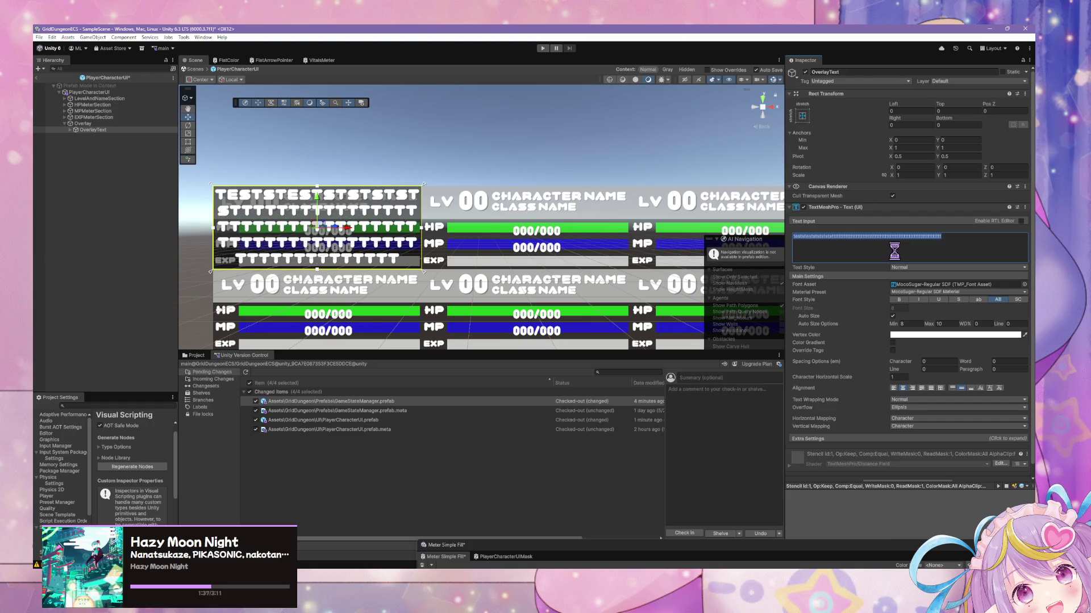
text(INACTIVE)
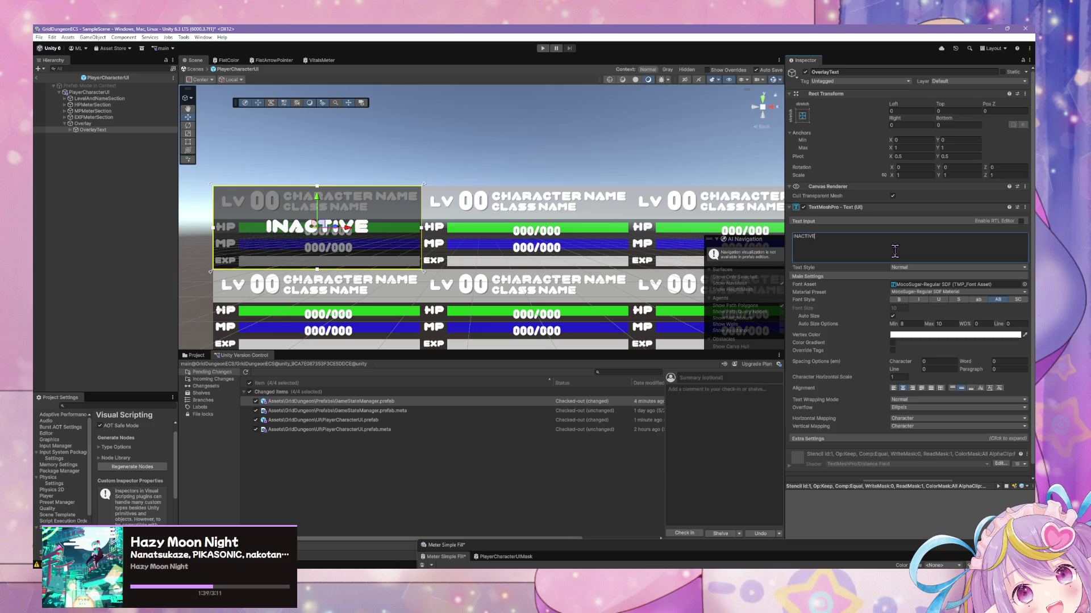
- Return to SampleScene and search the Hierarchy to select the eight PlayerCharacterUI objects
click(493, 163)
click(195, 68)
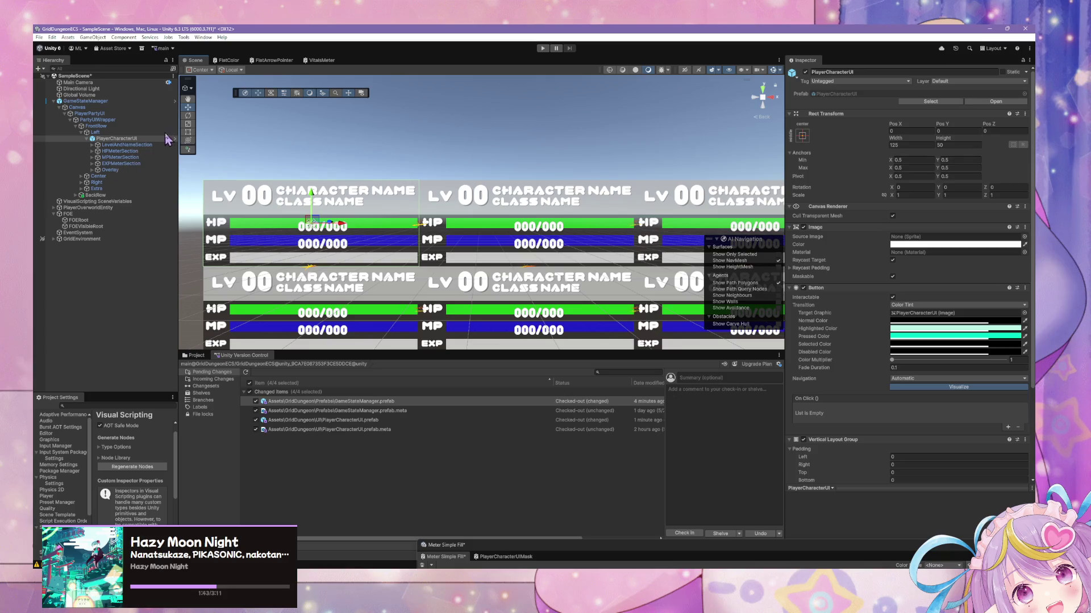
click(103, 68)
text(player)
shift+click(93, 126)
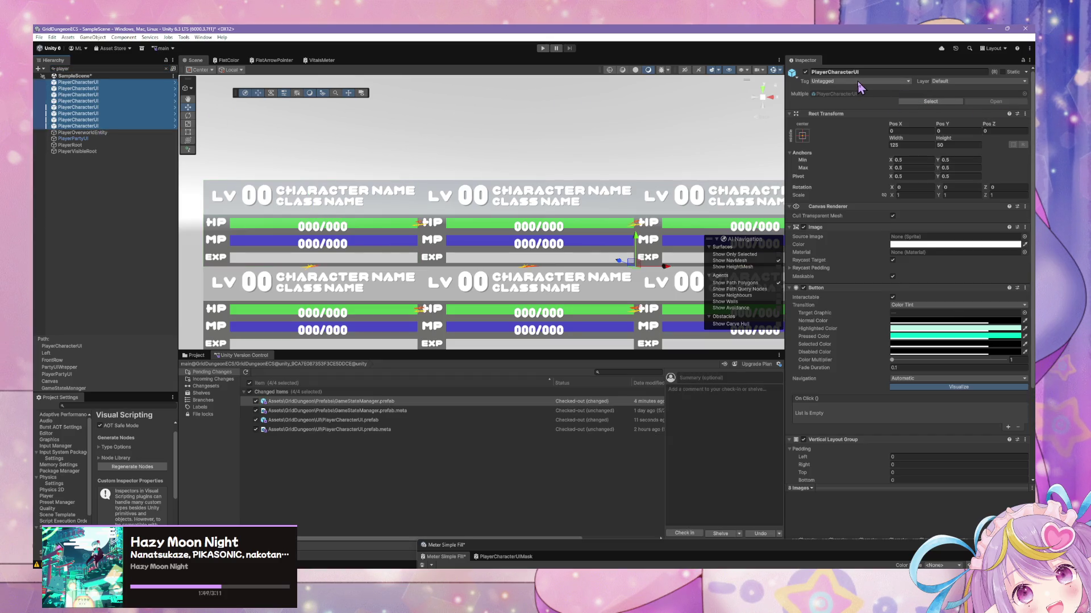
click(109, 83)
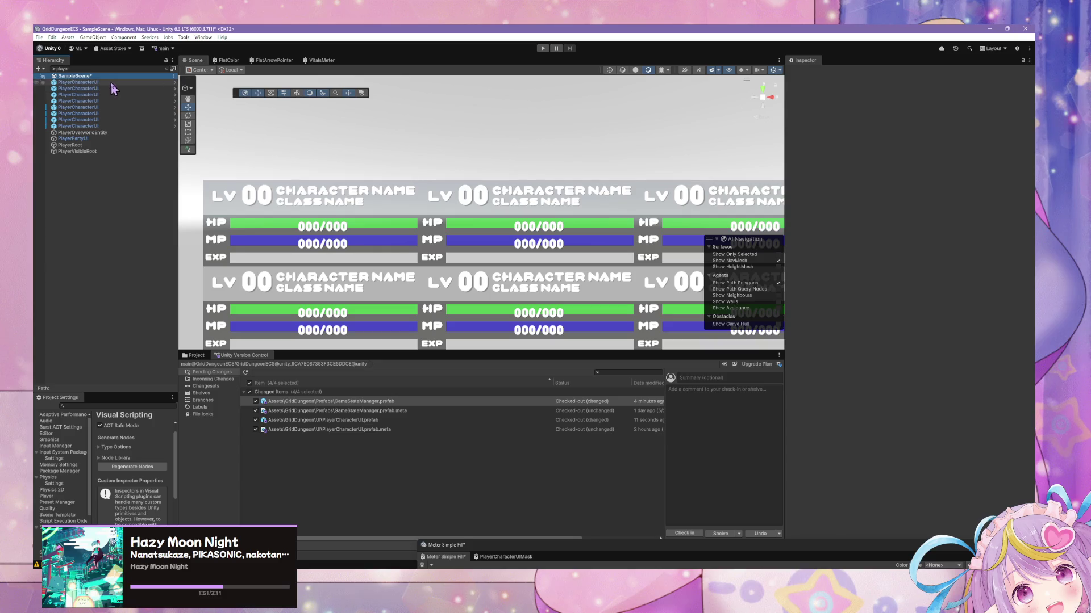
click(110, 107)
click(108, 127)
shift+click(101, 85)
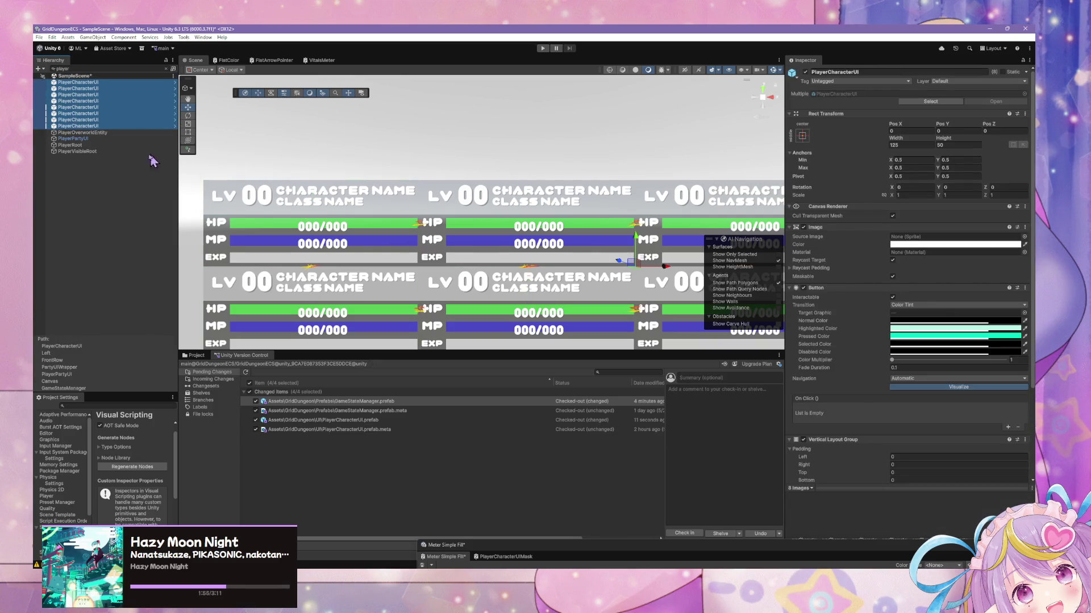
scroll(420, 148, down, 2)
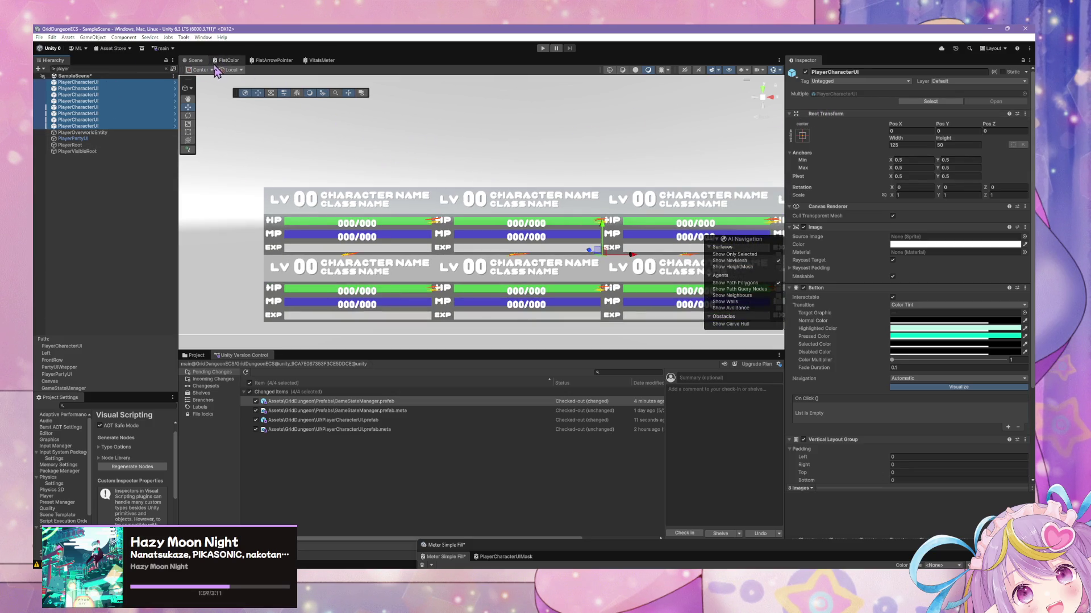
click(166, 68)
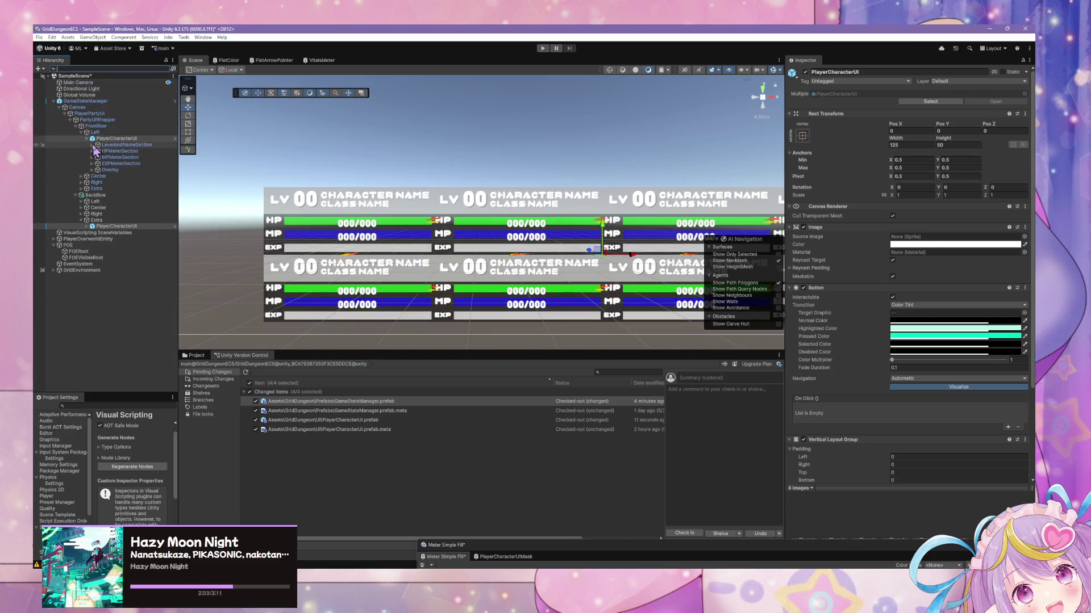
- Expand the Center, Right and Extra slots and apply all GameStateManager overrides to its prefab
click(81, 176)
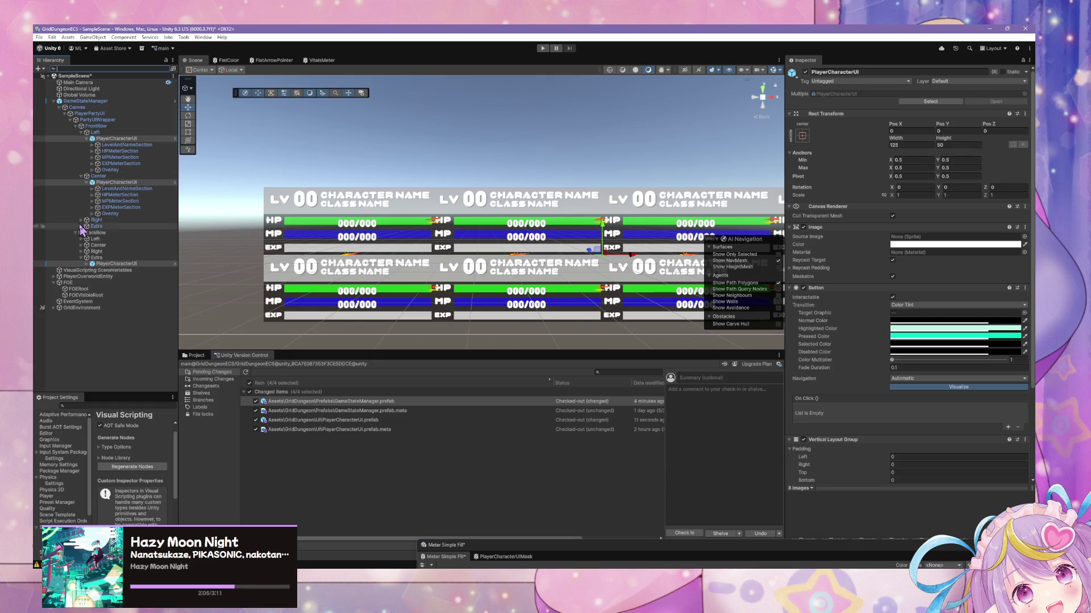
click(81, 220)
click(81, 264)
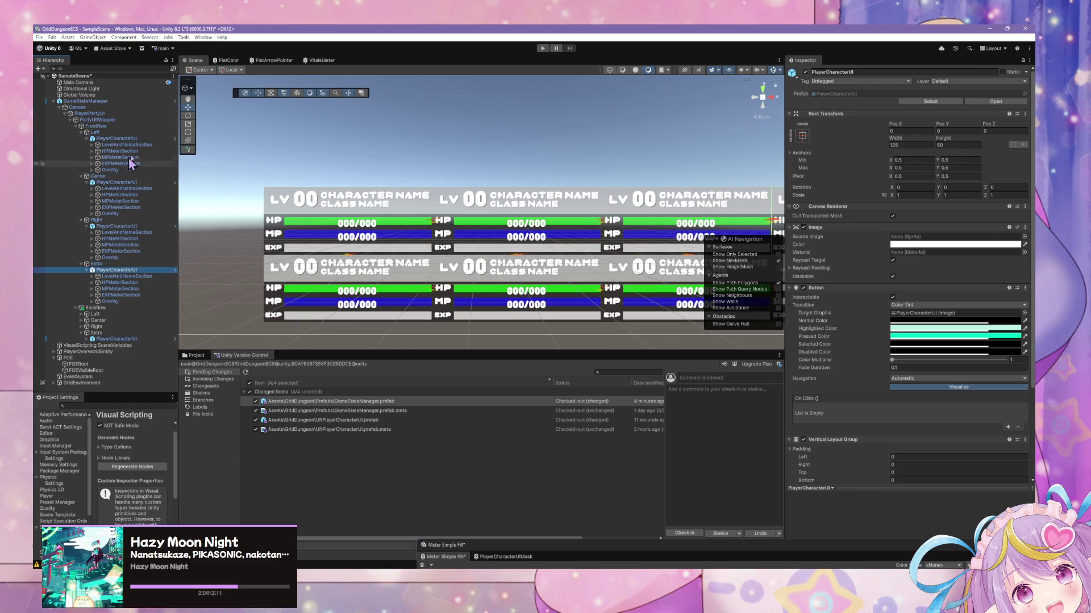
click(85, 101)
click(846, 102)
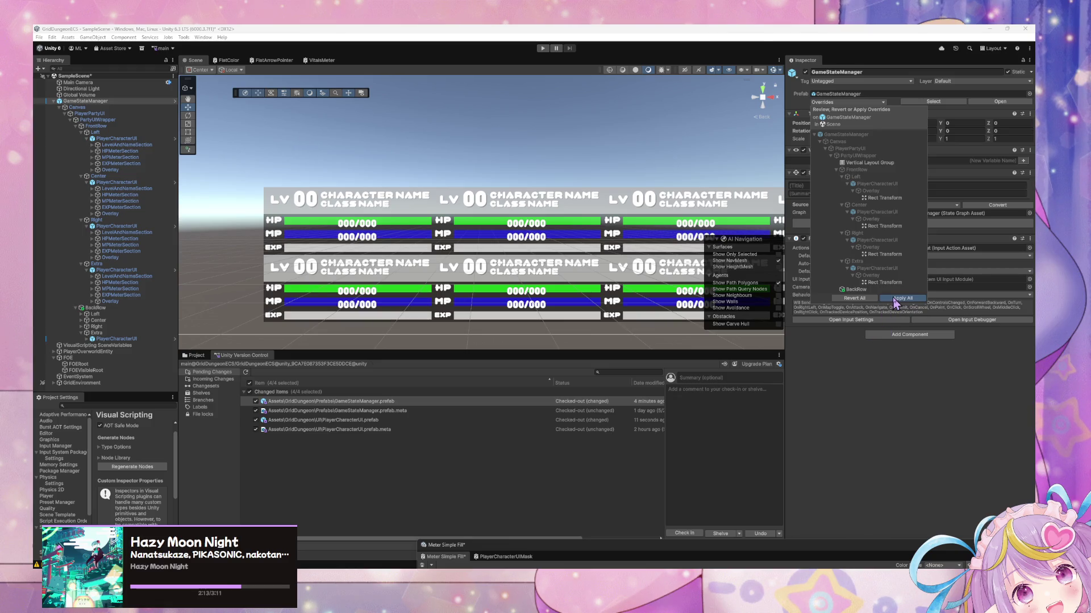
click(896, 299)
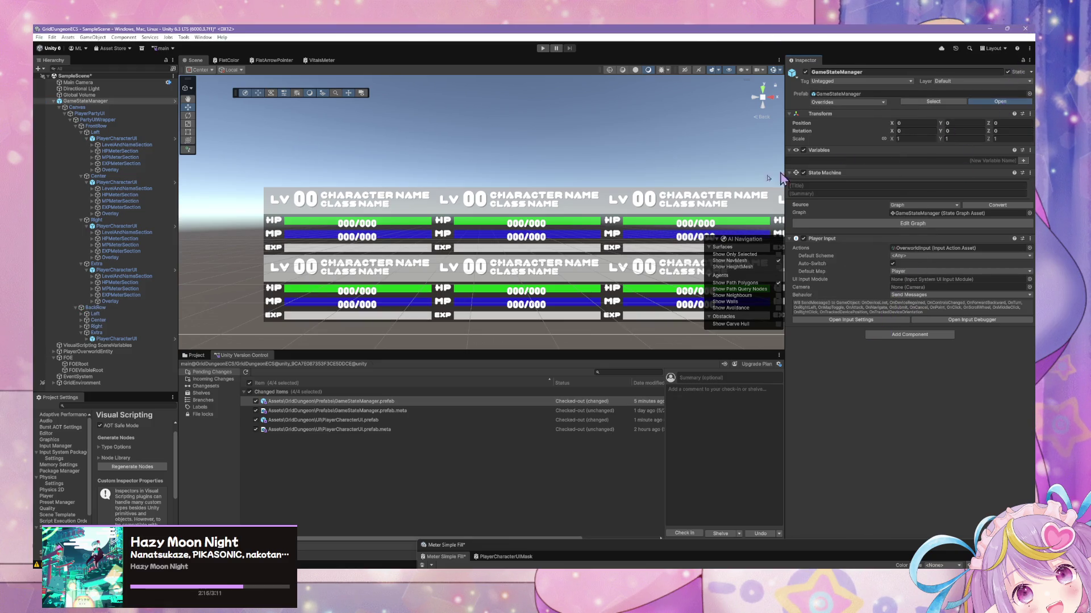
click(92, 117)
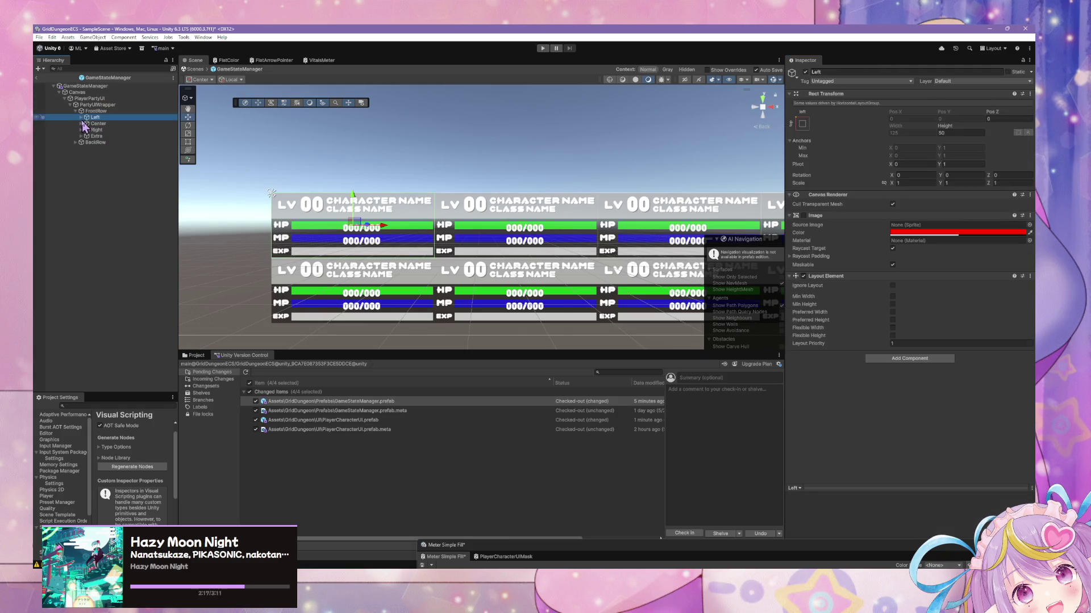
- Filter by 'er', Revert All overrides on every PlayerCharacterUI, and open the first in Prefab Mode
click(114, 124)
click(846, 102)
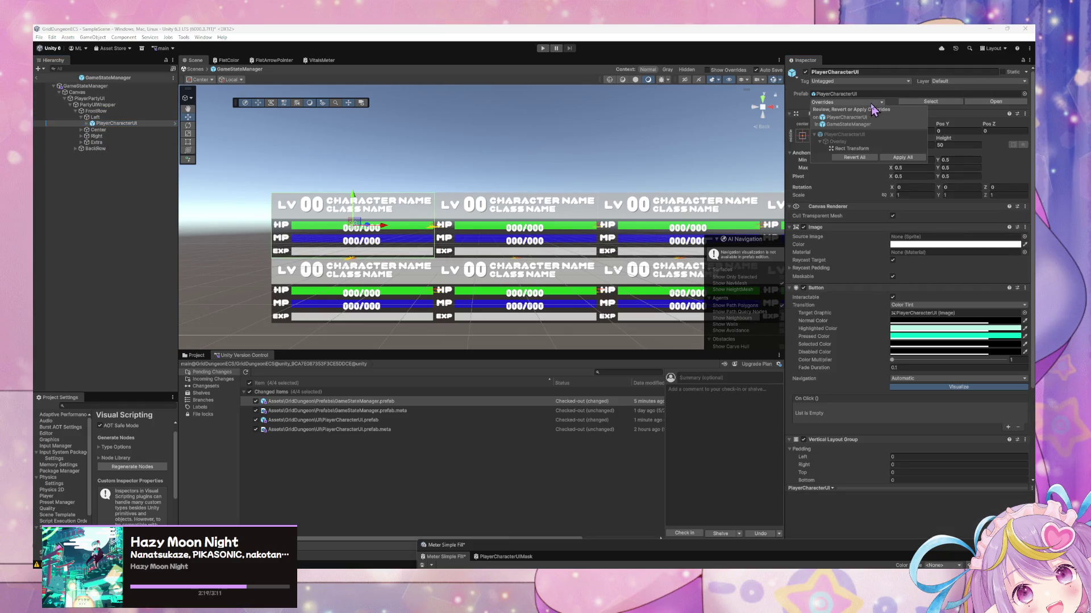
click(143, 69)
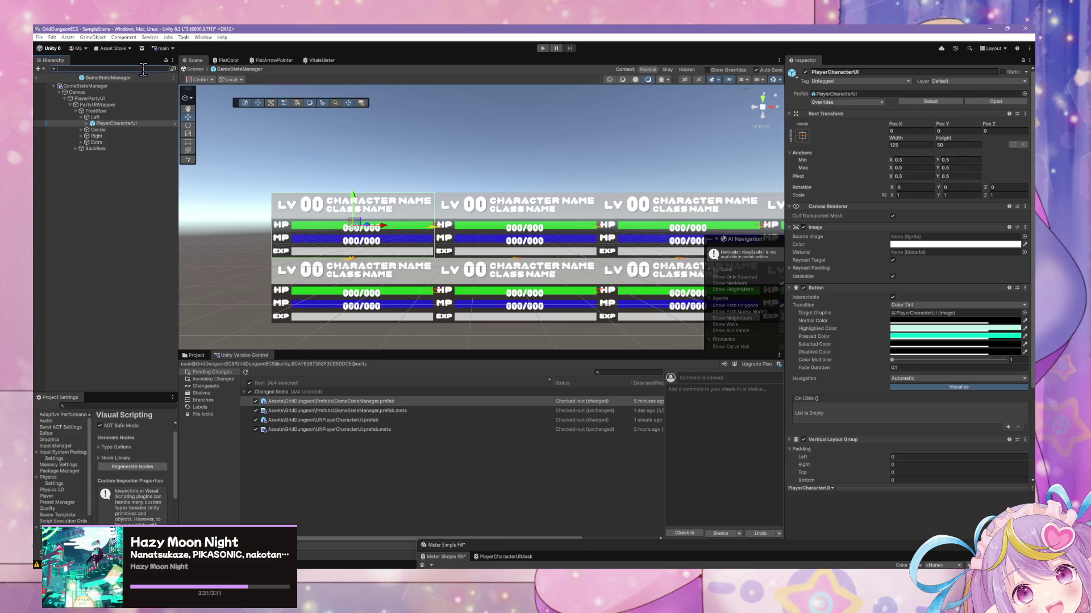
text(player)
shift+click(105, 137)
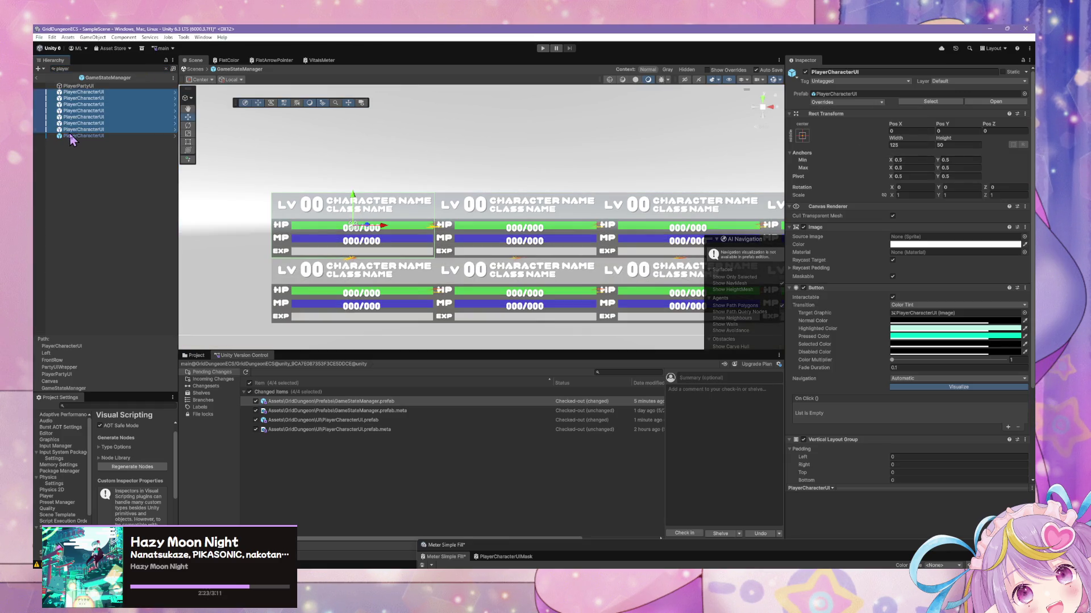
click(846, 102)
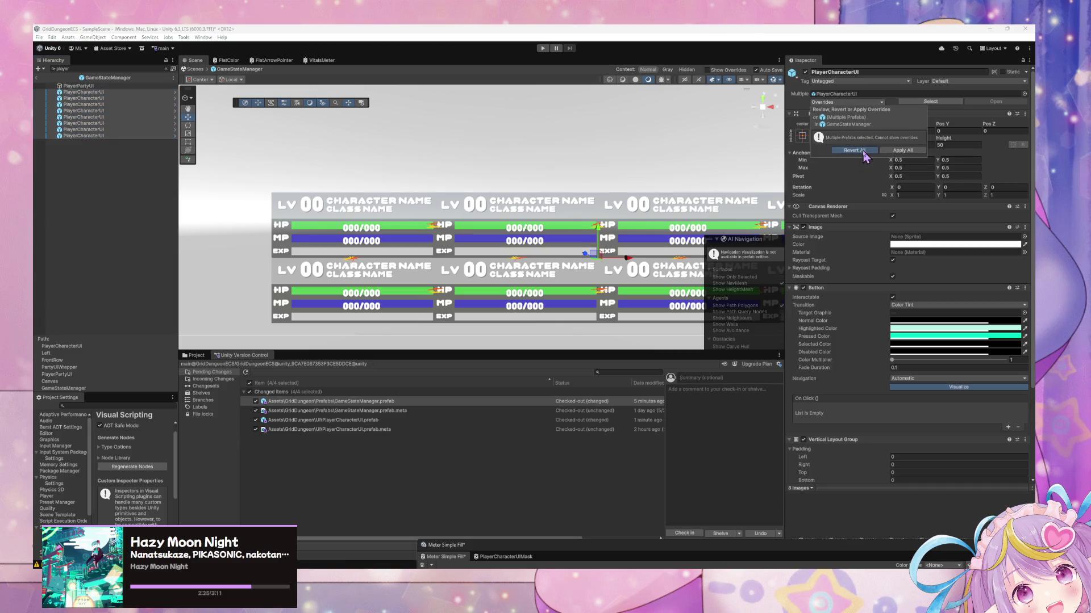
click(863, 151)
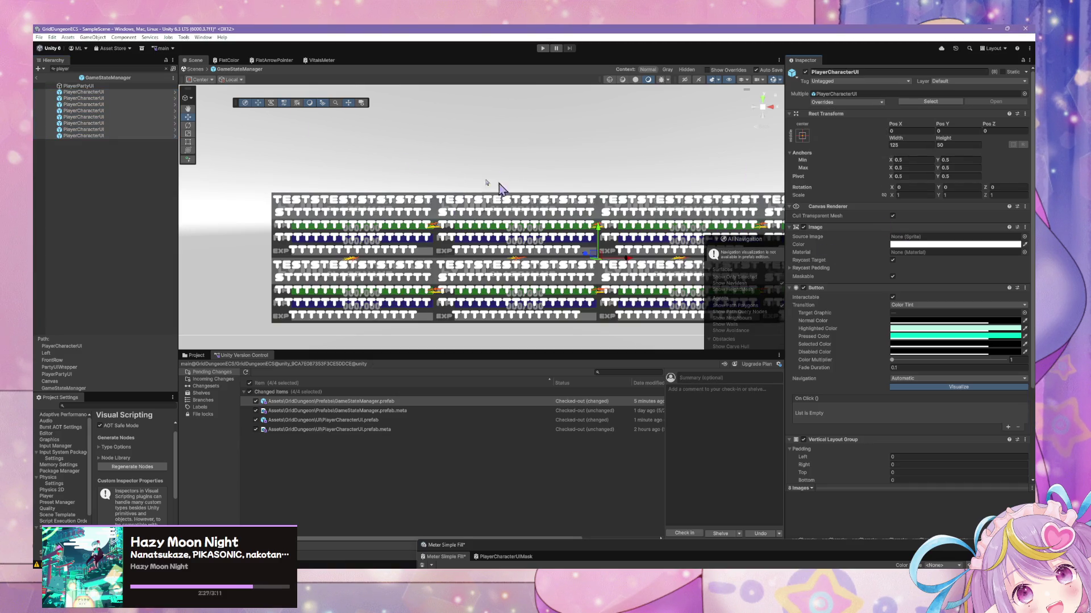
click(147, 92)
click(174, 92)
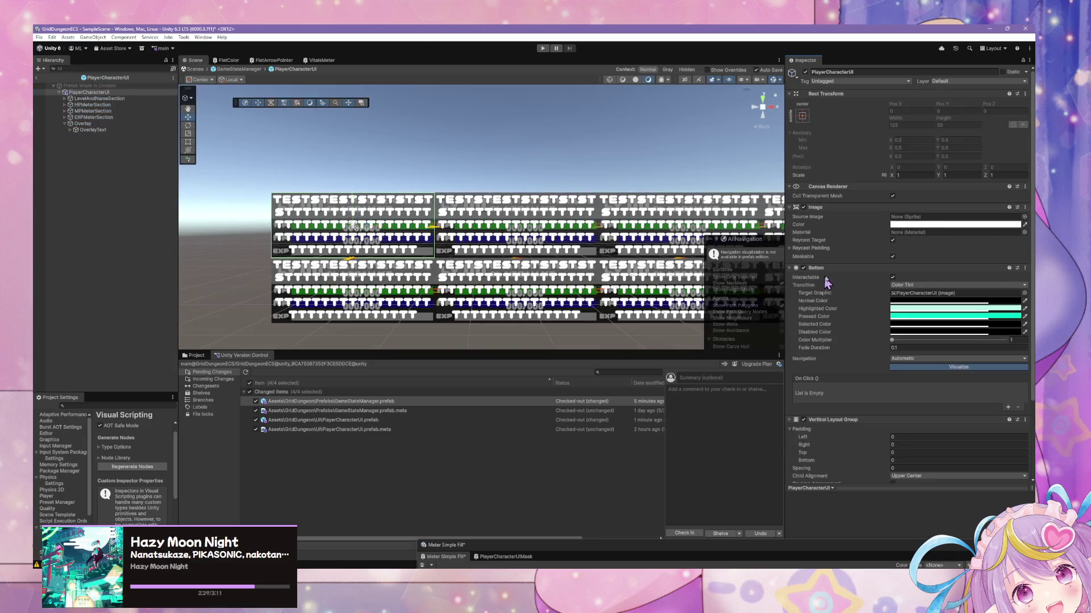
- Replace the prefab OverlayText with INACTIVE, then return to GameStateManager and frame PlayerPartyUI
click(93, 130)
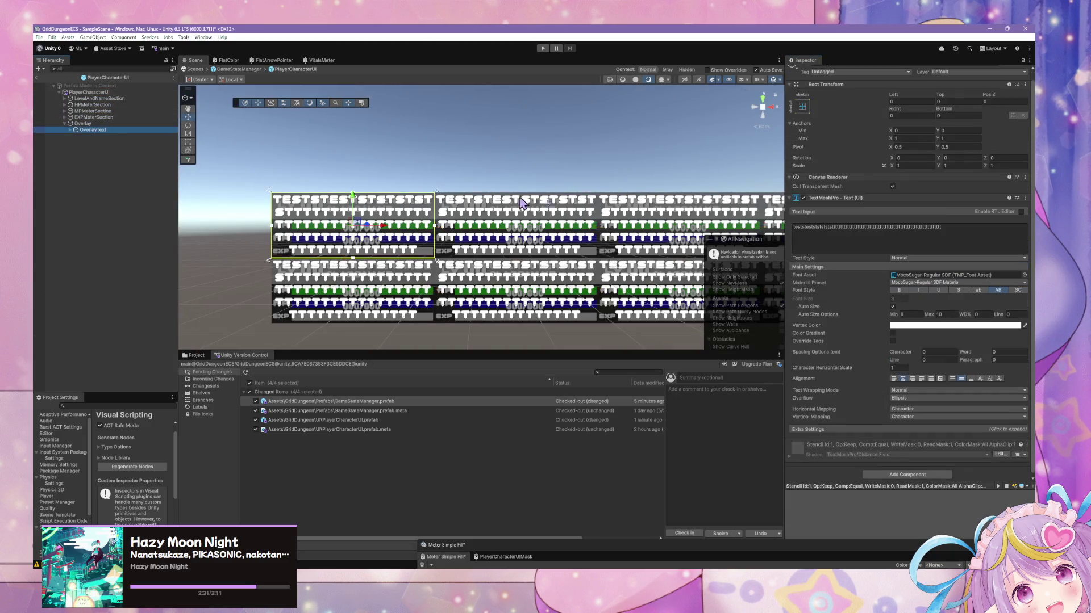
double_click(869, 231)
key(BackSpace)
text(INACTIVE)
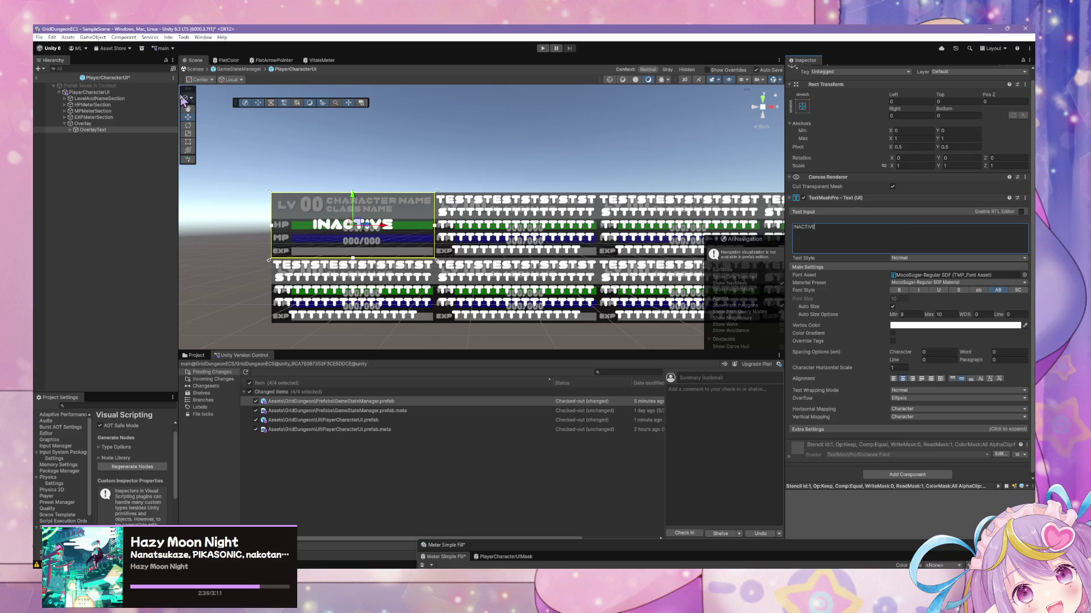
click(238, 69)
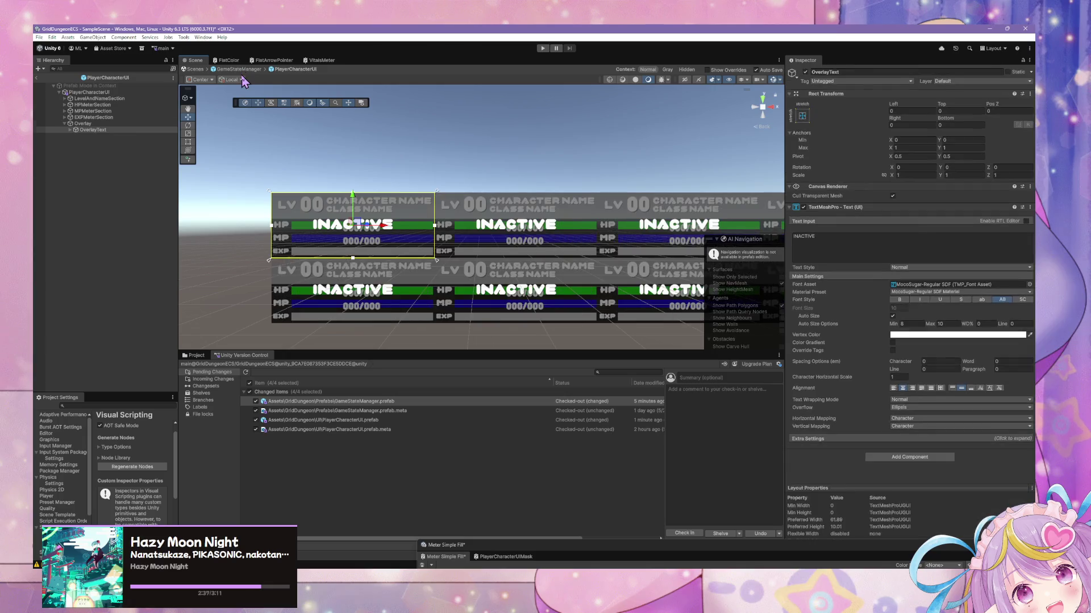
double_click(591, 129)
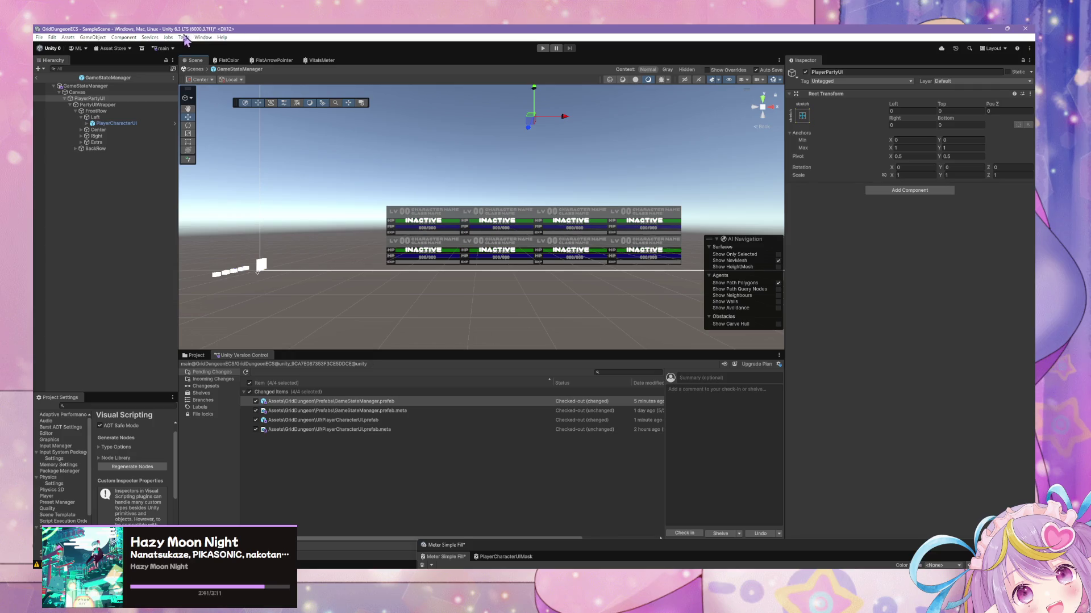
- Back in SampleScene, hide both Extra cells and show them again
click(193, 69)
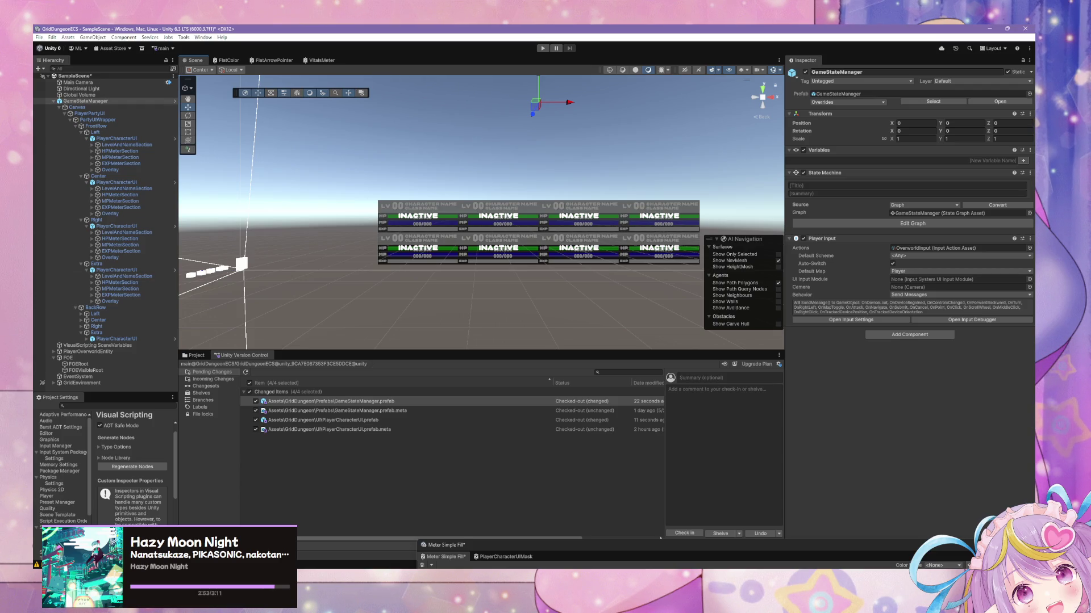
click(97, 332)
drag(96, 332, 104, 273)
ctrl+click(101, 264)
click(805, 72)
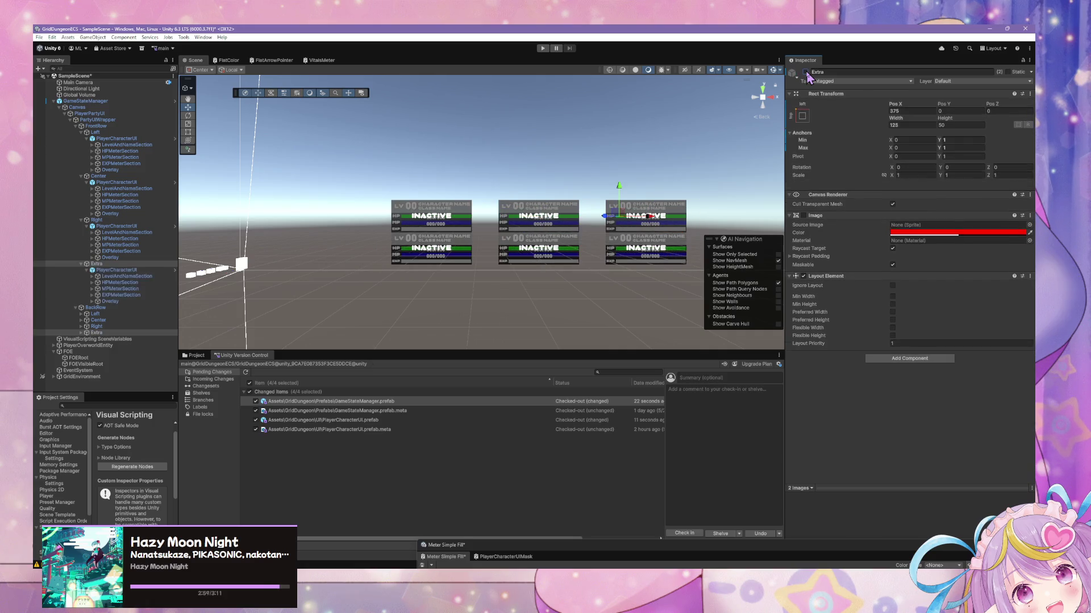
click(805, 73)
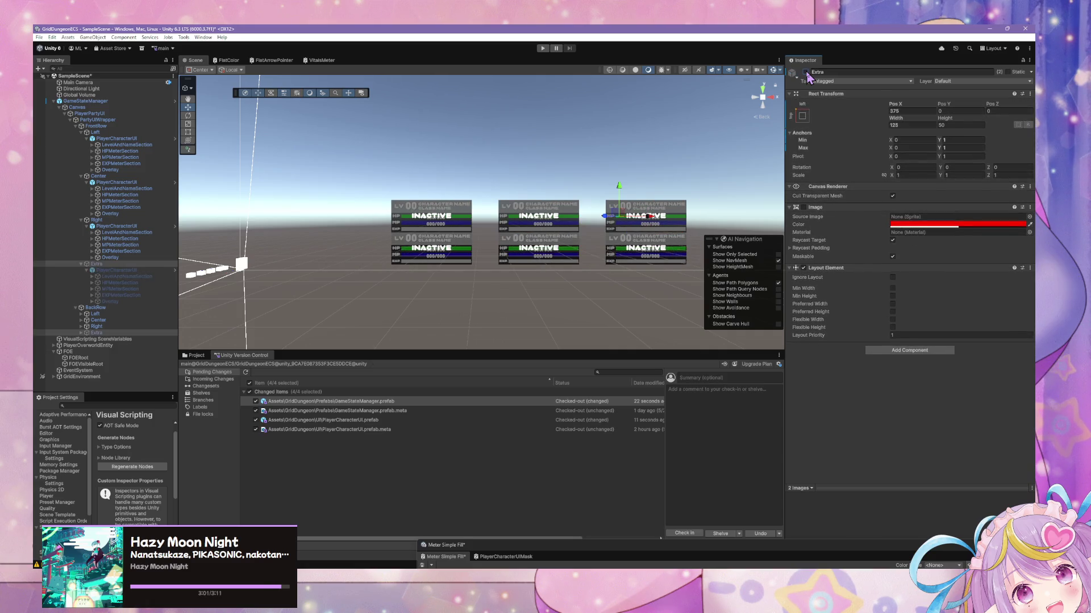
- Select FrontRow and BackRow, check anchor presets, and bring up their Child Alignment choices
click(111, 127)
ctrl+click(111, 308)
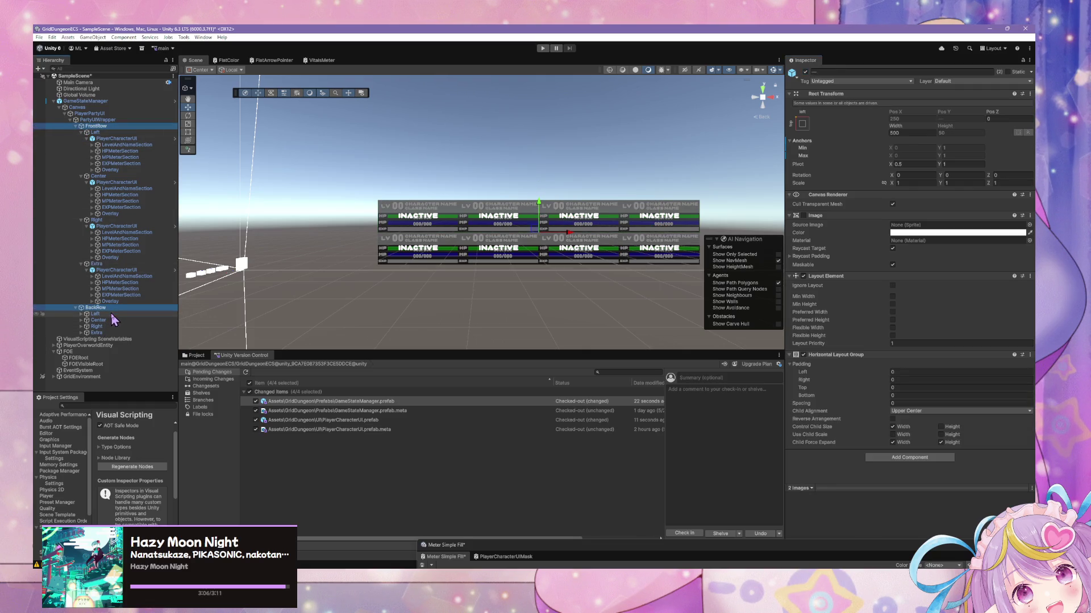
click(802, 125)
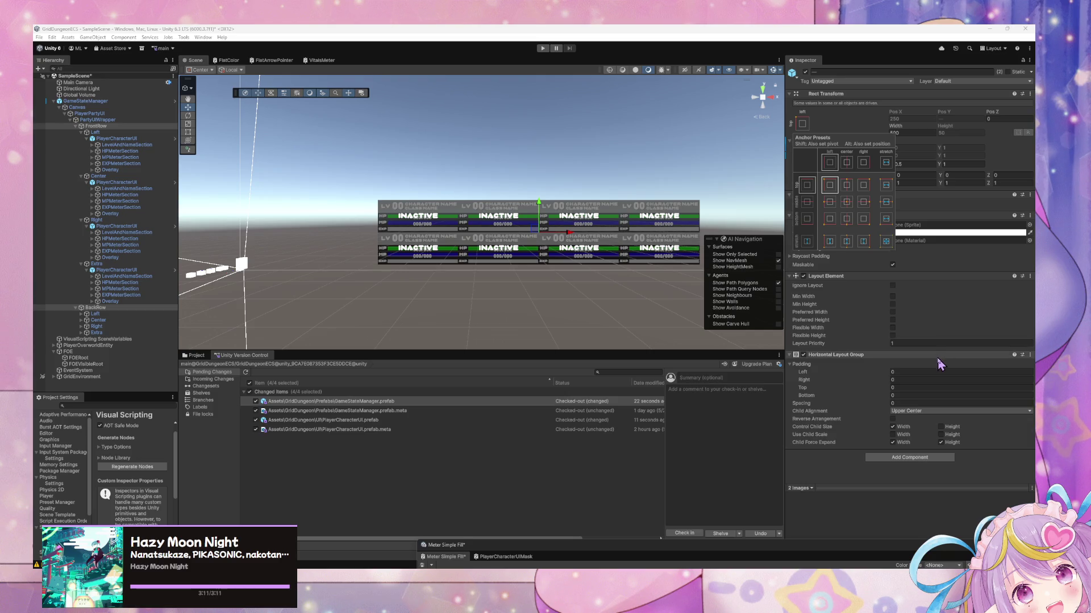
click(895, 447)
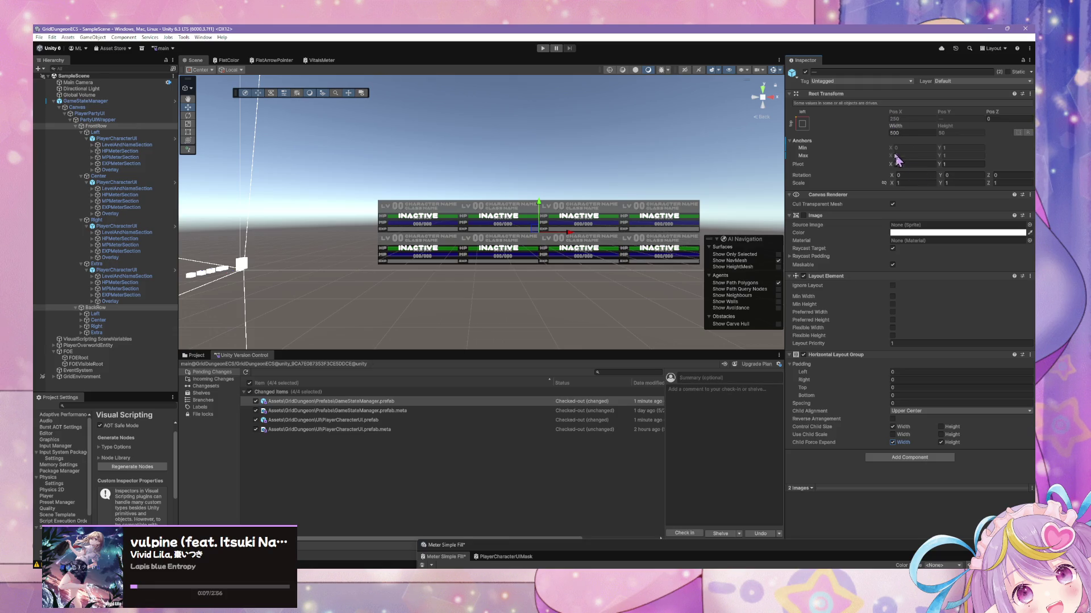
click(907, 412)
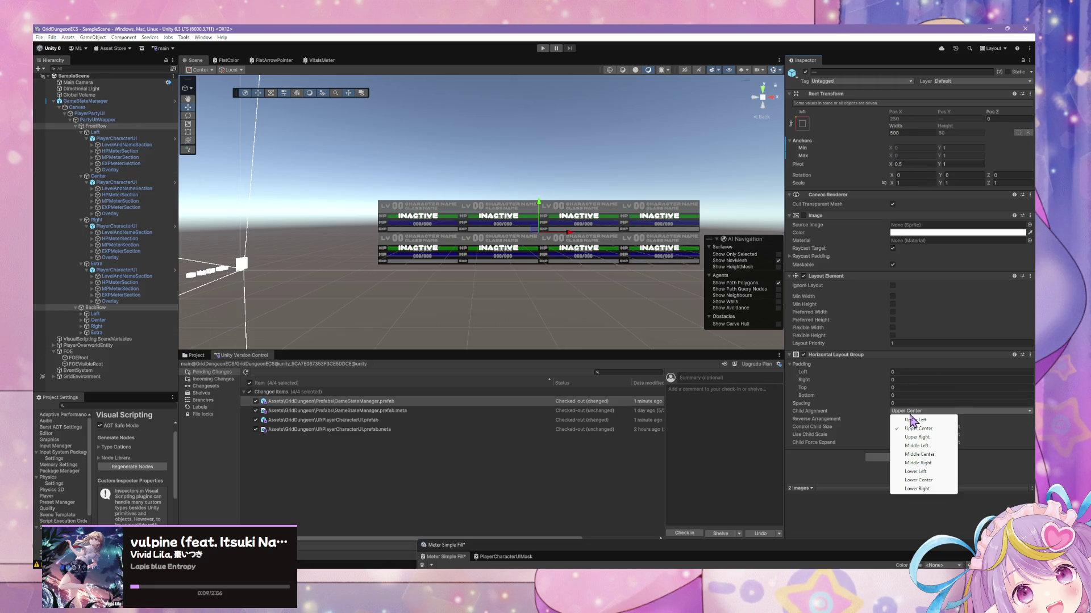
- Set the rows' Child Alignment to Upper Left and toggle the Extra cells off and on
click(924, 420)
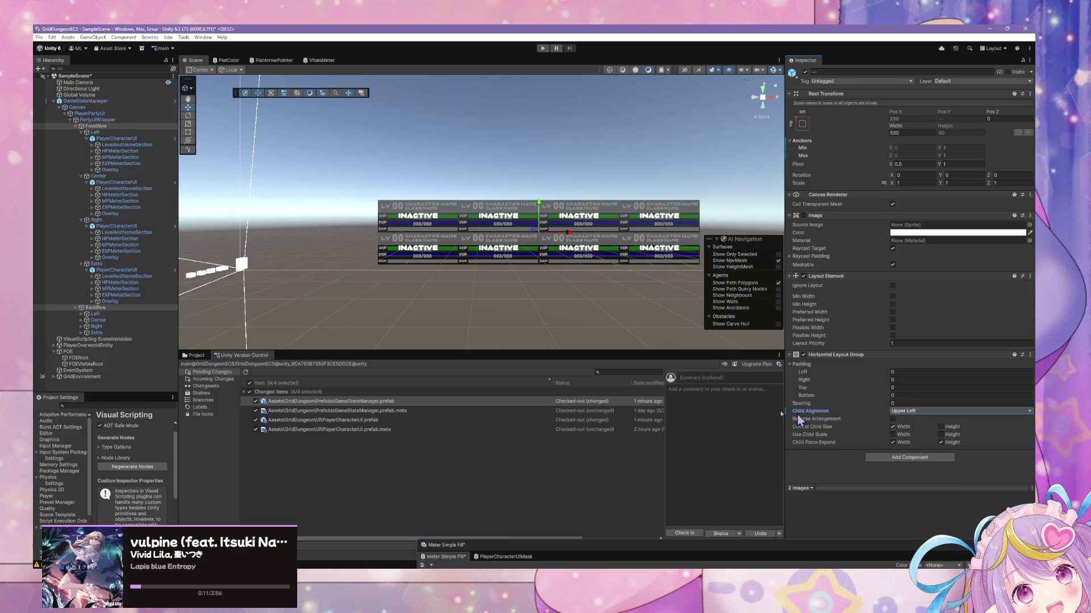
click(96, 263)
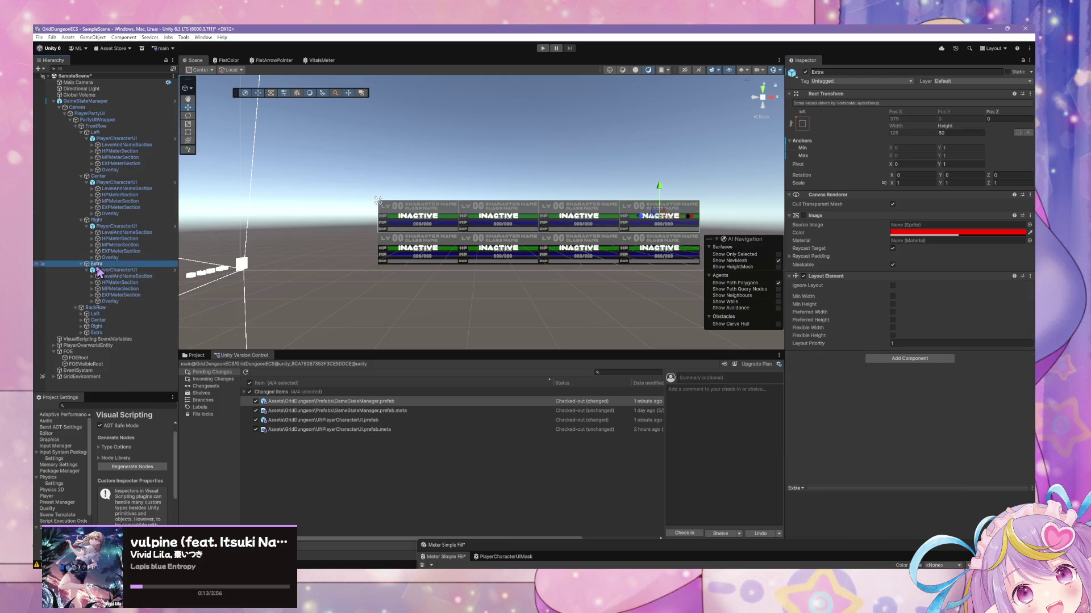
ctrl+click(100, 333)
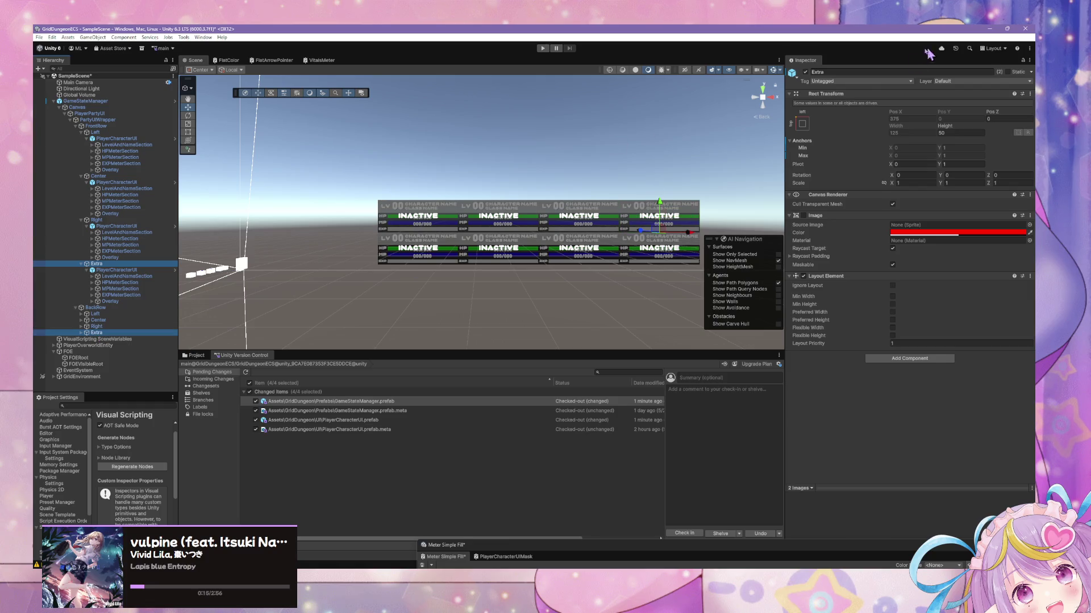
click(806, 73)
click(806, 73)
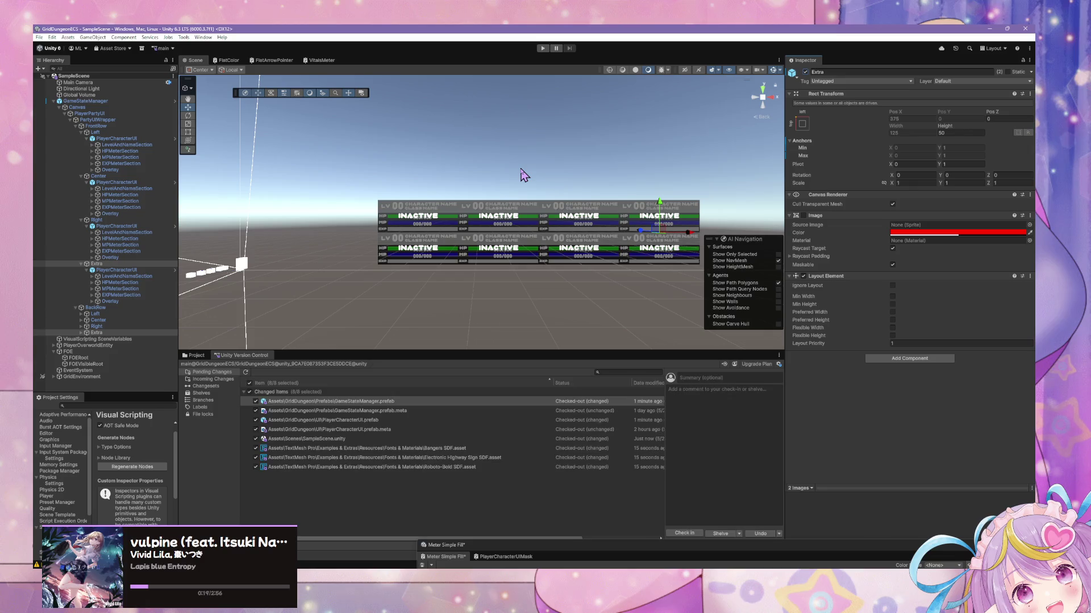
- Test FrontRow's Child Force Expand Width, then drop a PlayerCharacterUI into BackRow's Extra
click(95, 126)
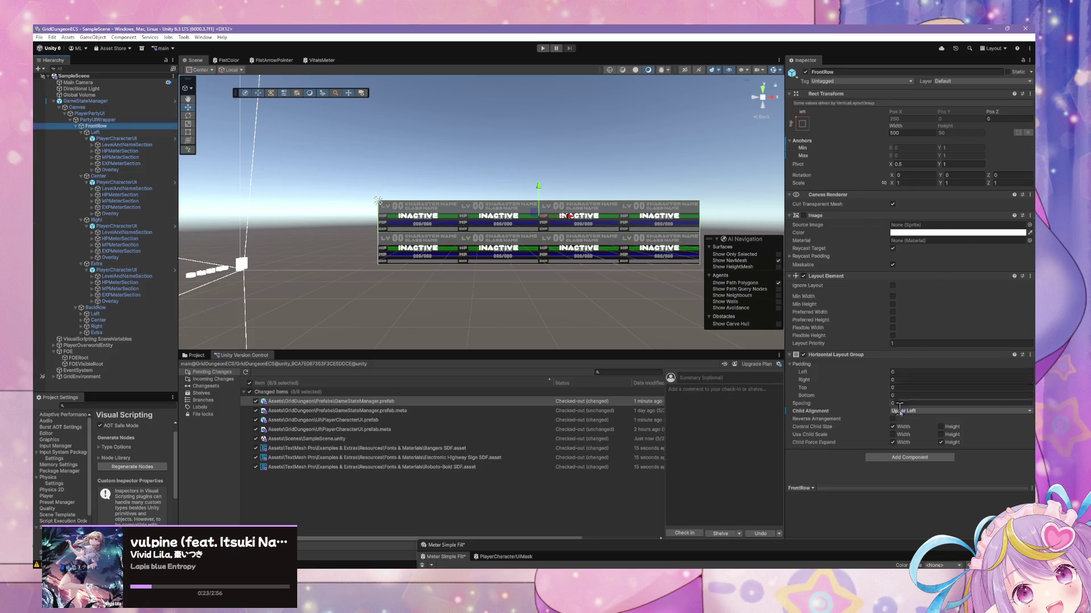
click(892, 443)
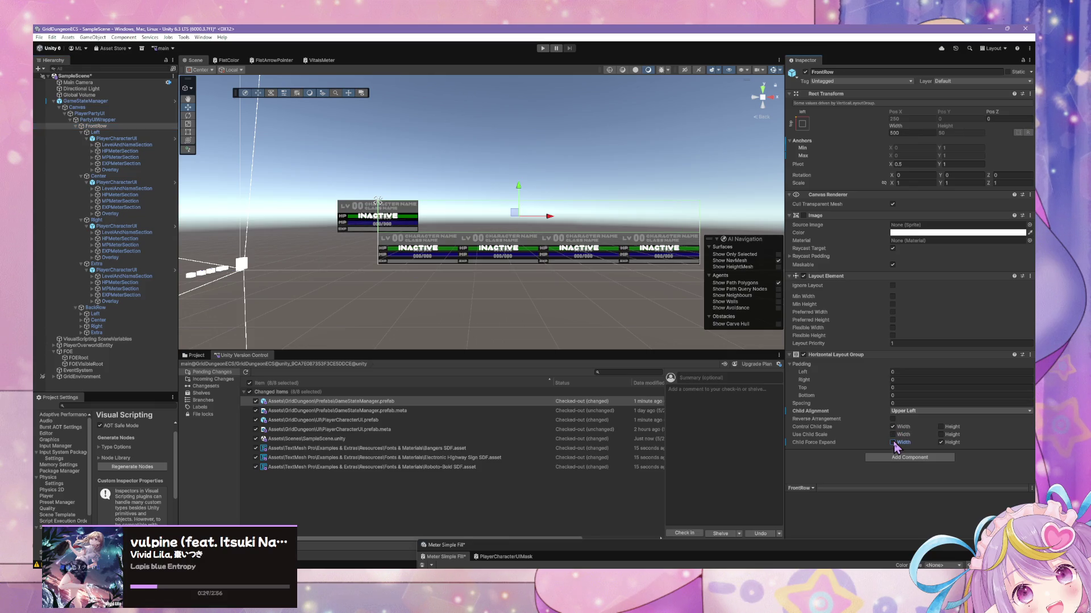
click(892, 443)
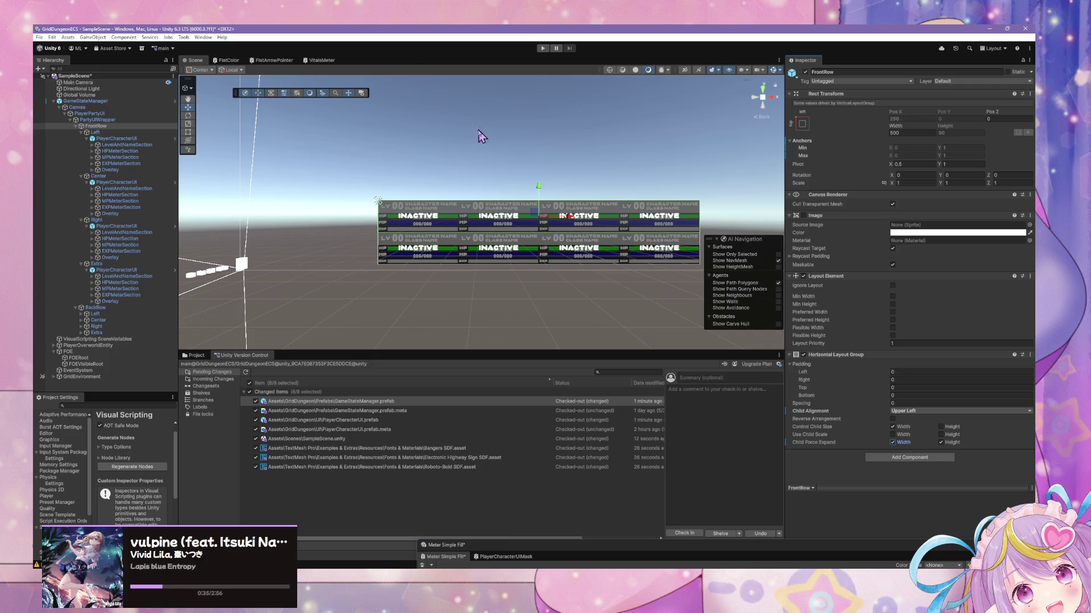
drag(574, 200, 114, 334)
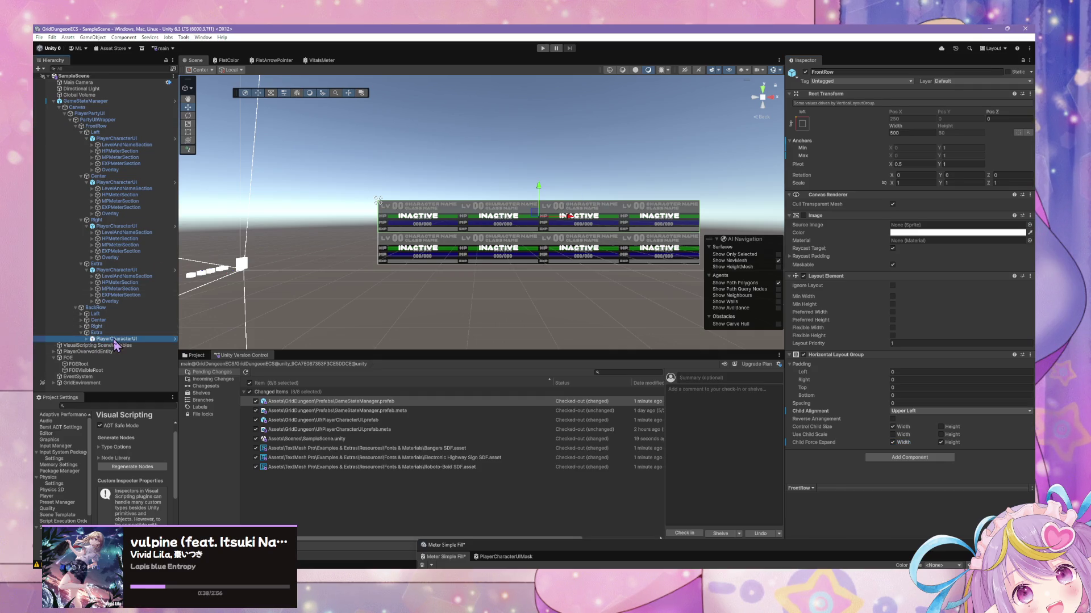
ctrl+click(110, 271)
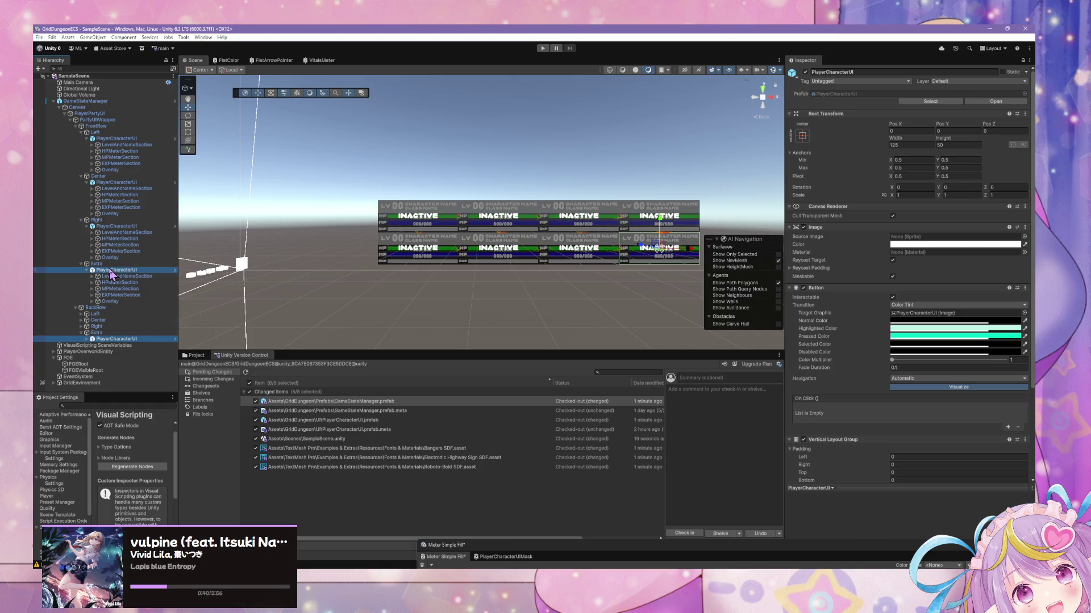
click(805, 72)
click(805, 72)
click(805, 72)
click(805, 72)
click(804, 72)
click(805, 72)
click(805, 72)
click(804, 72)
click(804, 72)
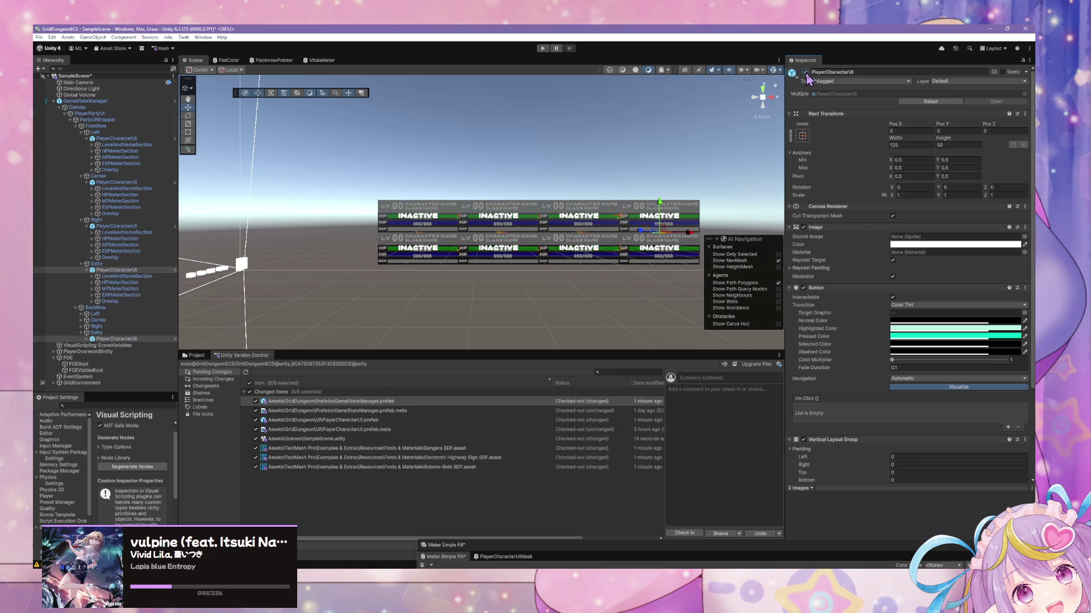
click(805, 73)
click(805, 73)
click(805, 72)
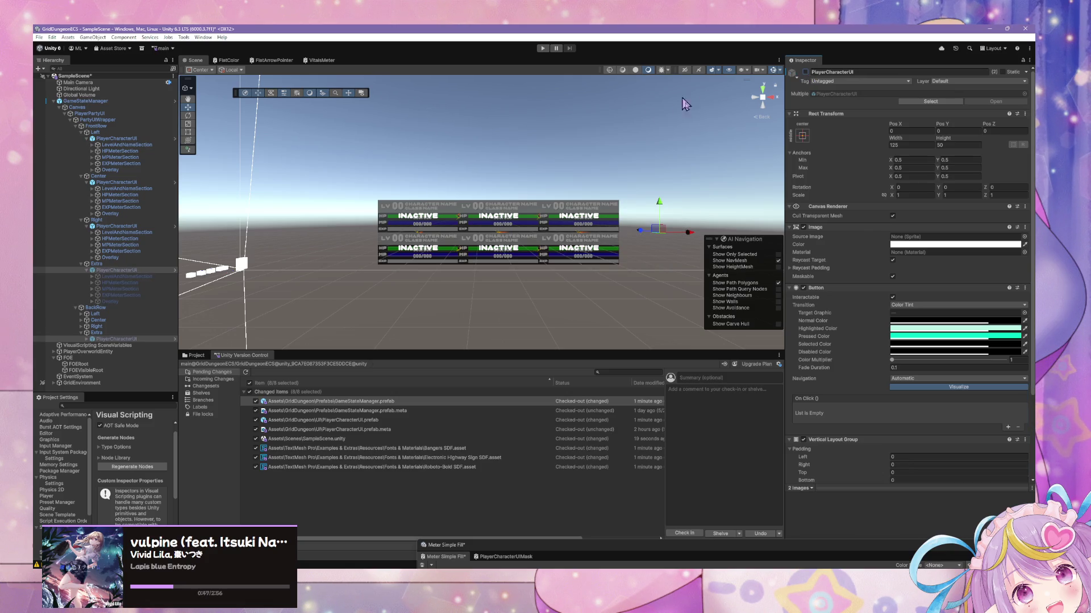
drag(710, 96, 648, 116)
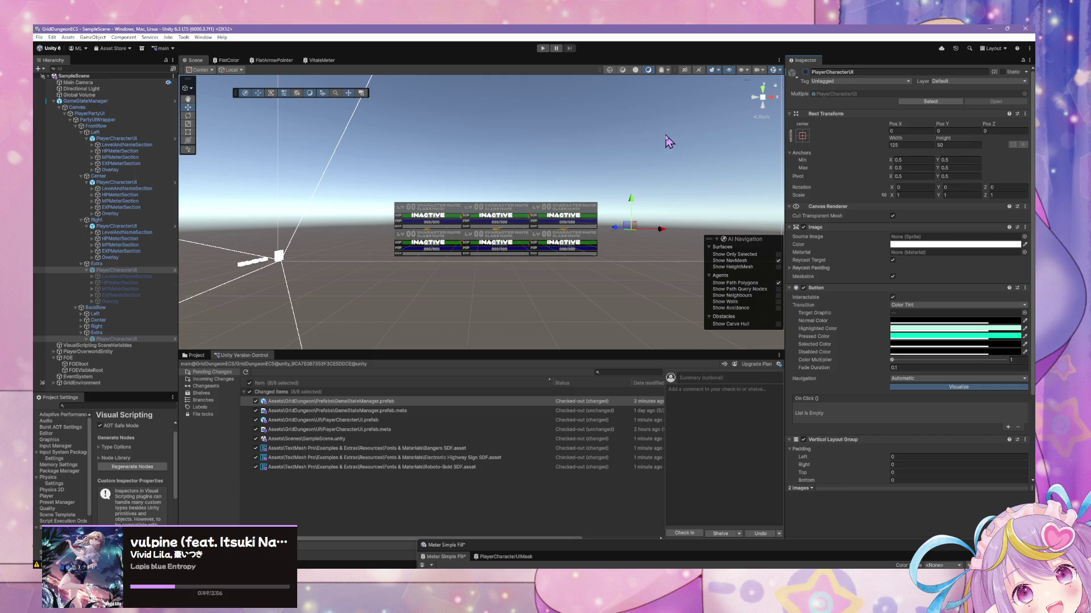
click(634, 132)
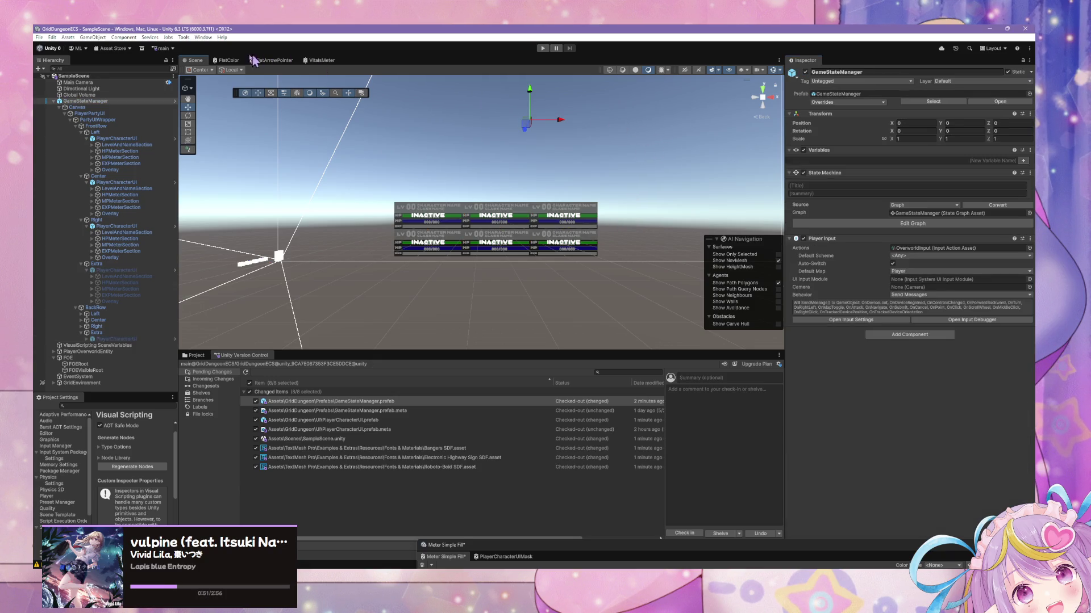
drag(601, 182, 601, 152)
scroll(600, 136, up, 10)
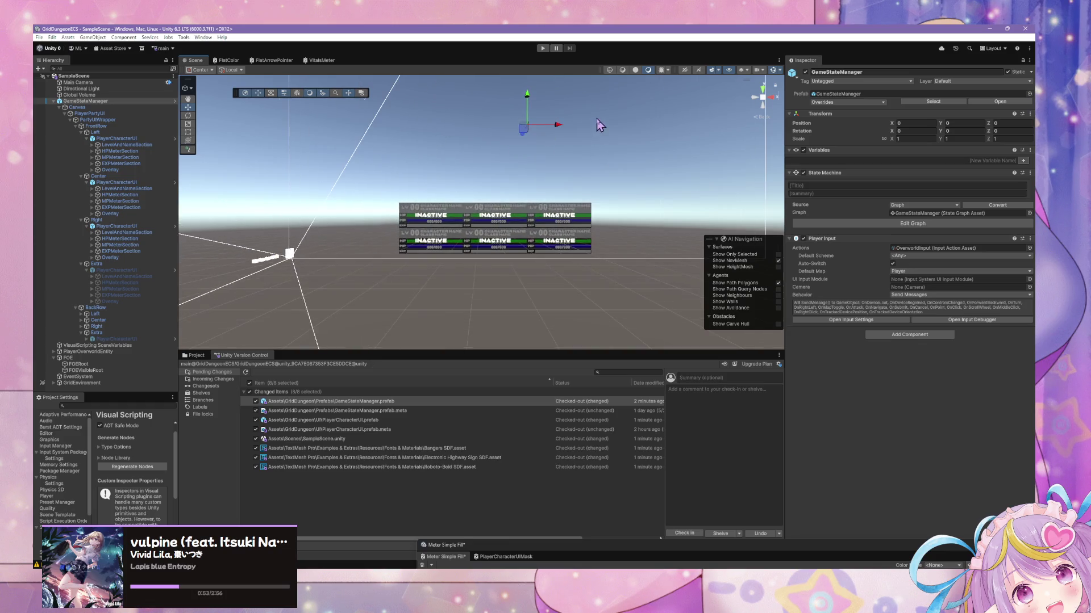
scroll(601, 130, down, 8)
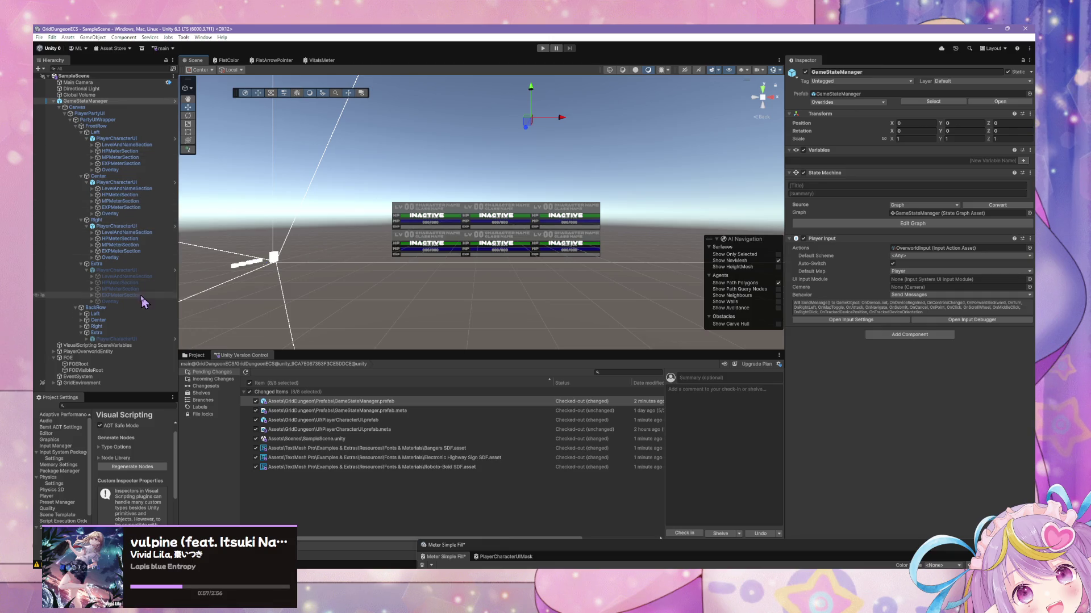
click(116, 339)
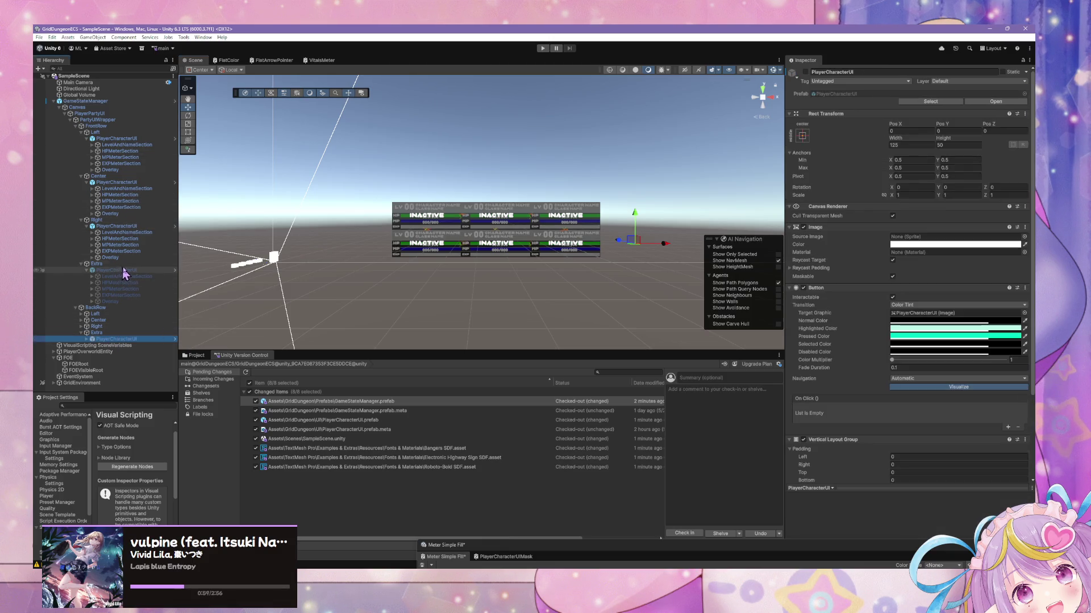
scroll(483, 178, down, 1)
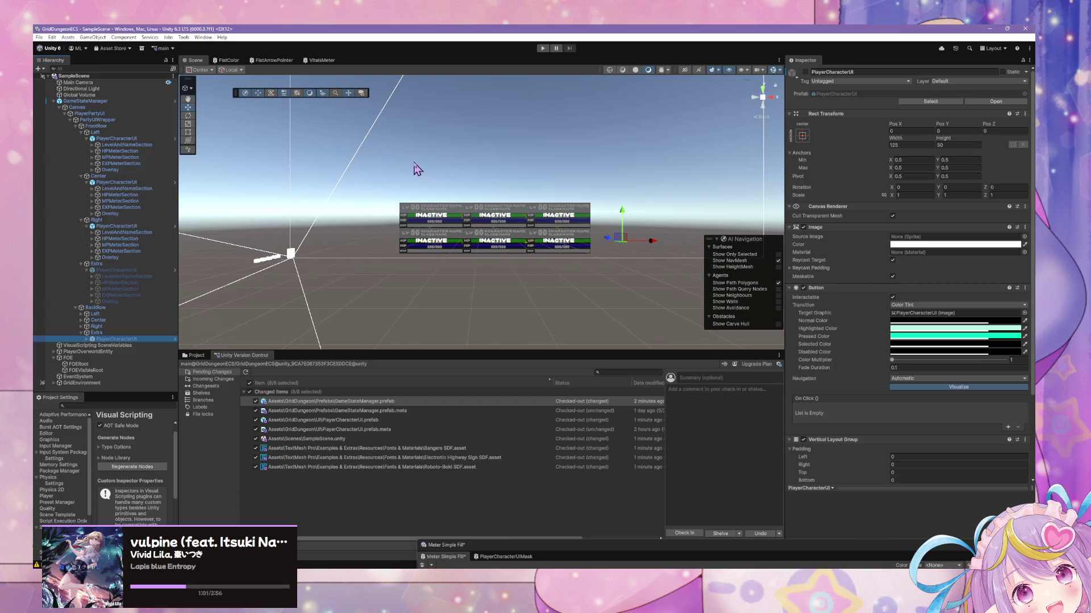
key(alt+Tab)
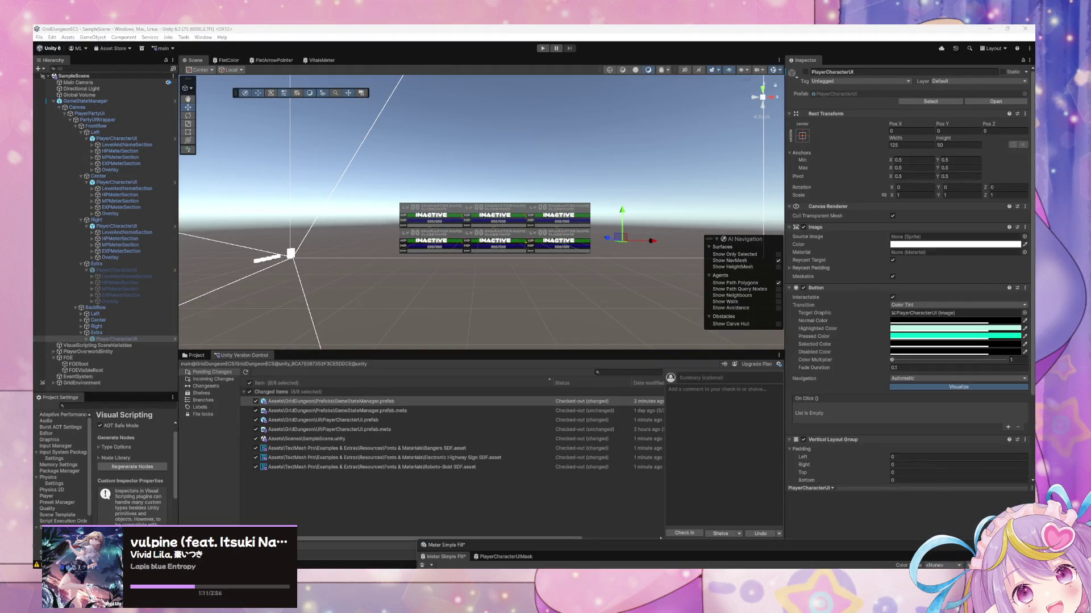
scroll(409, 252, up, 3)
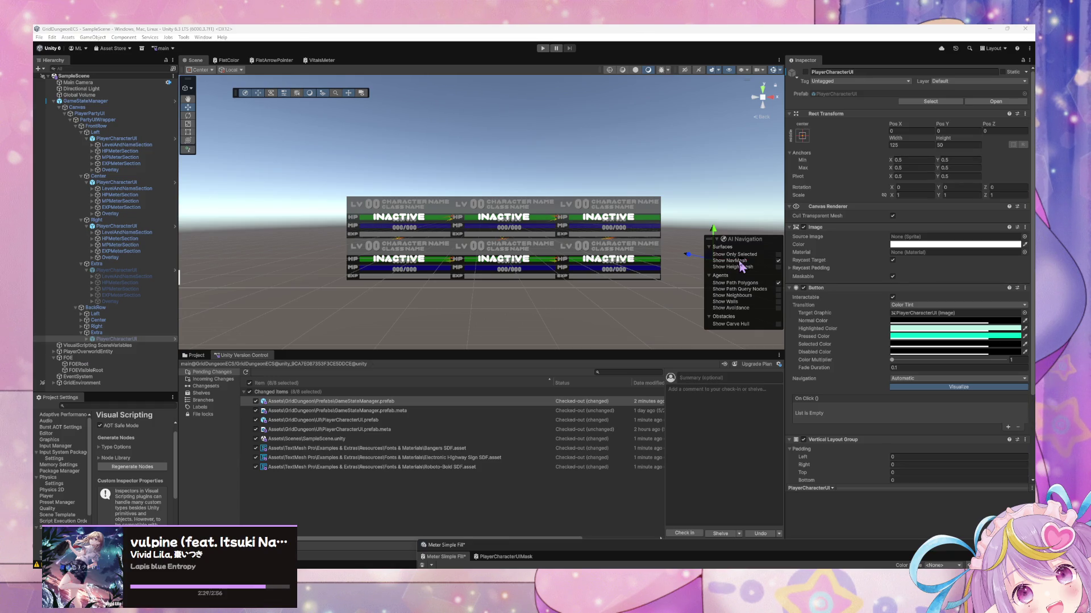
click(109, 126)
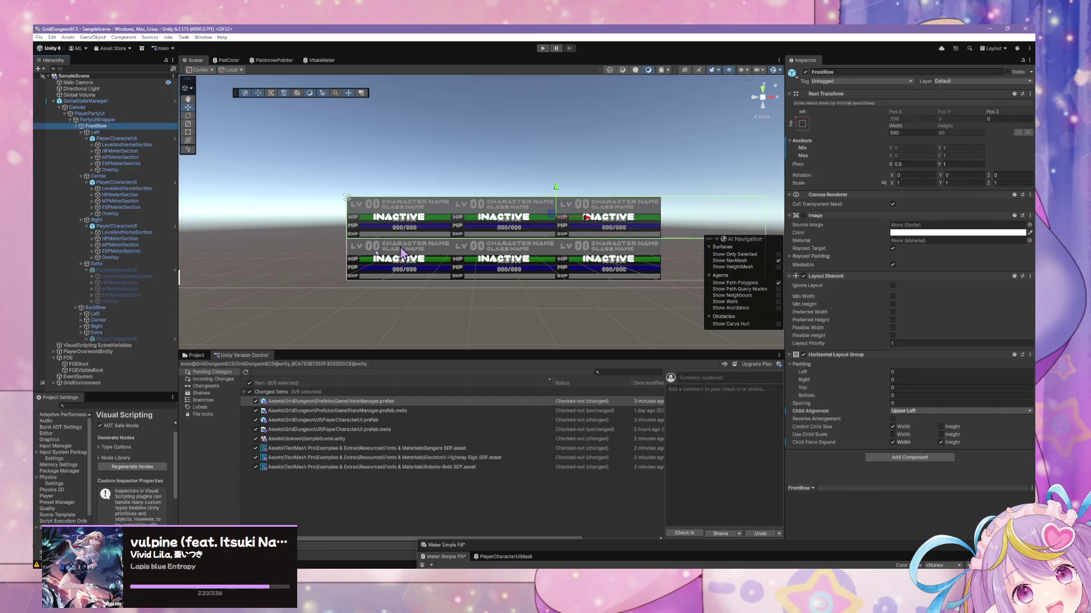
click(528, 349)
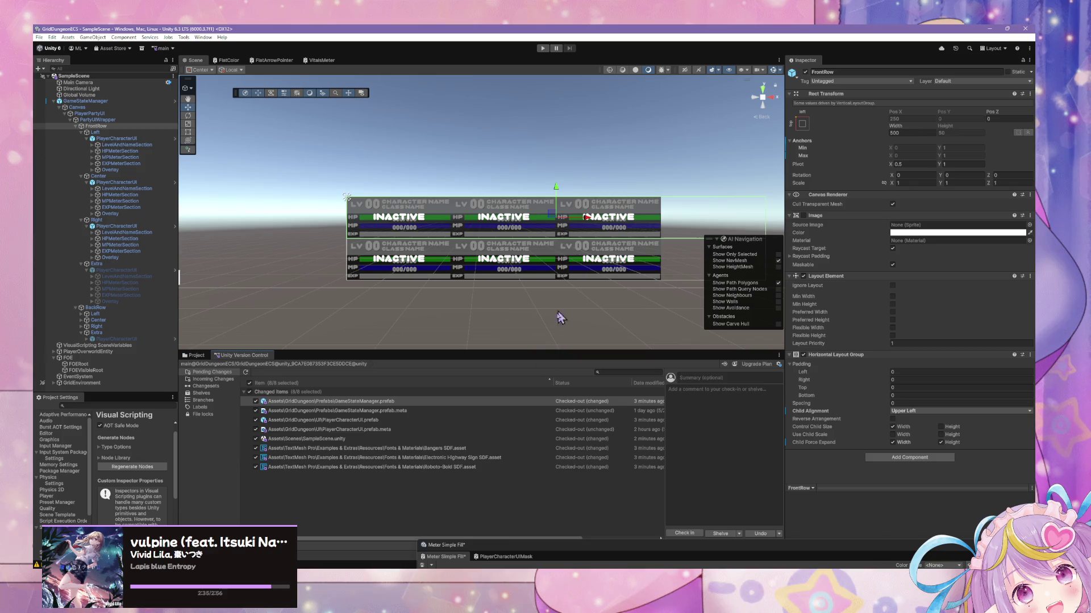
click(122, 340)
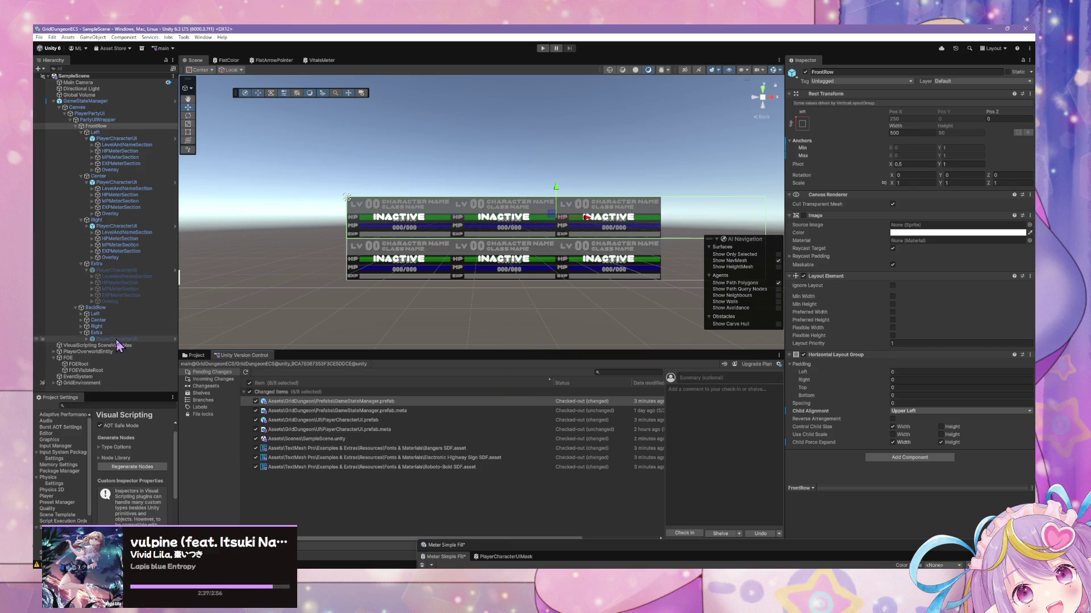
scroll(505, 282, down, 2)
scroll(513, 281, up, 3)
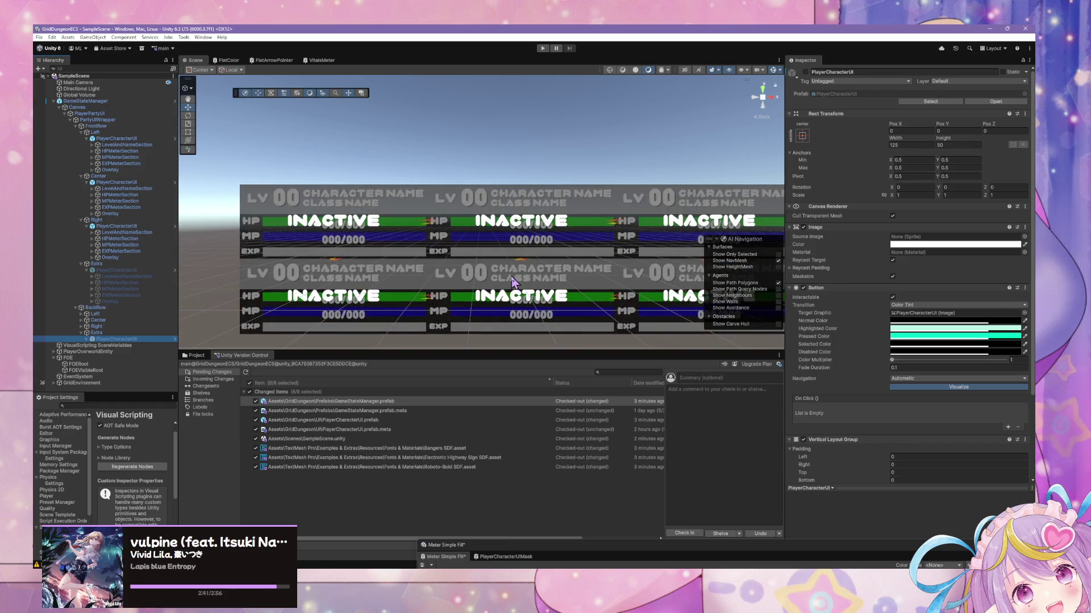
scroll(512, 281, up, 3)
scroll(513, 281, down, 3)
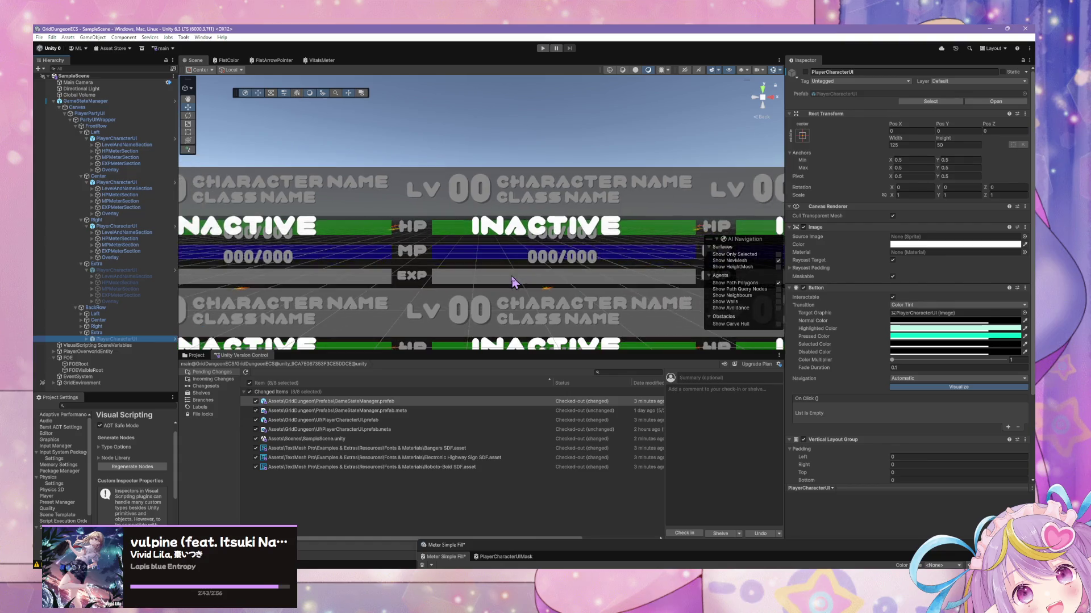
click(508, 247)
scroll(461, 215, down, 3)
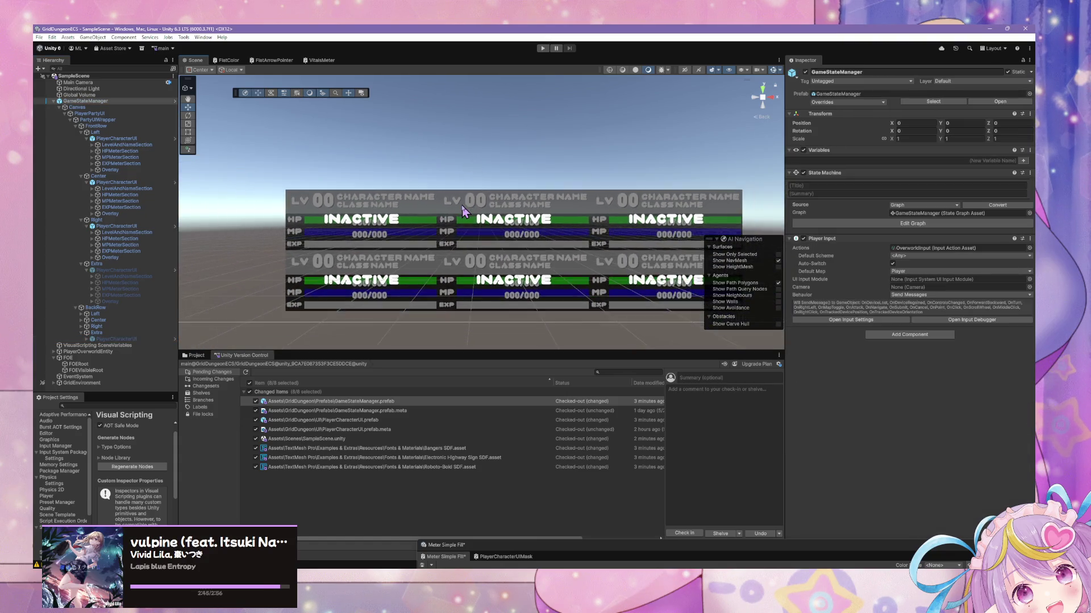
scroll(461, 224, up, 1)
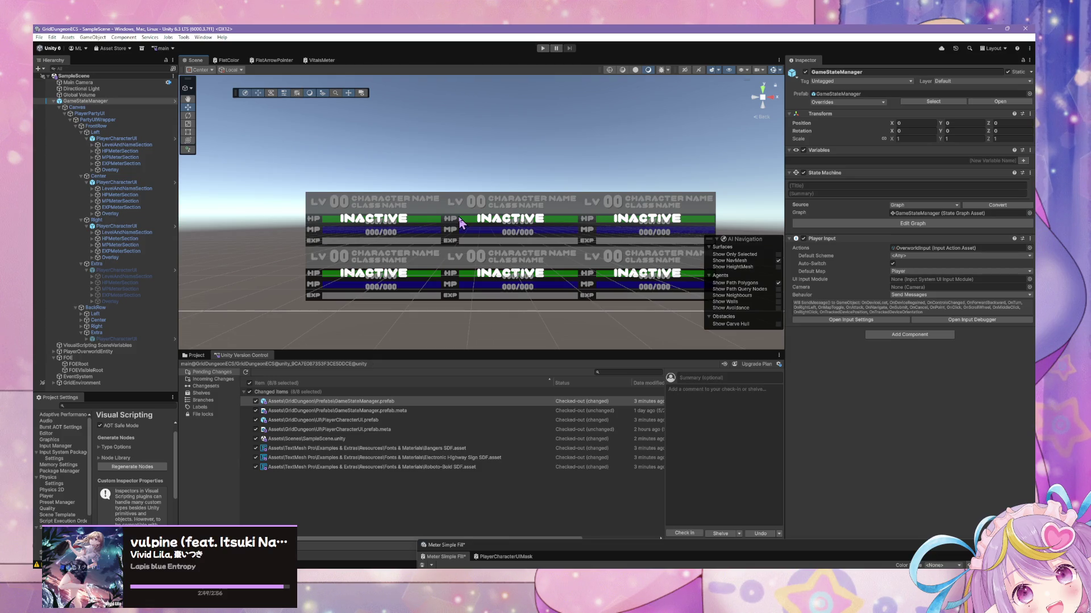
scroll(562, 261, down, 1)
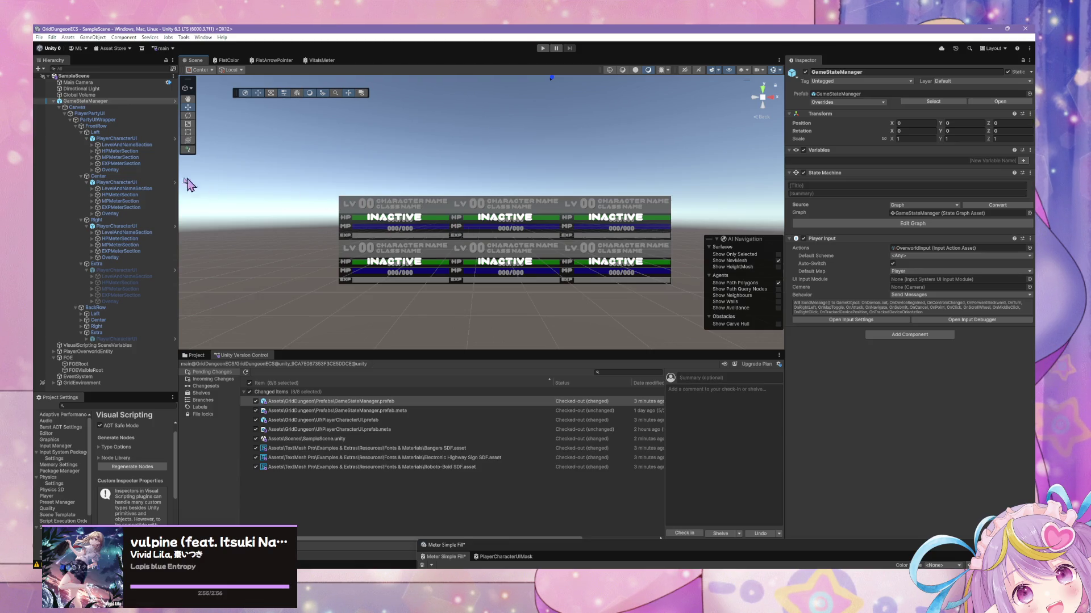
click(115, 138)
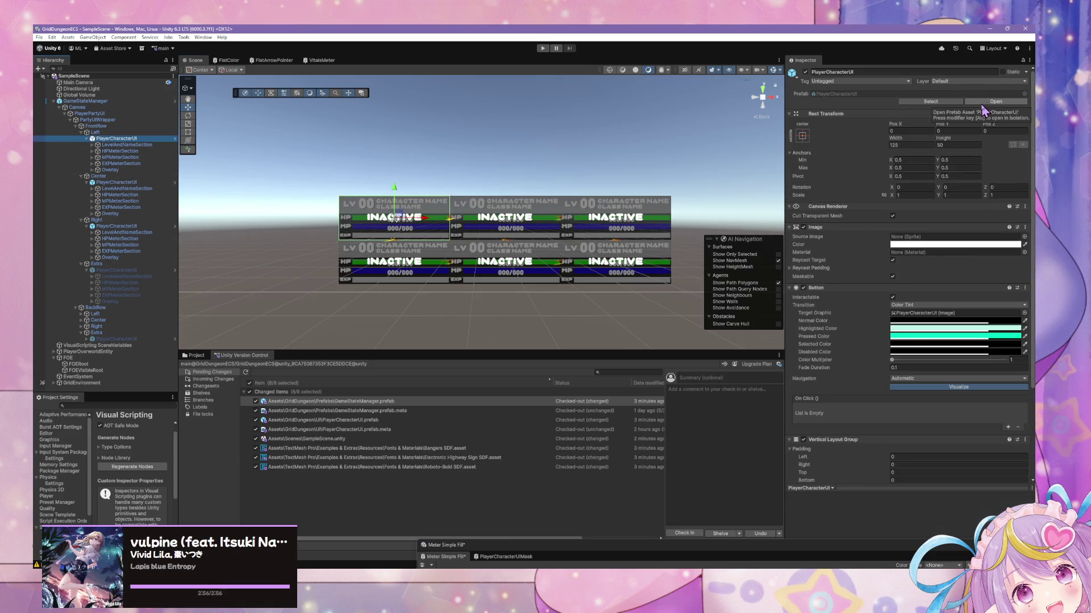
click(982, 103)
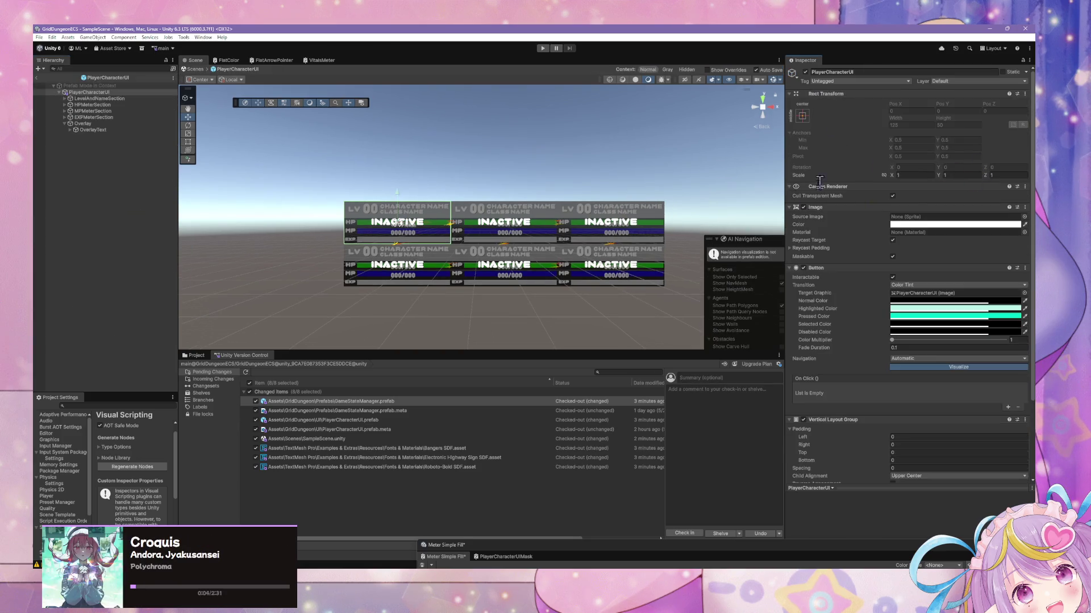
- Select Overlay and MPMeterSection, expand MPMeterSection's children, and return to the PlayerCharacterUI root
scroll(518, 165, up, 4)
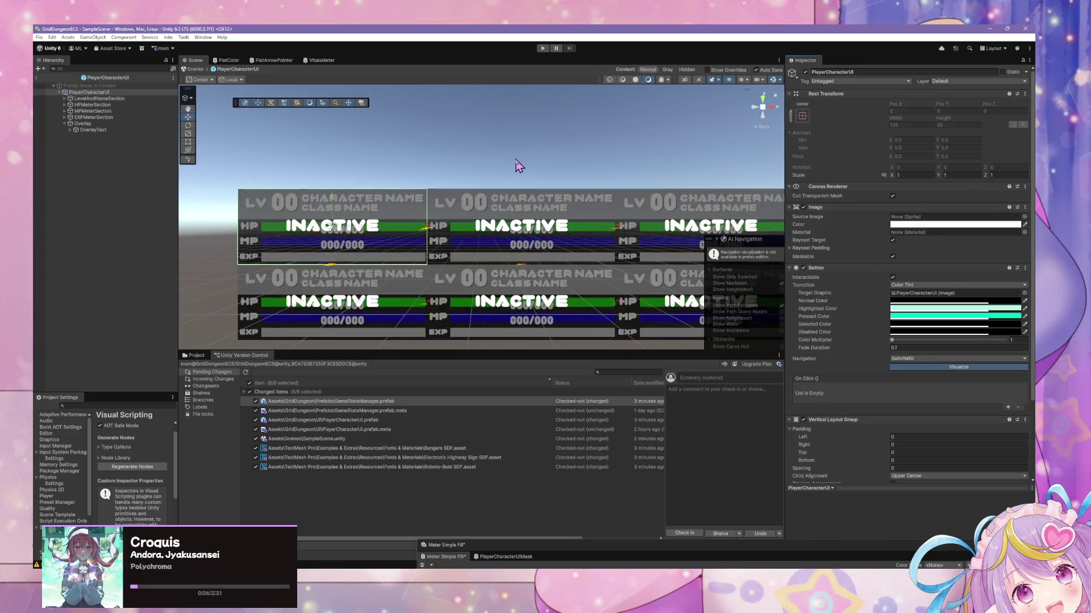
scroll(518, 165, down, 5)
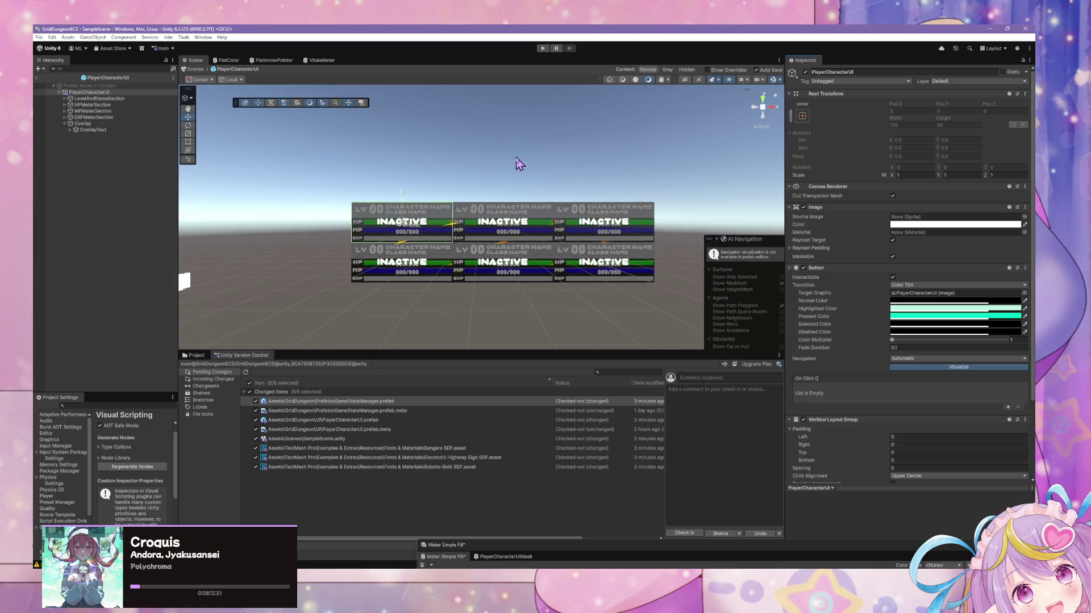
scroll(518, 162, up, 5)
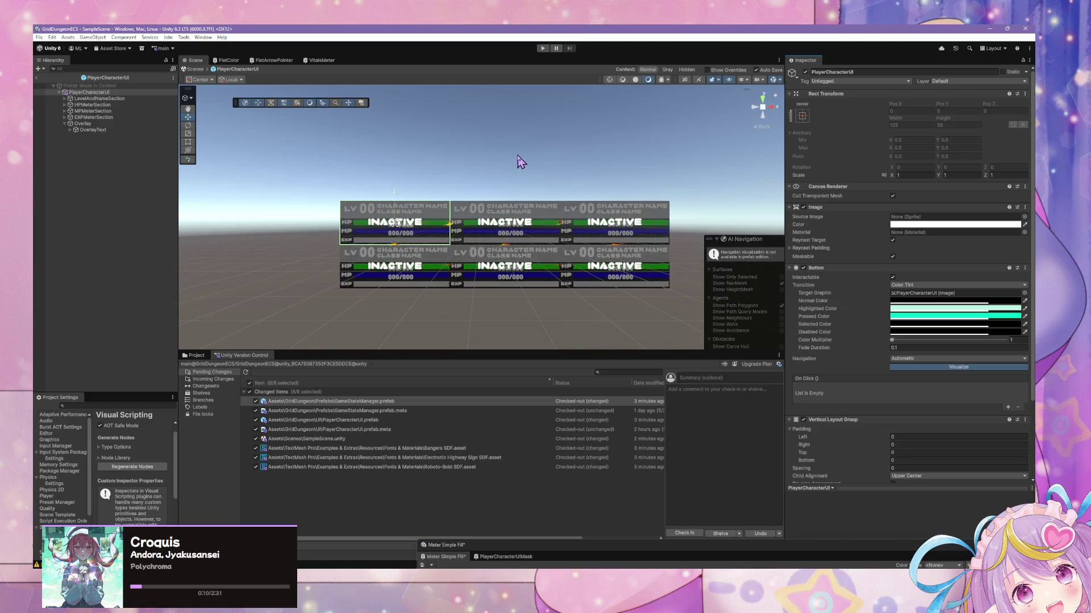
scroll(522, 162, down, 1)
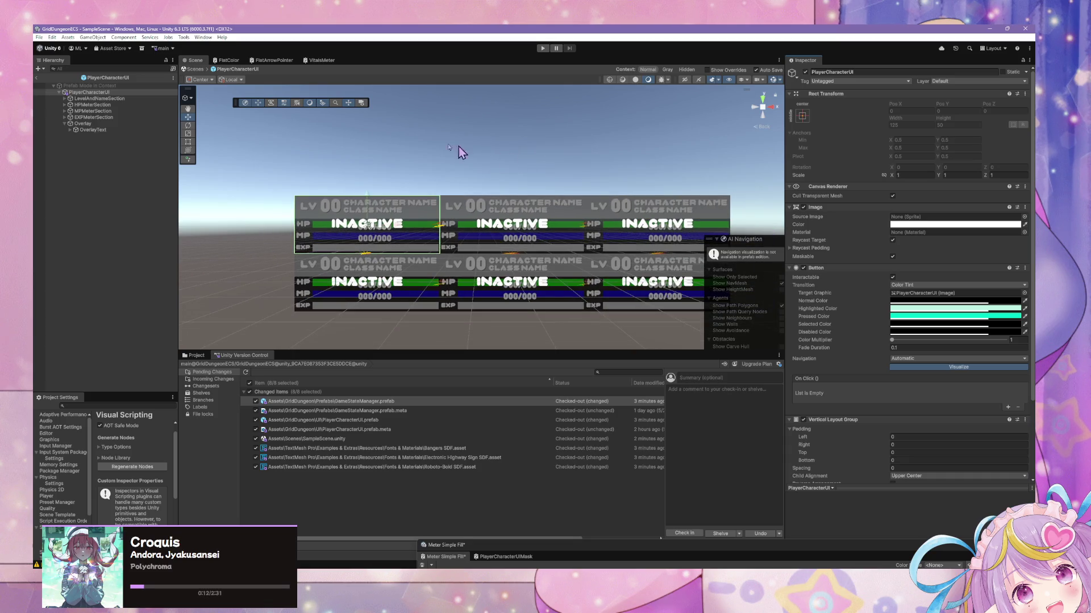
click(90, 123)
click(91, 111)
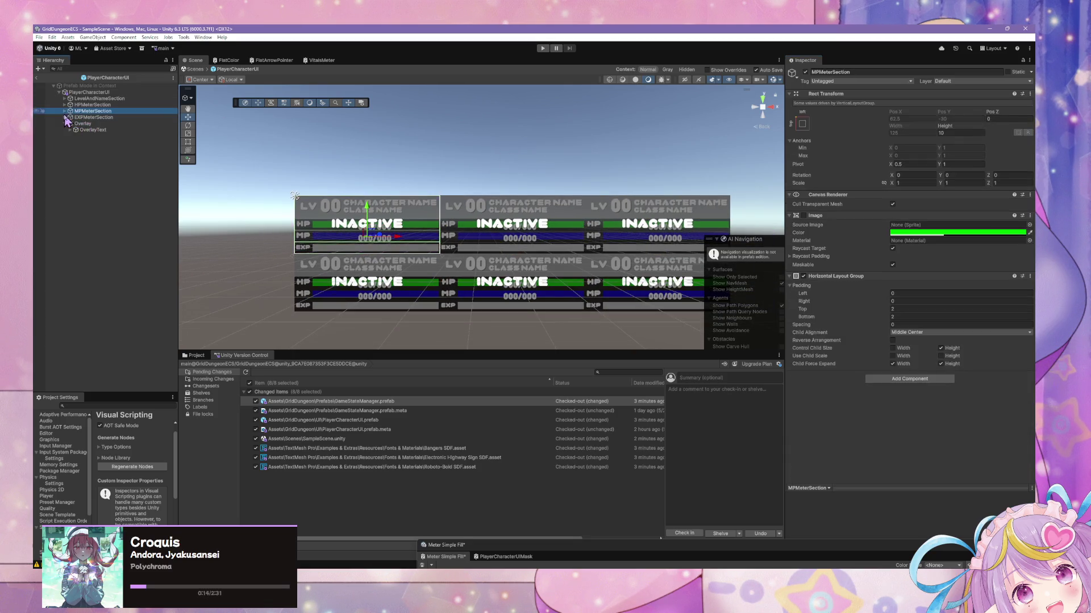
click(65, 111)
click(94, 92)
scroll(966, 261, down, 3)
scroll(971, 250, up, 3)
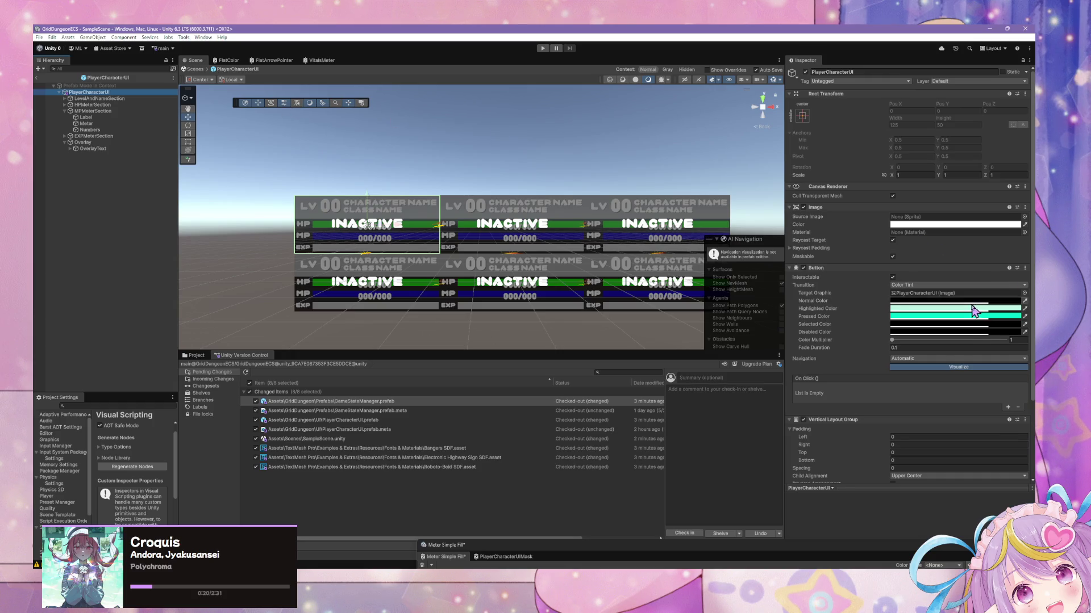
scroll(965, 321, down, 3)
- Add a Variables component to the PlayerCharacterUI prefab root via a 'var' search
click(909, 475)
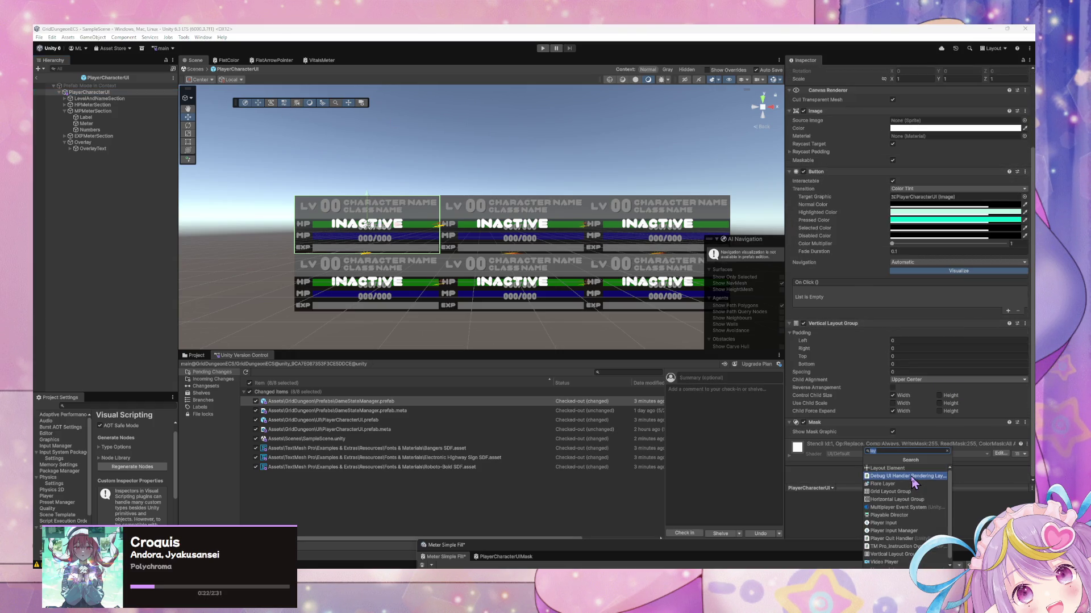
text(script)
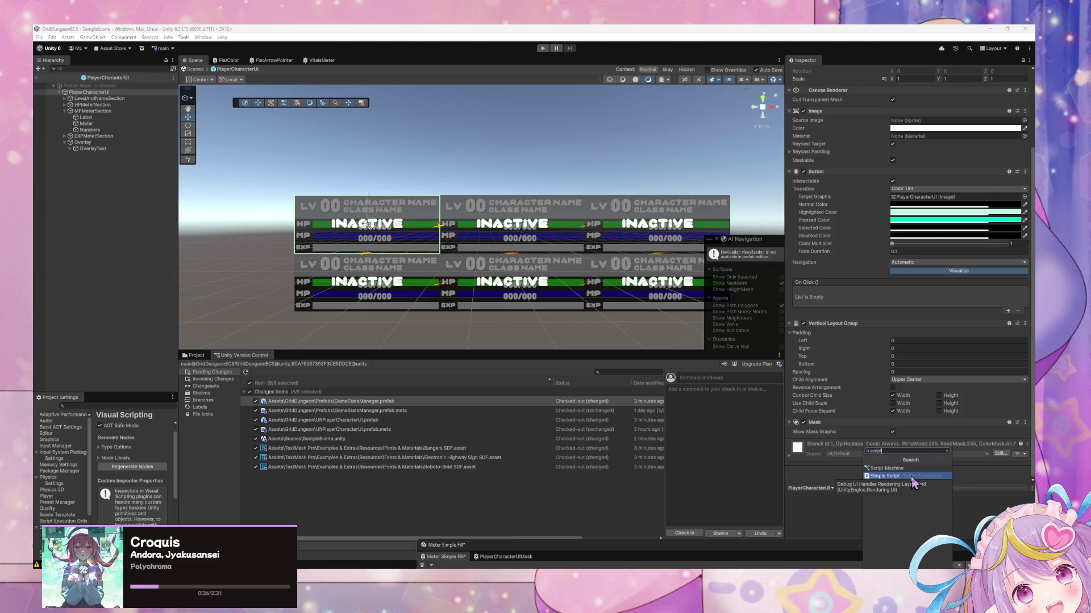
key(BackSpace)
key(BackSpace)
key(BackSpace)
text(var)
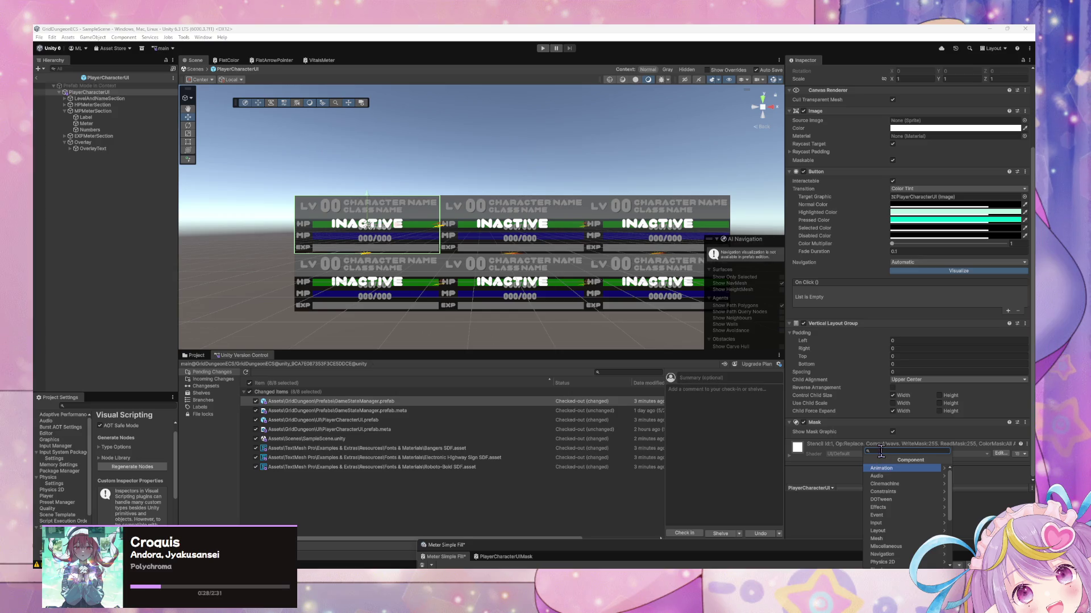
click(899, 469)
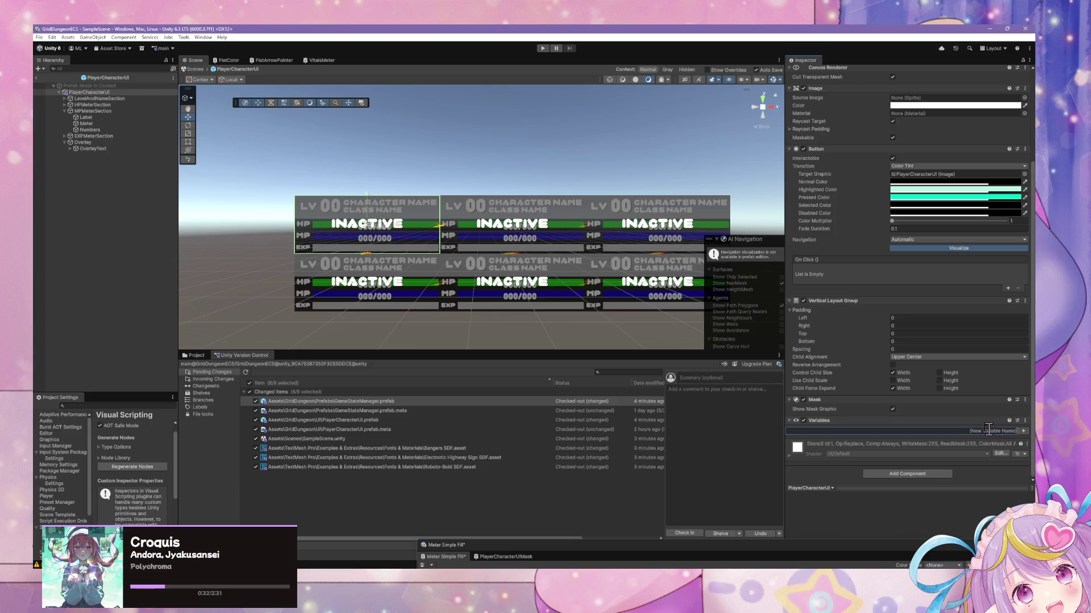
click(64, 104)
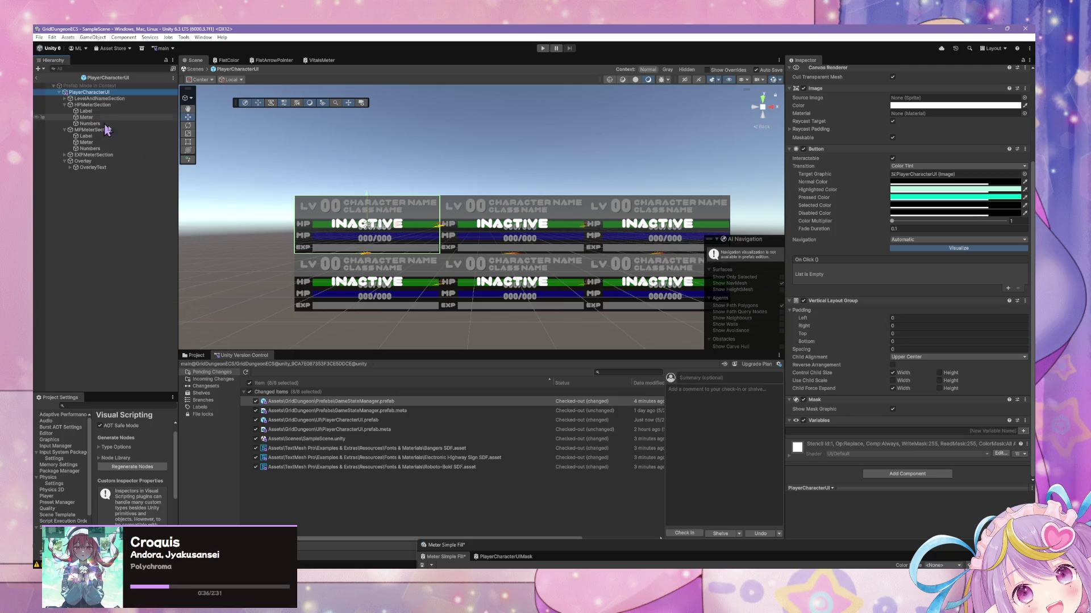
- Create a variable named Meter and set its type to Mesh Filter
click(1005, 431)
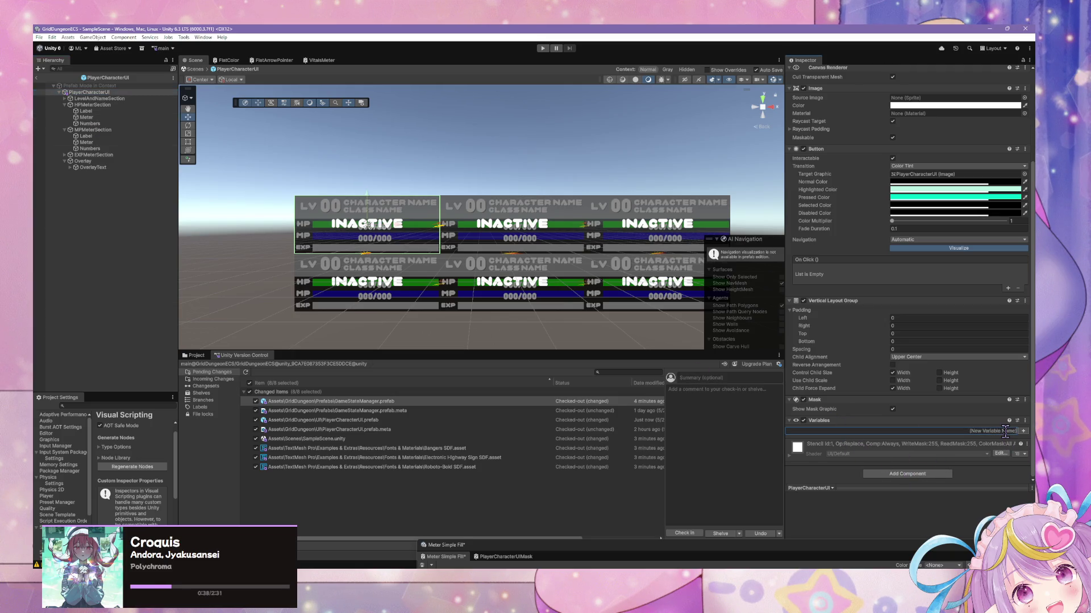
text(Mete)
key(Return)
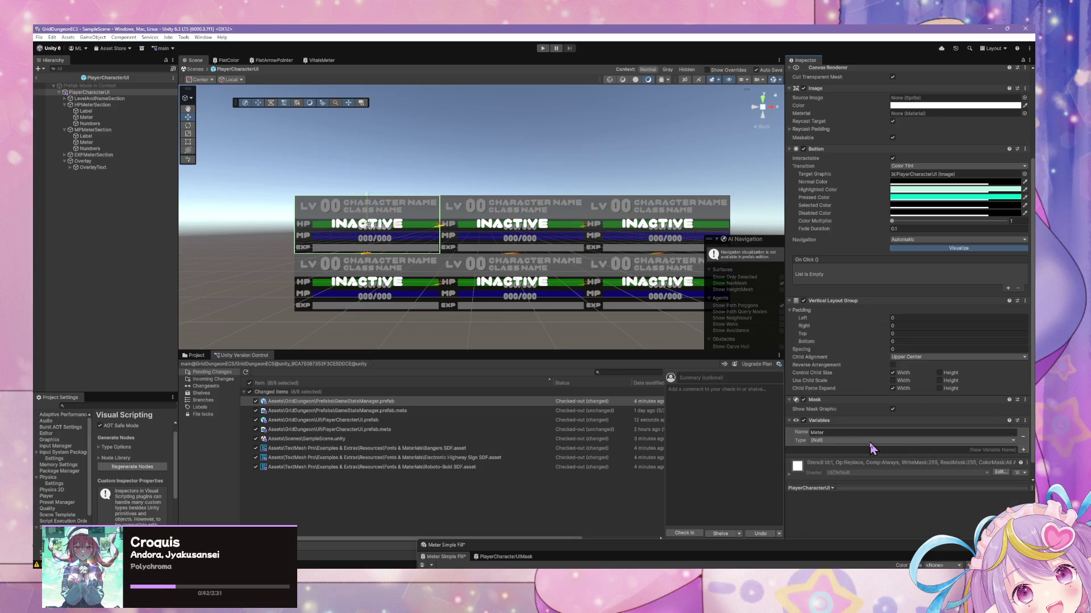
click(872, 441)
text(m)
text(esh)
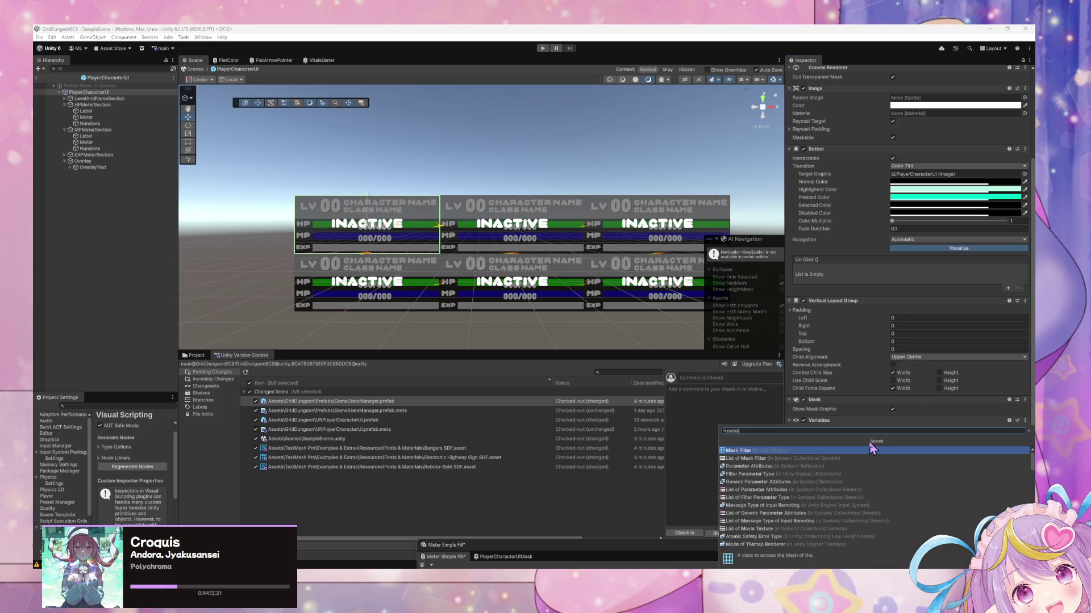
key(Return)
click(870, 442)
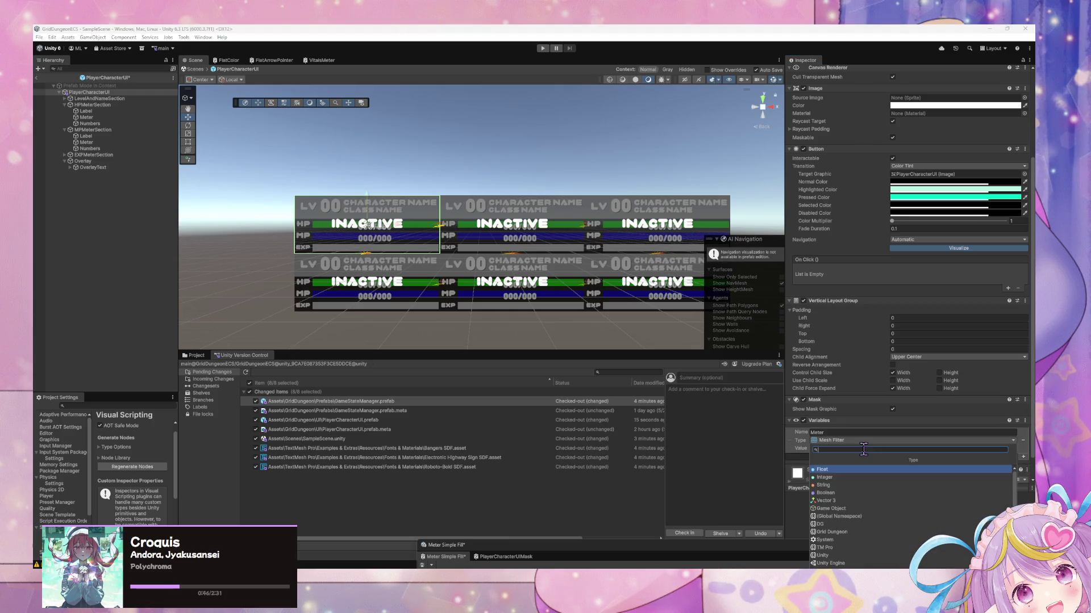
text(meter)
click(863, 449)
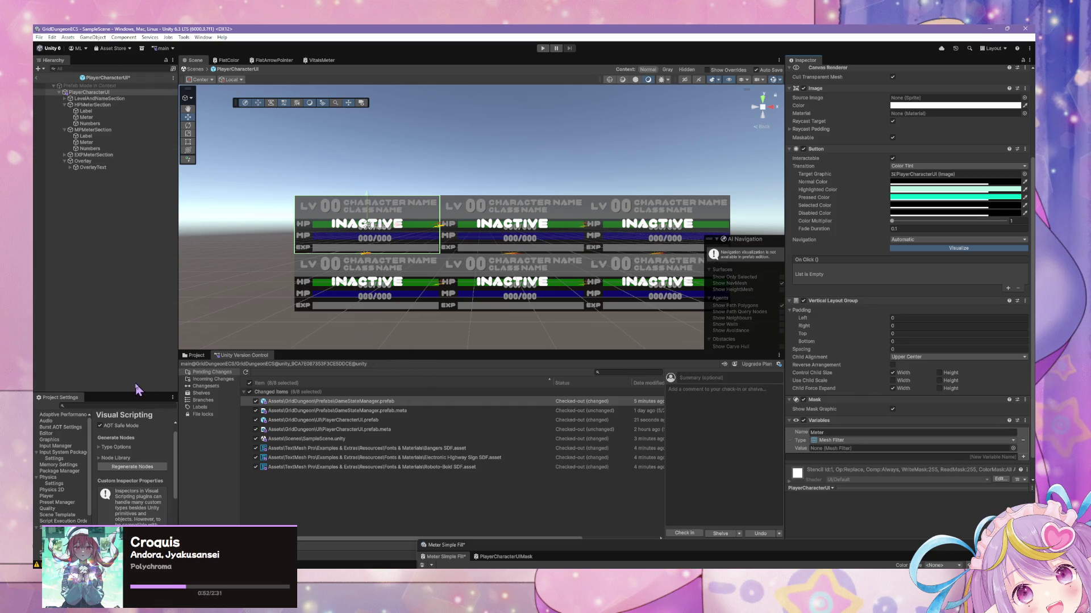
mouse_move(132, 391)
mouse_down()
mouse_move(133, 302)
mouse_move(223, 299)
mouse_up()
- Search the Project window's assets for 'meter' and browse the results
click(189, 300)
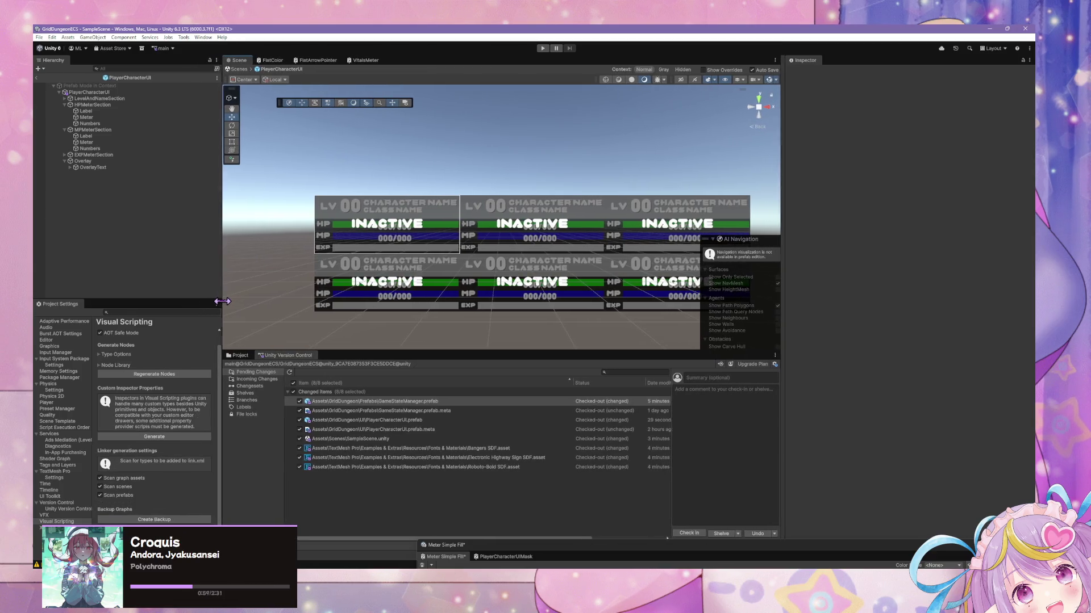
click(618, 372)
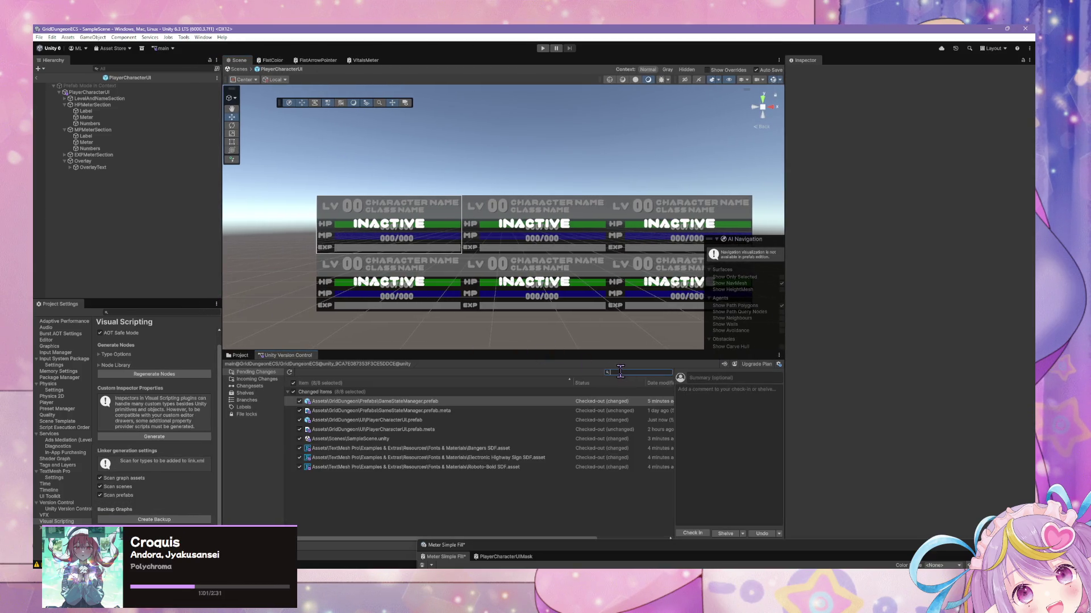
click(239, 355)
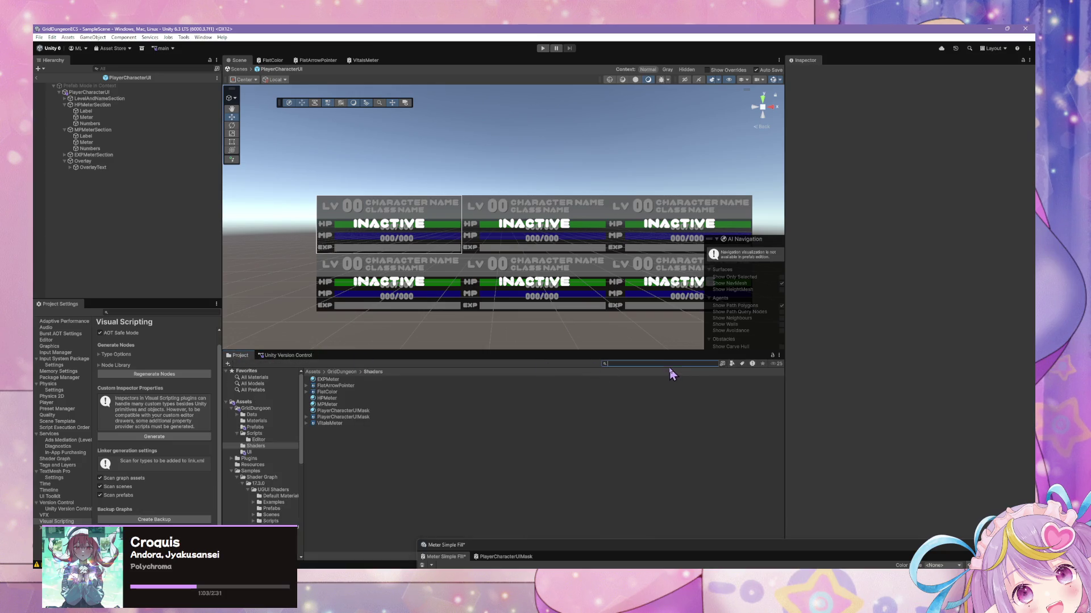
text(t:mater)
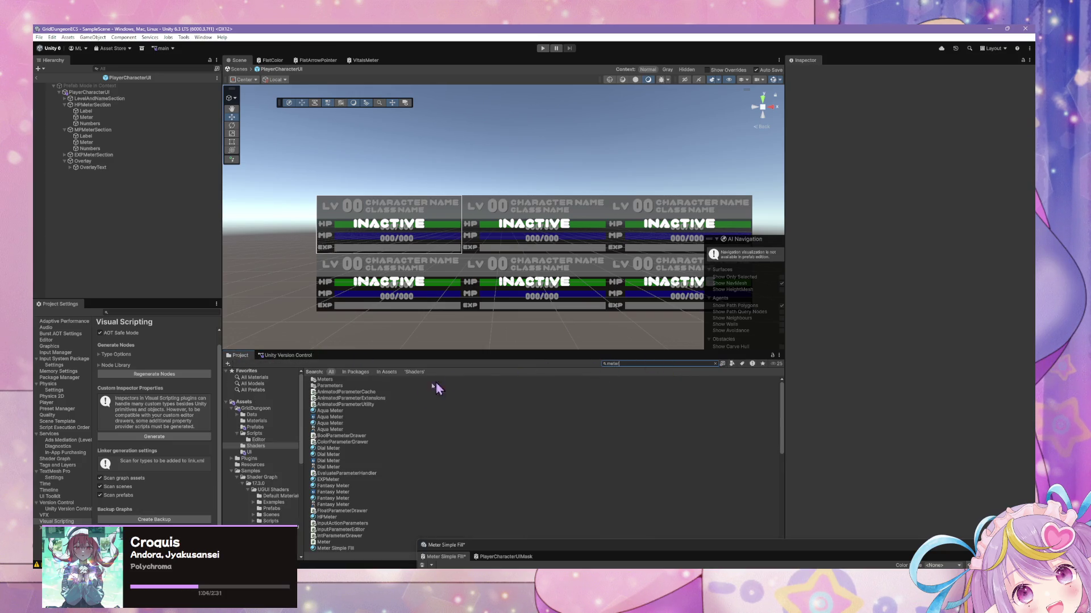
scroll(380, 393, down, 10)
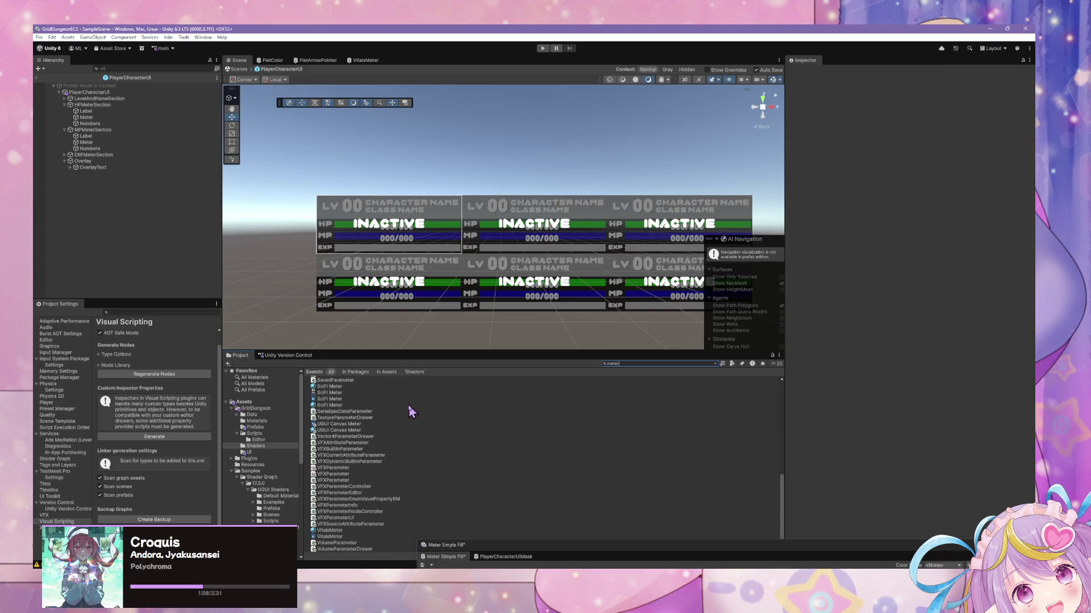
scroll(409, 404, up, 10)
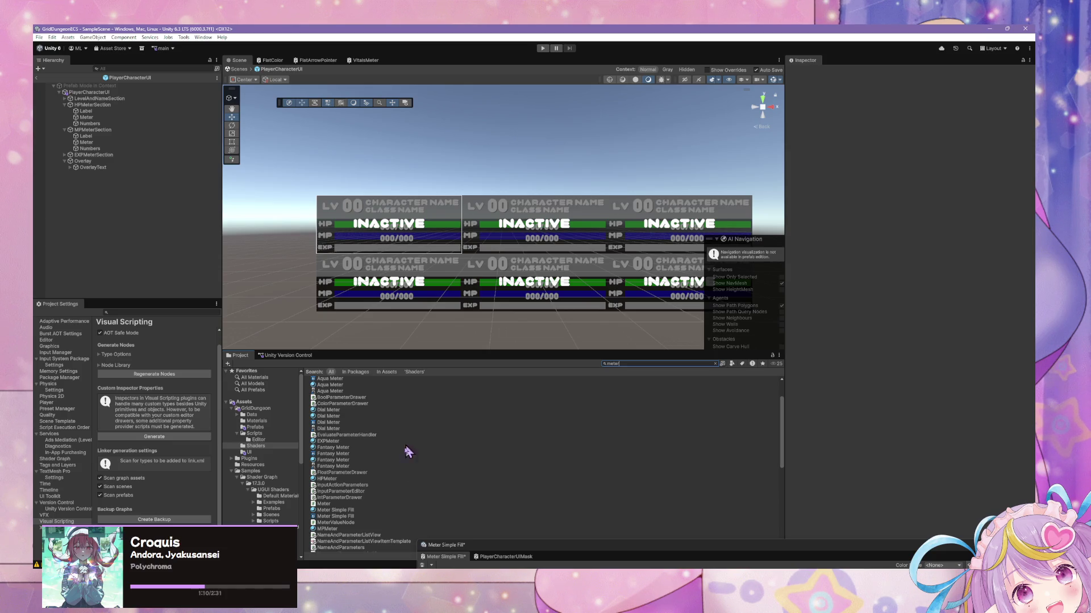
- Open the Meter script in VS Code to read its source, then minimize VS Code
click(337, 504)
double_click(337, 504)
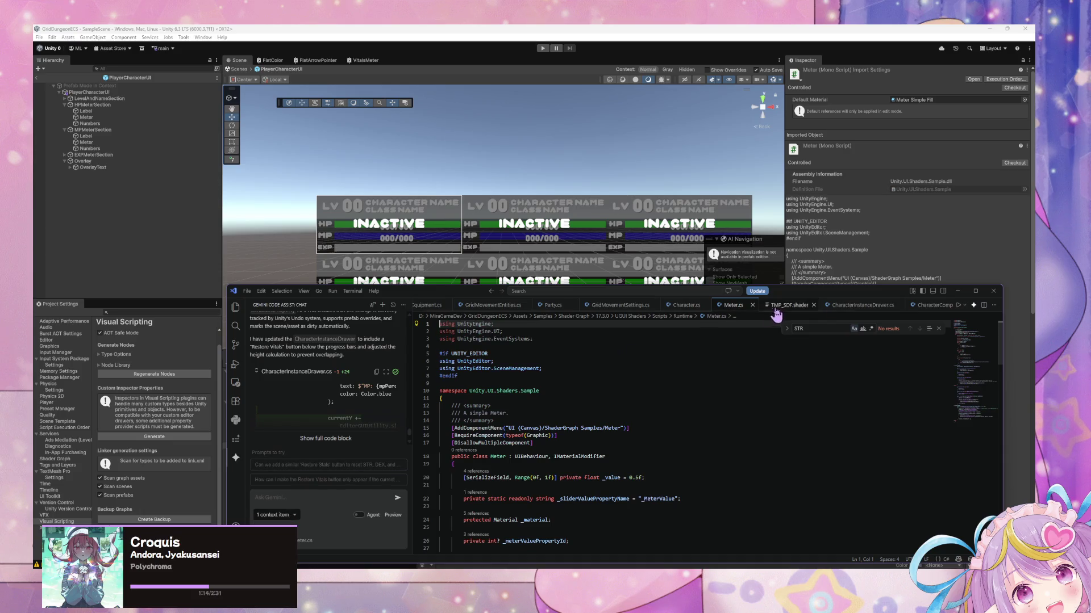
click(247, 290)
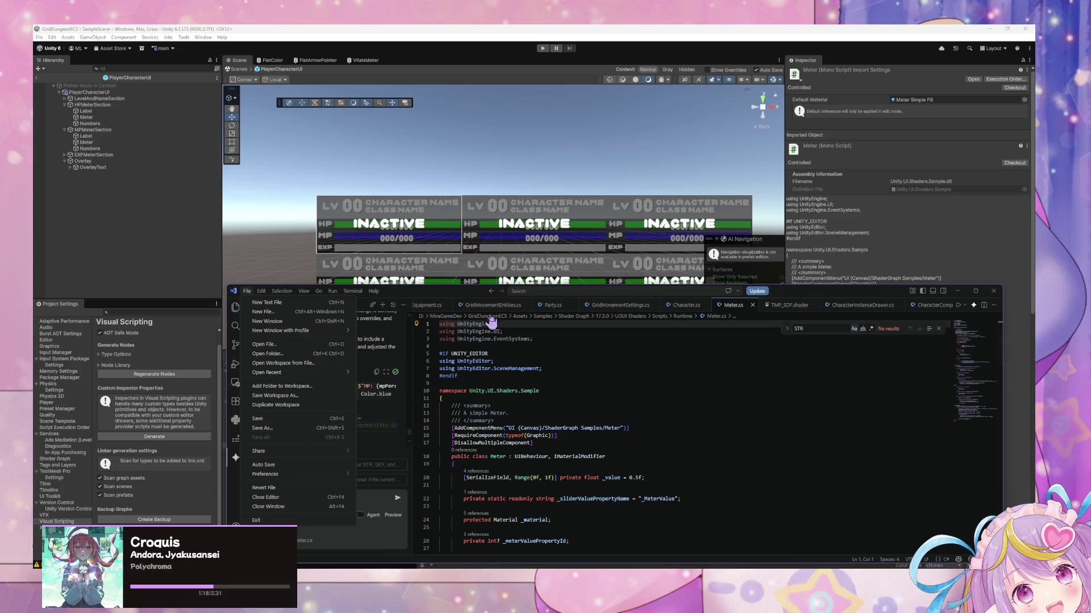
click(957, 291)
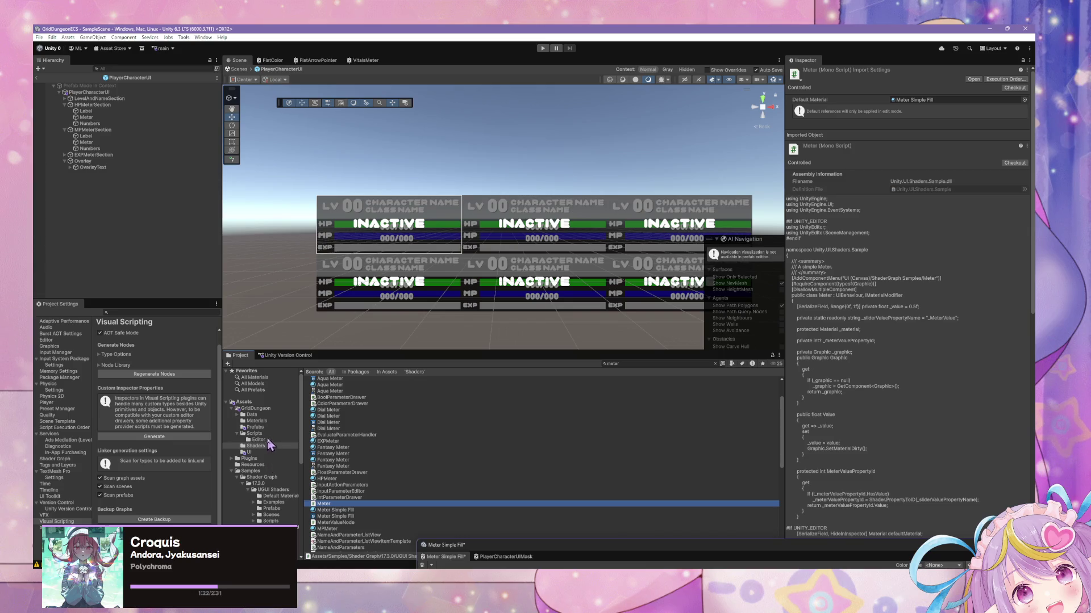
- Move Meter.cs into Assets/GridDungeon/Scripts and check the resulting CS0246 compile error
mouse_move(326, 513)
mouse_down()
mouse_move(256, 474)
mouse_move(259, 426)
mouse_up()
drag(257, 439, 256, 436)
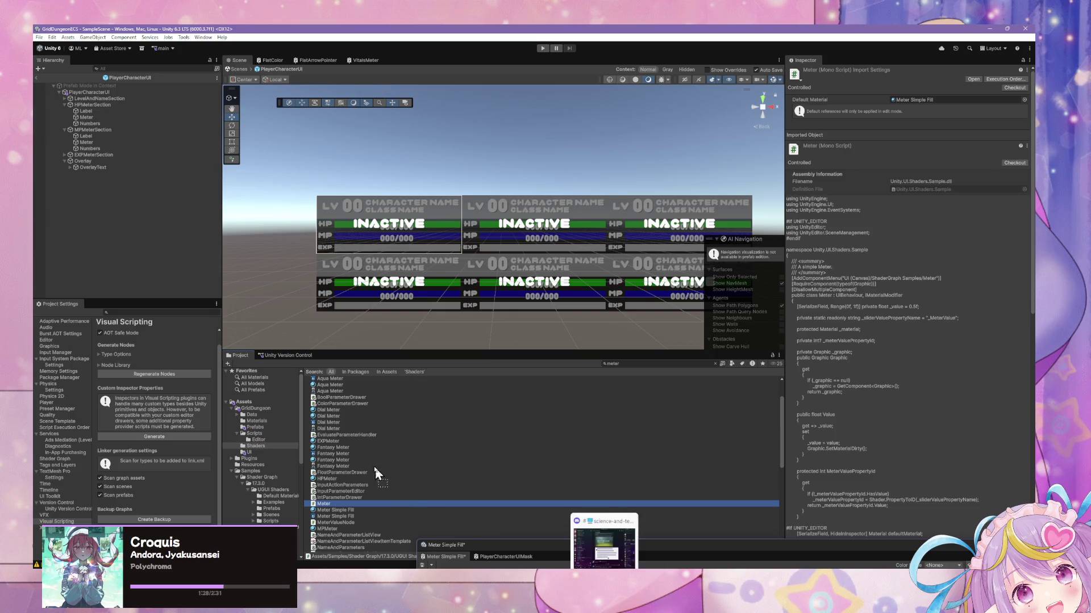
click(257, 435)
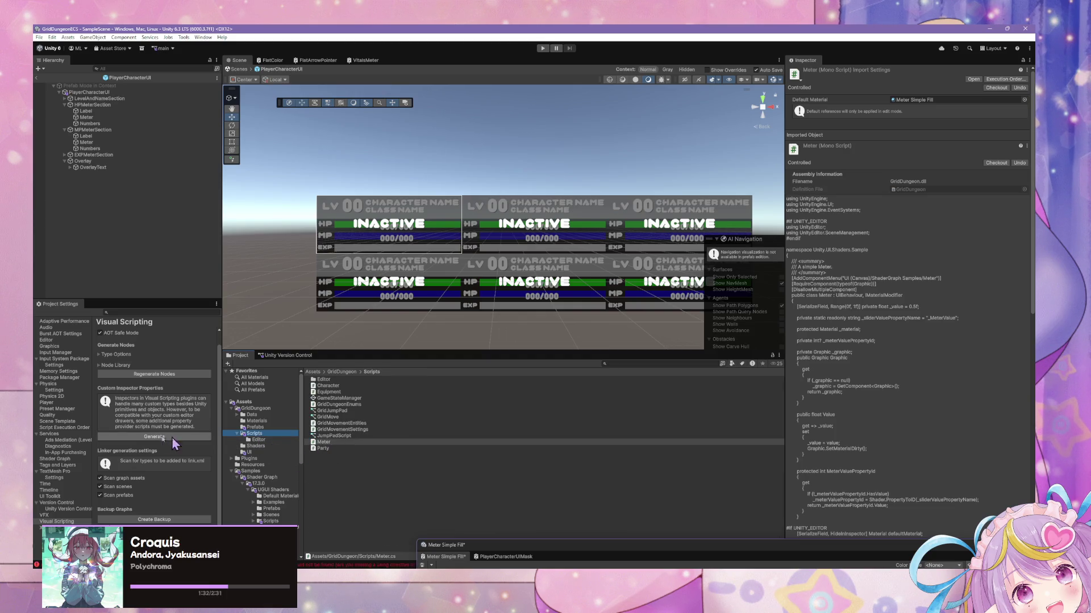
click(340, 565)
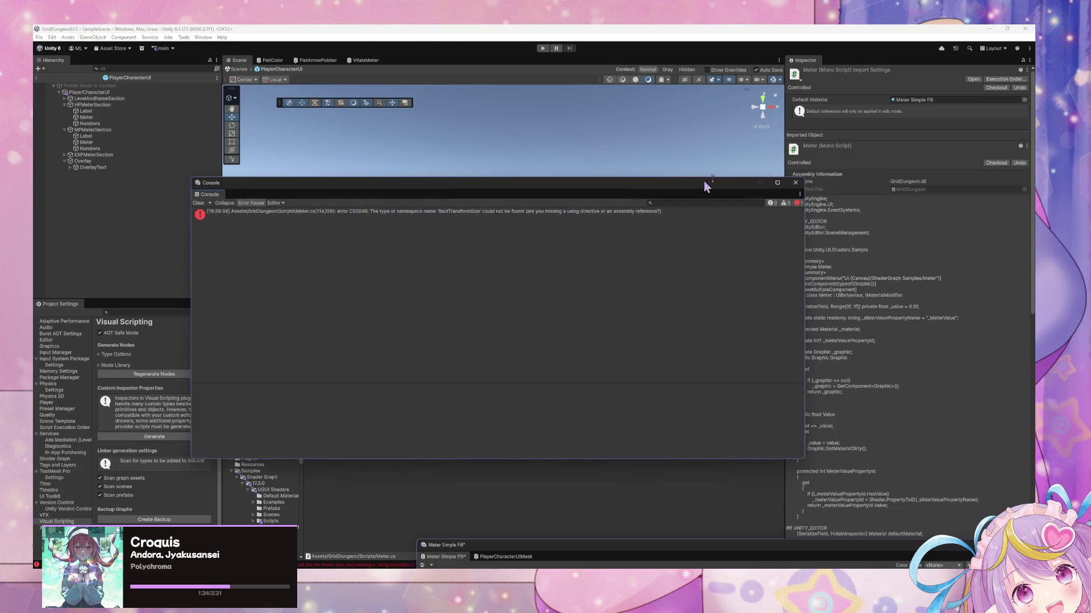
click(793, 178)
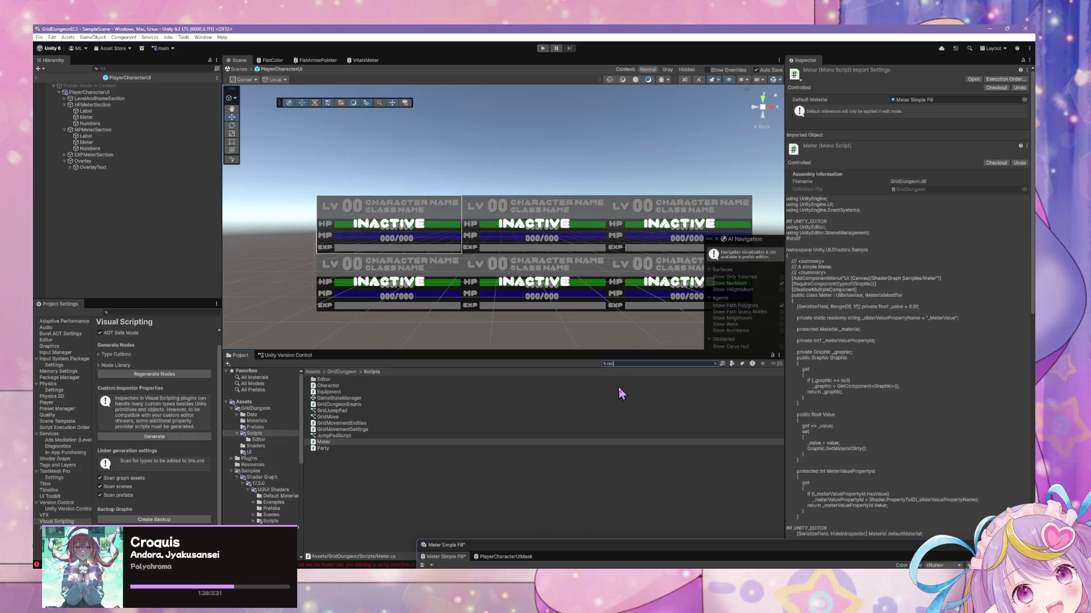
- Search 'rect' and copy RectTransformPosition and RectTransformSize into GridDungeon's Scripts folder
text(t)
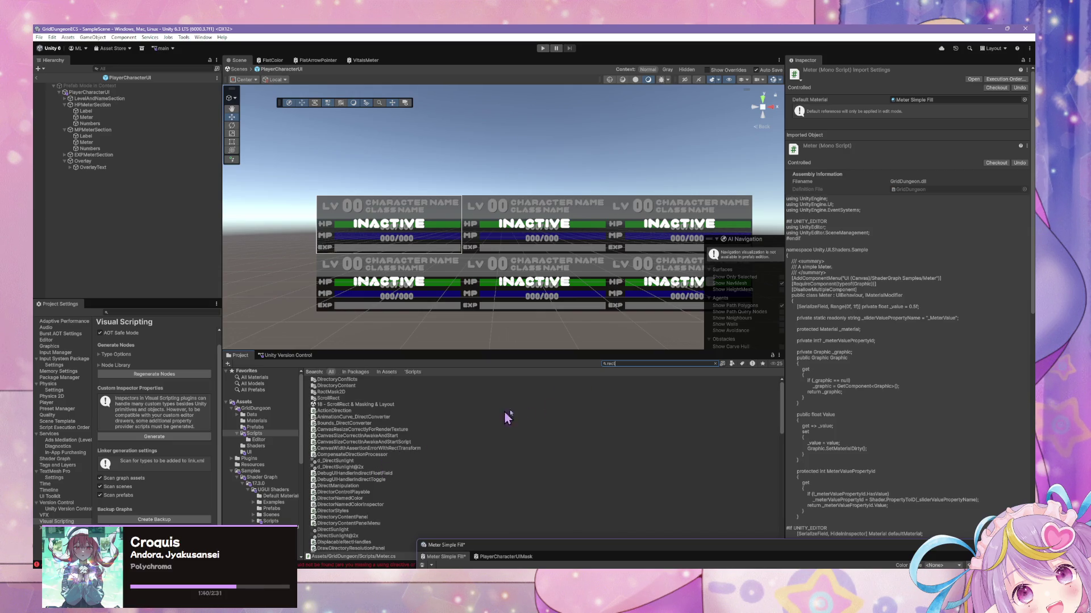
text(tr)
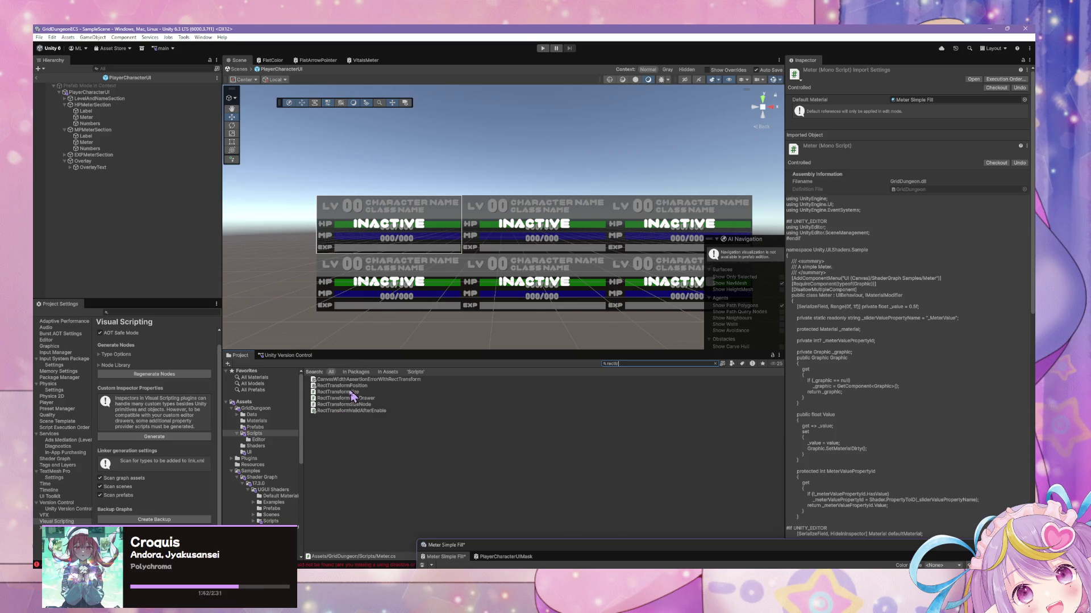
click(348, 391)
click(365, 386)
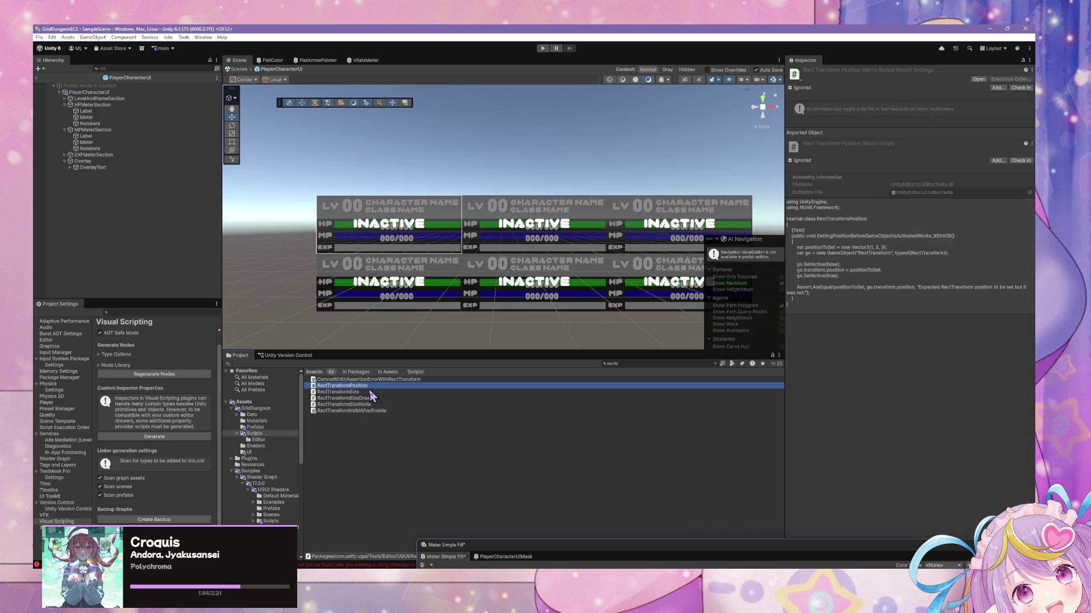
ctrl+click(369, 392)
mouse_move(349, 398)
mouse_down()
mouse_move(310, 401)
mouse_move(259, 443)
mouse_move(267, 463)
mouse_move(255, 440)
mouse_up()
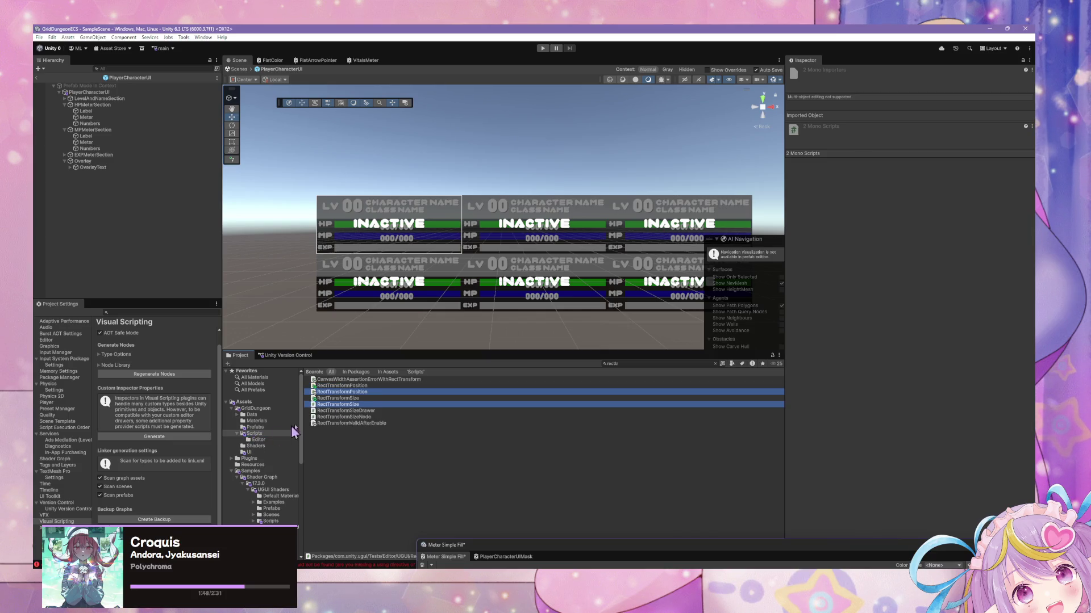
- Open RectTransformPosition, then select both copied scripts and request their deletion
click(358, 391)
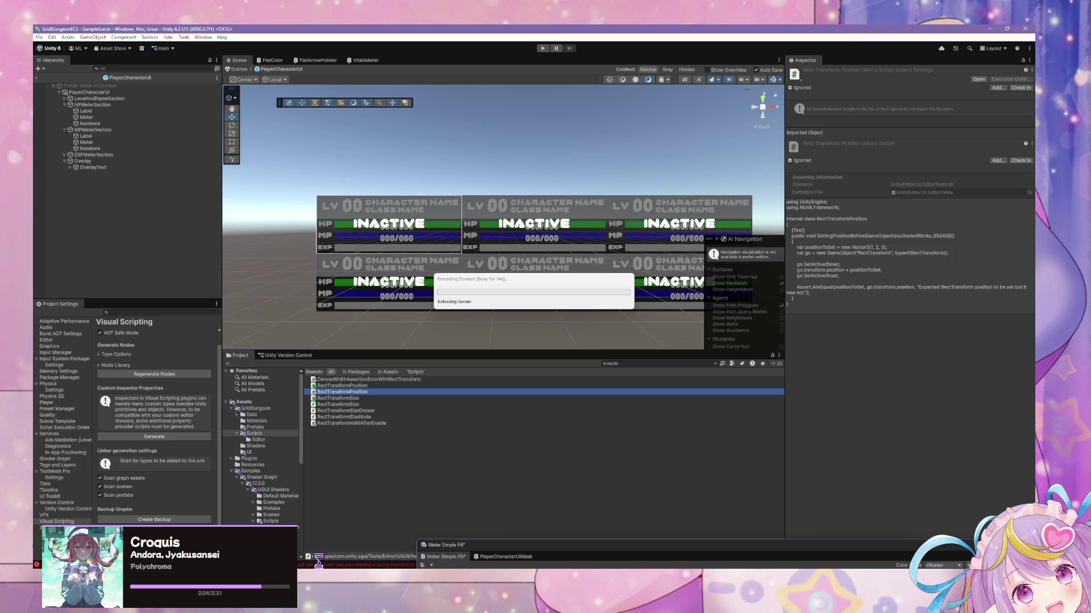
mouse_move(569, 574)
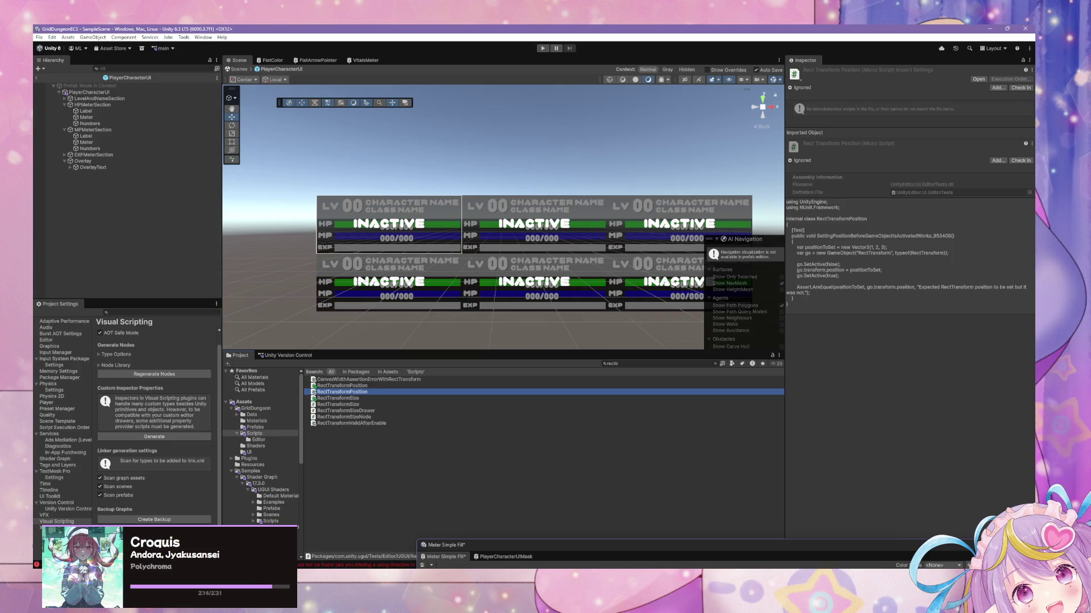
double_click(349, 392)
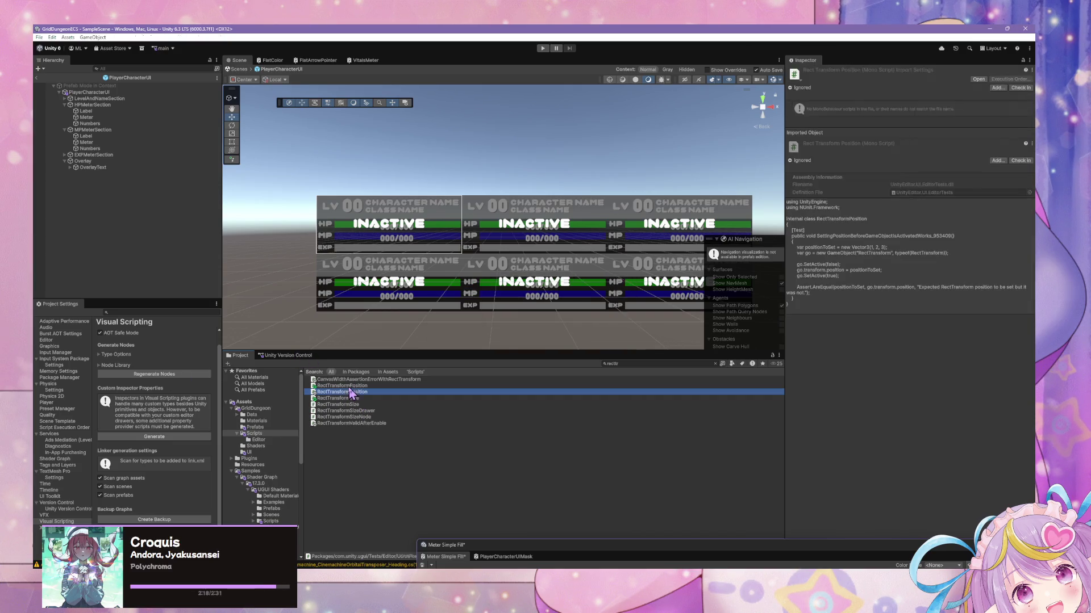
click(348, 404)
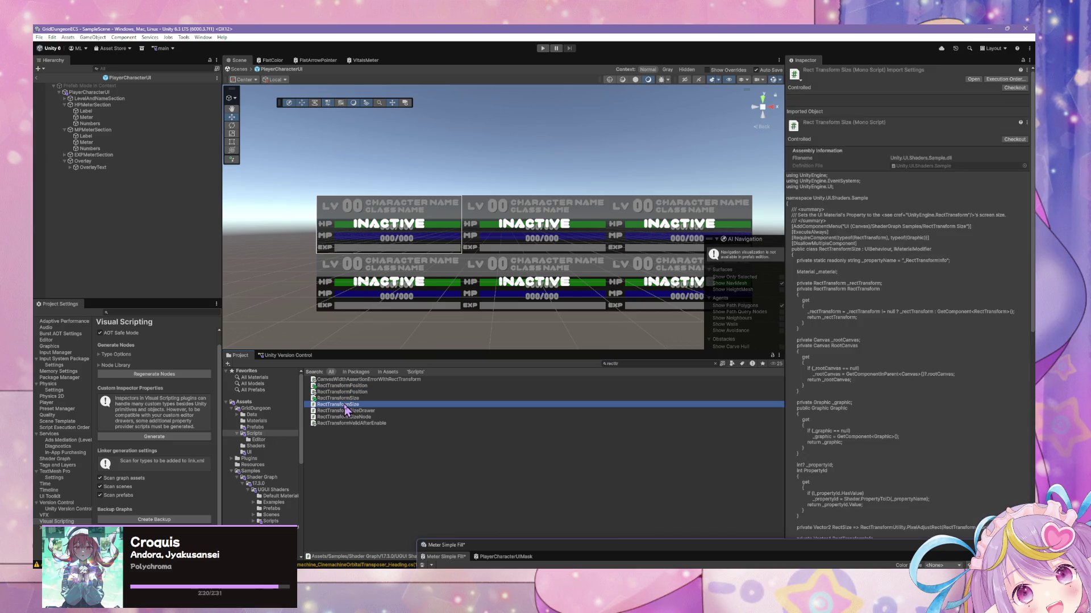
click(350, 398)
ctrl+click(362, 386)
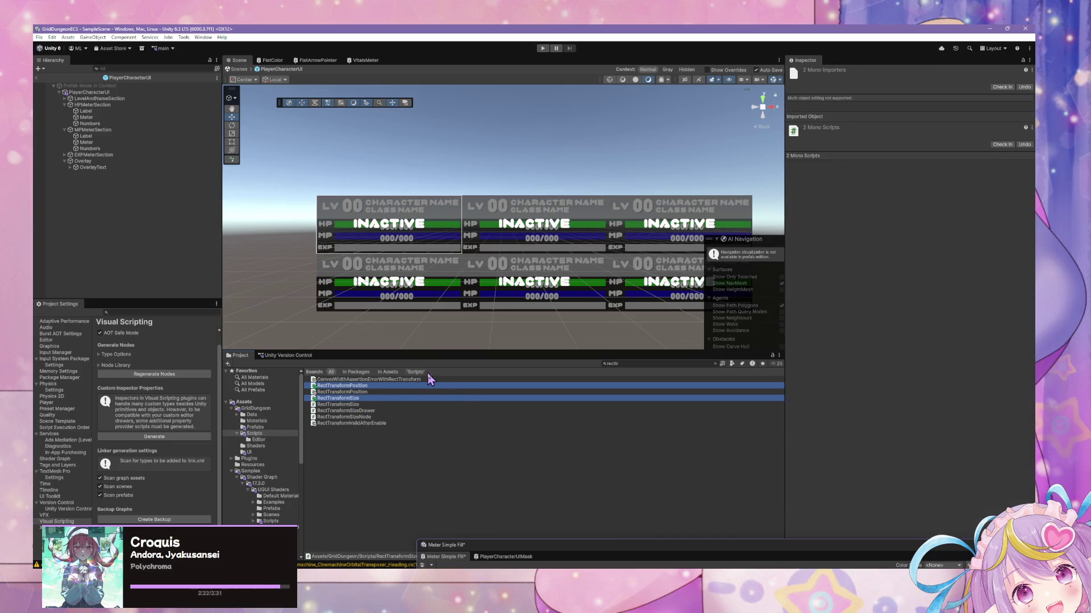
key(Delete)
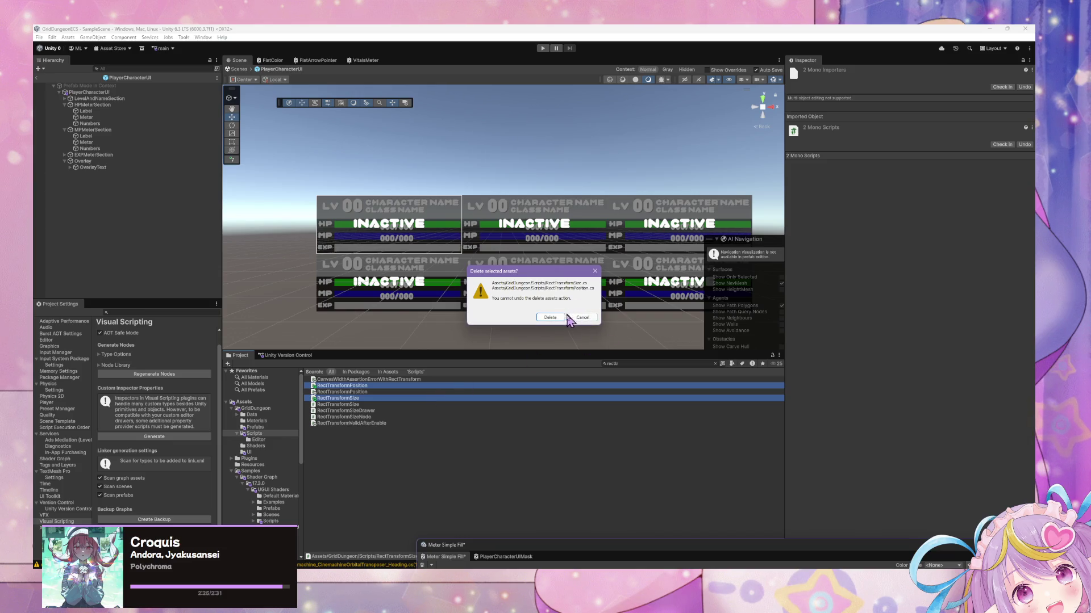
- Confirm deleting the two copies and dock the Console showing the RectTransformSize error at lower right
click(558, 320)
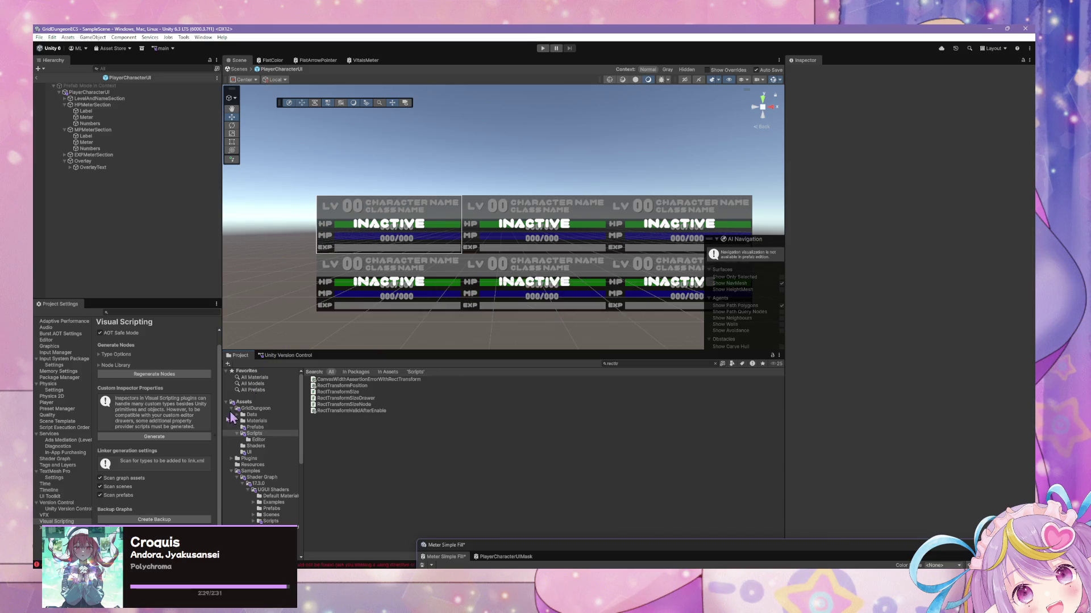
key(ctrl+shift+c)
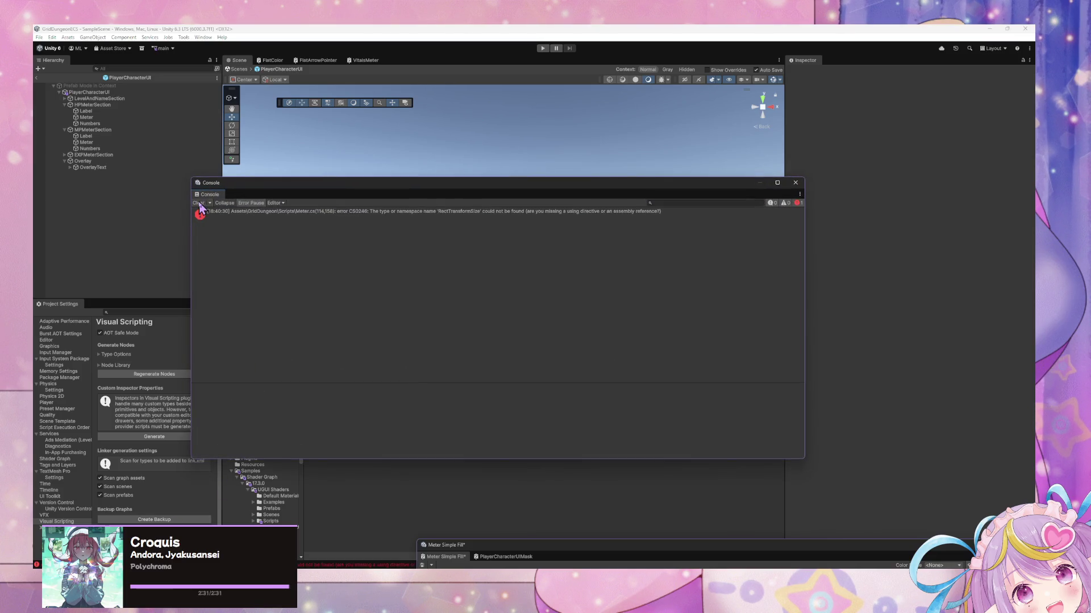
click(254, 220)
drag(311, 185, 655, 233)
click(443, 442)
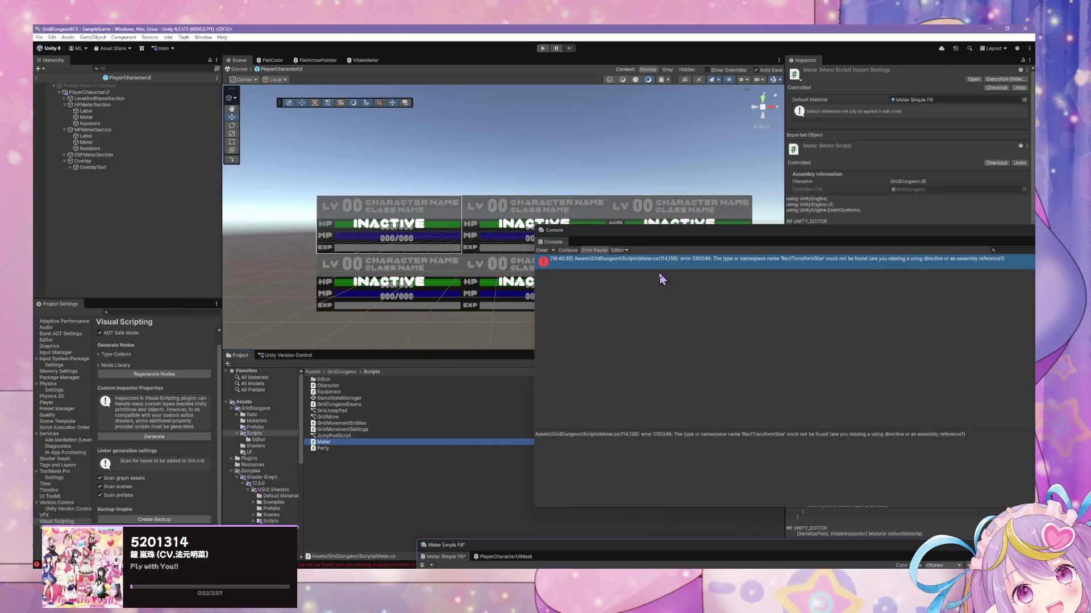
click(664, 267)
click(335, 443)
drag(662, 237, 605, 366)
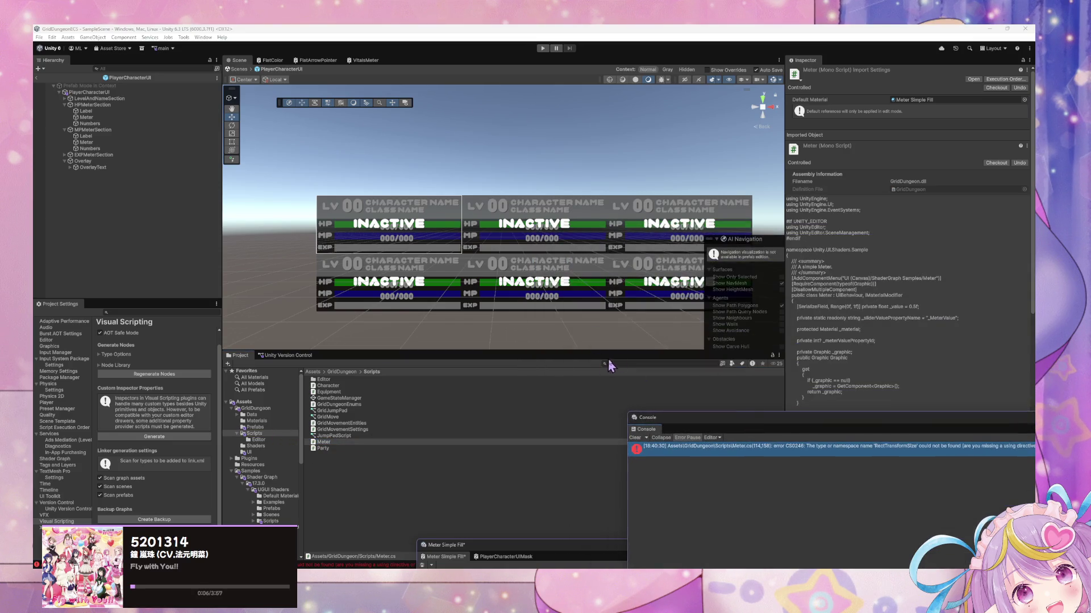
- Search 'recttra', select RectTransformPosition, and clear the search to reveal its RectMask2D folder
click(621, 364)
click(350, 443)
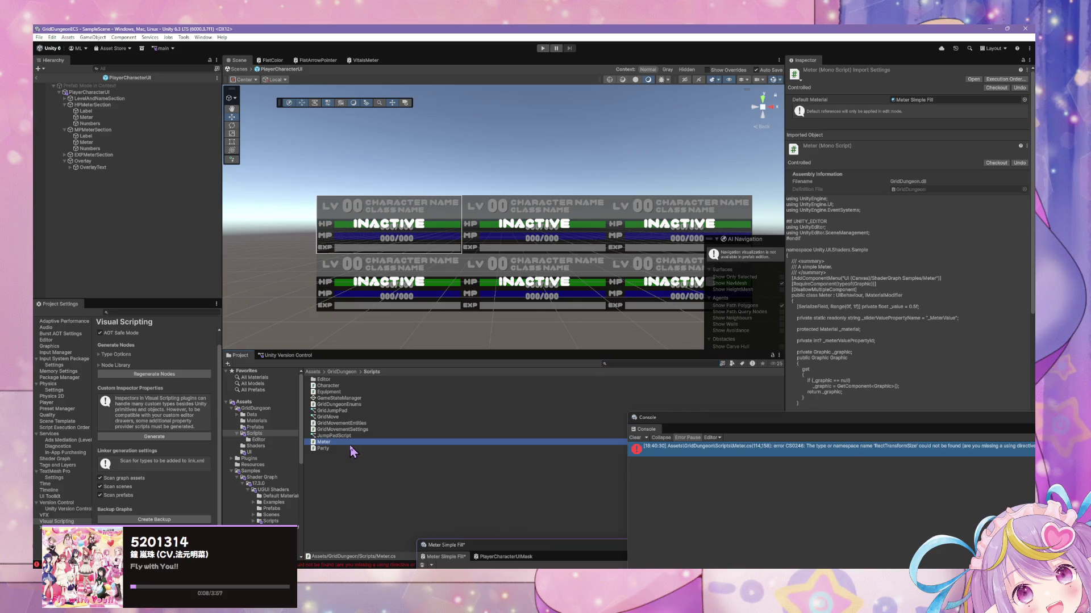
click(630, 364)
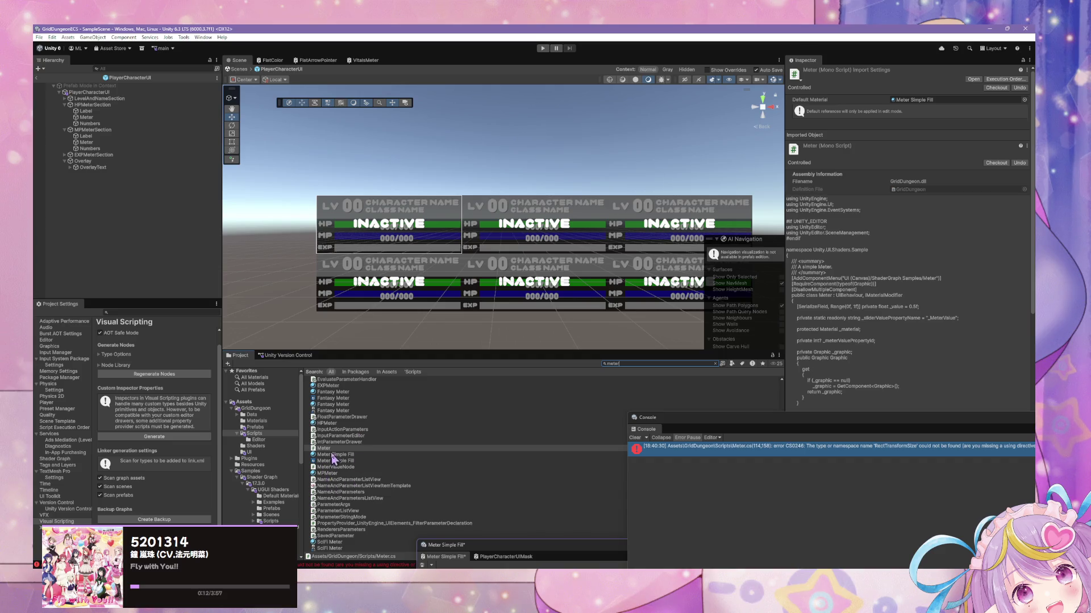
click(334, 449)
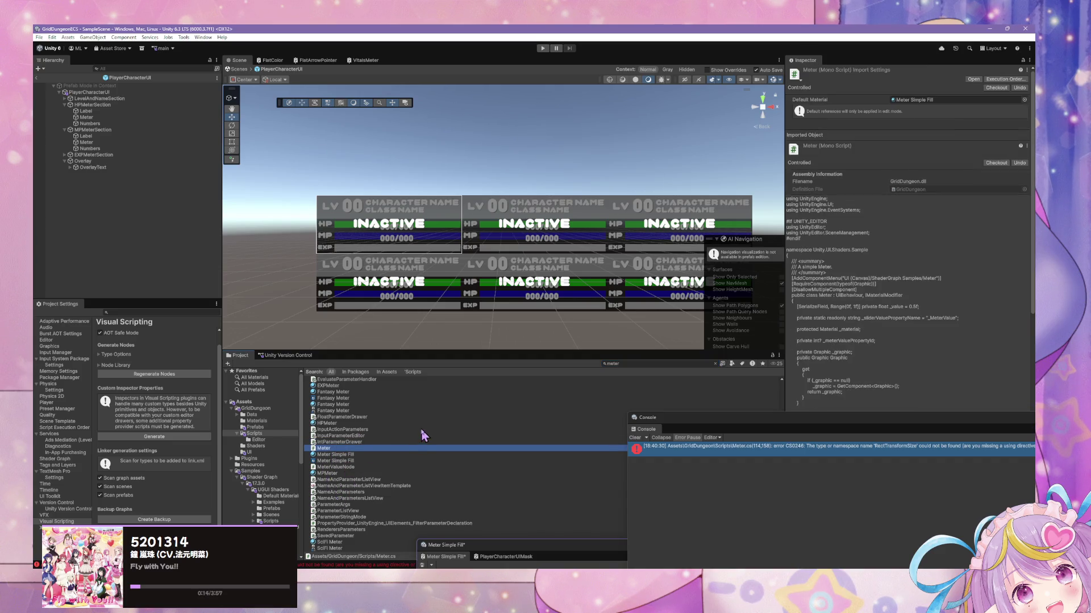
scroll(410, 451, up, 5)
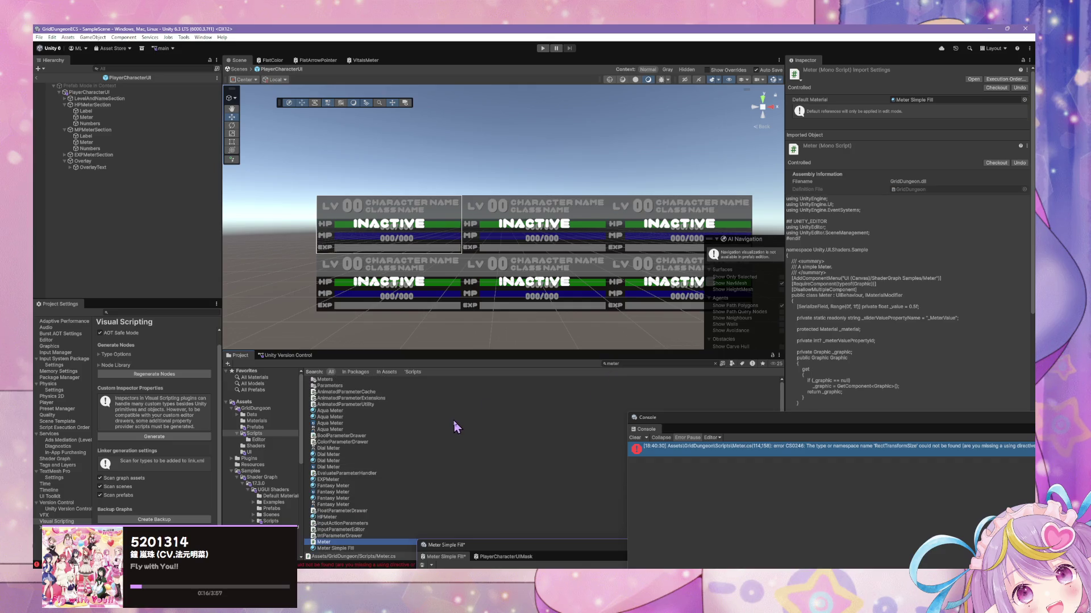
click(630, 364)
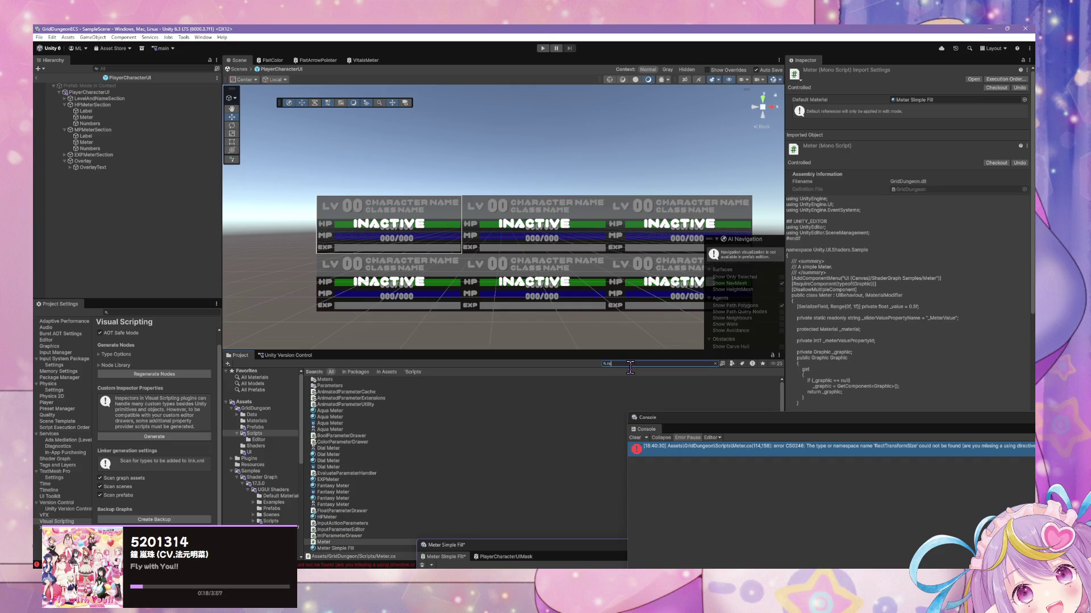
text(rectra)
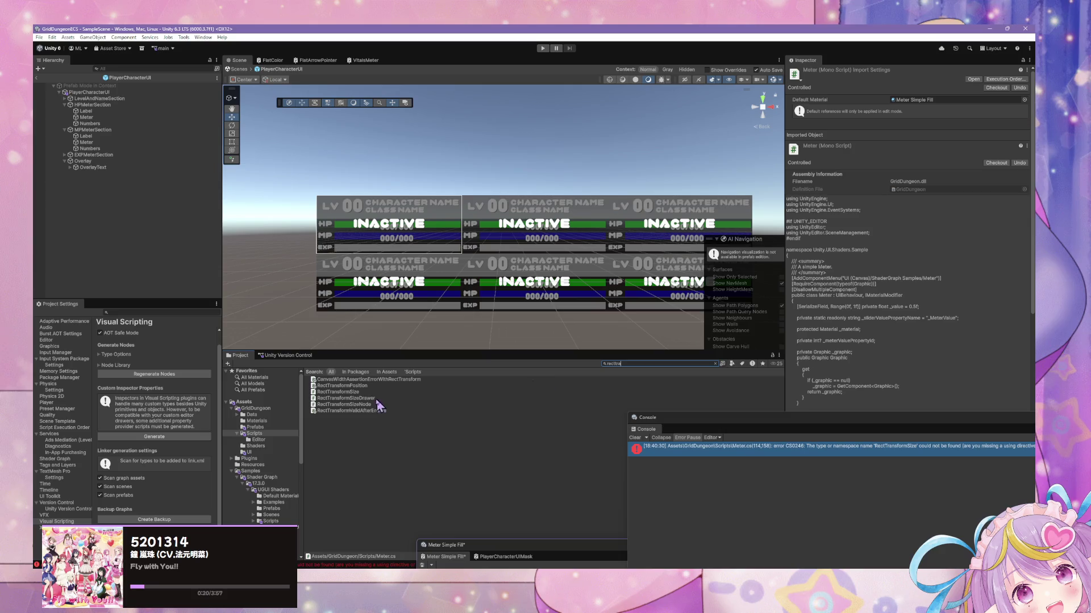
click(448, 386)
click(642, 364)
key(BackSpace)
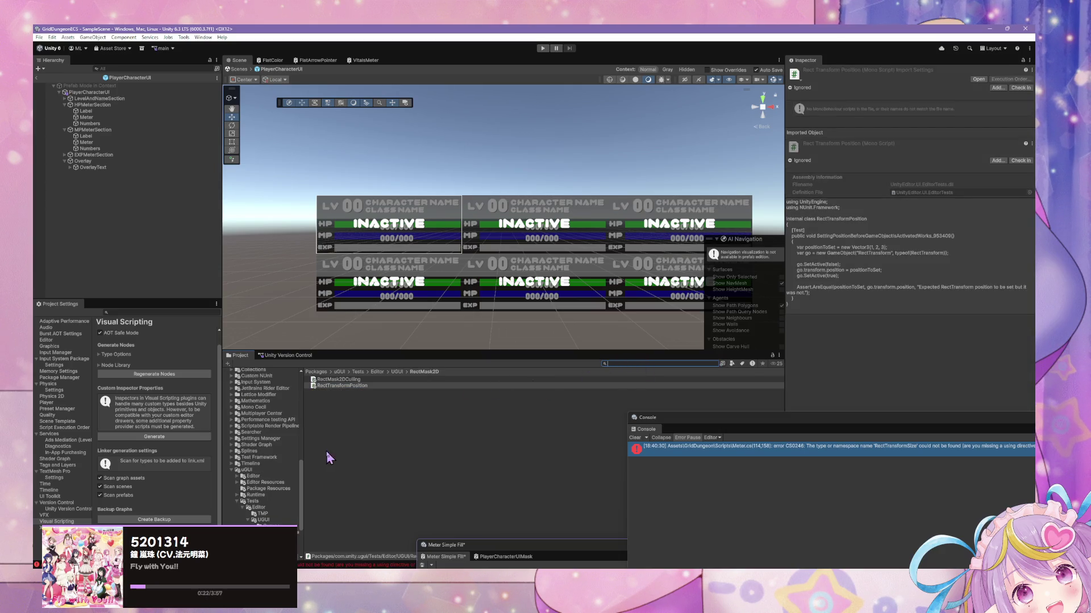
- Search 'rect' and inspect the RectTransformSize script, enlarging the Meter Simple Fill graph window
scroll(274, 458, down, 5)
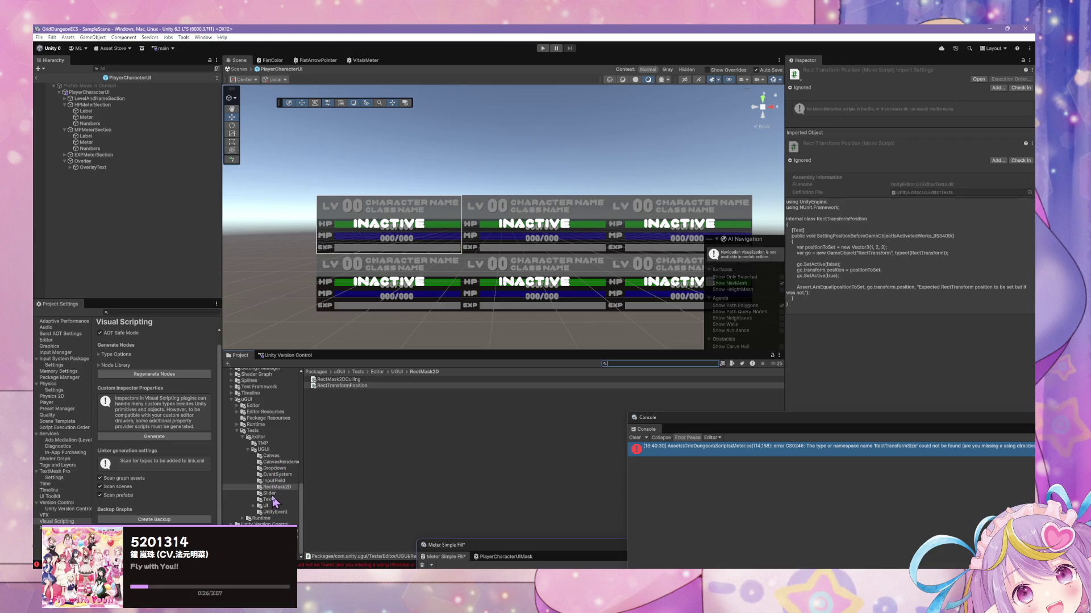
click(345, 433)
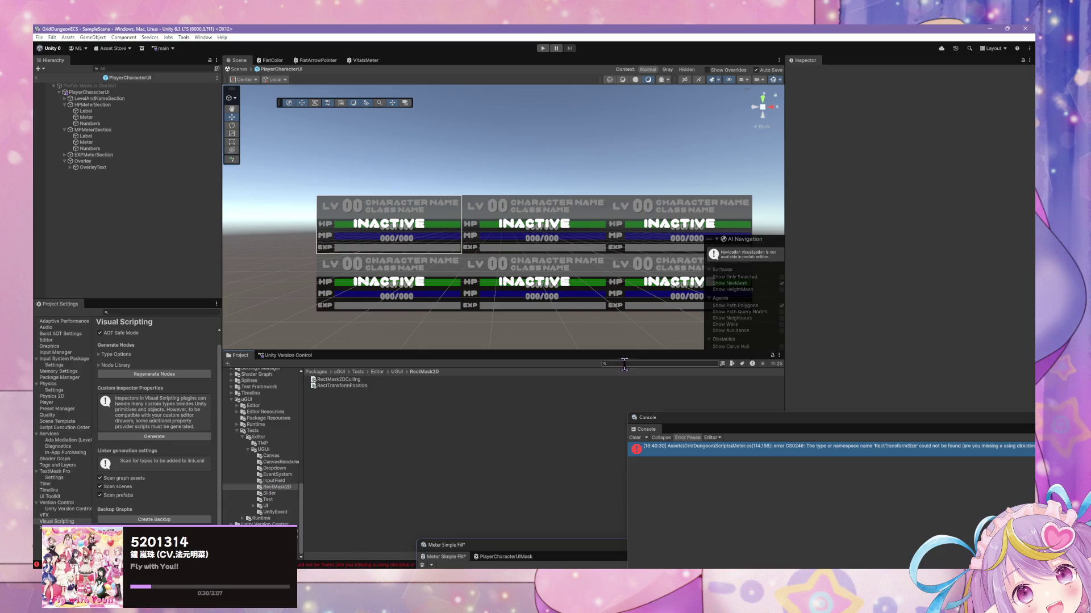
text(recttr)
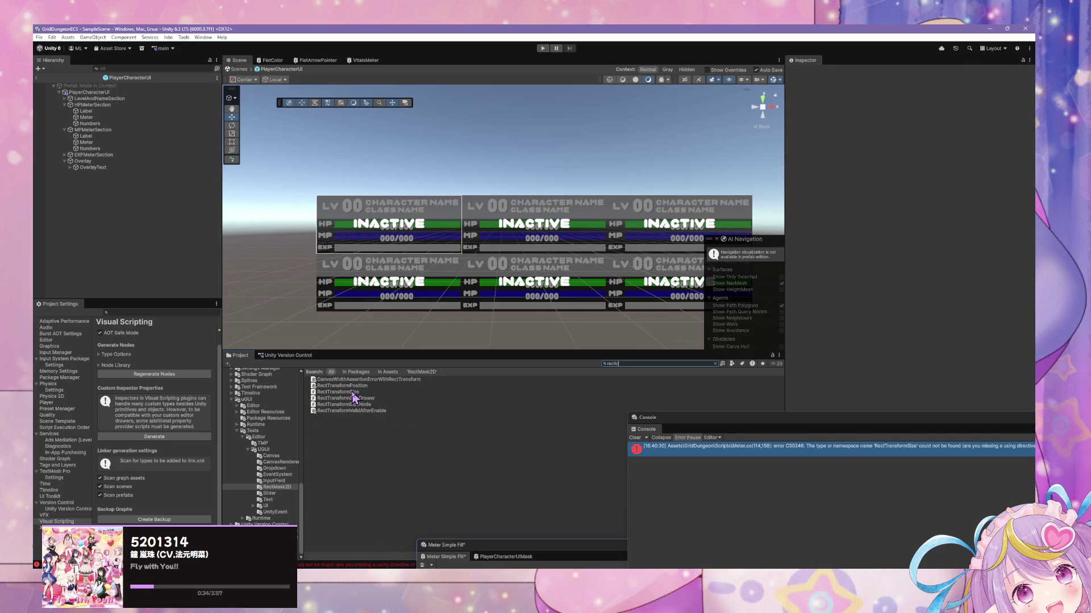
click(344, 392)
drag(464, 541, 465, 477)
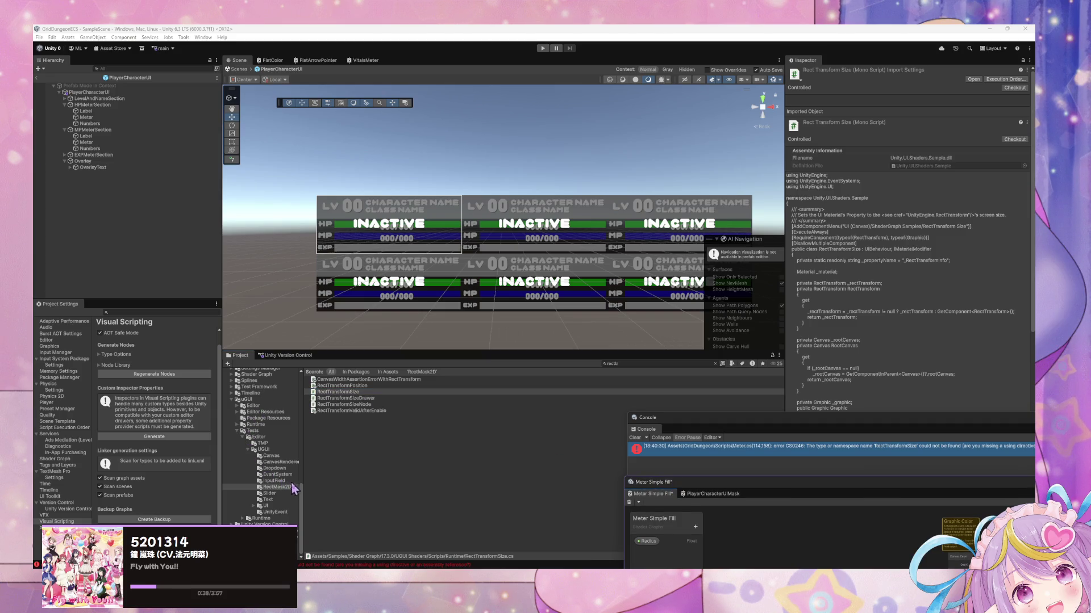
- Open the uGUI Tests > Runtime > UGUI folder, then show Version Control pending changes
click(242, 519)
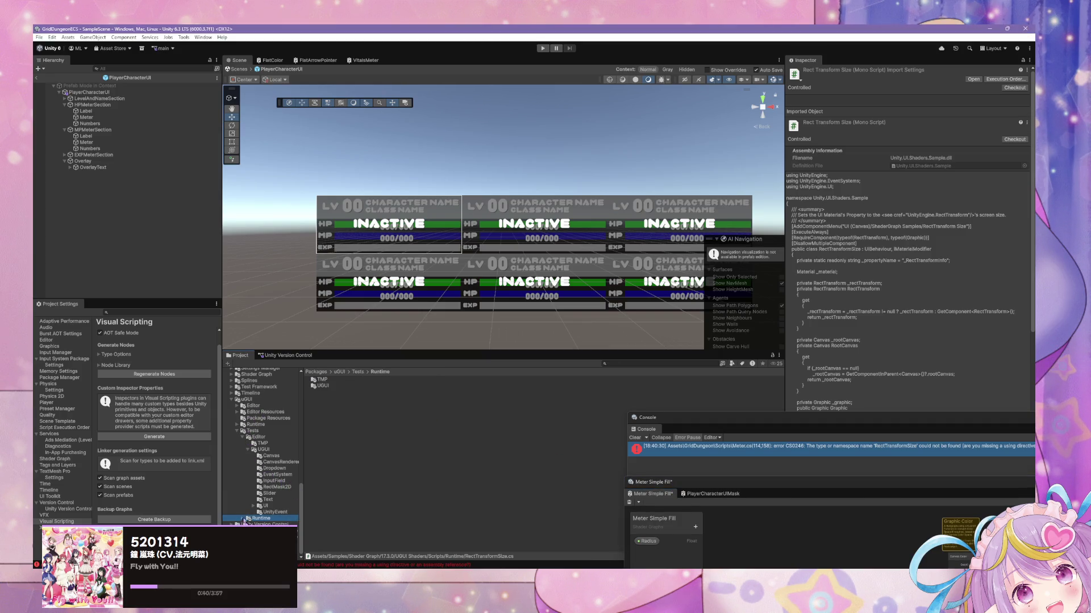
double_click(322, 386)
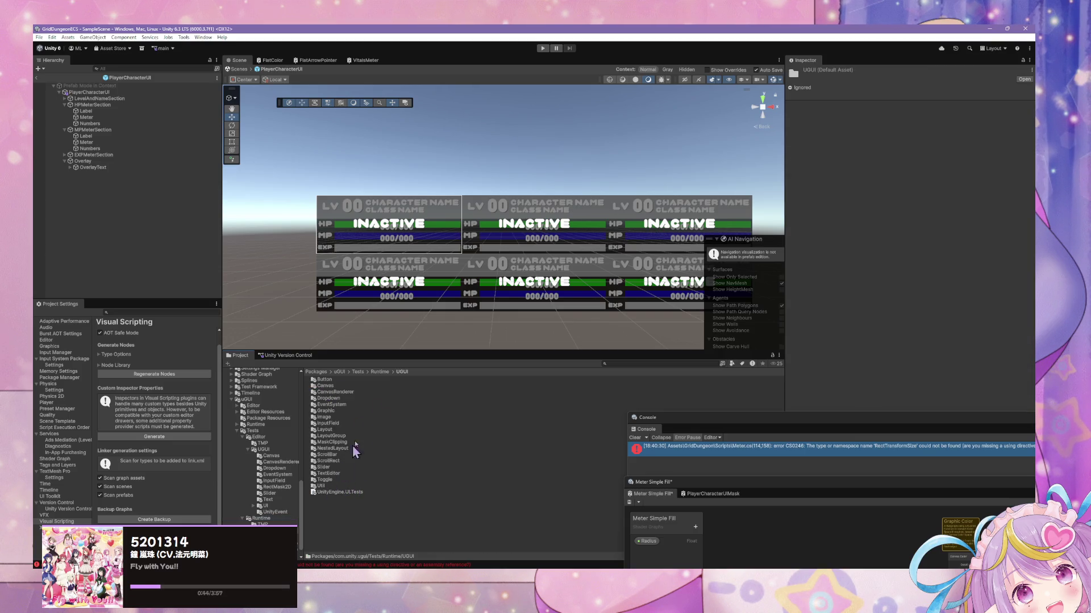
click(281, 356)
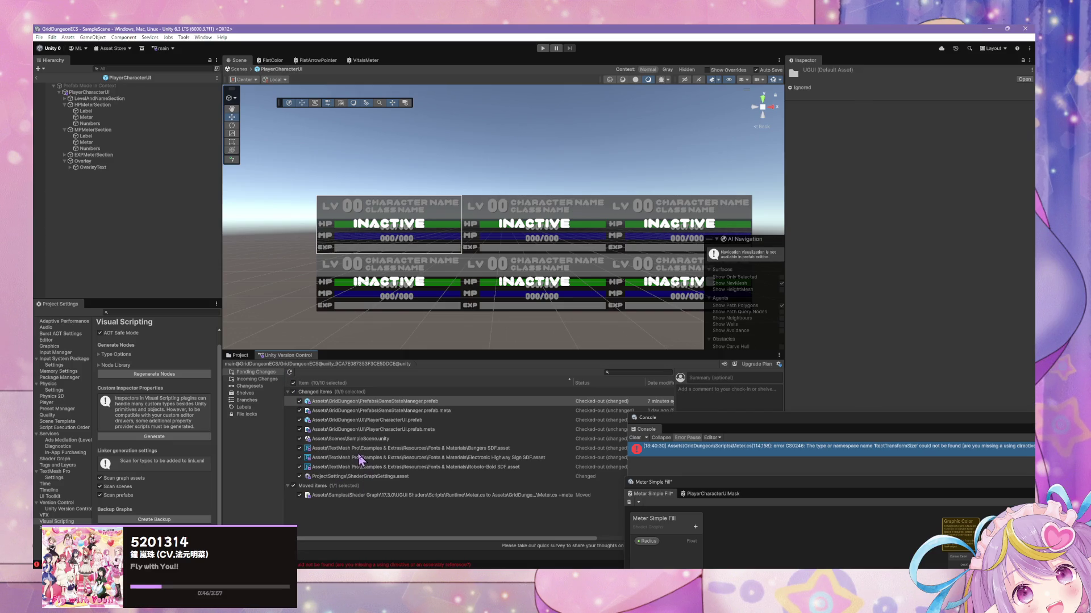
- Undo the pending Meter.cs move from its context menu and confirm with Undo
click(375, 498)
right_click(375, 497)
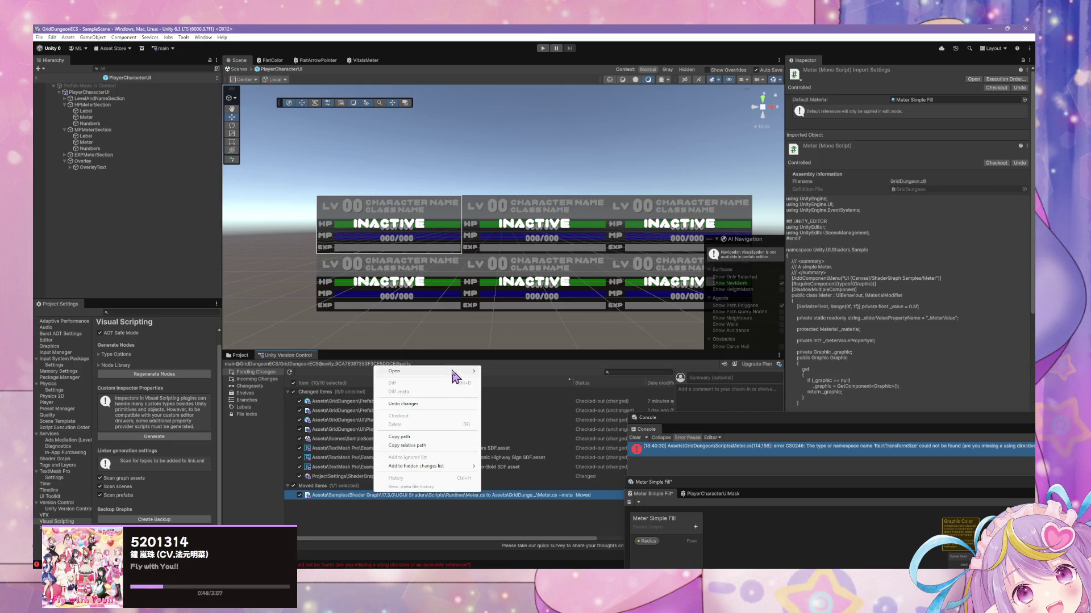
click(423, 405)
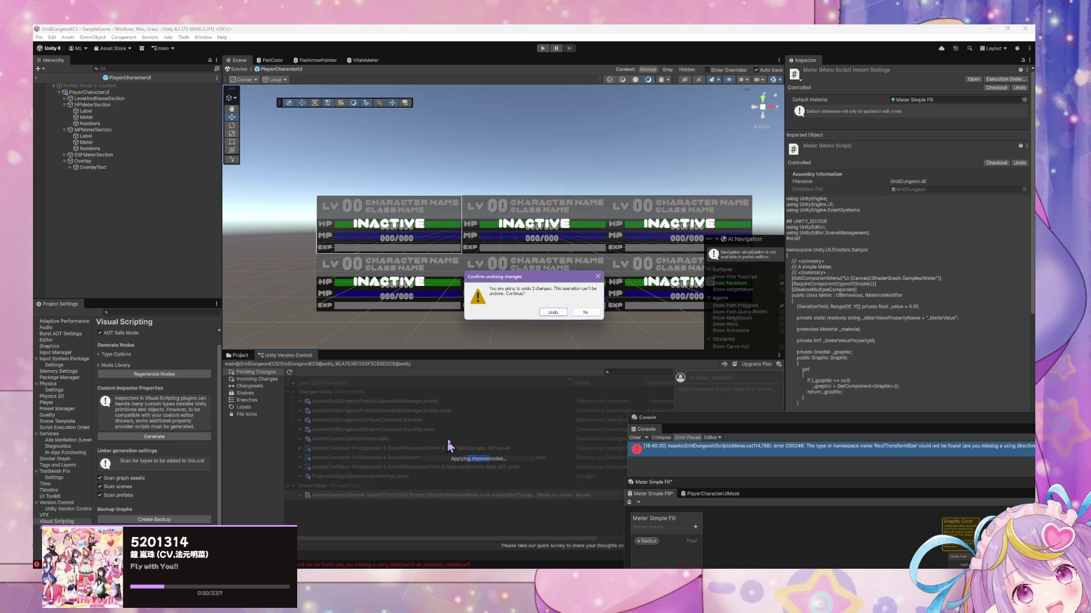
click(552, 313)
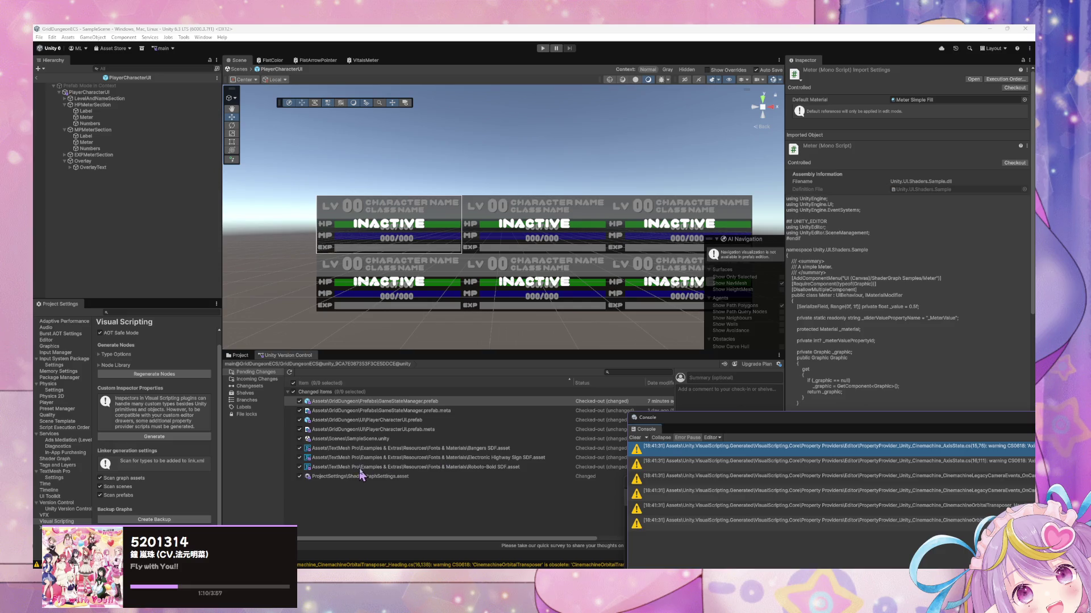
- Clear the Console warnings and return to the Project browser
mouse_move(713, 432)
mouse_down()
mouse_move(679, 254)
mouse_move(680, 289)
mouse_up()
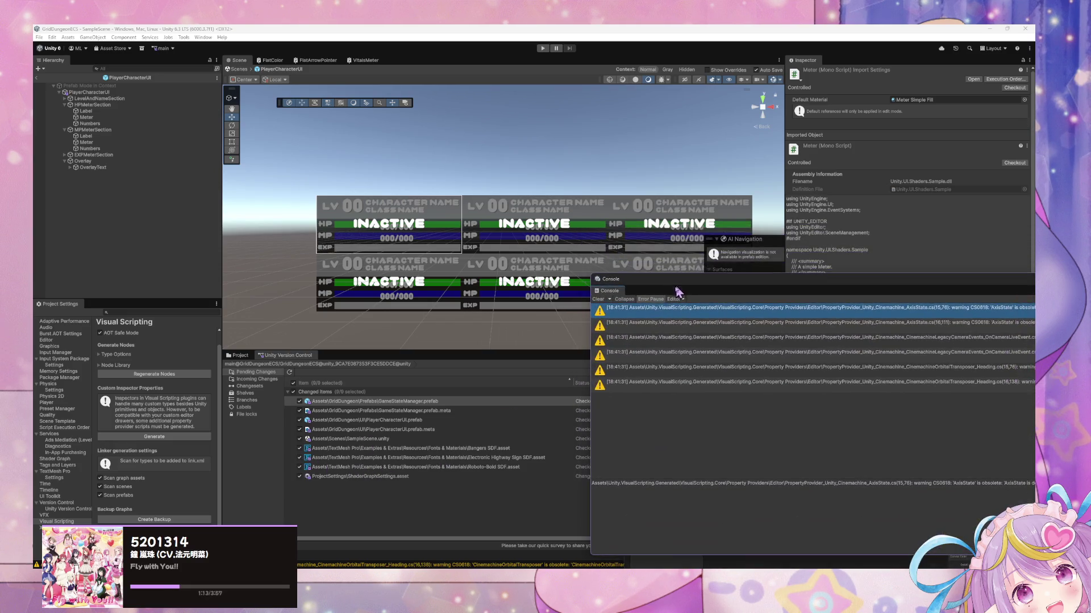
click(328, 395)
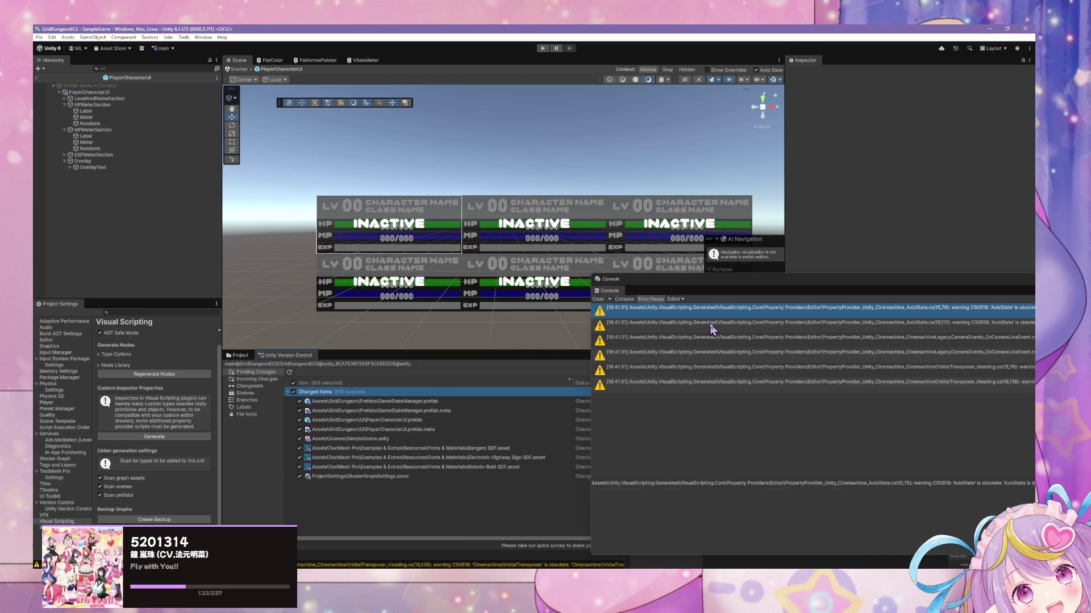
click(598, 298)
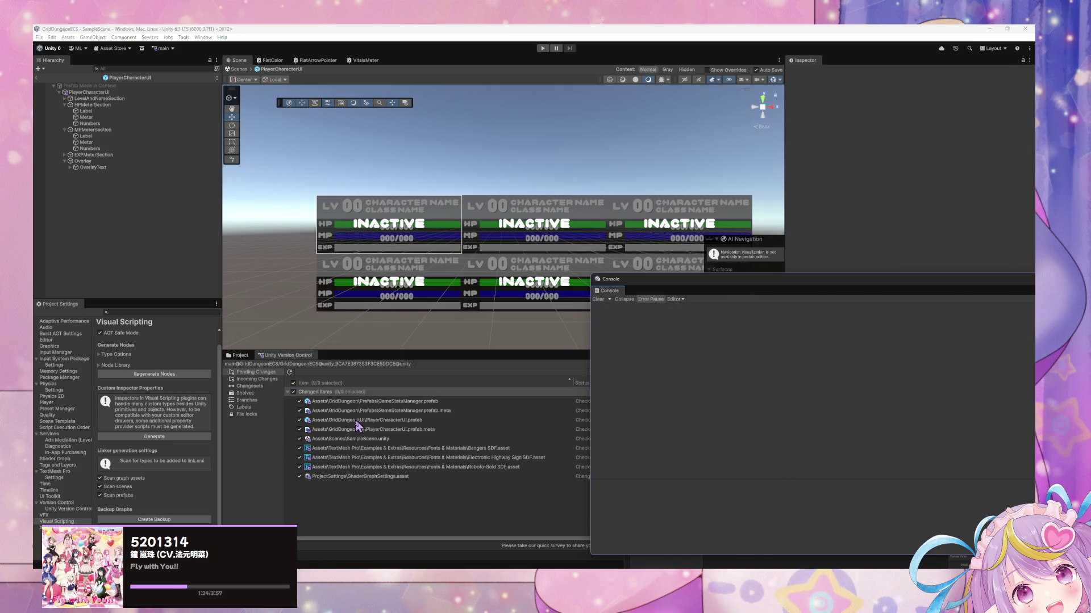
click(373, 516)
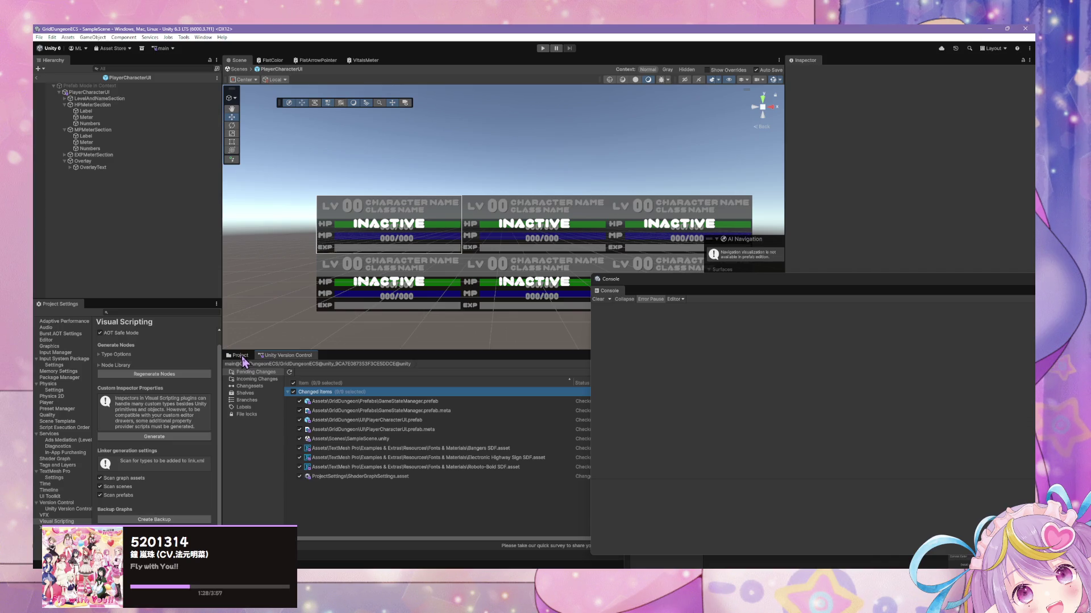
click(240, 356)
drag(639, 281, 651, 402)
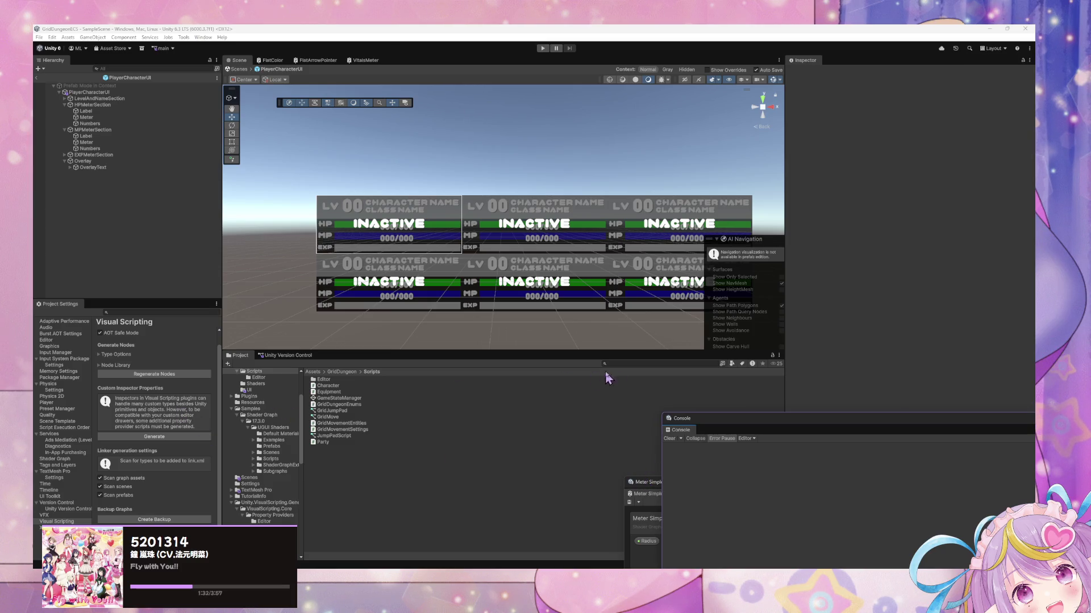
- Search the Project for the Meter script, open Meter.cs in VS Code, then minimize it
click(630, 366)
text(tt)
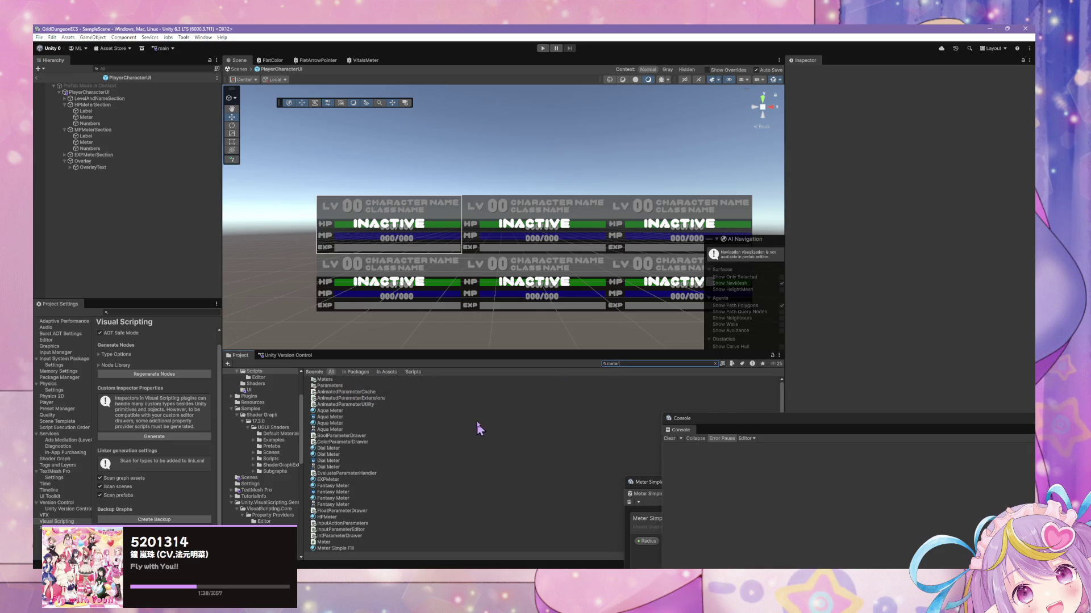
scroll(374, 428, down, 6)
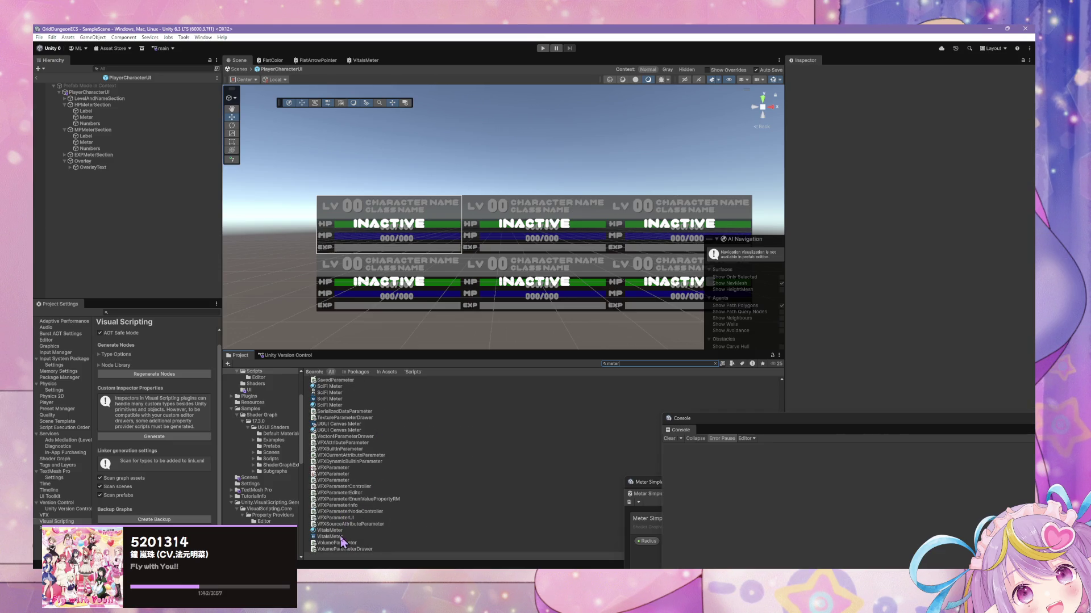
scroll(404, 420, up, 6)
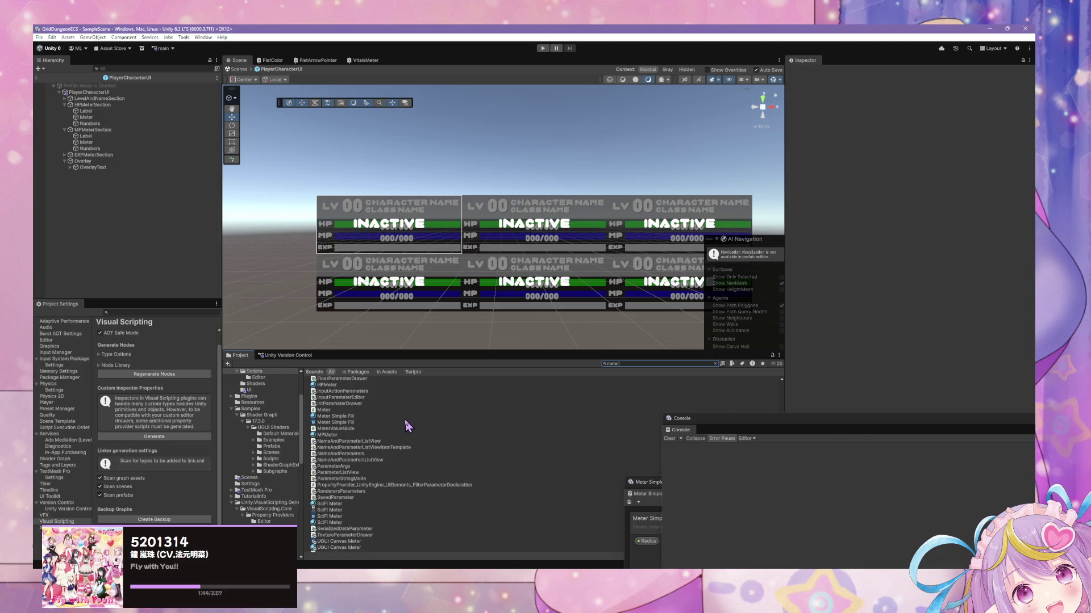
double_click(327, 411)
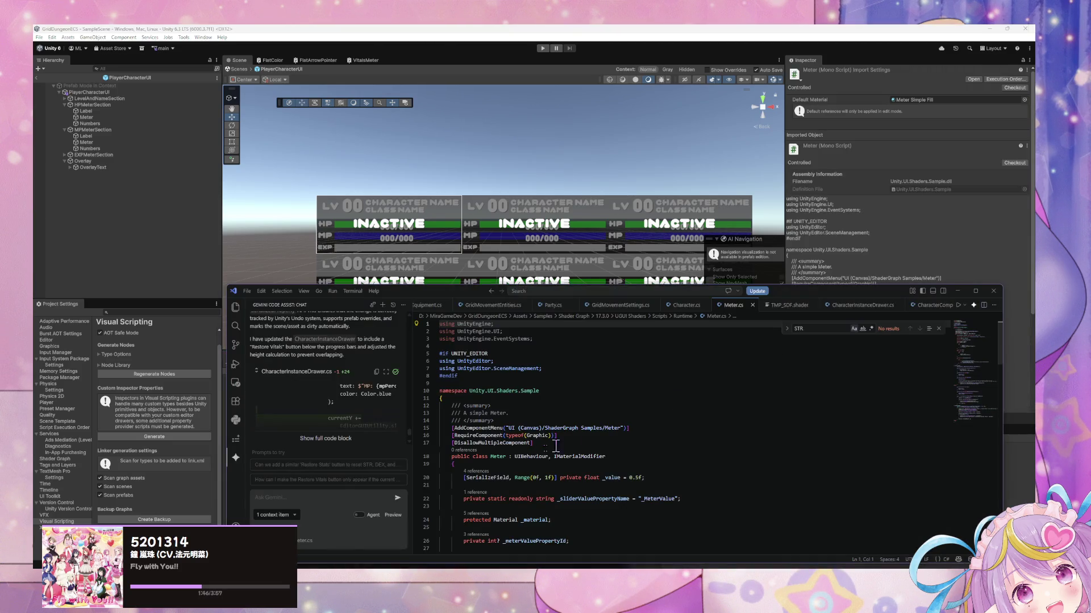
drag(538, 390, 469, 391)
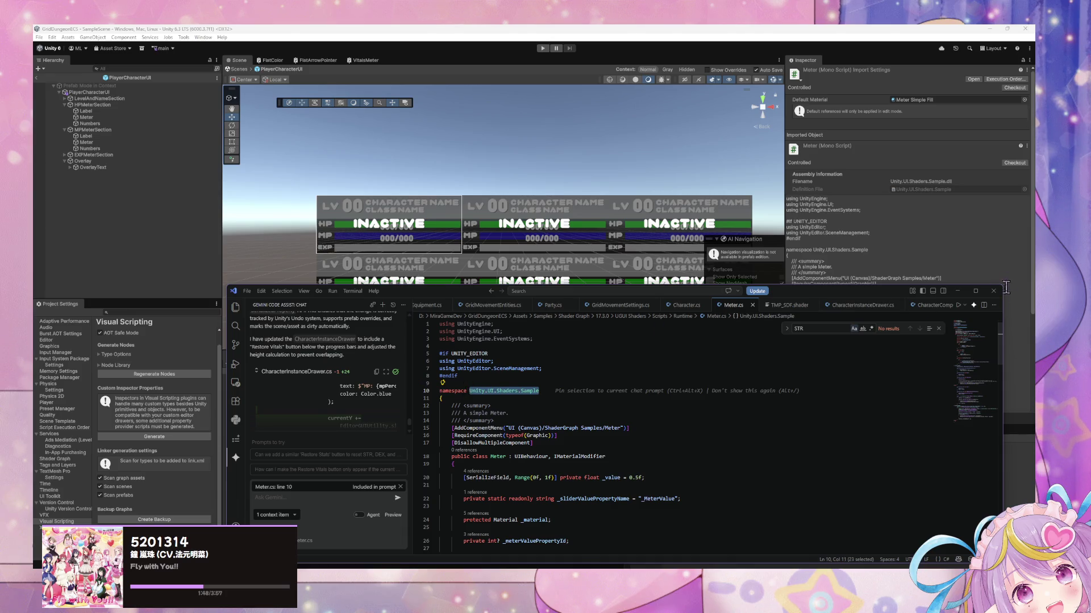
click(959, 291)
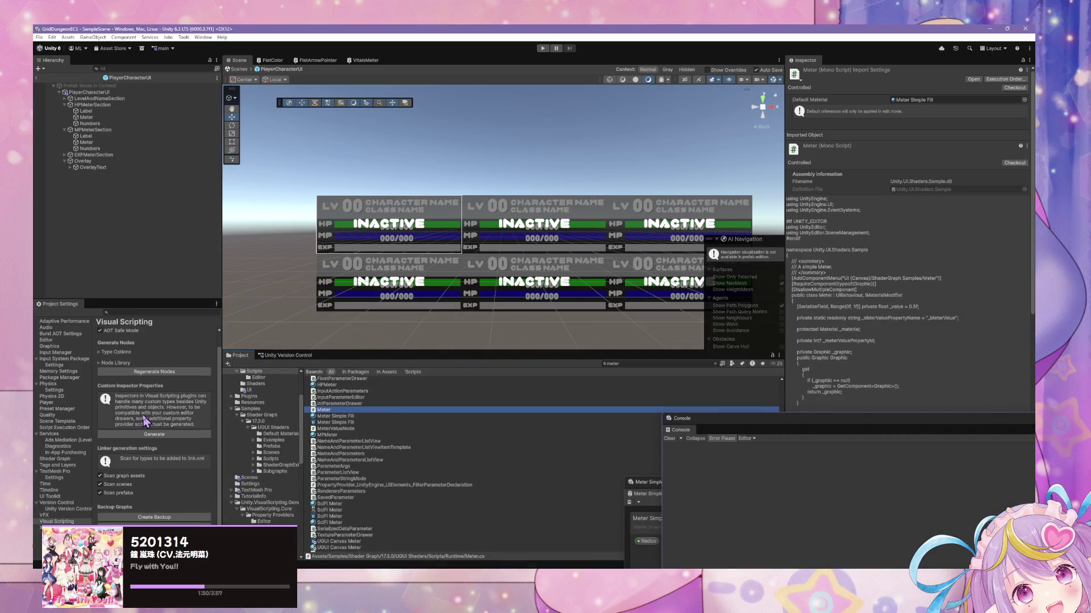
- Expand the Node Library in Visual Scripting settings and scroll through its assembly list
click(102, 355)
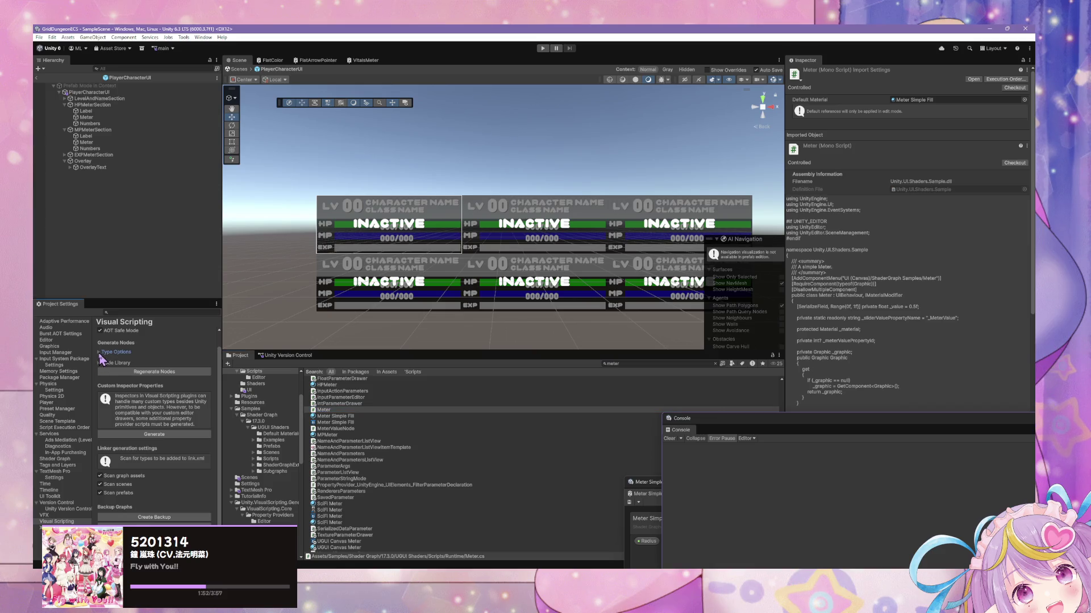
click(101, 364)
click(101, 365)
click(100, 363)
scroll(153, 392, down, 3)
scroll(152, 391, down, 10)
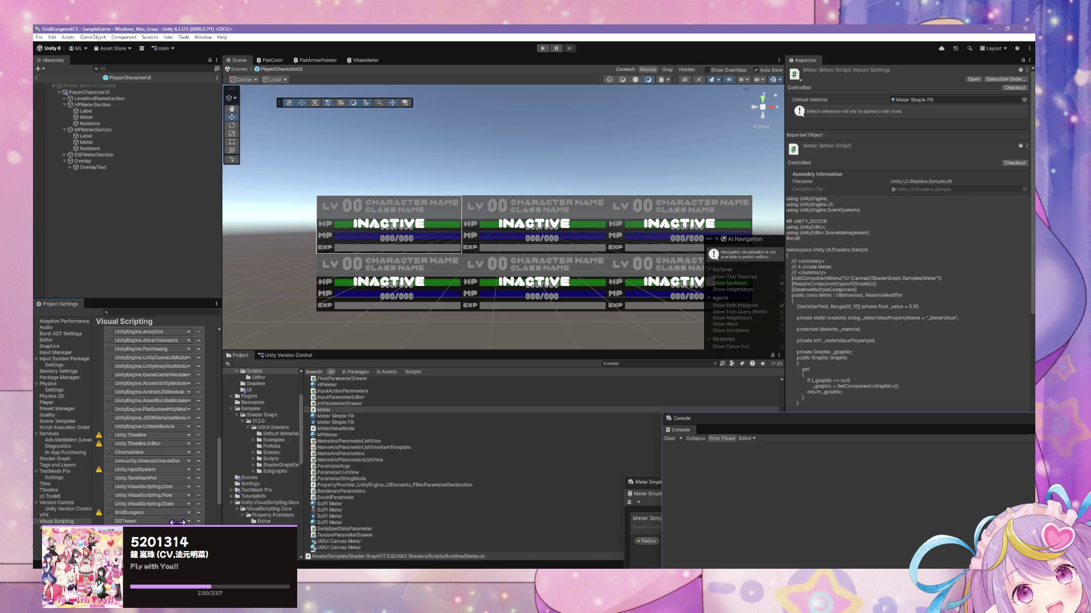
- Check Unity.UI.Shaders.Sample is in the Node Library and regenerate the Visual Scripting nodes
click(150, 400)
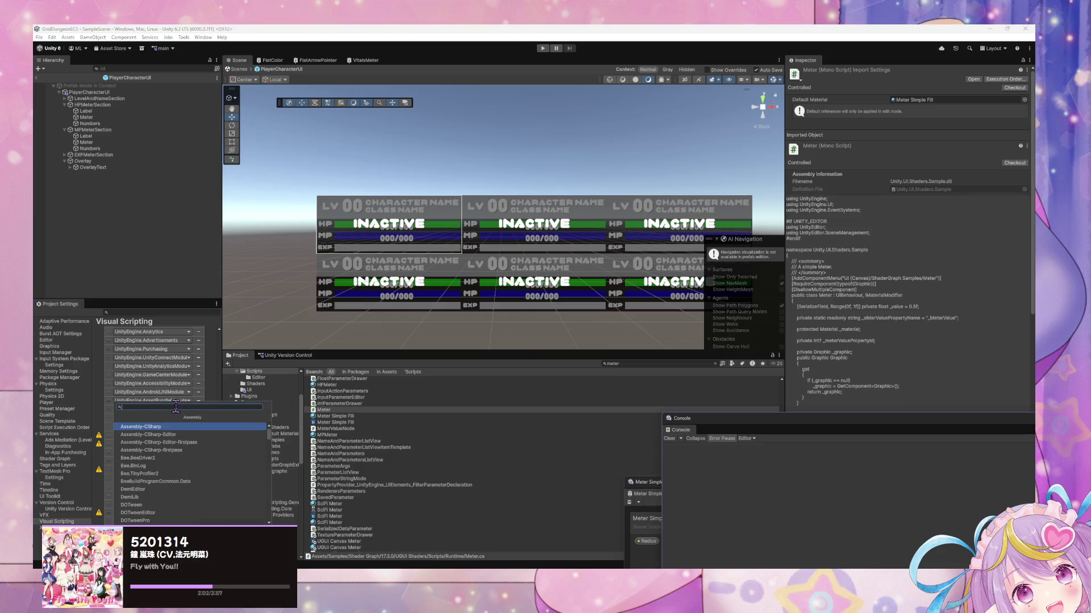
key(Escape)
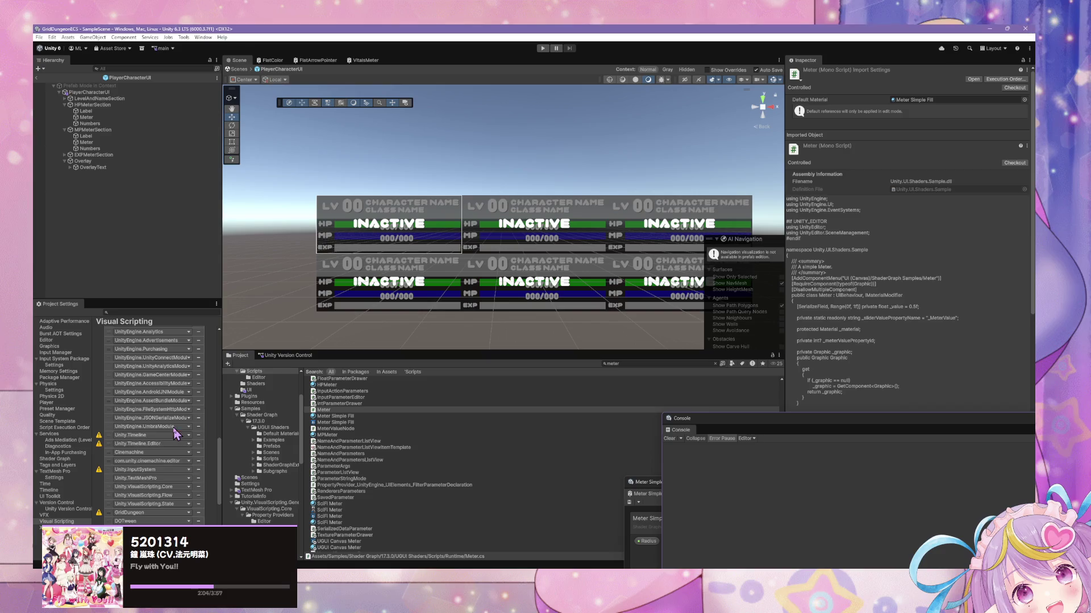
scroll(177, 513, down, 8)
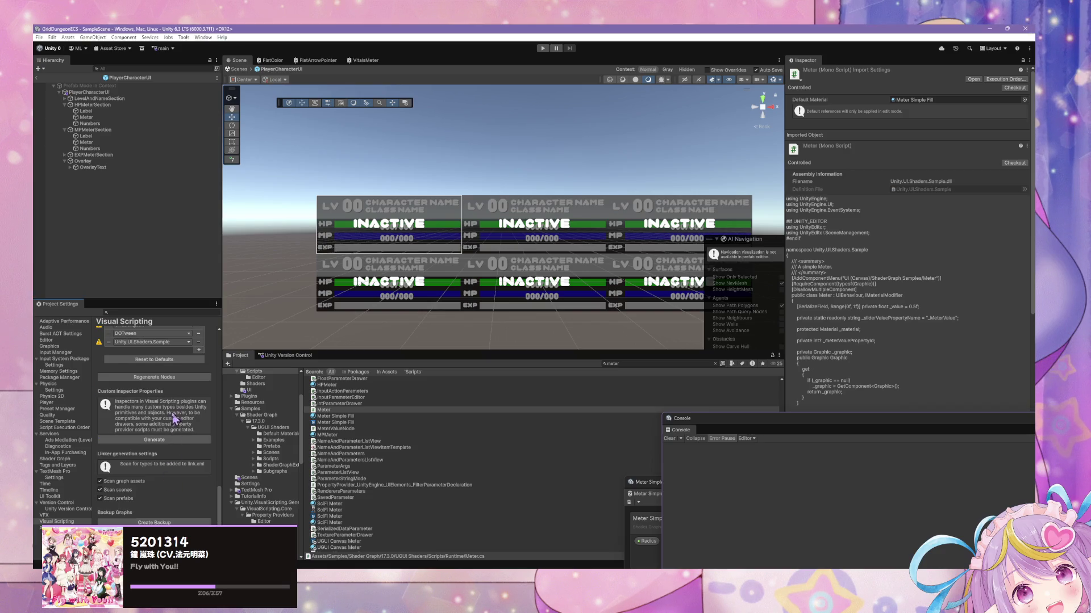
click(170, 377)
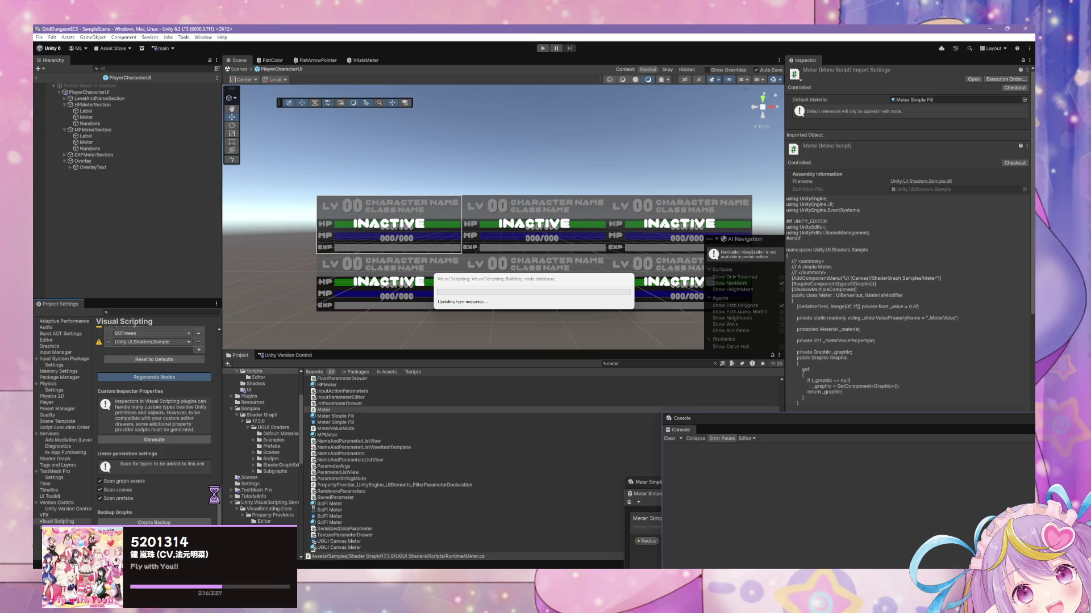
- Switch to VS Code with Alt+Tab and scroll the open file
key(alt+Tab)
scroll(543, 396, down, 5)
scroll(518, 372, up, 5)
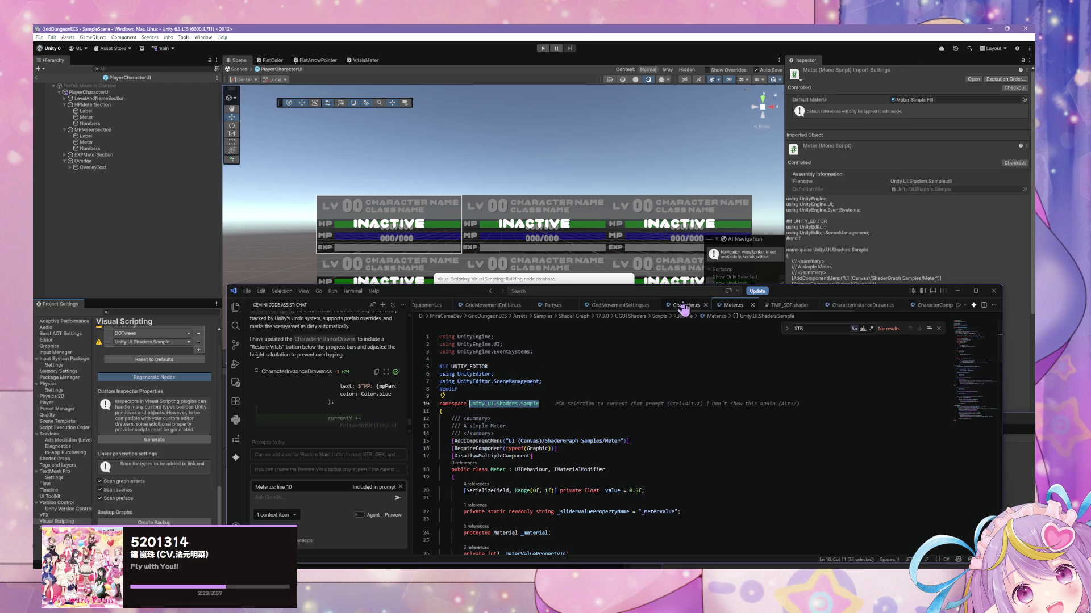
- Cycle through TMP_SDF.shader, GridMovementSettings.cs and Character.cs to CharacterInstanceDrawer.cs
click(788, 307)
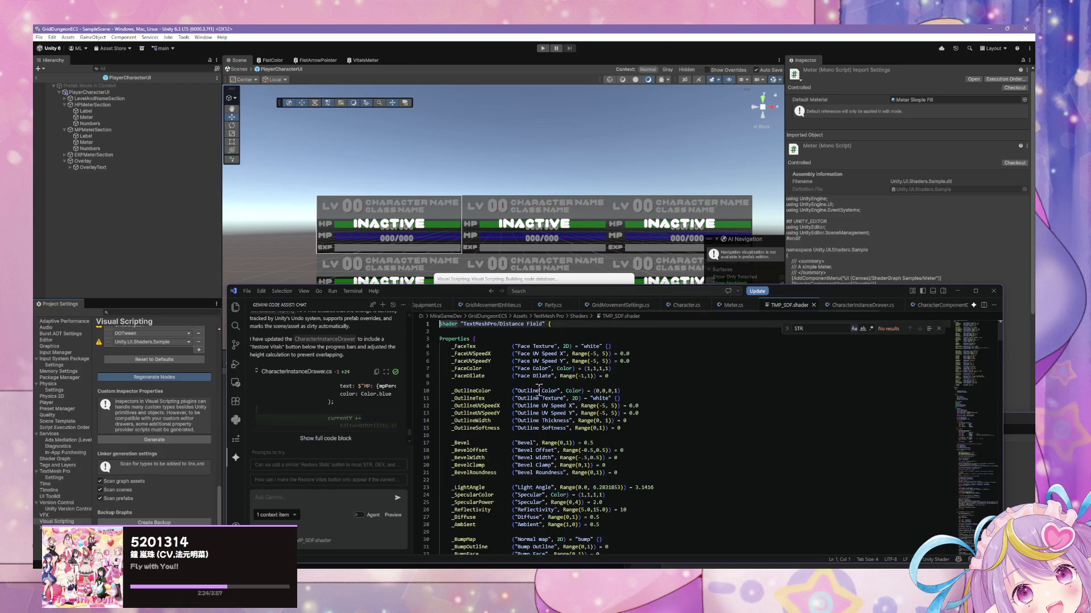
click(613, 306)
click(697, 307)
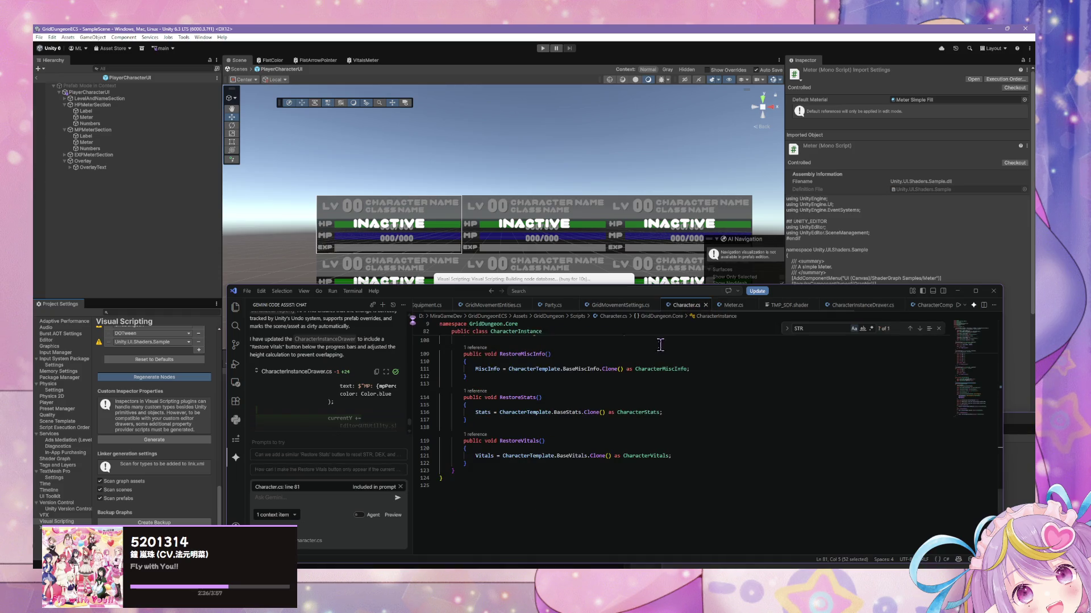
click(860, 305)
- Scroll CharacterInstanceDrawer.cs to the top, nudge VS Code left, and return to Unity
scroll(583, 389, up, 12)
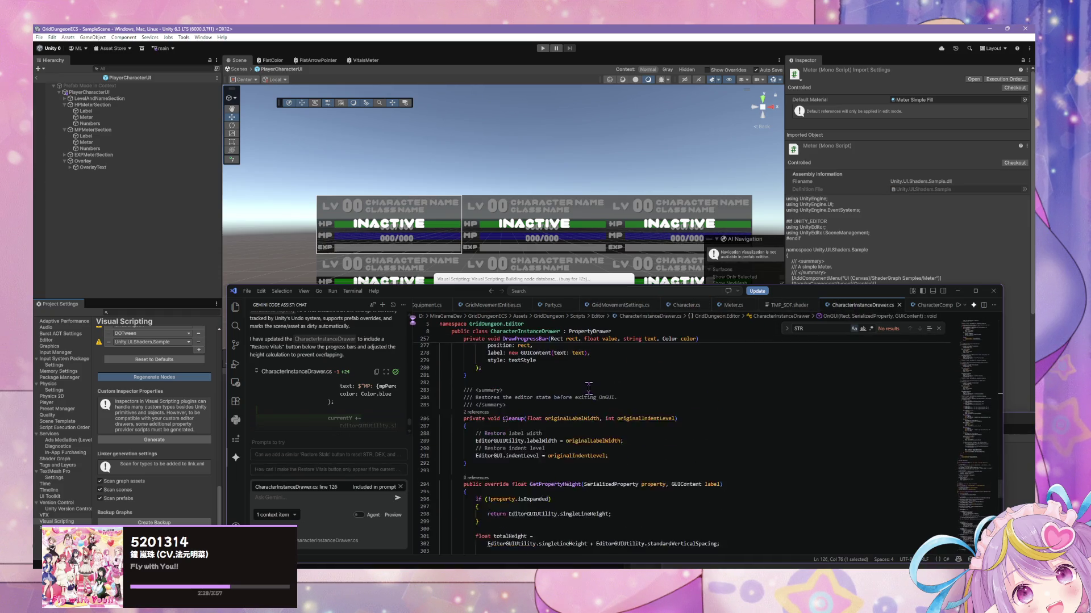
scroll(592, 387, up, 20)
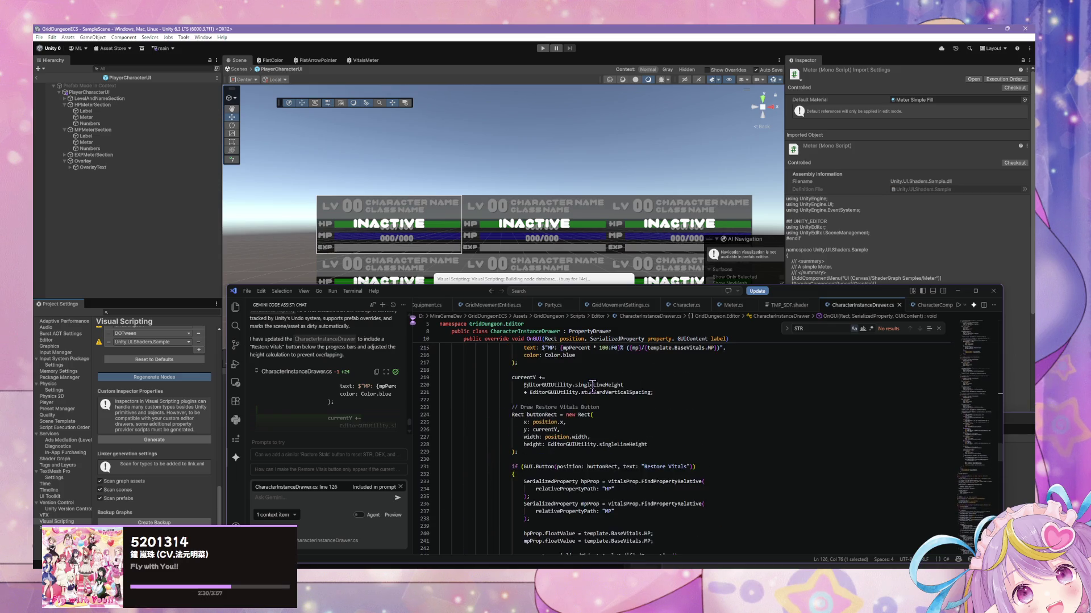
scroll(591, 387, up, 17)
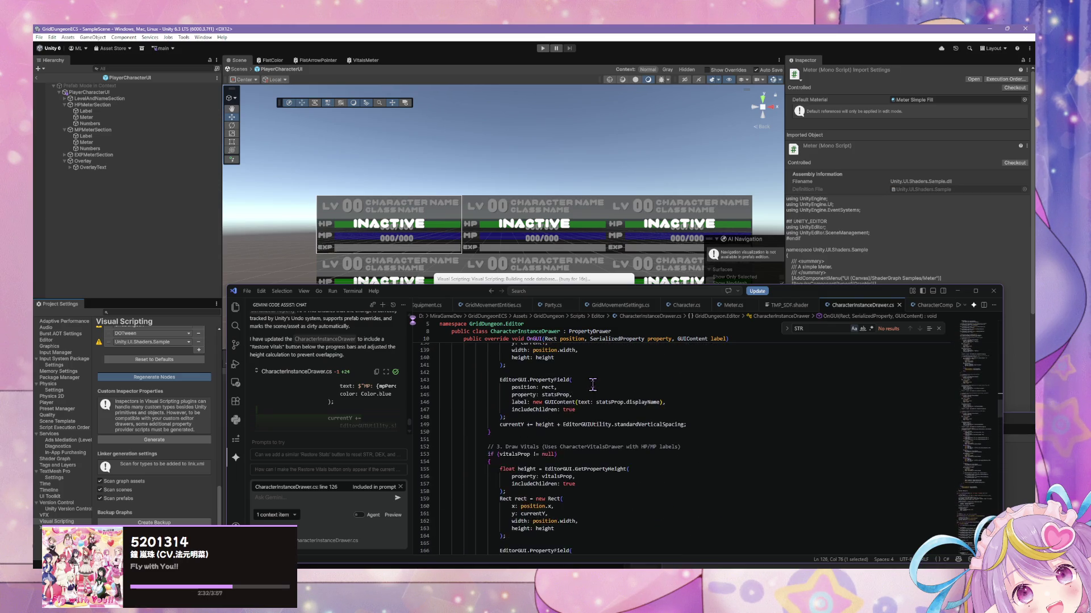
drag(1001, 405, 1002, 320)
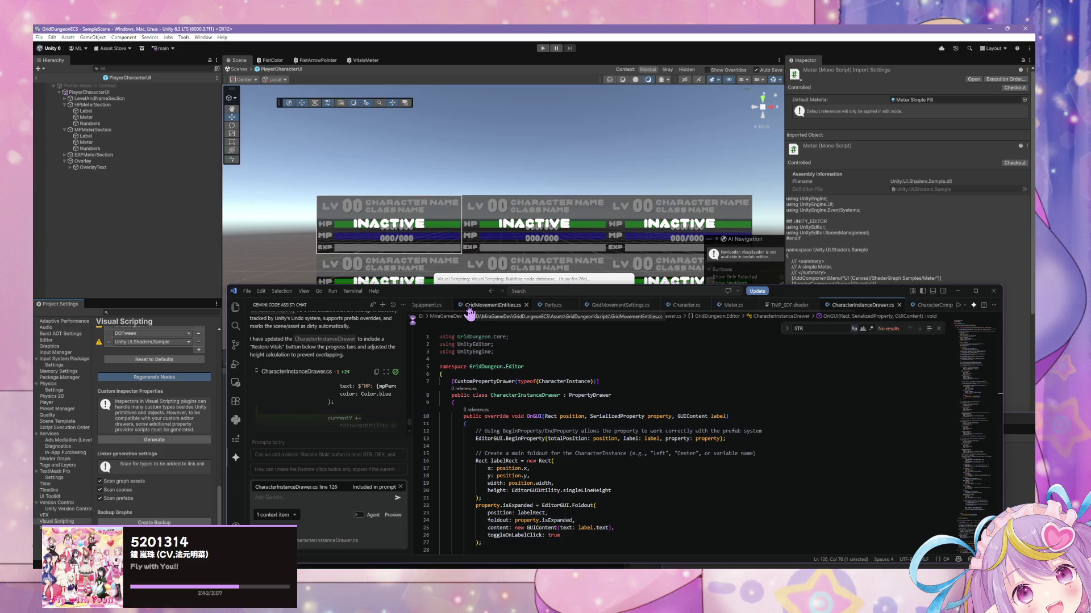
drag(428, 295, 402, 293)
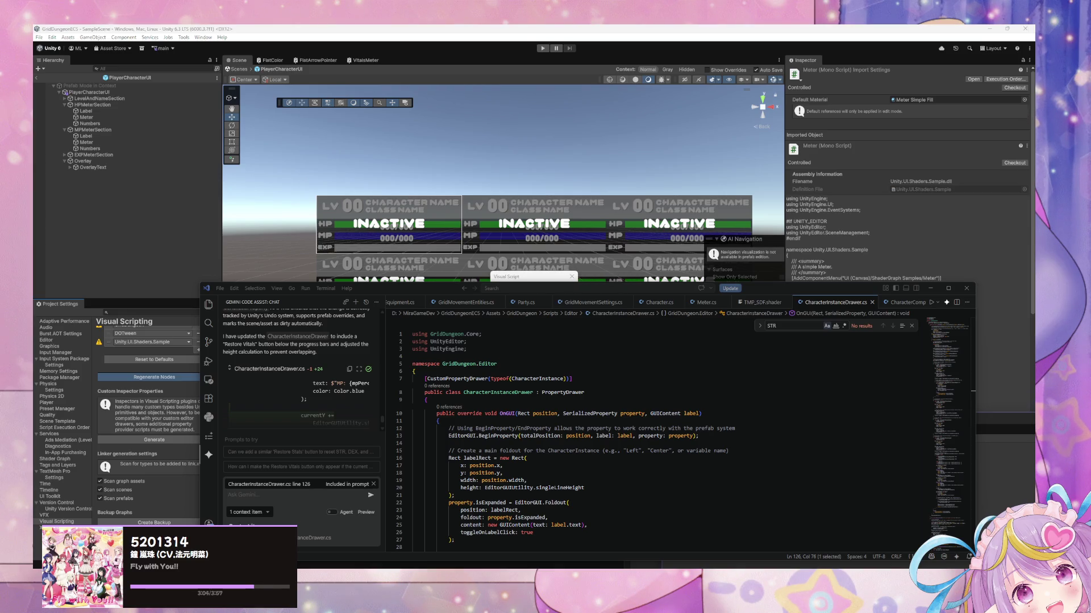
click(562, 315)
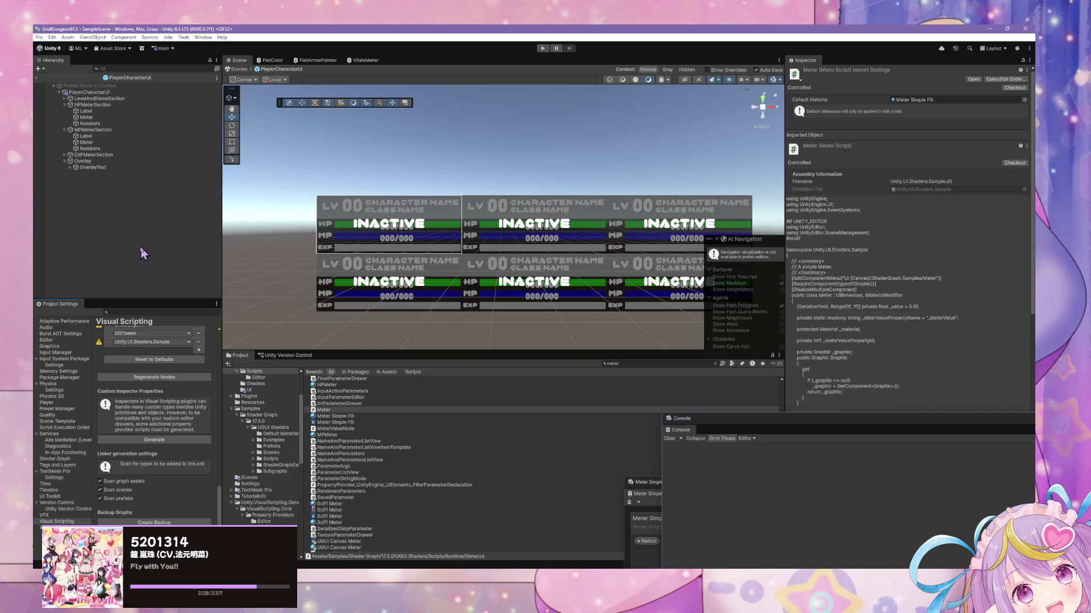
- Select PlayerCharacterUI in the Hierarchy and shrink the floating Console to the left
click(106, 99)
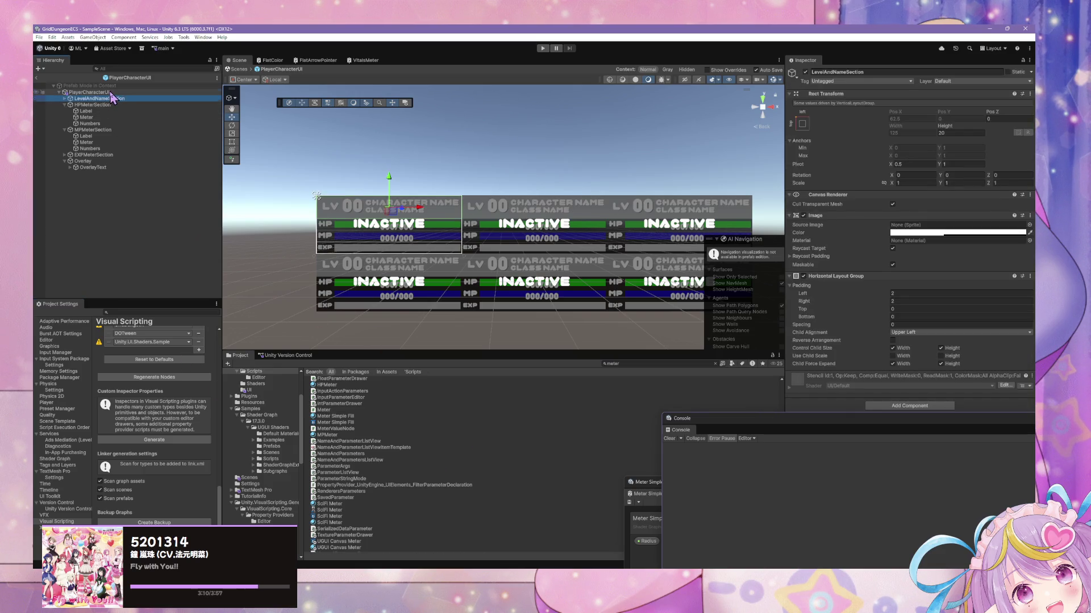
click(108, 92)
mouse_move(869, 421)
mouse_down()
mouse_move(794, 396)
mouse_move(323, 372)
mouse_move(267, 227)
mouse_up()
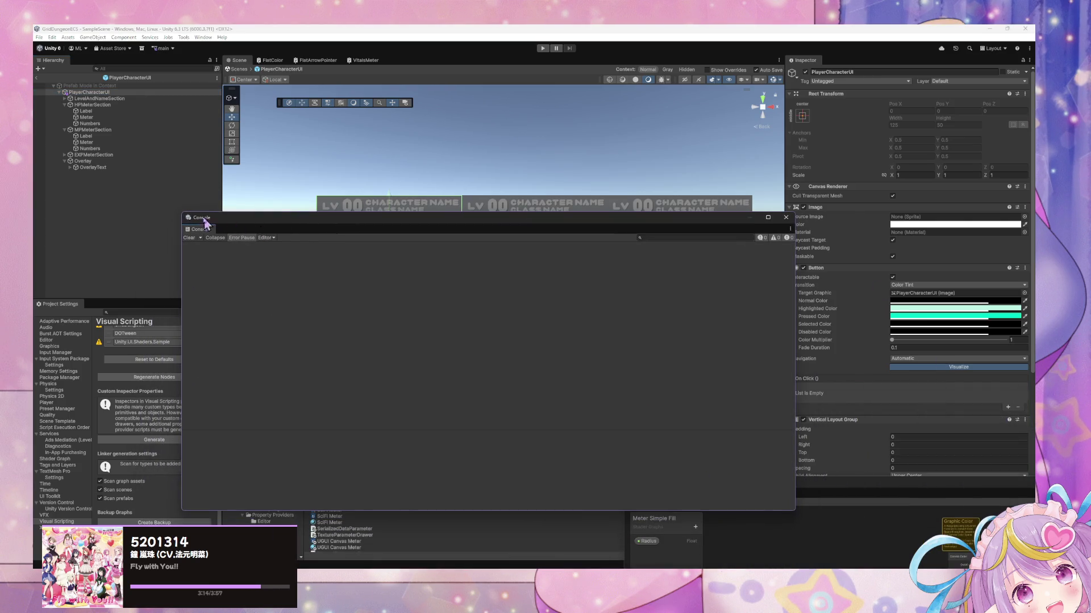
mouse_move(188, 220)
mouse_down()
mouse_move(401, 340)
mouse_move(377, 293)
mouse_move(392, 301)
mouse_up()
- Reposition the Console, then bring forward and close the Meter Simple Fill shader graph
mouse_move(519, 301)
mouse_down()
mouse_move(458, 426)
mouse_move(459, 410)
mouse_up()
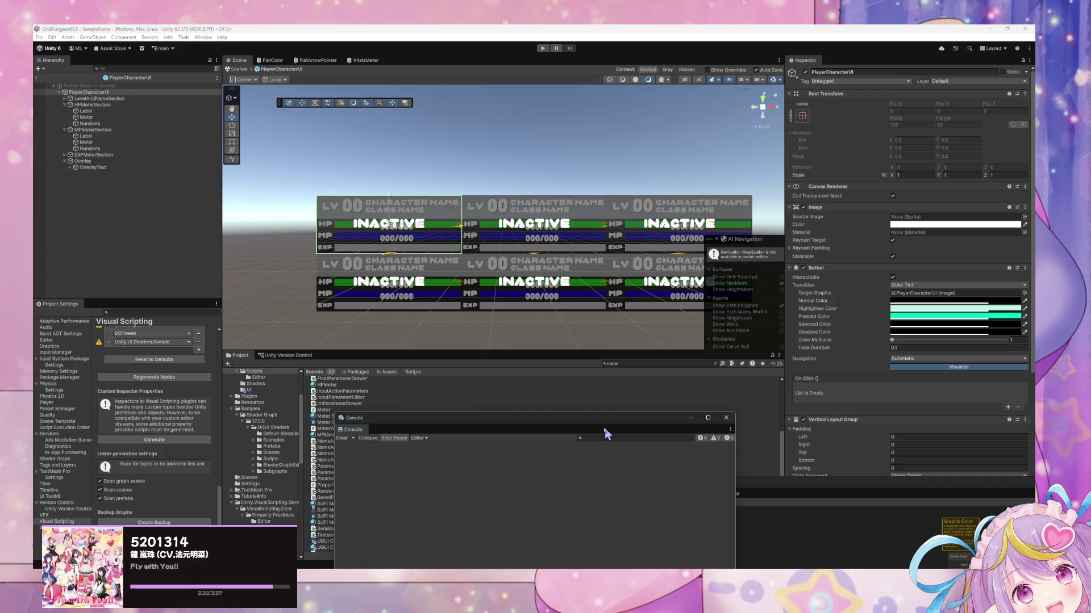
drag(597, 426, 576, 352)
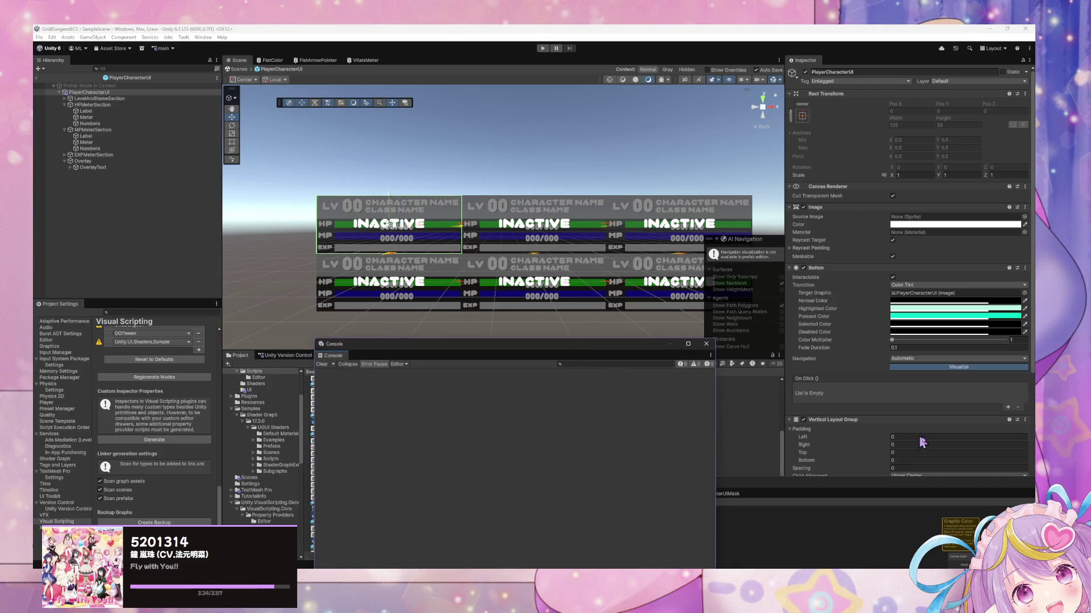
drag(869, 488, 336, 309)
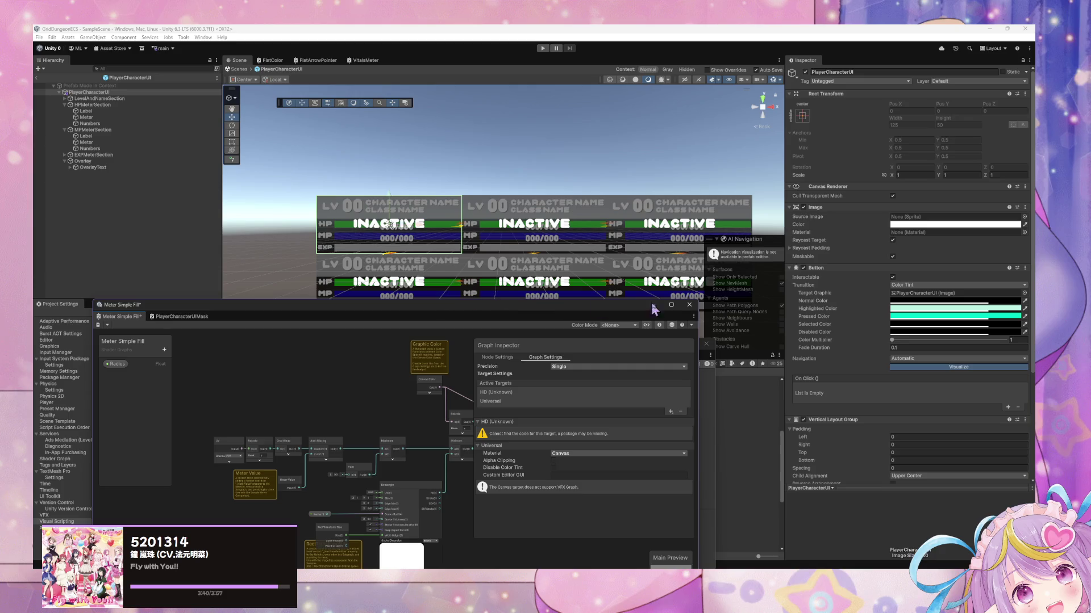
click(689, 304)
- Discard the Meter Simple Fill graph changes, regenerate Visual Scripting nodes, and dismiss the completion notice
click(552, 323)
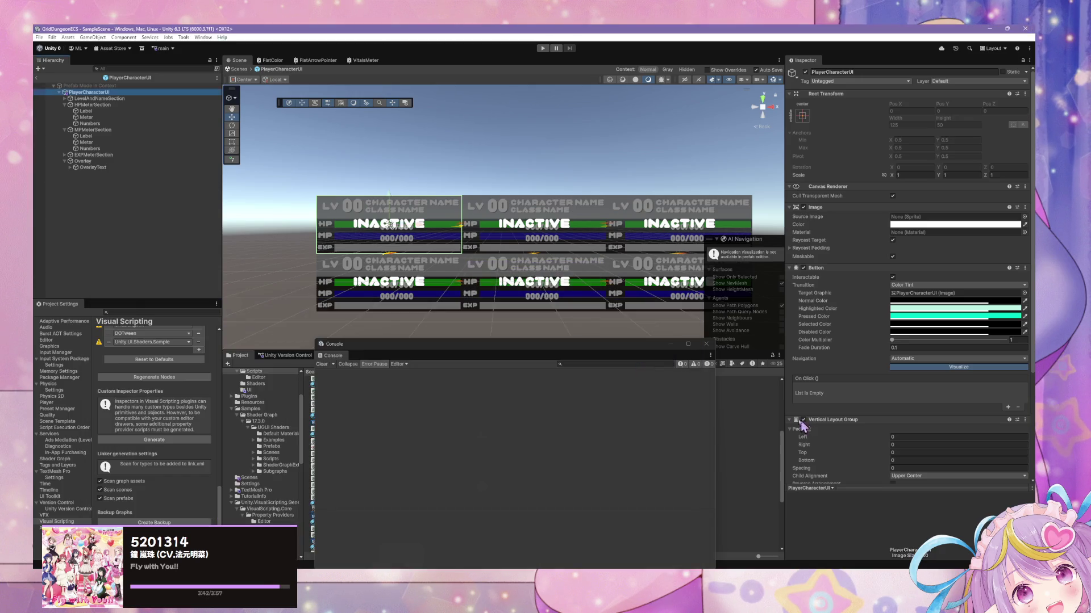
click(147, 377)
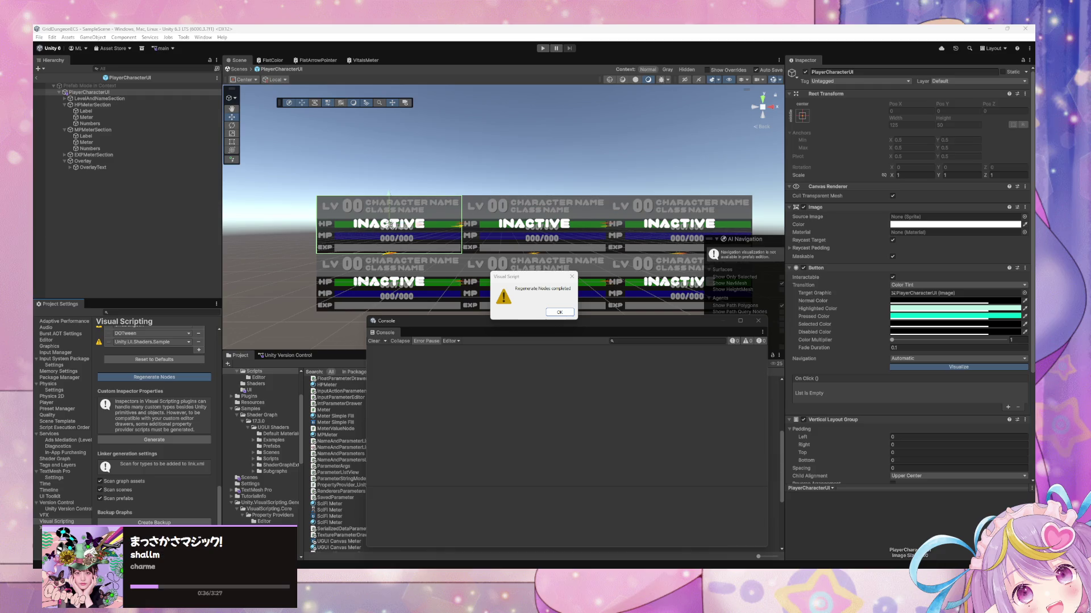
click(568, 313)
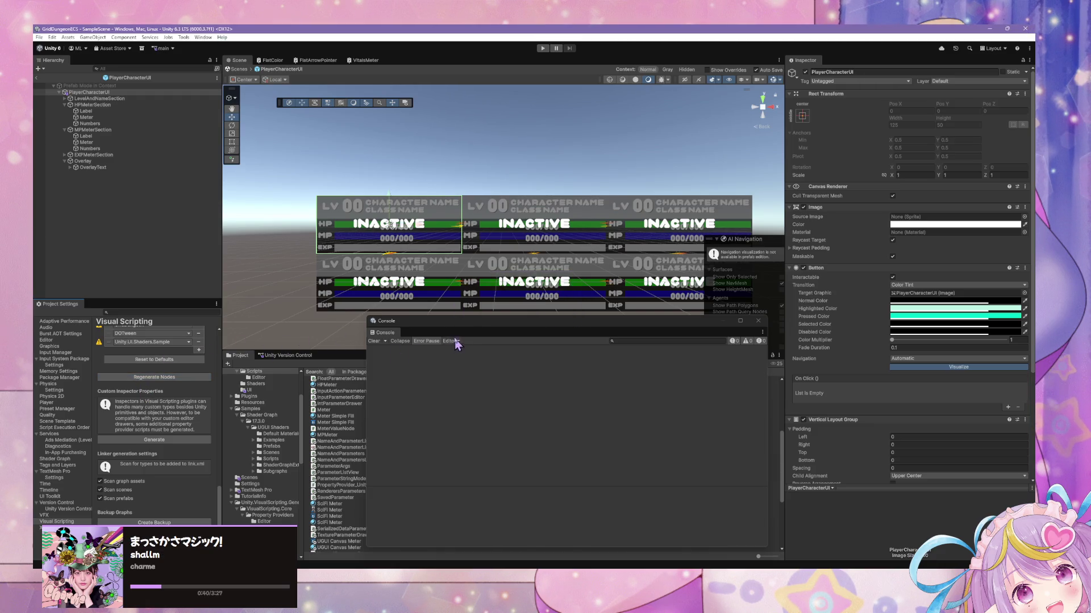
- Close the floating Console, look over the character panel grid, and select PlayerCharacterUI
drag(472, 328, 299, 304)
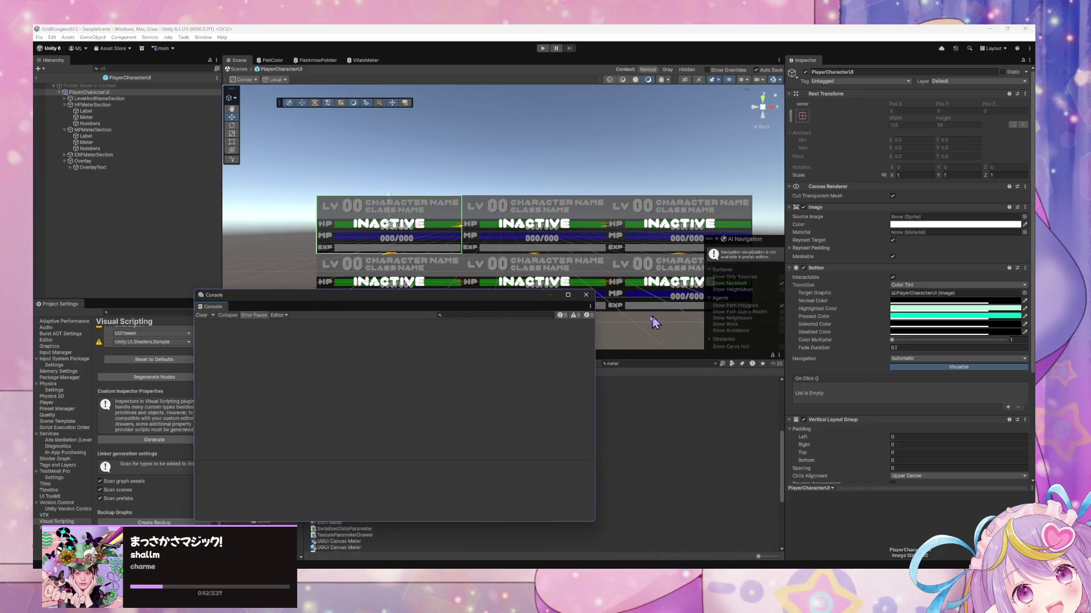
click(586, 295)
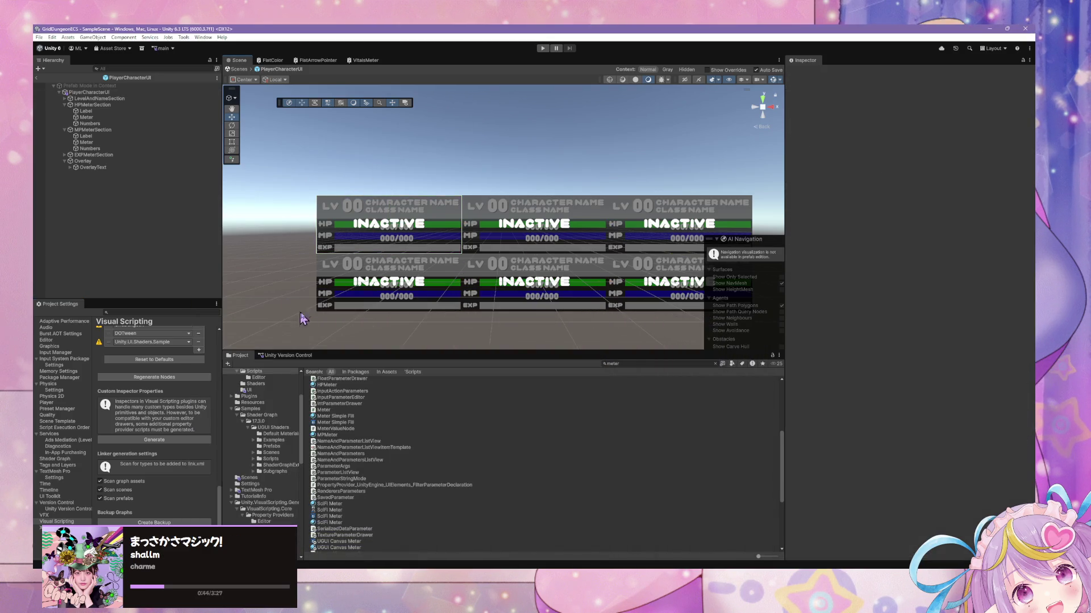
scroll(396, 227, up, 5)
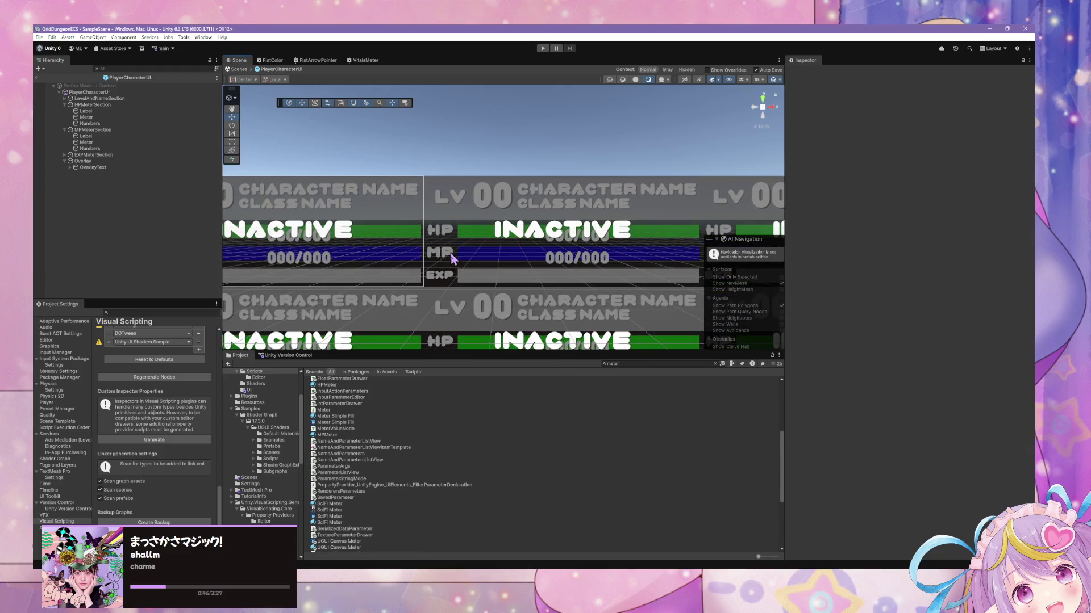
scroll(539, 243, down, 5)
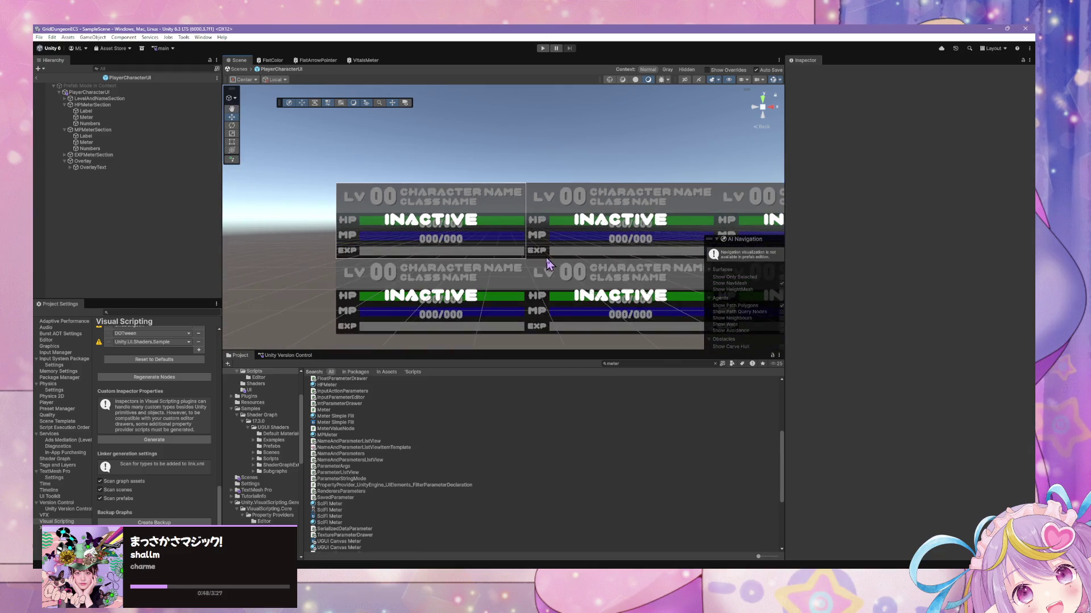
scroll(545, 265, down, 3)
mouse_move(546, 265)
mouse_down()
mouse_move(463, 243)
mouse_move(466, 253)
mouse_up()
scroll(463, 198, up, 2)
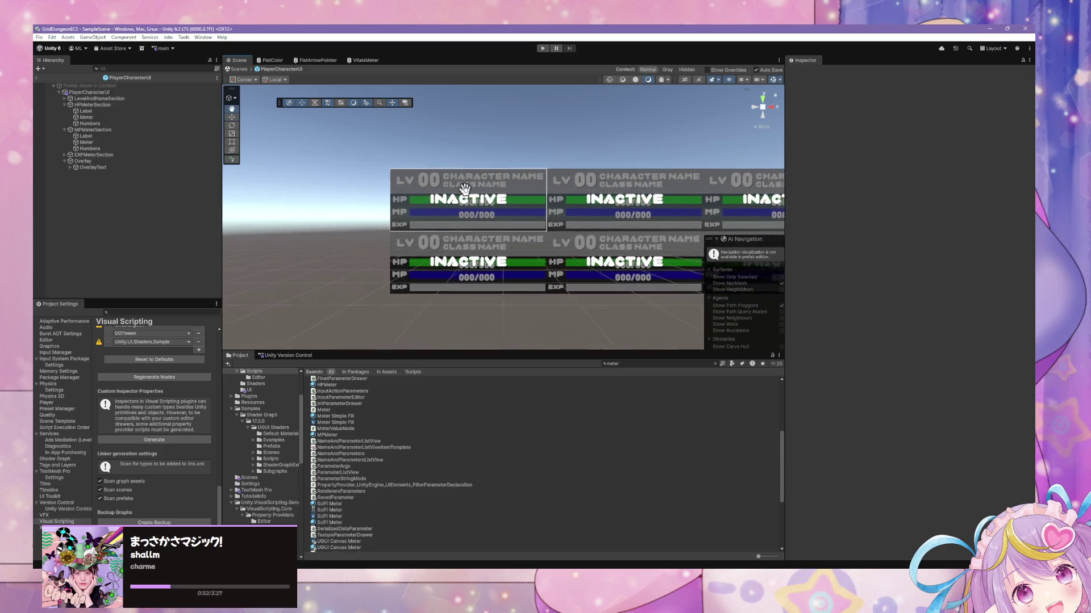
scroll(472, 205, up, 1)
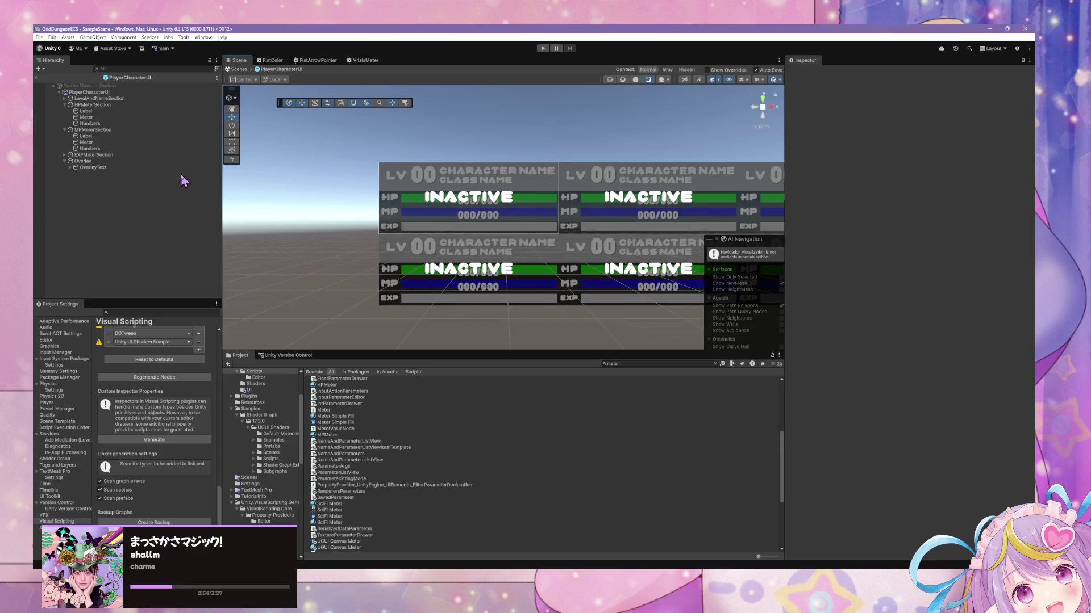
click(113, 93)
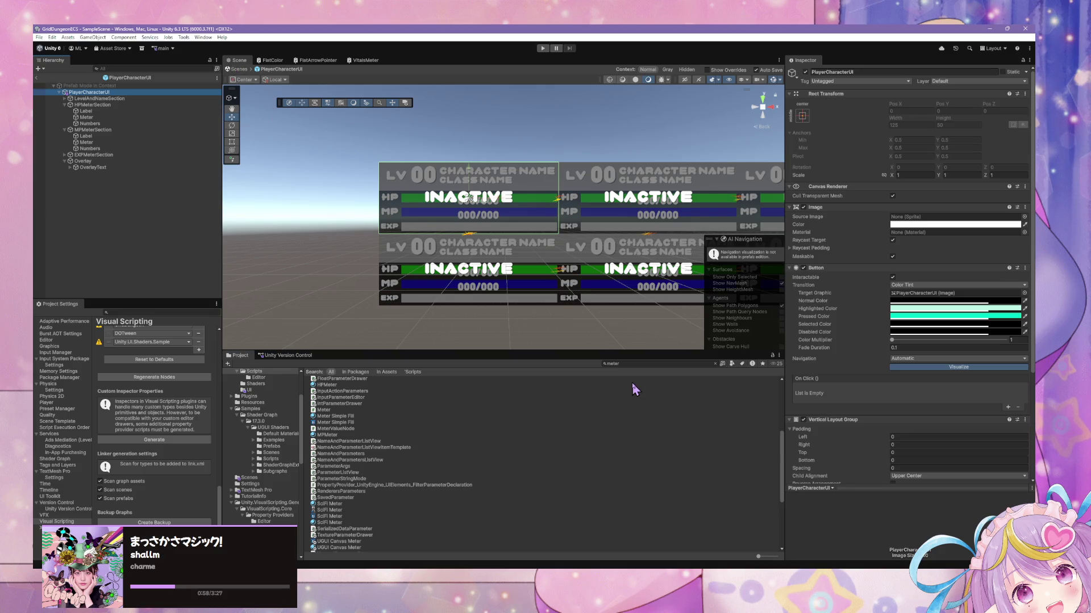
- Return to CharacterInstanceDrawer.cs in VS Code, showing its Template field and help box
key(alt+Tab)
scroll(467, 375, down, 5)
scroll(467, 373, down, 5)
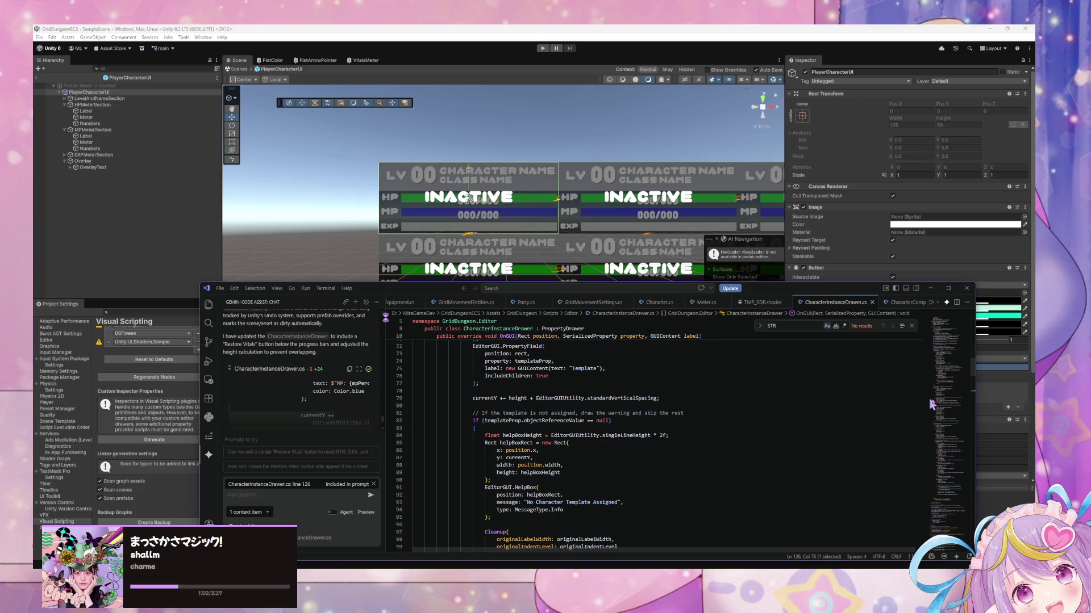
- Bring up Character.cs in the code editor and locate the CharacterTemplate interface
drag(976, 379, 976, 328)
mouse_move(398, 288)
mouse_down()
mouse_move(336, 217)
mouse_move(354, 240)
mouse_up()
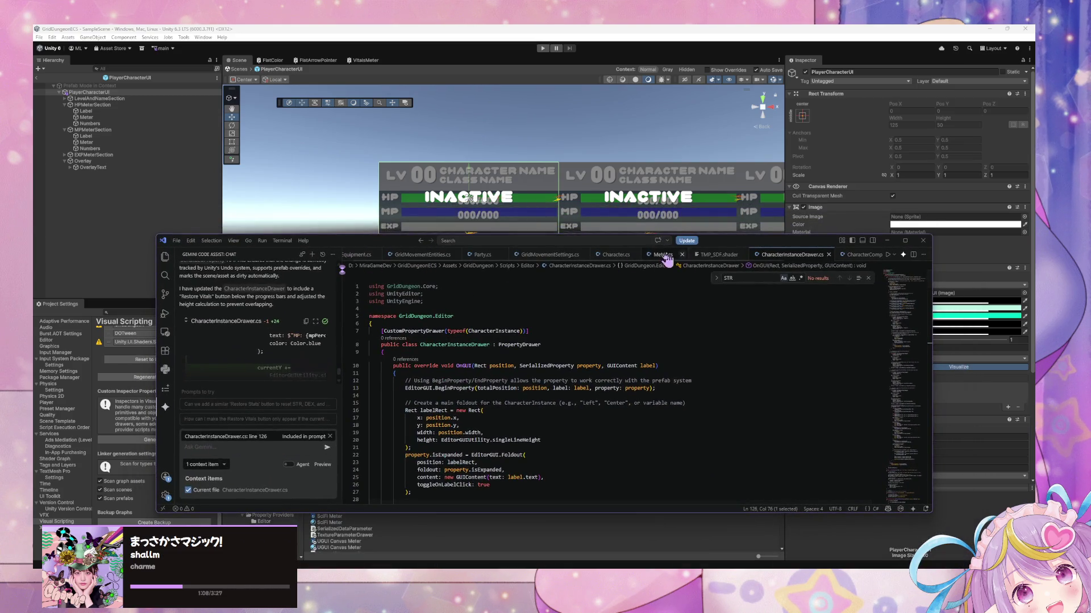
click(616, 255)
scroll(547, 289, up, 15)
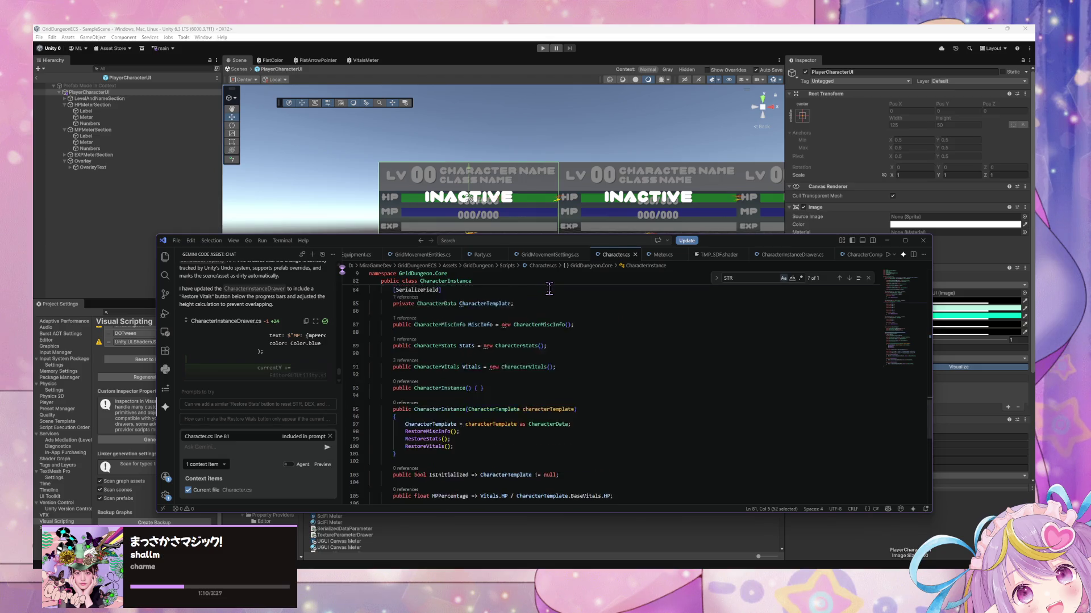
scroll(550, 290, up, 15)
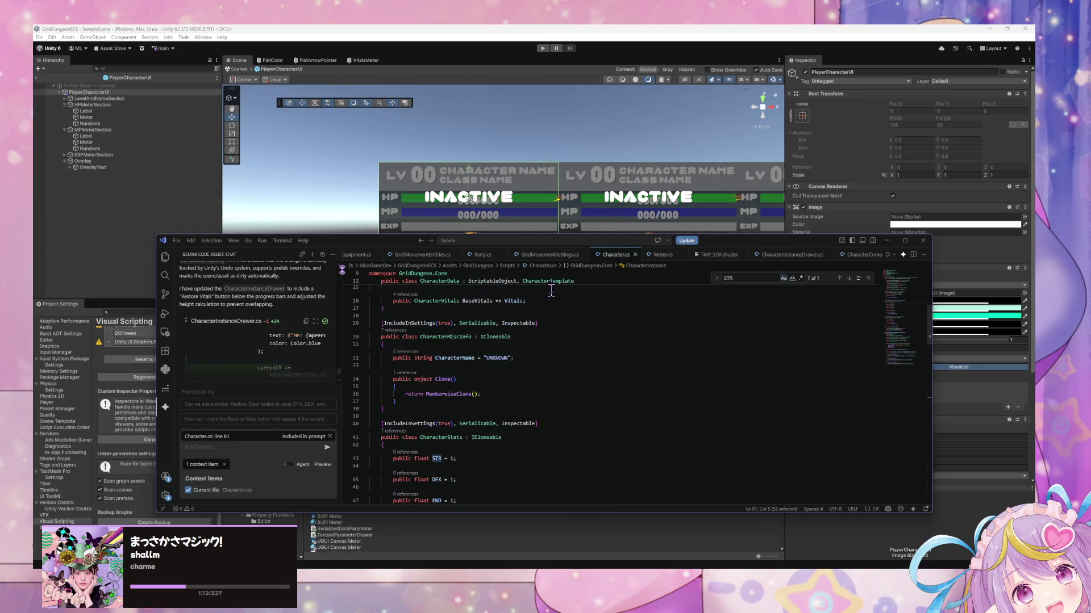
scroll(518, 278, down, 5)
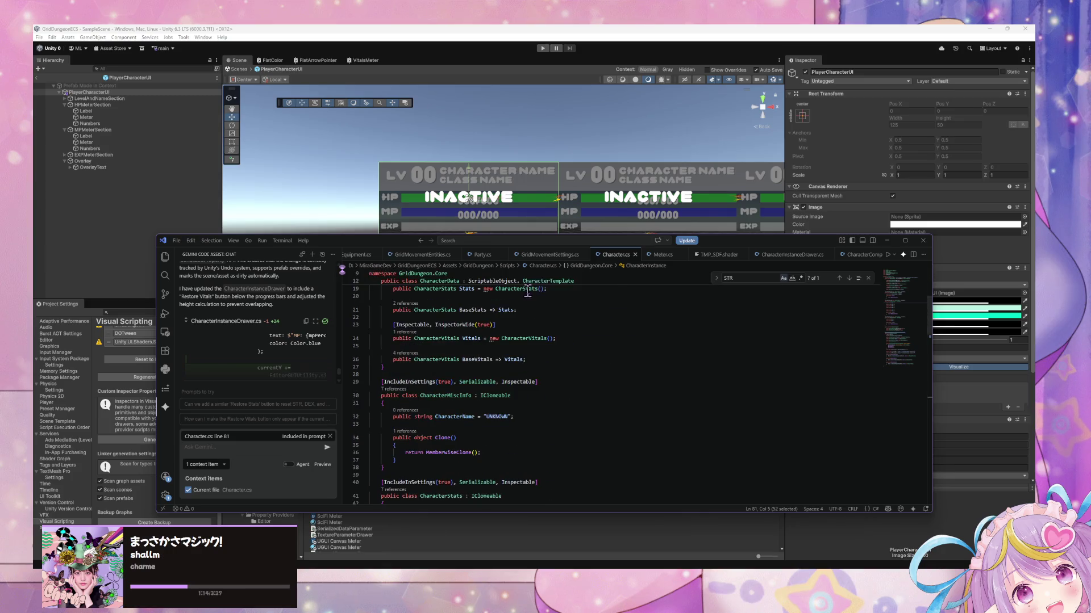
mouse_move(929, 308)
mouse_down()
mouse_move(932, 501)
mouse_move(939, 409)
mouse_up()
- Below the interface, add the [IncludeInSettings(true), Serializable, Inspectable] attribute and begin 'public class'
click(452, 320)
key(Return)
key(Return)
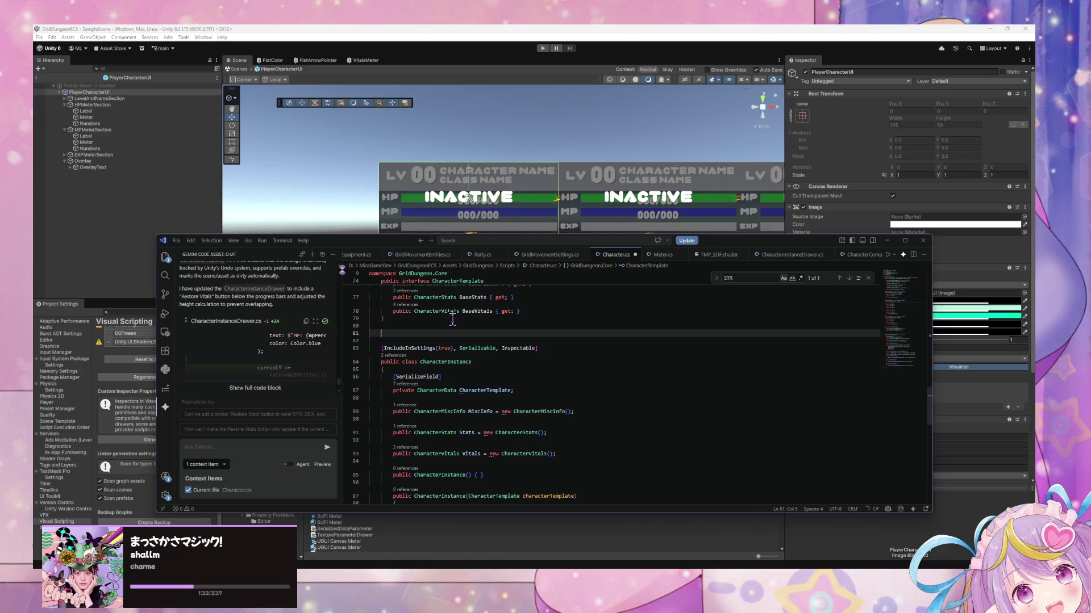
text([)
key(Tab)
key(Return)
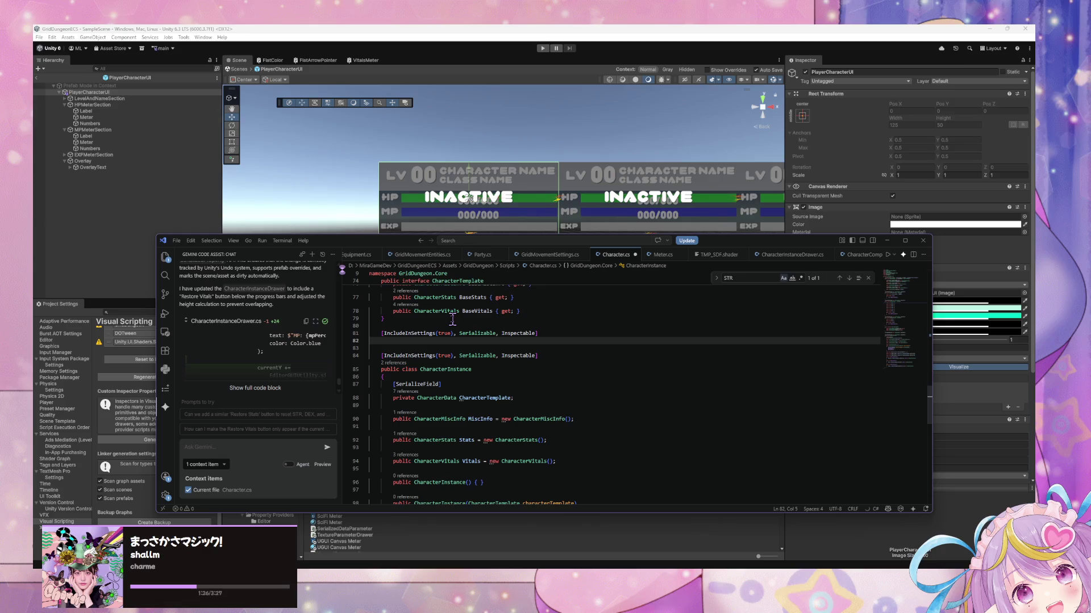
text(public class)
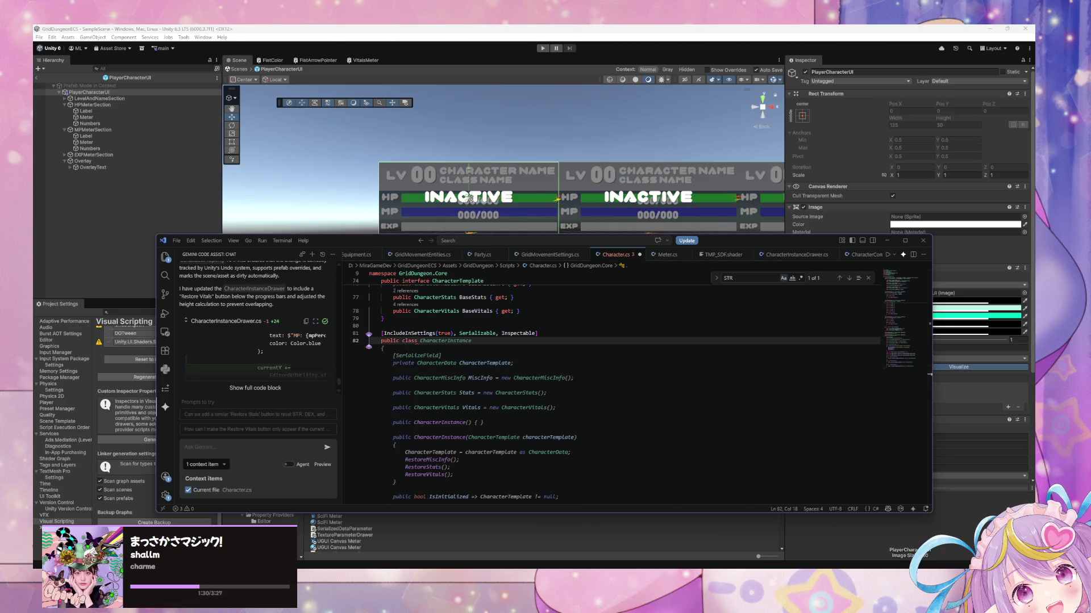
key(Escape)
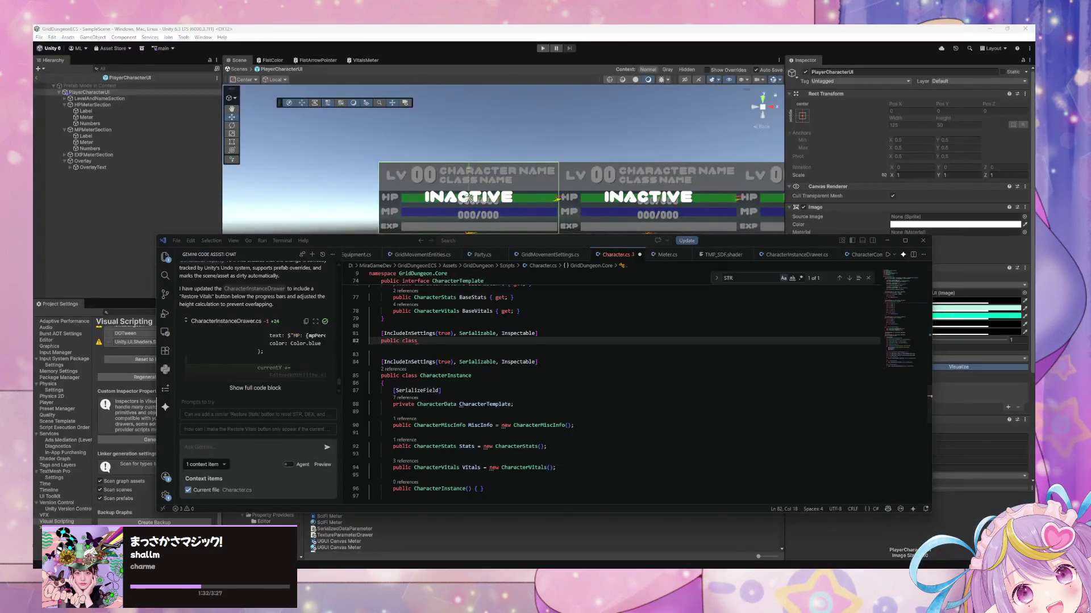
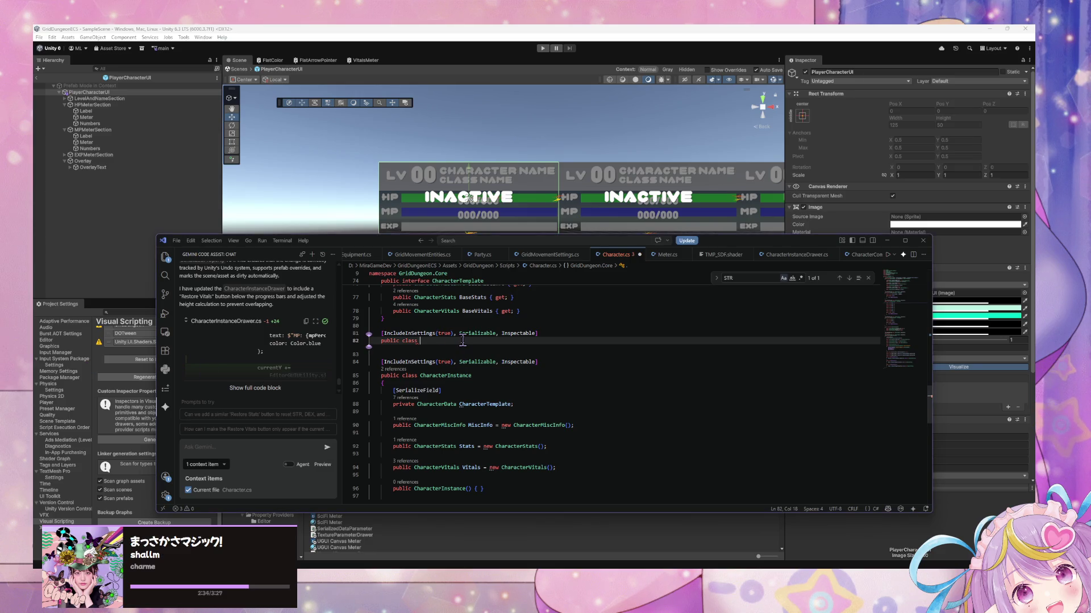
- Declare an empty class 'PlayerCharacterInstace : CharacterInstance' on line 82, rejecting Copilot's suggested constructor
text(PlayerCh)
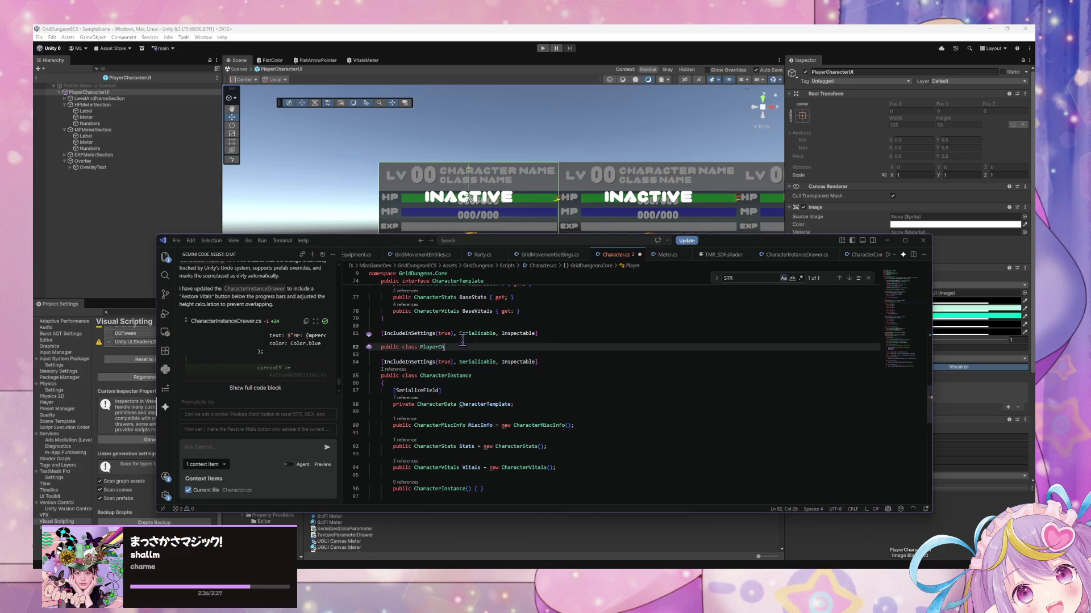
text(aracter)
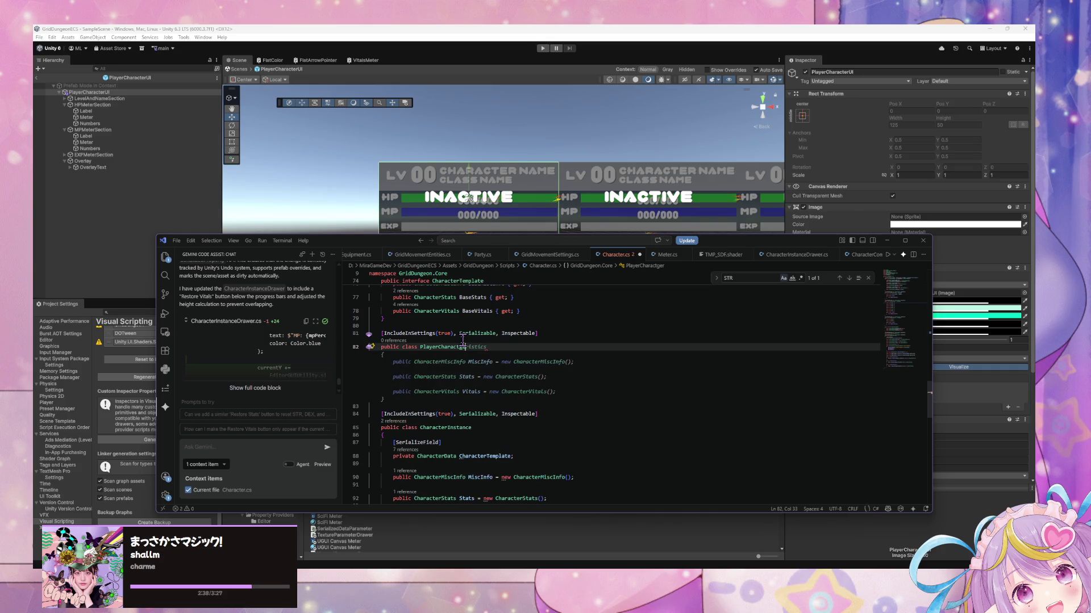
text(Instace )
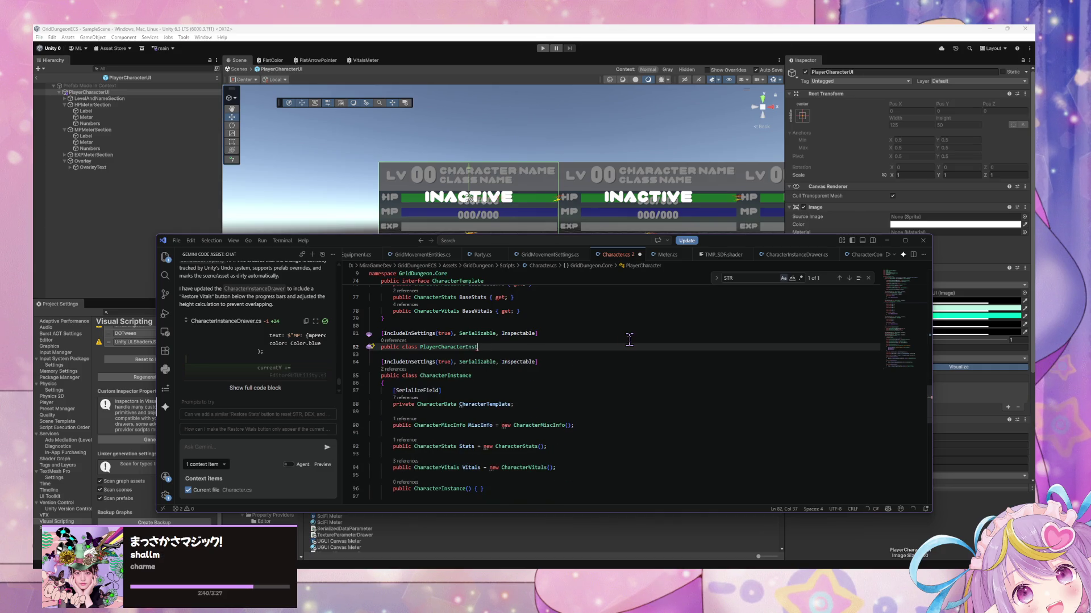
text(: Chara)
text(c)
text(ter)
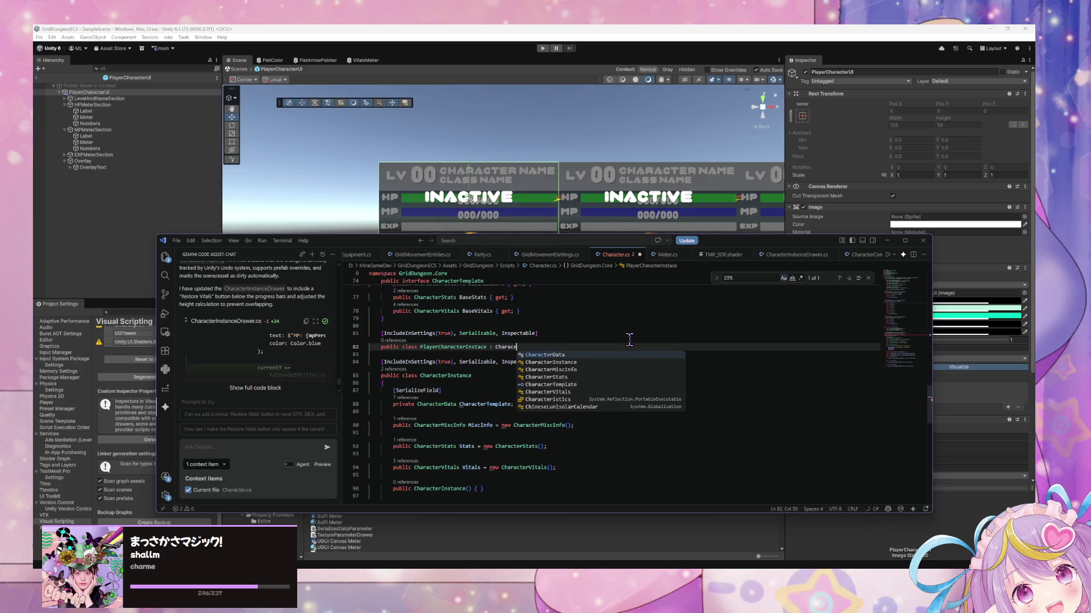
text(Instance)
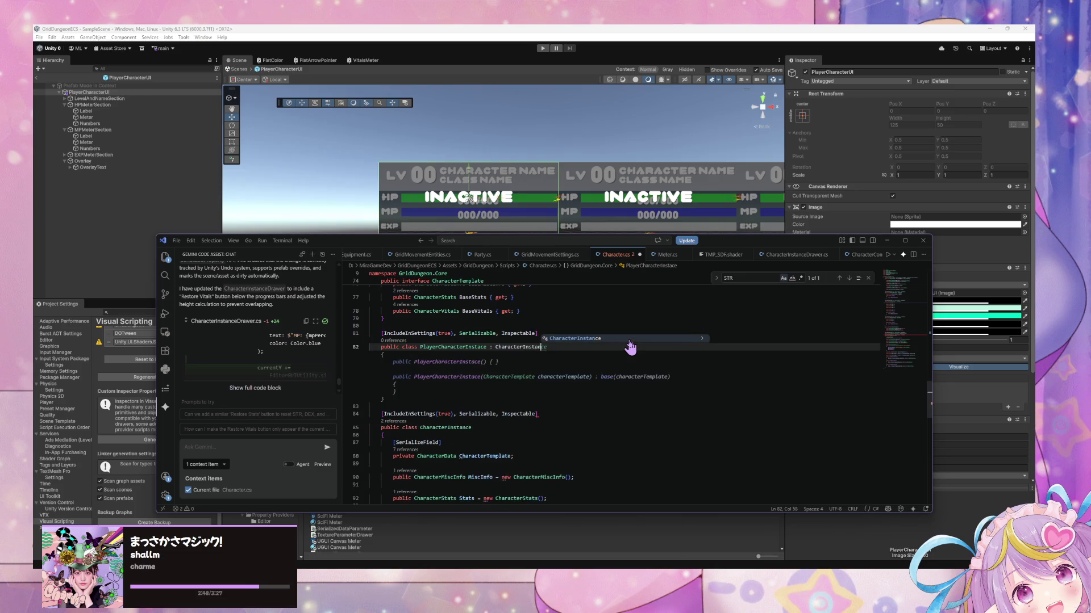
key(Return)
key(Return)
text({)
key(Return)
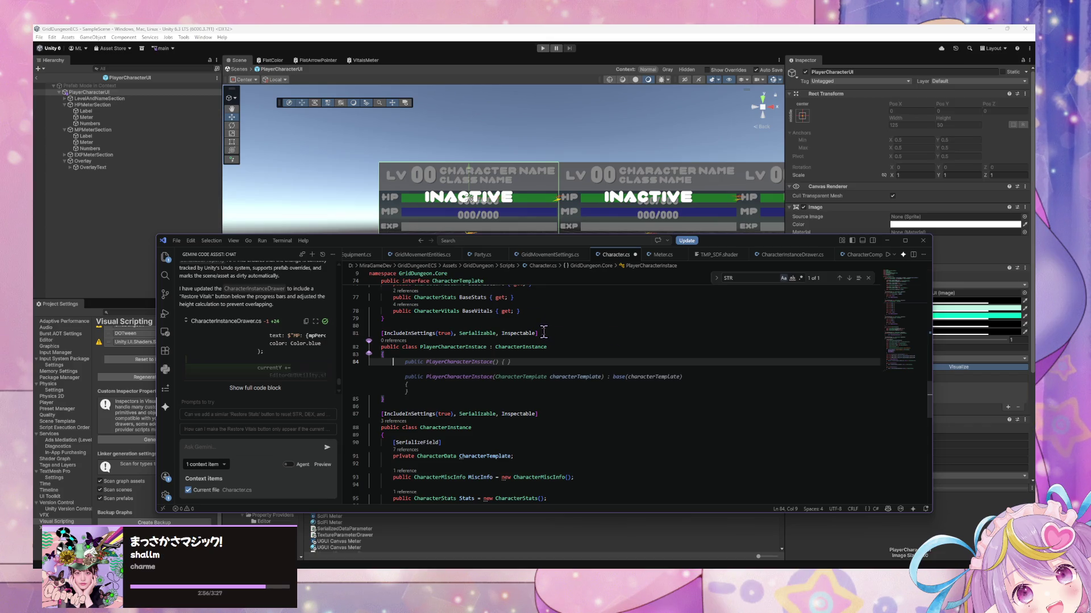
scroll(543, 332, down, 2)
scroll(438, 298, up, 1)
click(457, 330)
click(469, 323)
scroll(543, 332, up, 5)
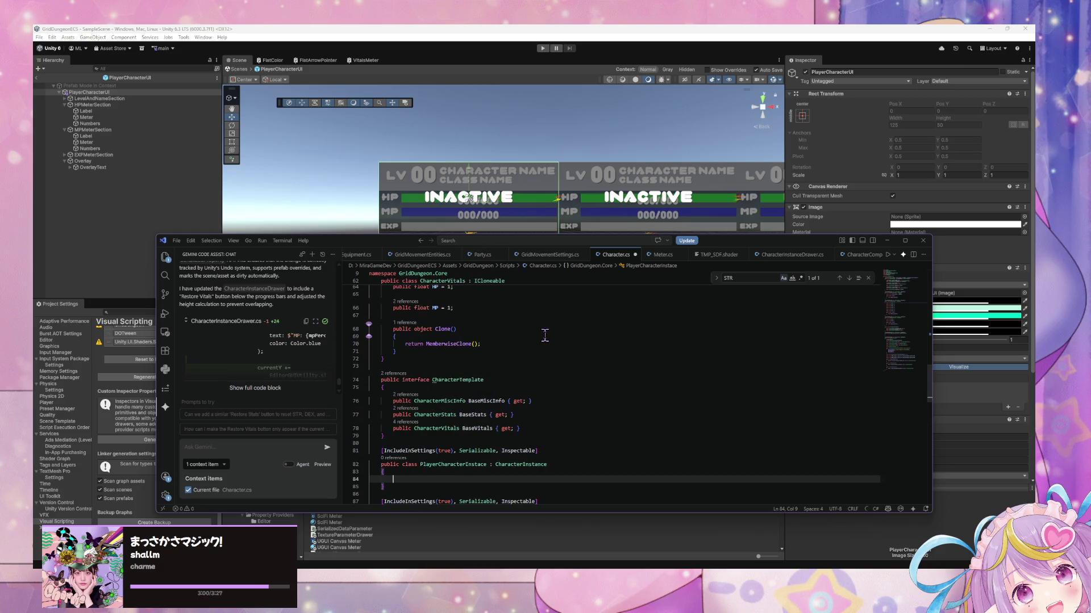
- Save Character.cs and undo a stray line break added after CharacterMiscInfo
key(ctrl+s)
scroll(544, 335, up, 15)
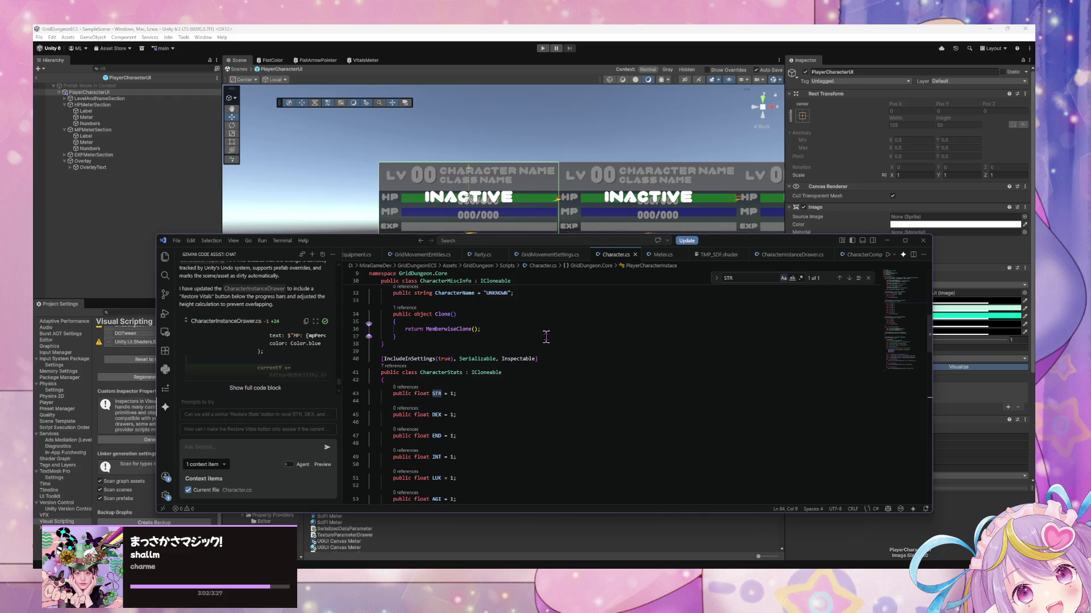
scroll(547, 339, up, 1)
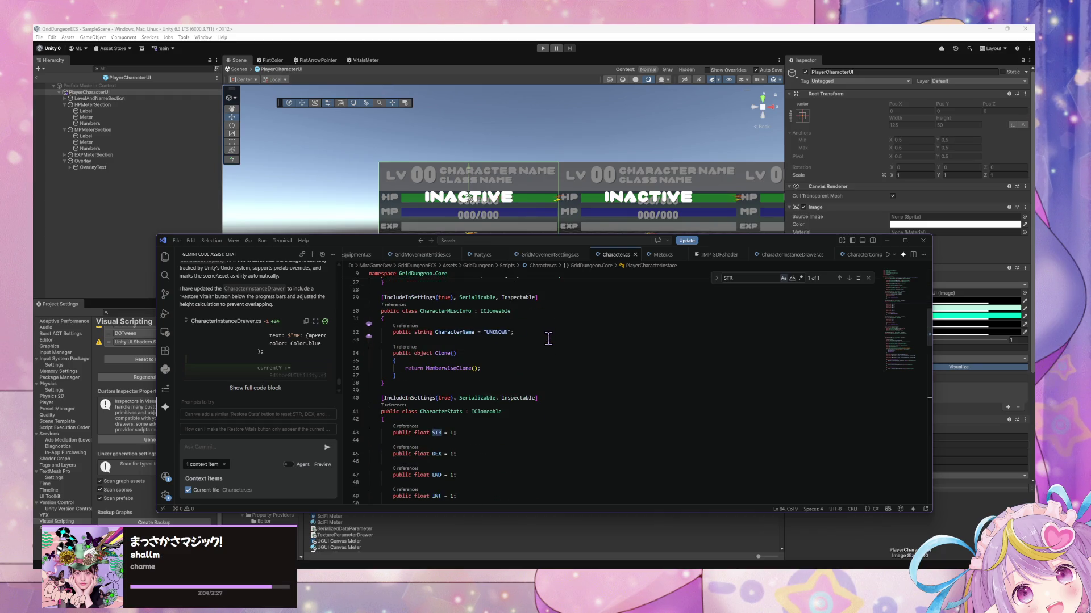
scroll(549, 339, down, 6)
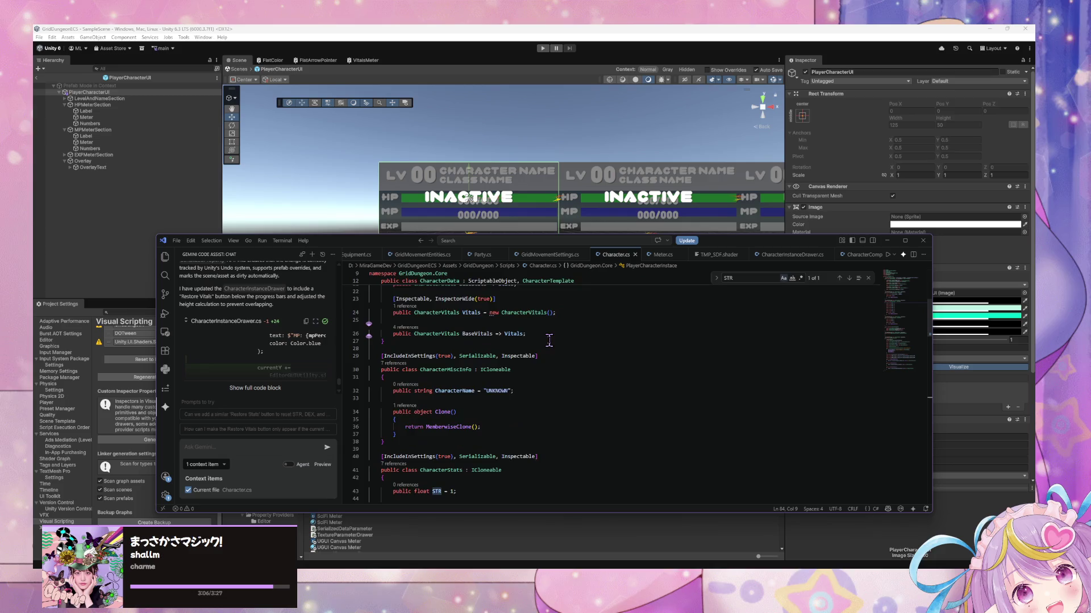
click(417, 362)
key(Return)
key(Return)
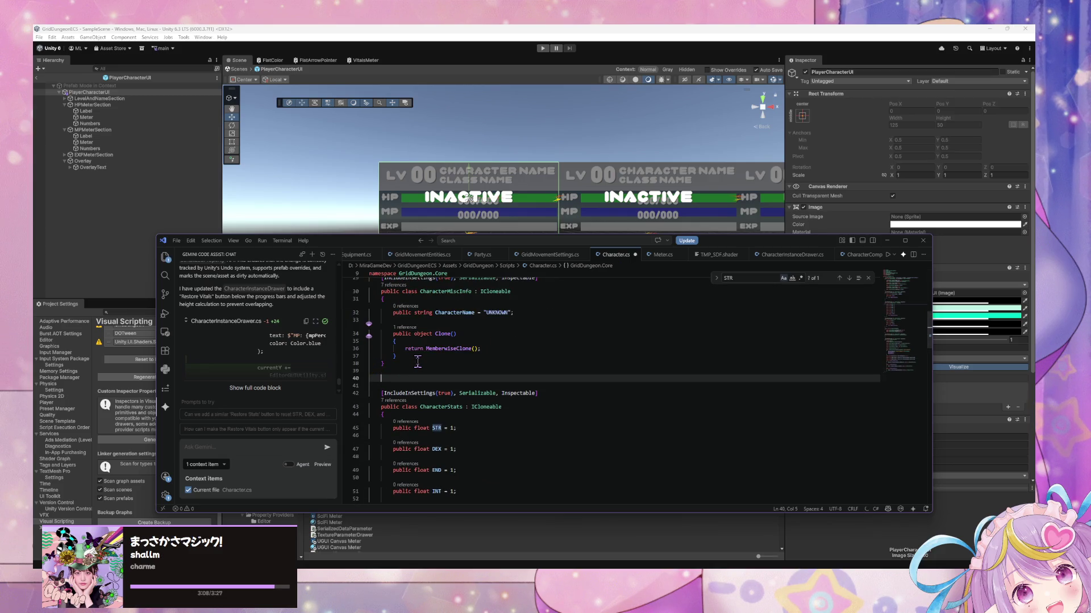
key(ctrl+z)
- Add an [IncludeInSettings(true), Serializable, Inspectable] attribute line below the CharacterStats class
scroll(398, 398, down, 4)
click(415, 453)
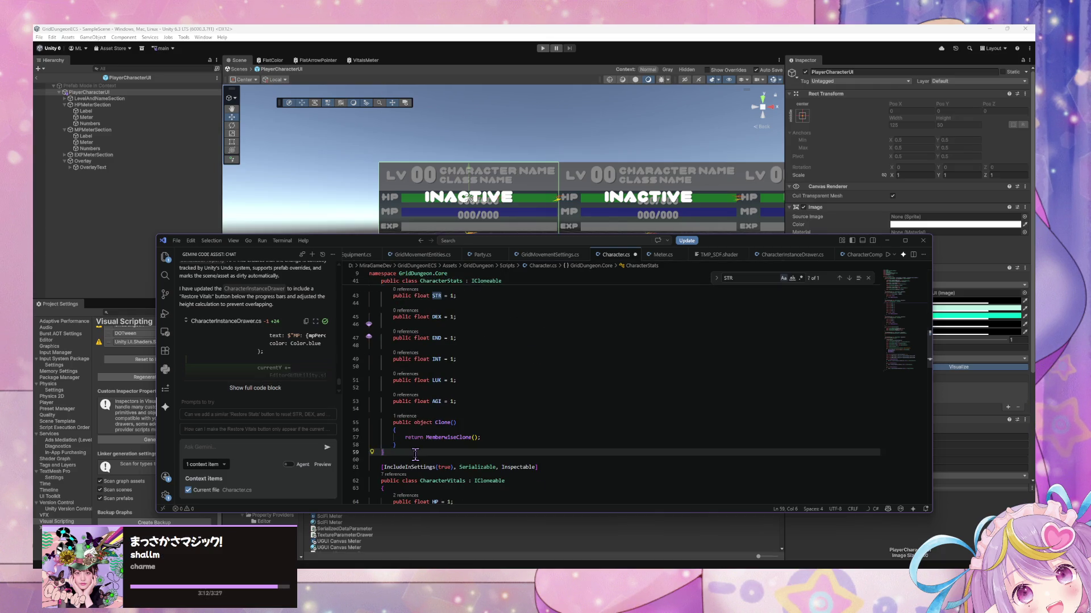
key(Return)
key(Return)
text([)
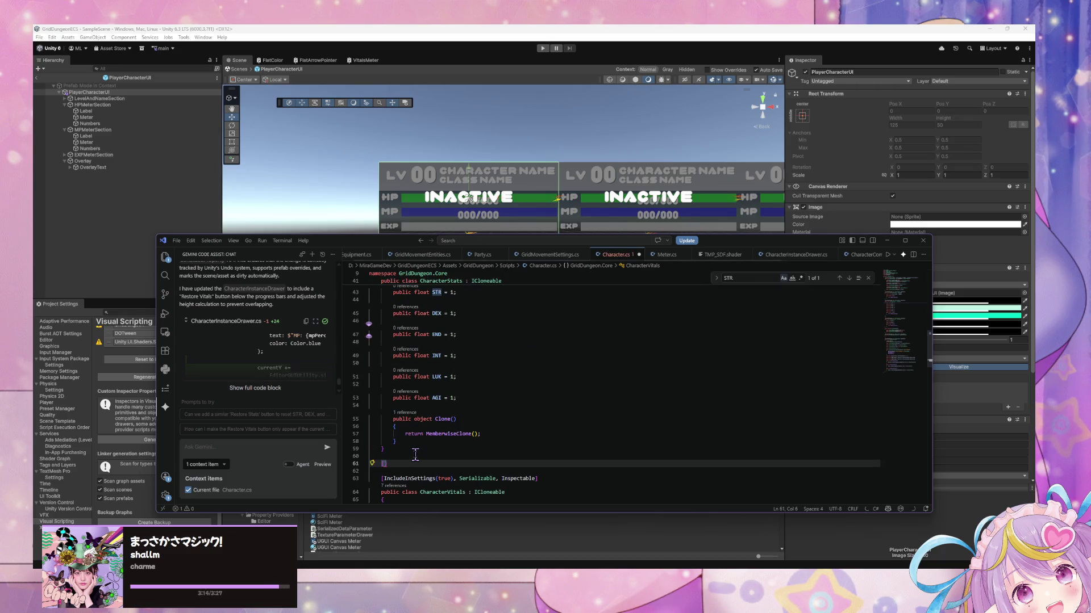
key(Tab)
scroll(511, 460, down, 1)
text(])
key(Return)
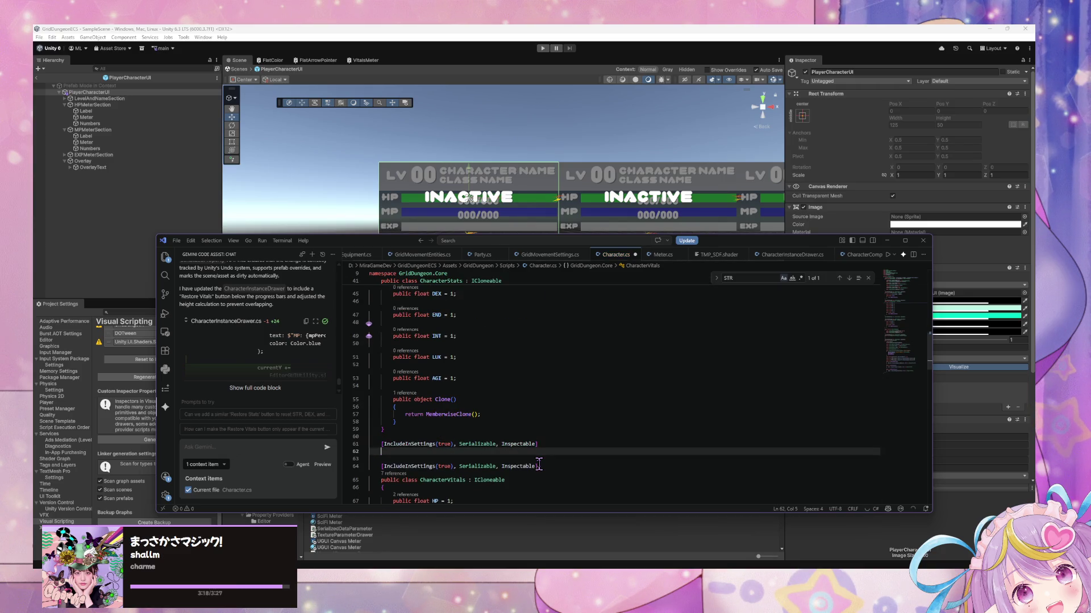
- Remove the stray brackets and unwanted enum declaration typed below the new attribute
text([)
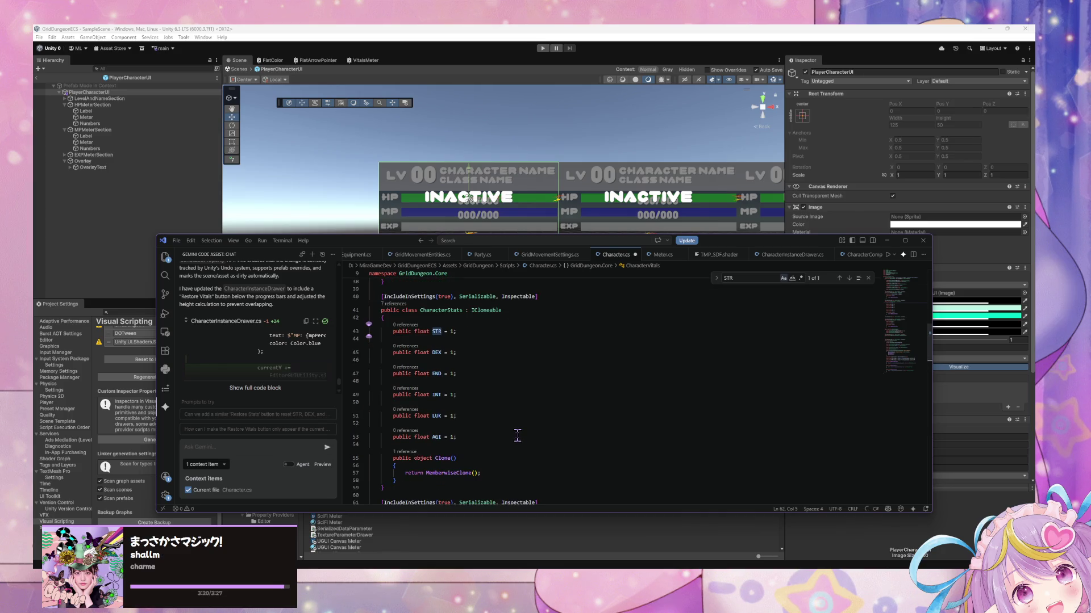
scroll(517, 436, up, 1)
key(BackSpace)
text({)
key(Return)
scroll(500, 409, up, 2)
scroll(497, 405, up, 10)
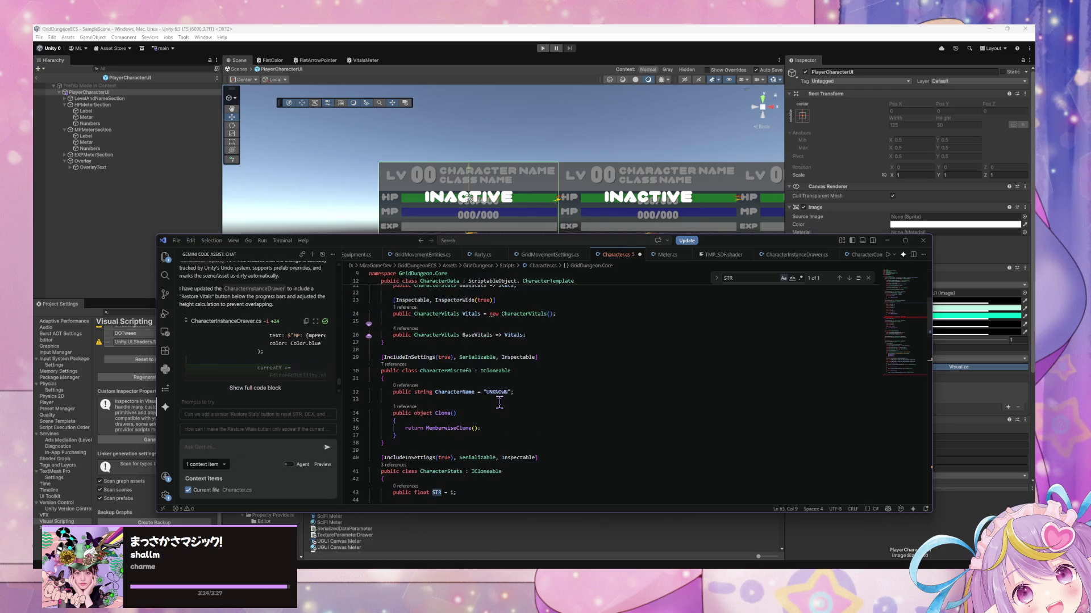
scroll(498, 400, down, 10)
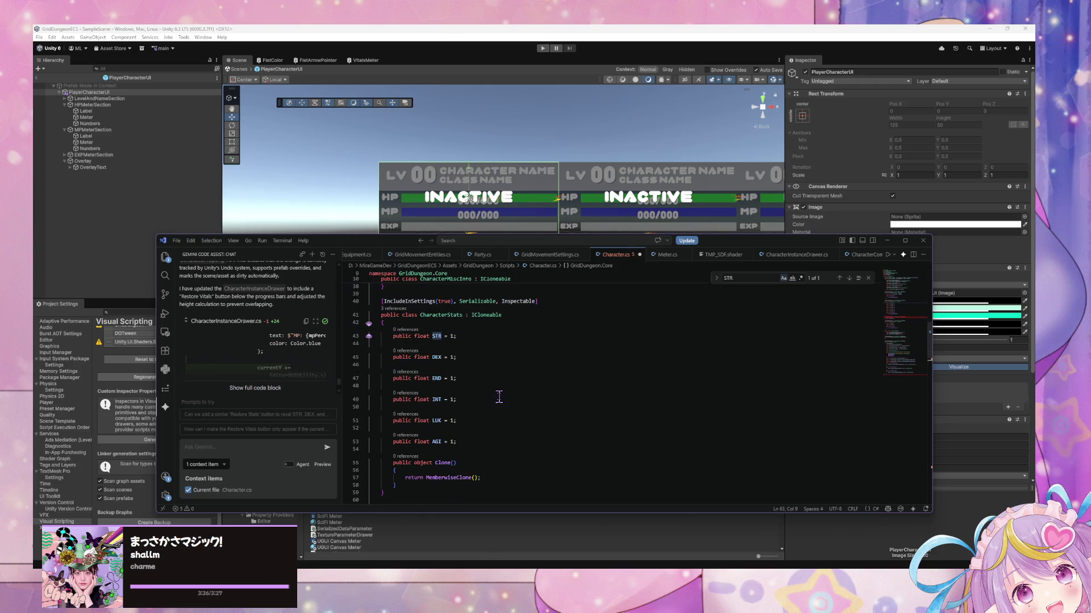
text(public)
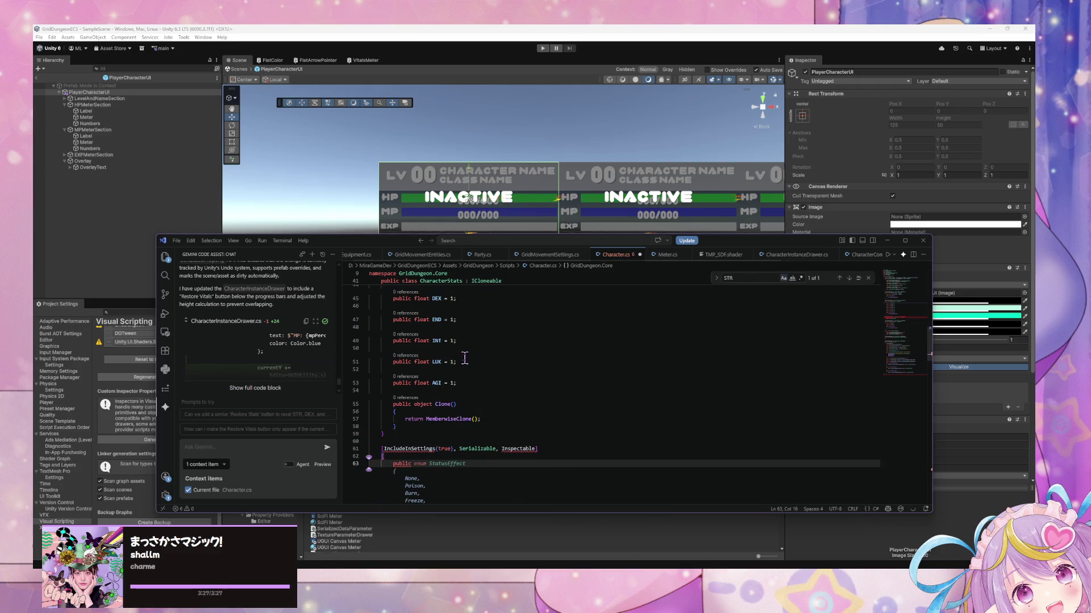
scroll(464, 356, up, 3)
scroll(463, 356, down, 3)
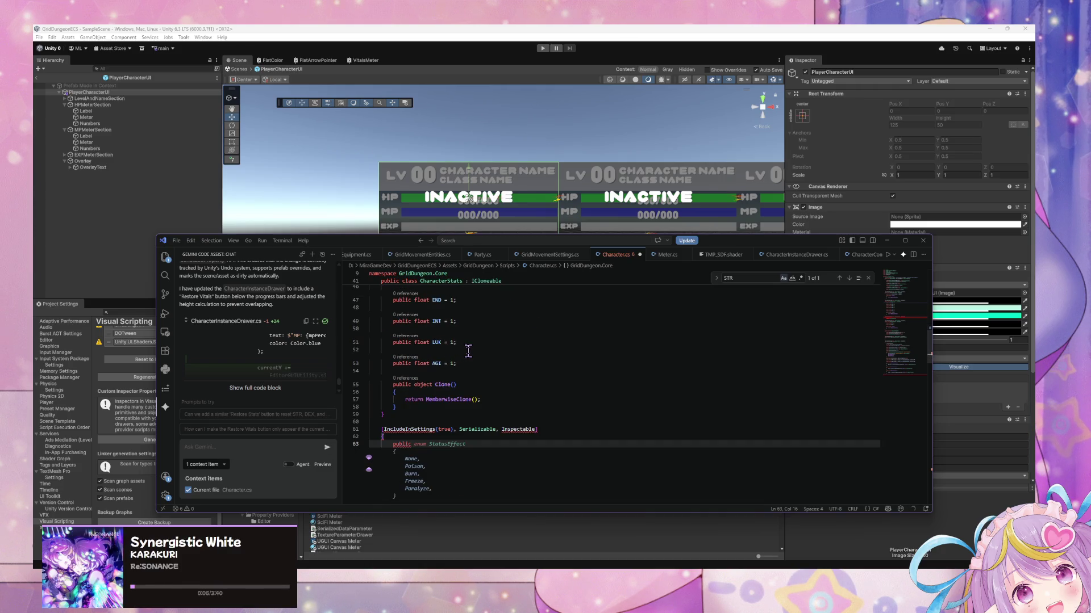
scroll(468, 351, up, 1)
scroll(468, 351, down, 5)
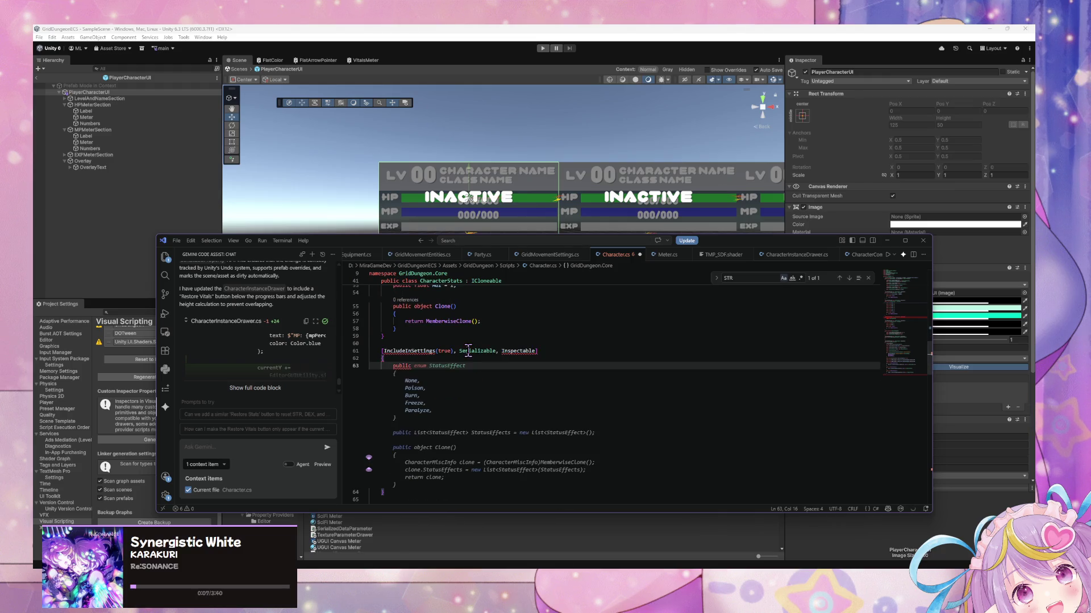
scroll(463, 358, up, 4)
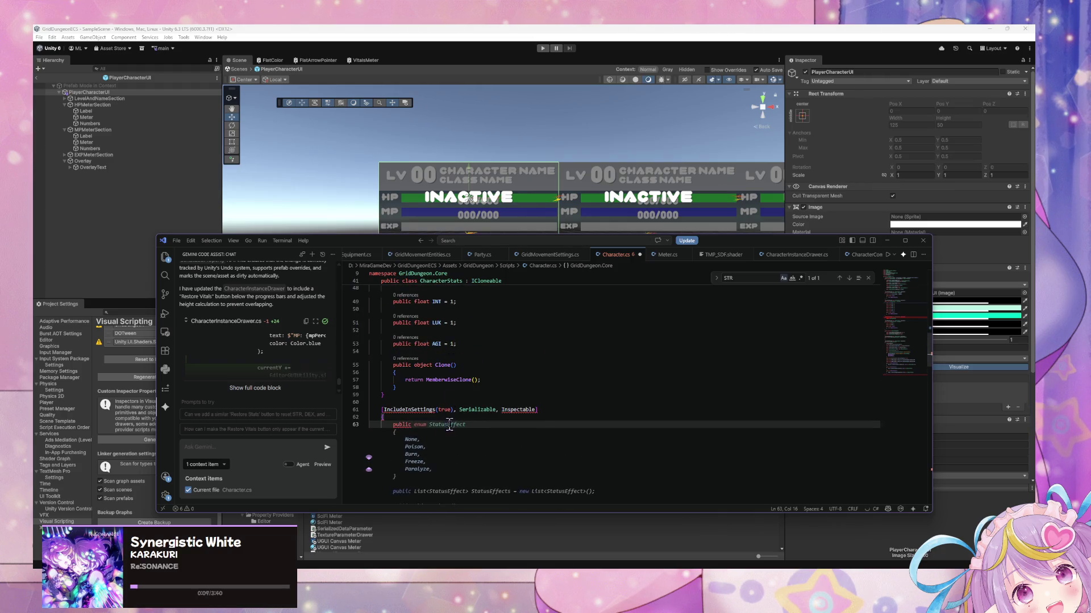
key(Left)
key(Left)
key(Left)
key(ctrl+z)
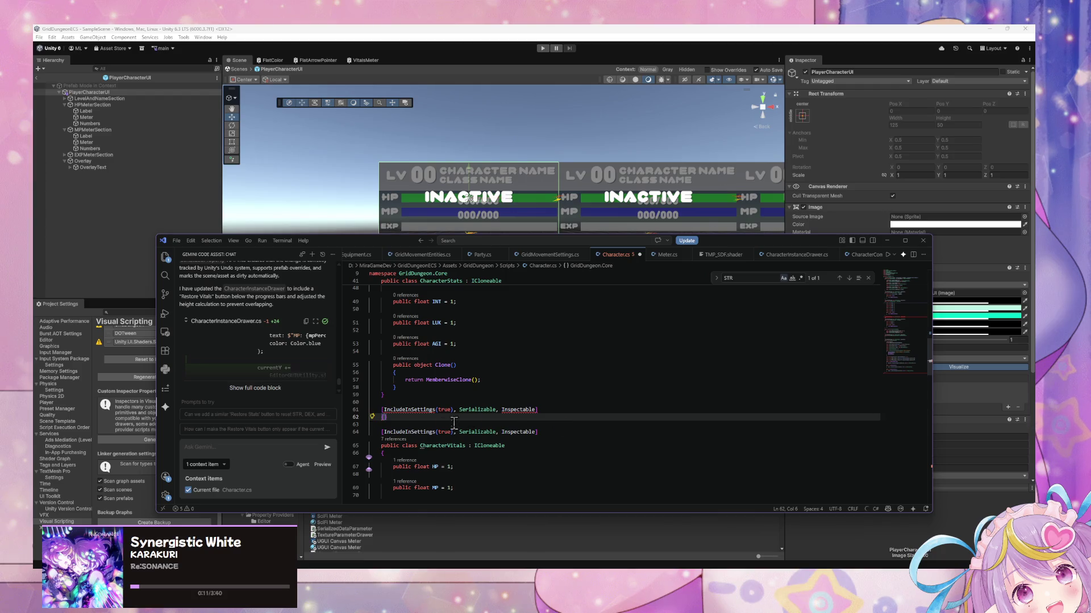
- Declare a PlayerCharacterInfo class with a public string Name field under the attribute line
text(pub)
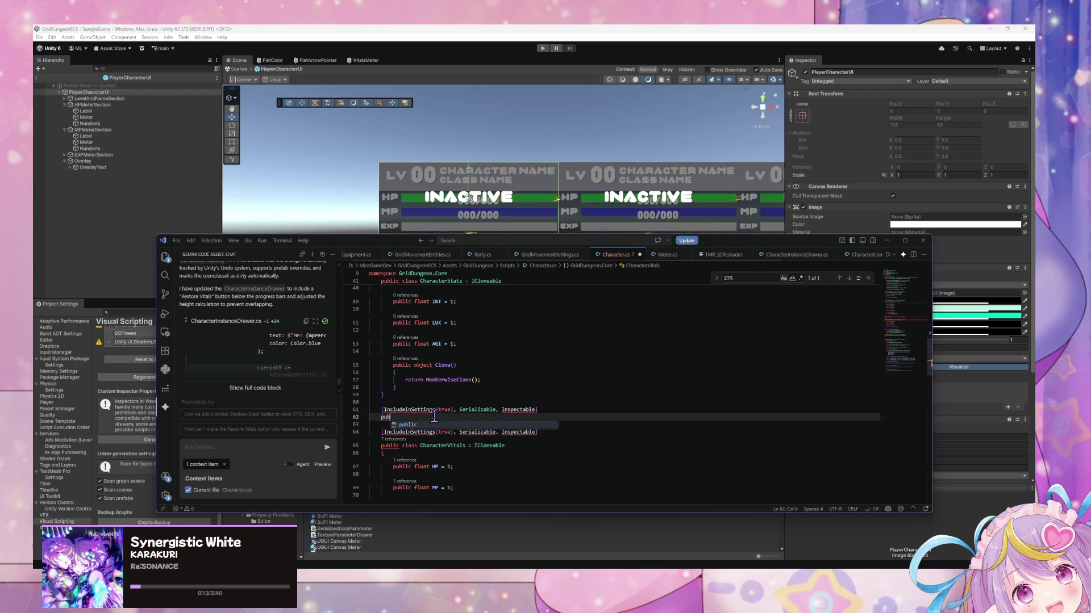
text(lic class )
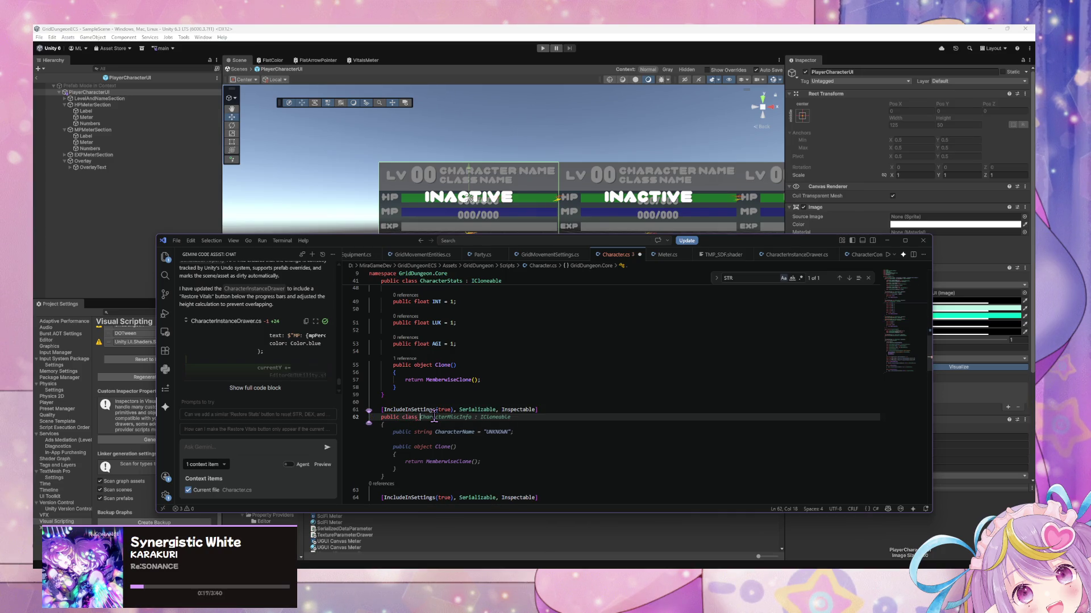
text(PlayerCharacterInfo)
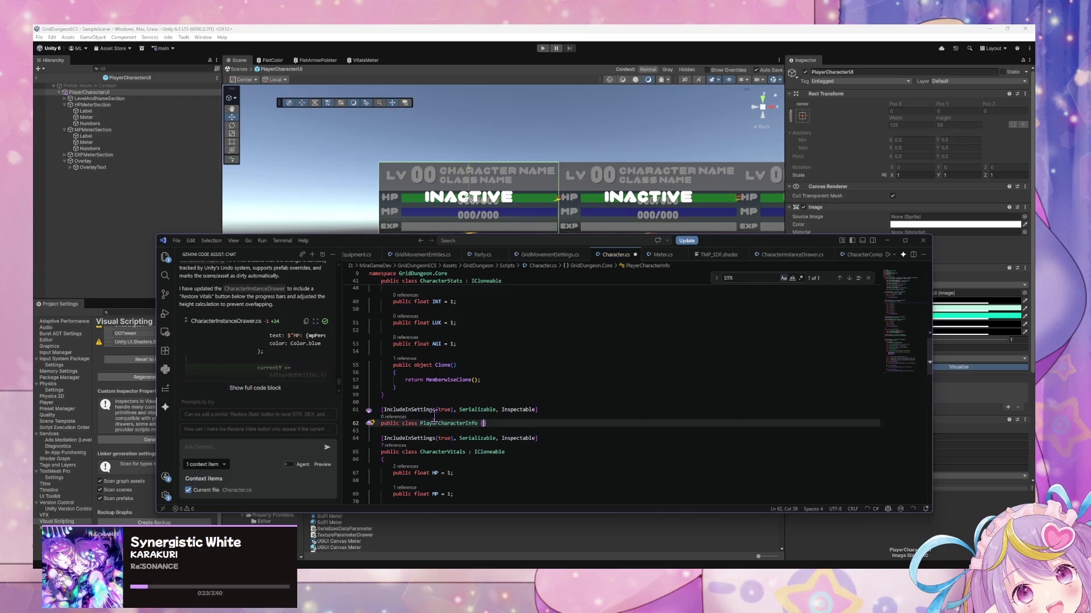
key(Return)
text({)
key(Return)
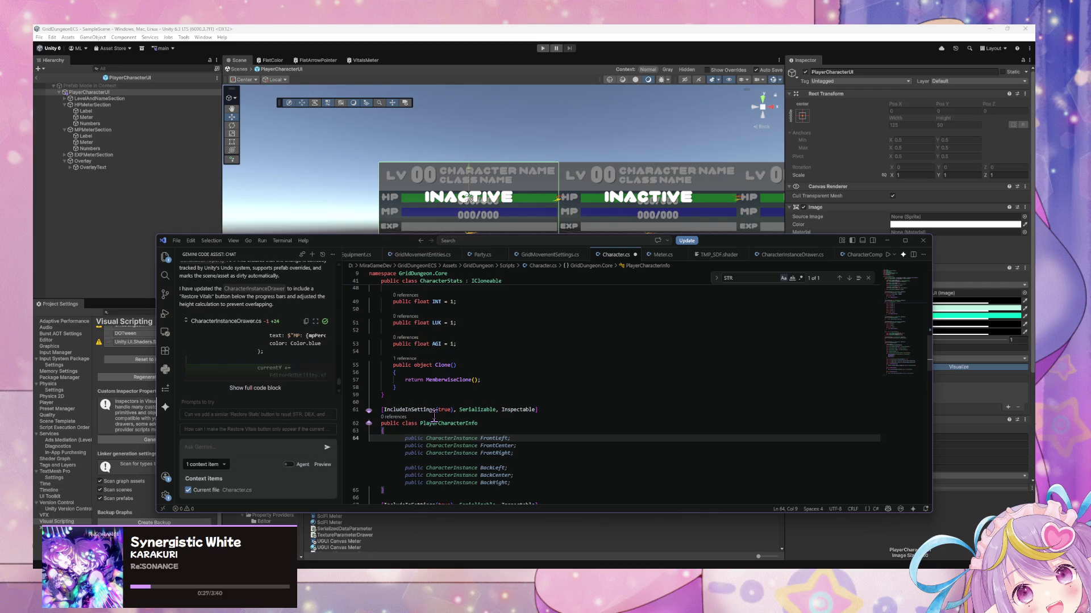
text(public )
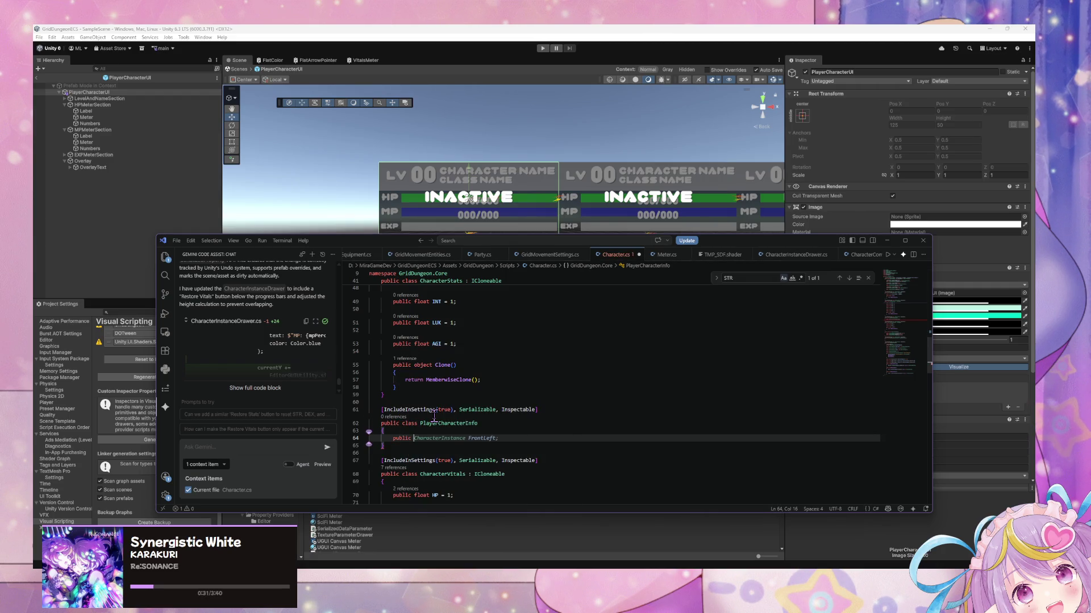
text(string)
key(Tab)
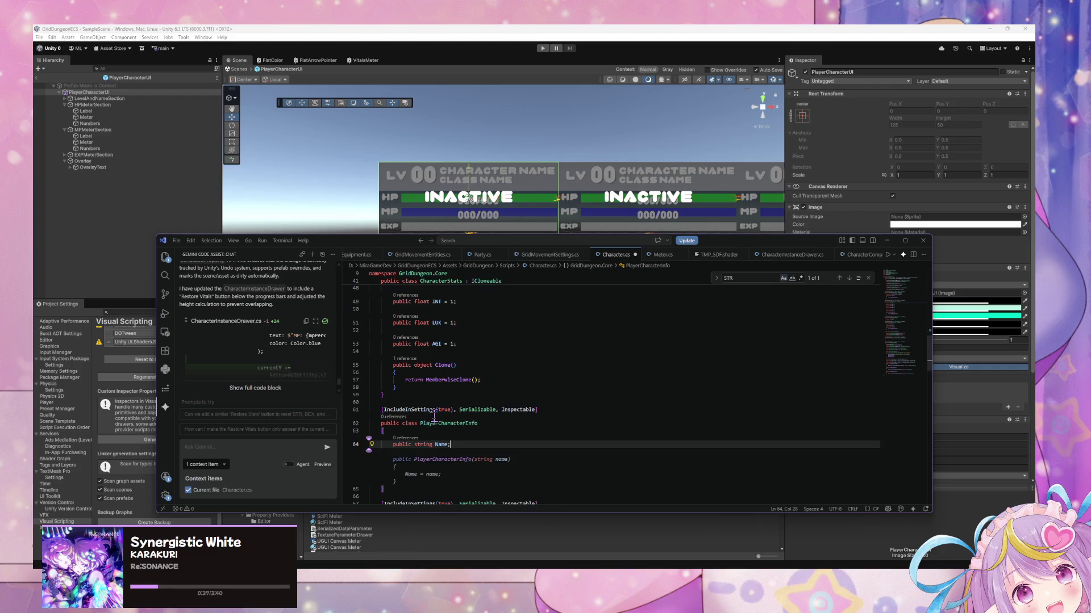
click(462, 380)
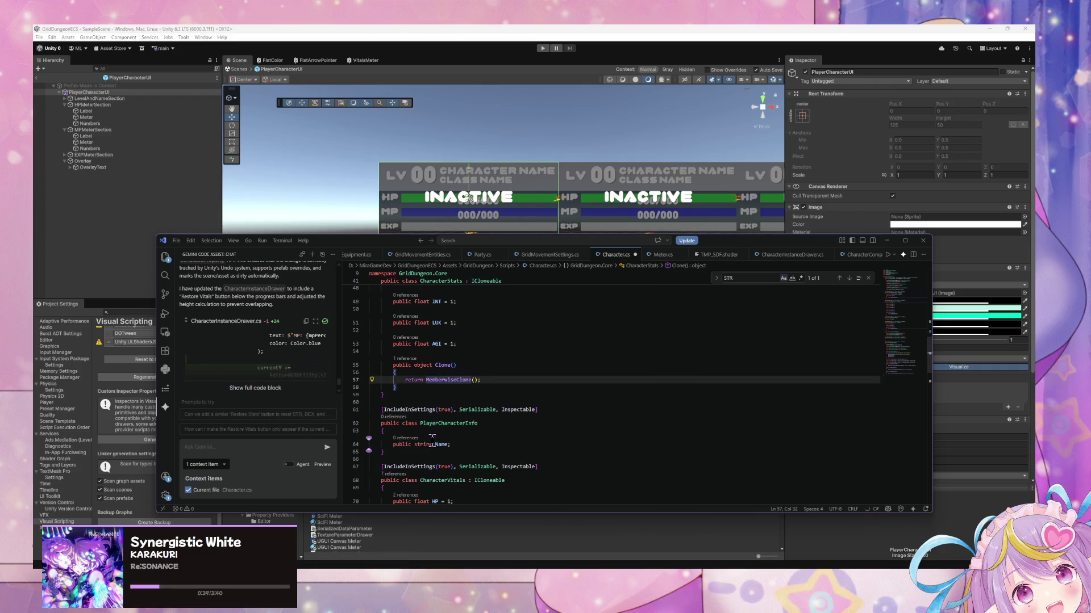
- Scroll down and place the caret inside the empty PlayerCharacterInstance class body
scroll(474, 436, up, 3)
scroll(475, 436, down, 2)
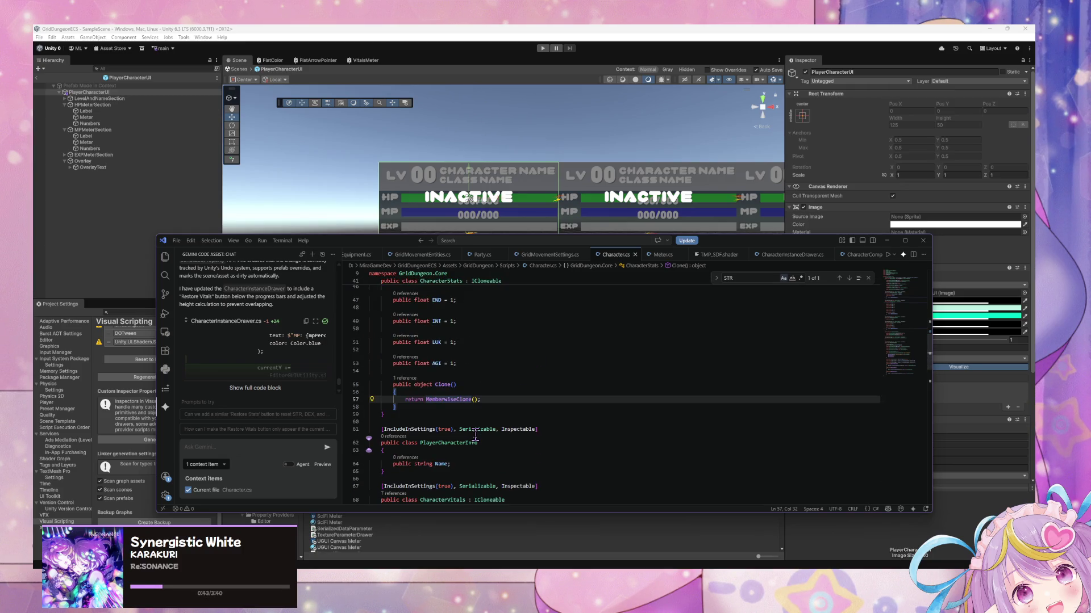
scroll(471, 432, down, 4)
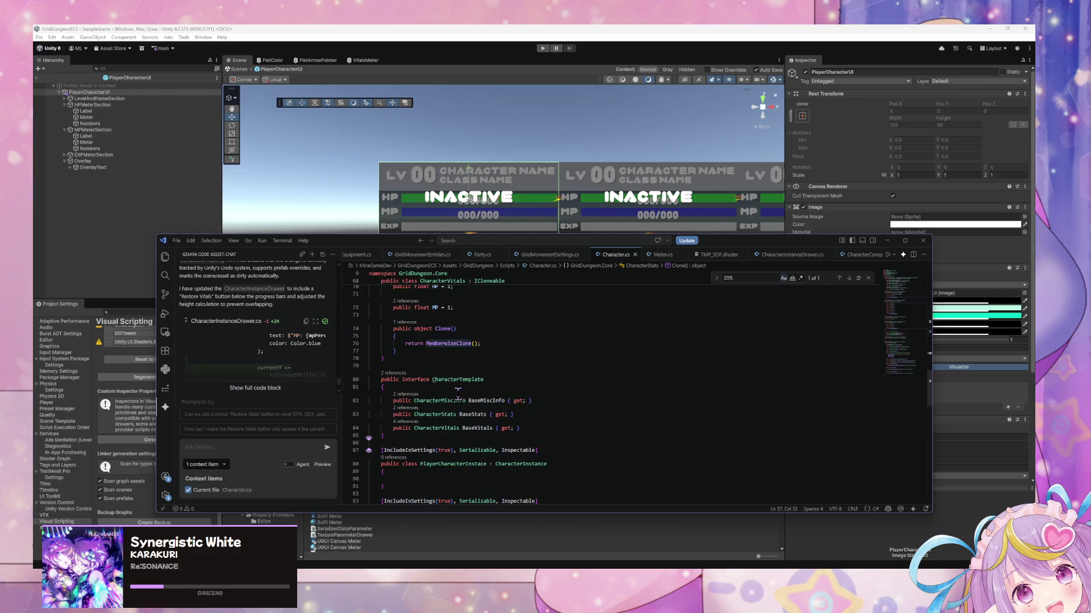
scroll(500, 393, up, 4)
scroll(499, 393, down, 4)
scroll(541, 393, down, 4)
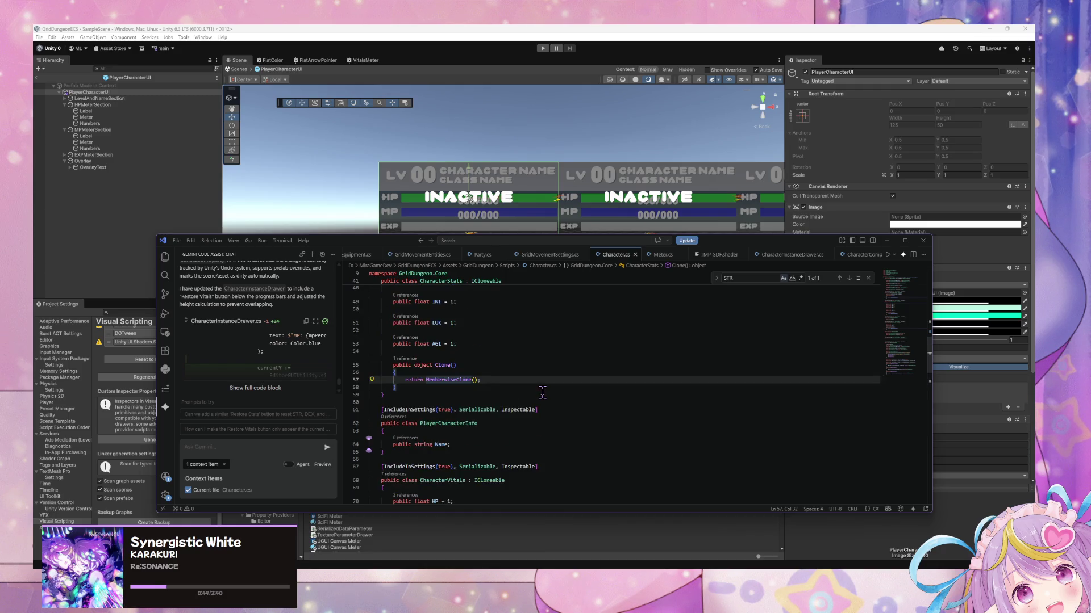
scroll(492, 400, down, 2)
click(482, 437)
scroll(497, 435, down, 2)
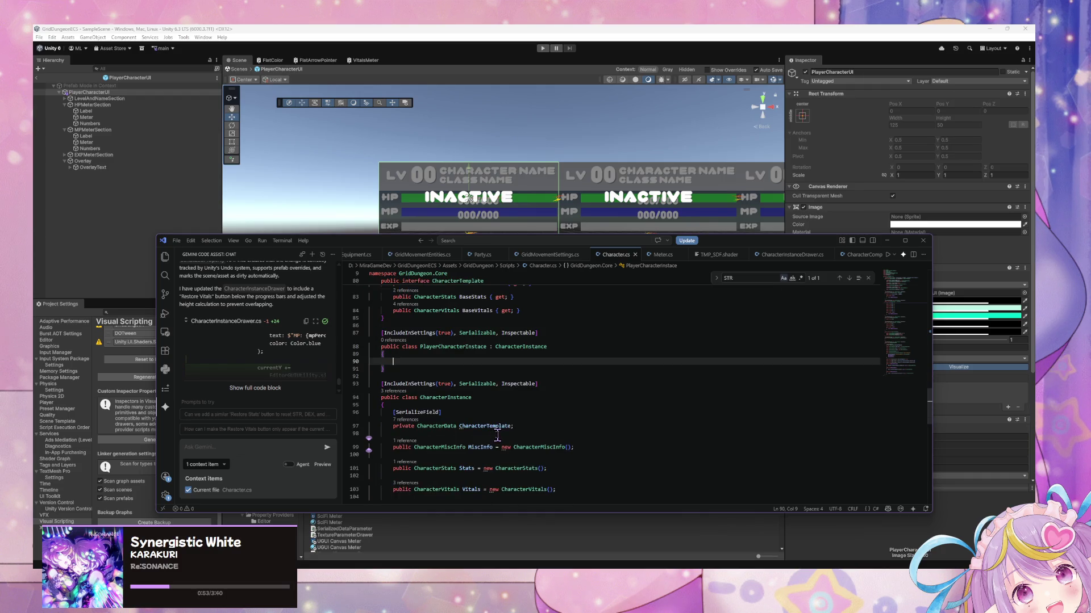
- Add a public PlayerCharacterInfo PlayerInfo field initialised to new PlayerCharacterInfo() on line 90
text([Seri)
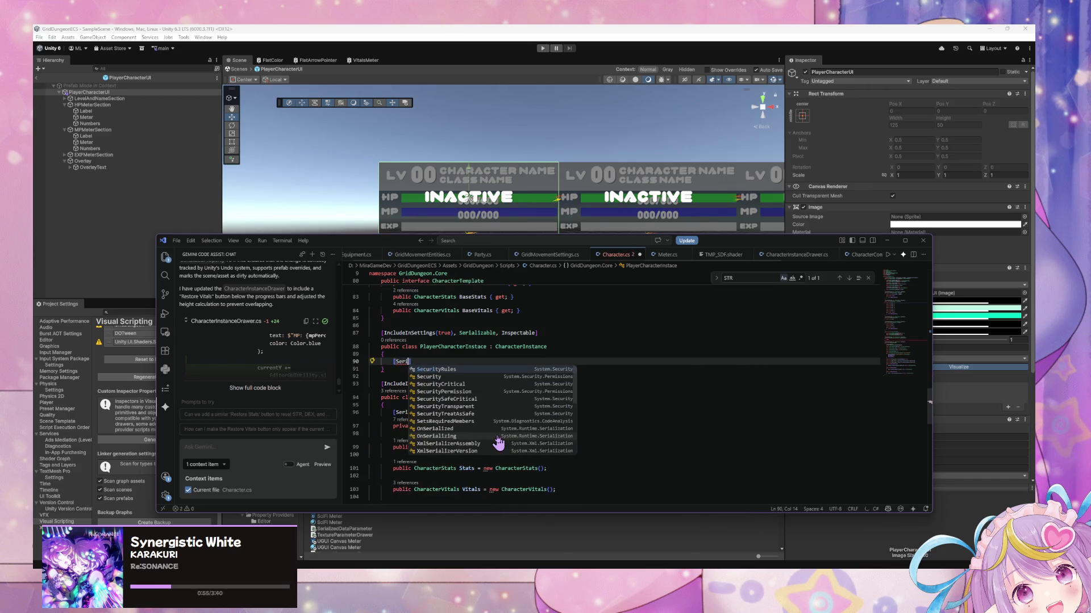
key(BackSpace)
key(BackSpace)
key(BackSpace)
text(oybkluc)
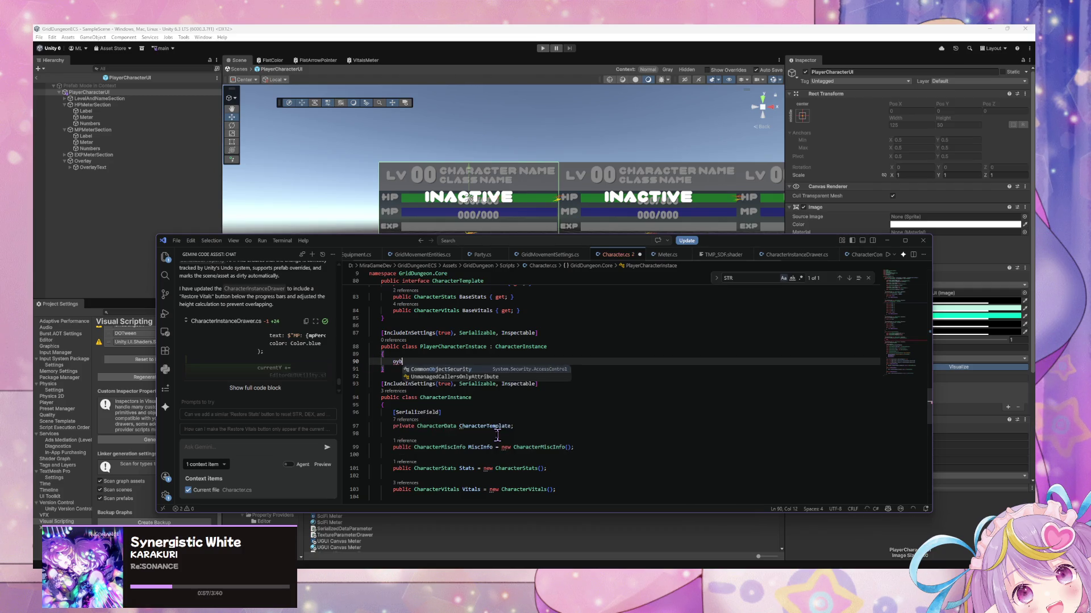
key(BackSpace)
key(BackSpace)
key(BackSpace)
text(publkui)
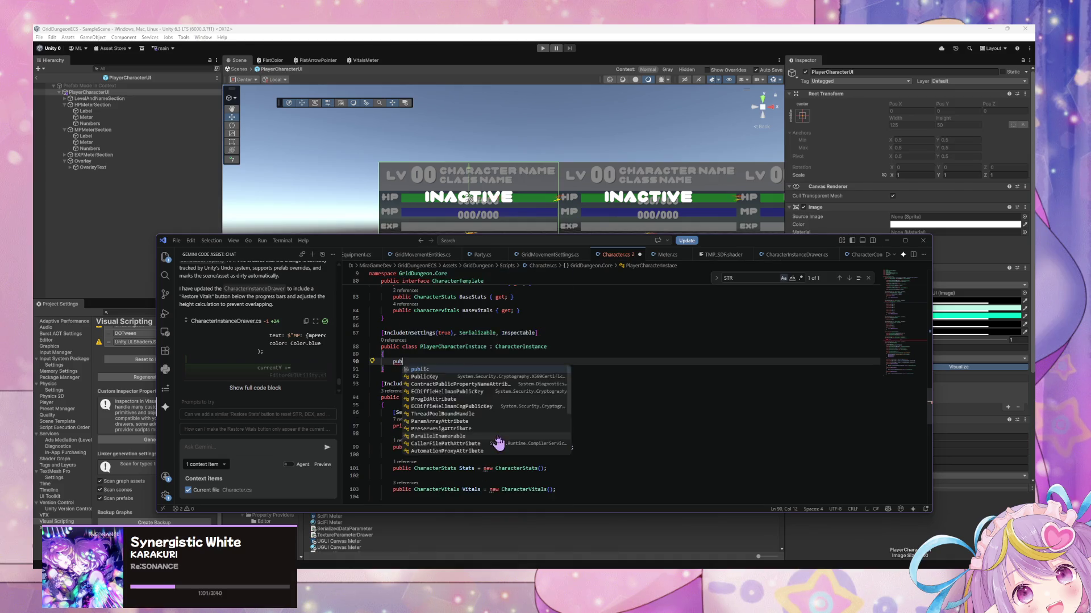
key(Tab)
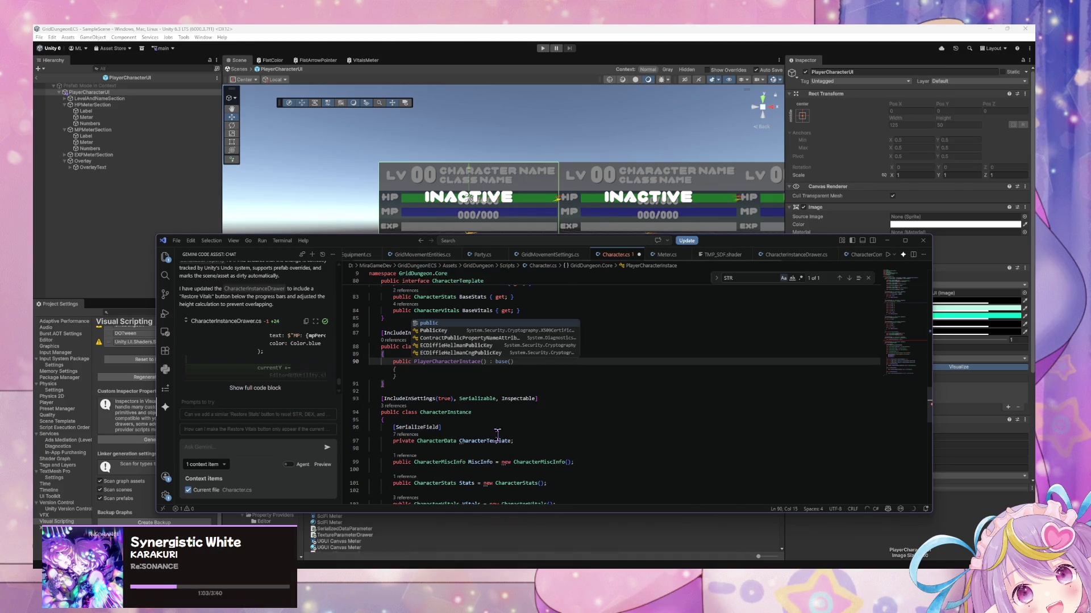
key(Escape)
key(Right)
key(Right)
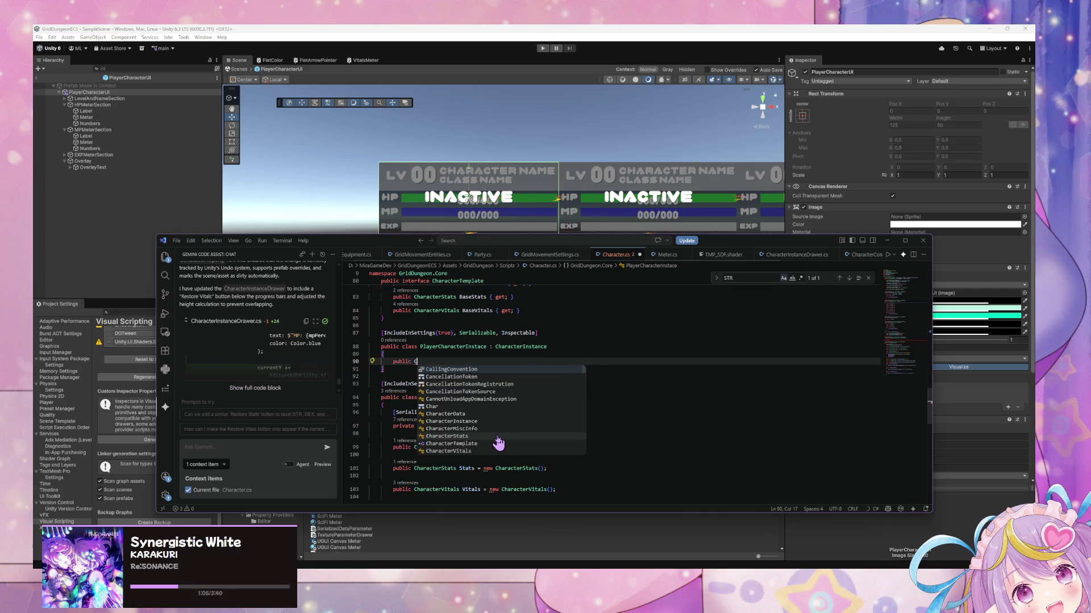
text(PlayerCharacterInfo)
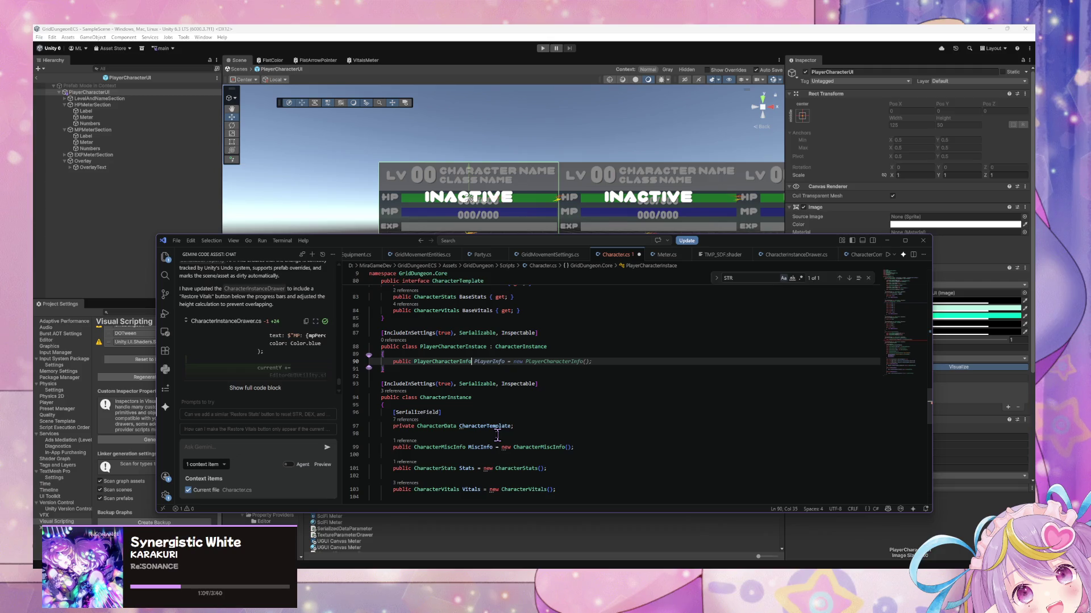
key(Tab)
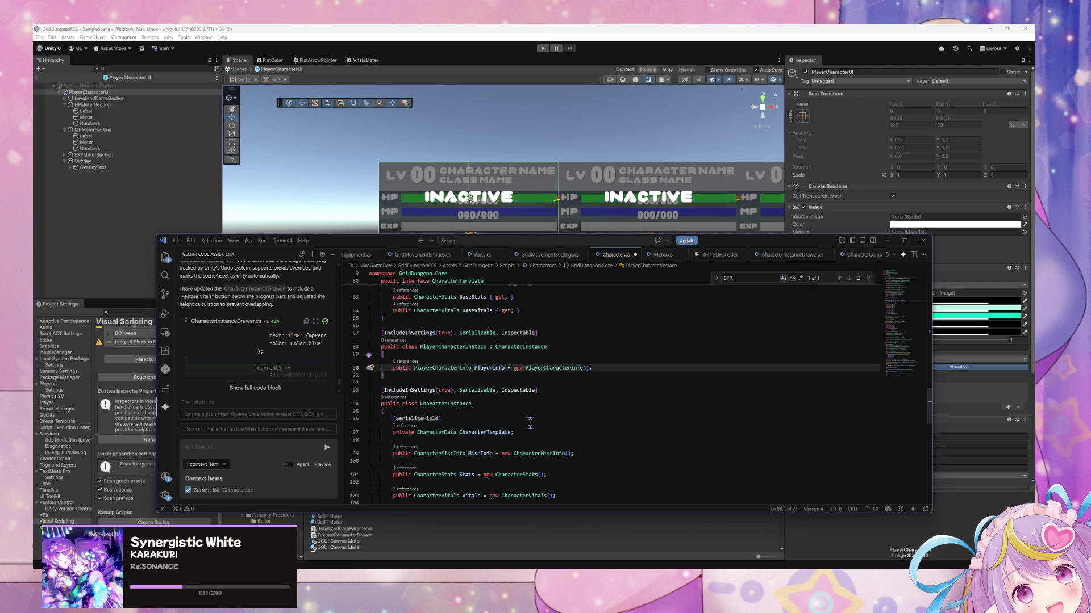
- Save Character.cs and start a new public member line below PlayerInfo
key(ctrl+s)
scroll(578, 402, up, 10)
scroll(577, 401, down, 10)
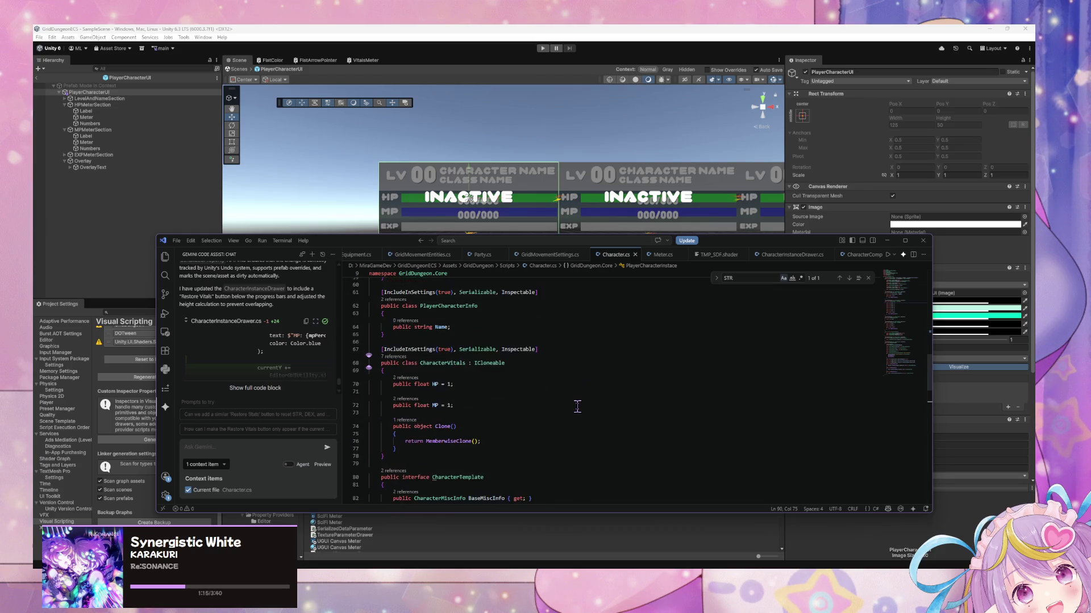
scroll(577, 405, down, 4)
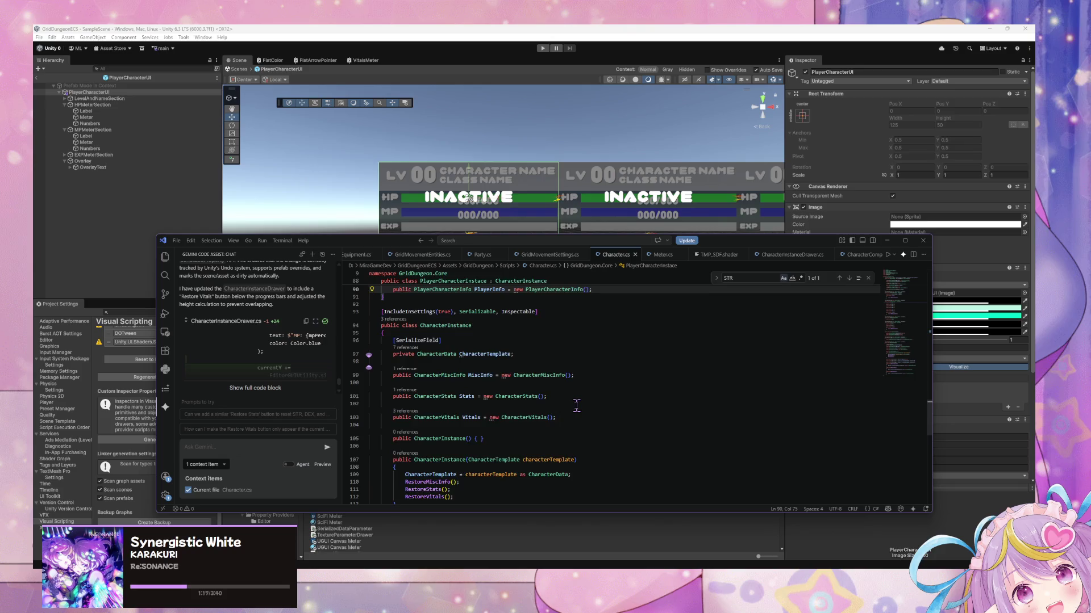
scroll(576, 406, down, 1)
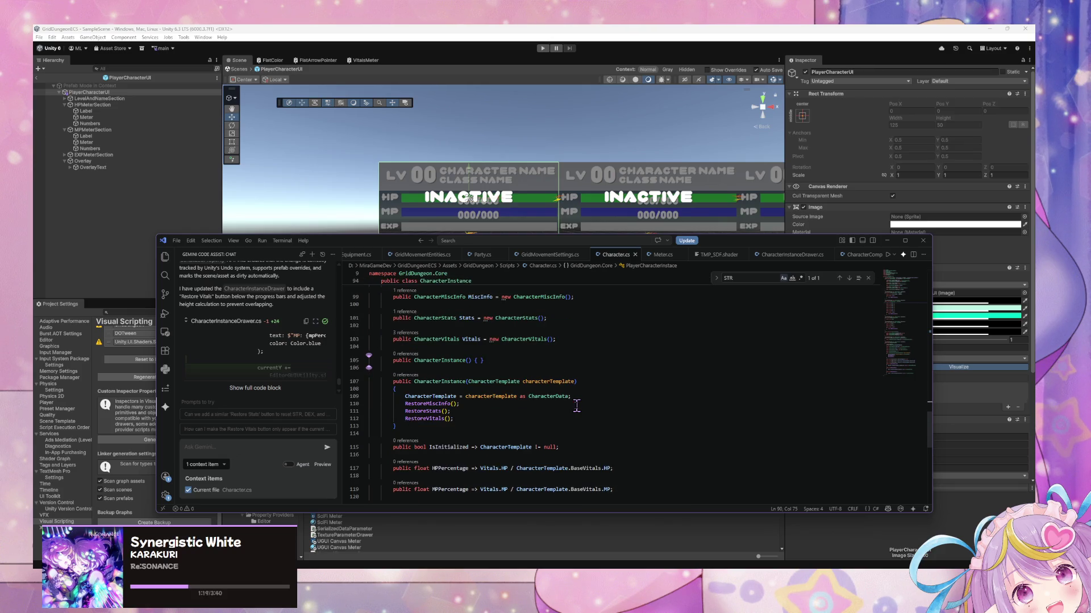
scroll(576, 406, up, 5)
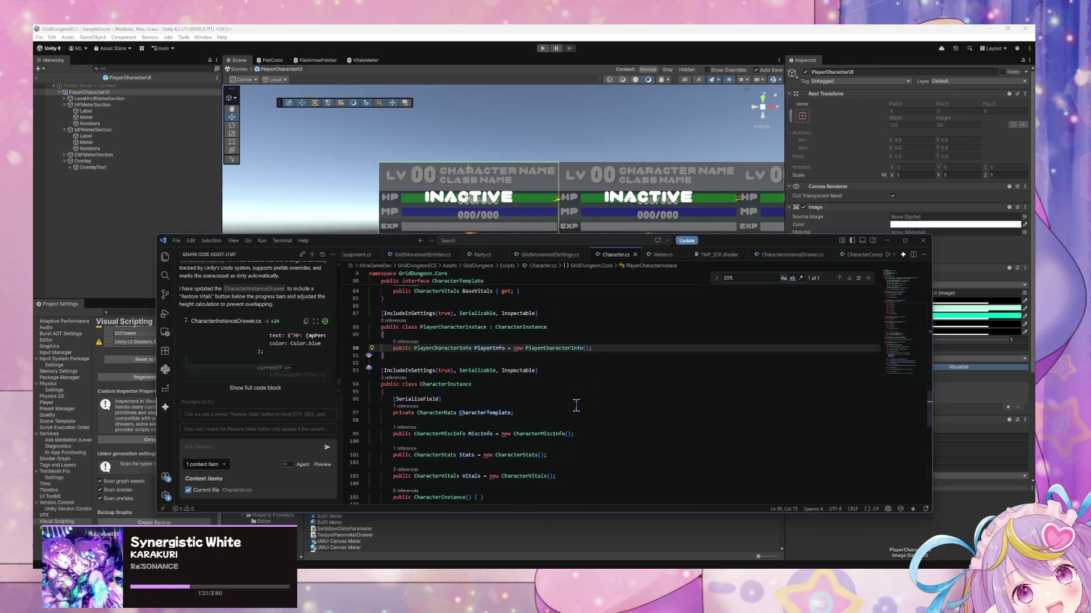
scroll(577, 406, up, 2)
scroll(620, 414, down, 2)
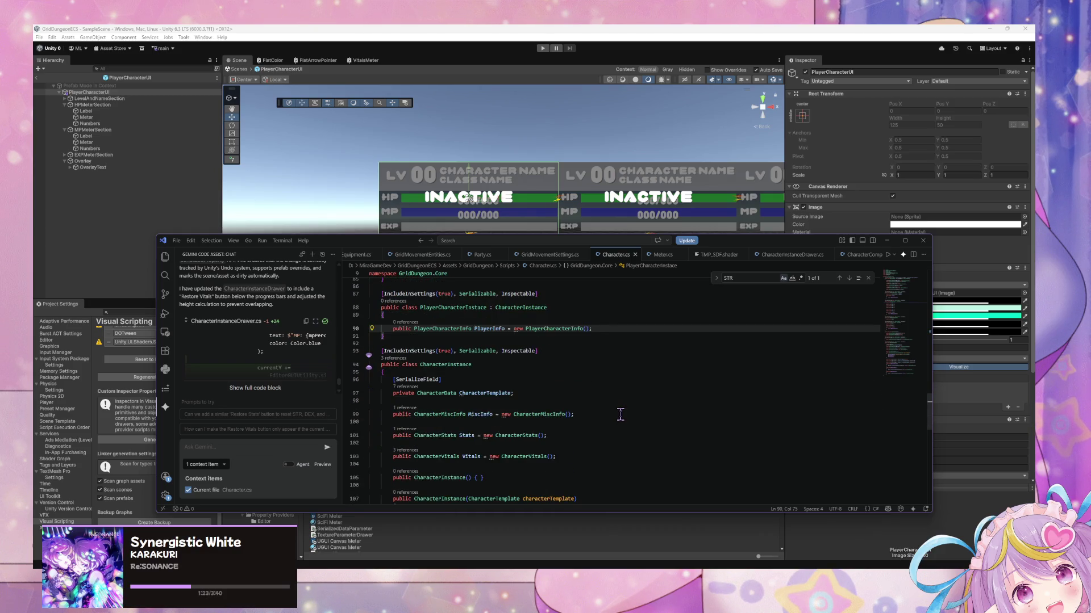
key(Return)
text(public)
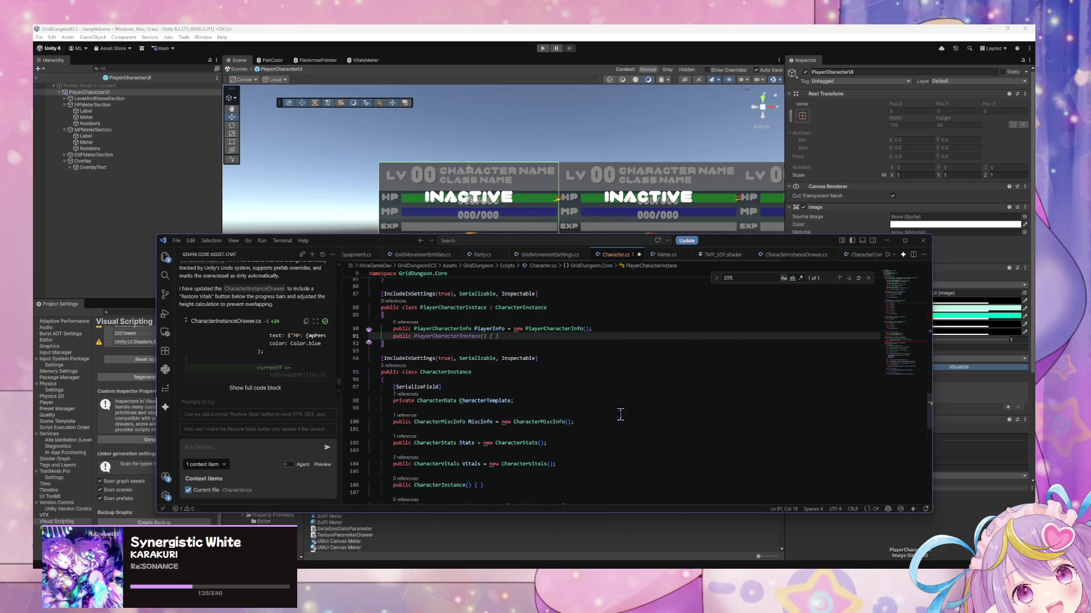
- Write the partial property 'public string ClassName => CharacterTemplate.' below PlayerInfo
text(string Clas)
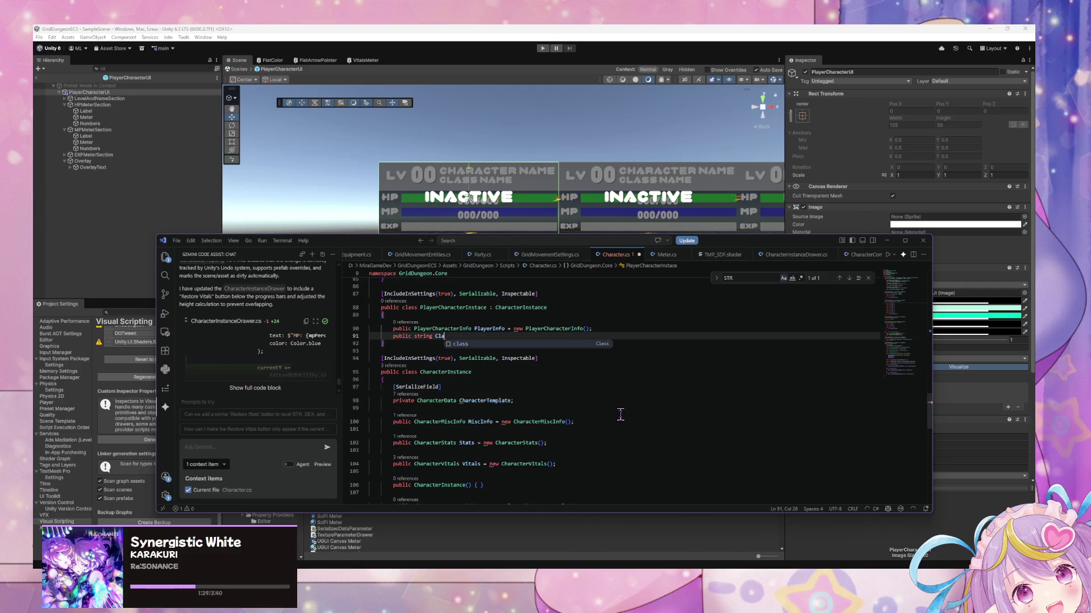
text(s)
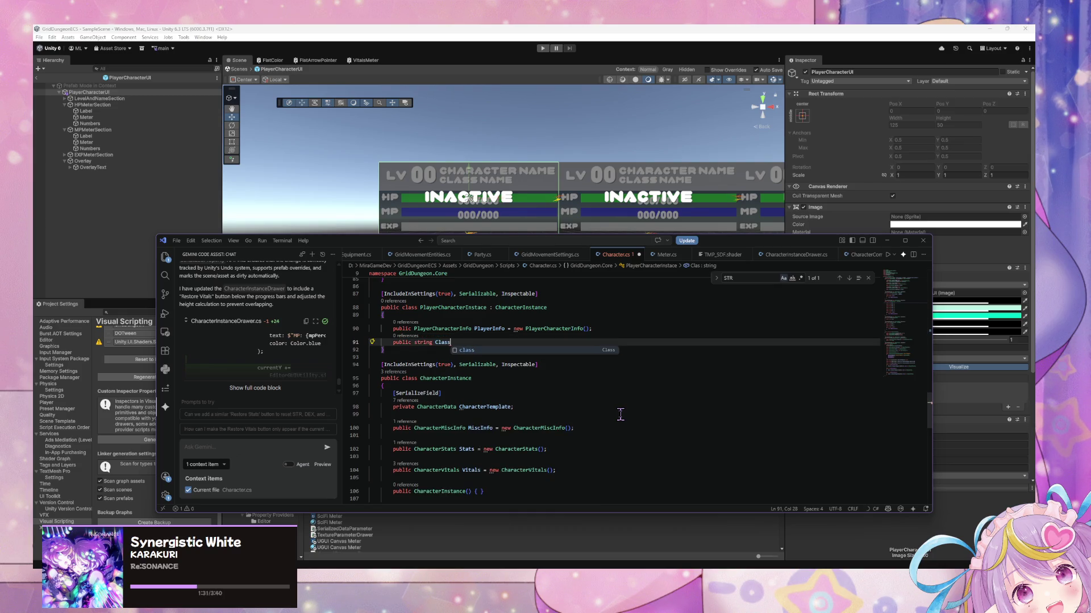
text(Name => )
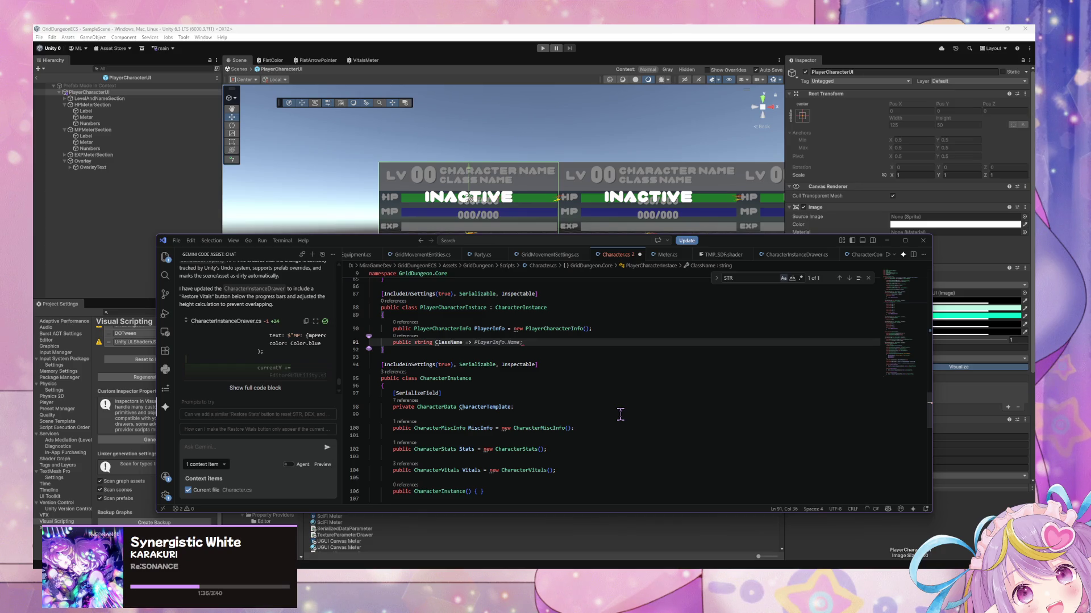
text(C)
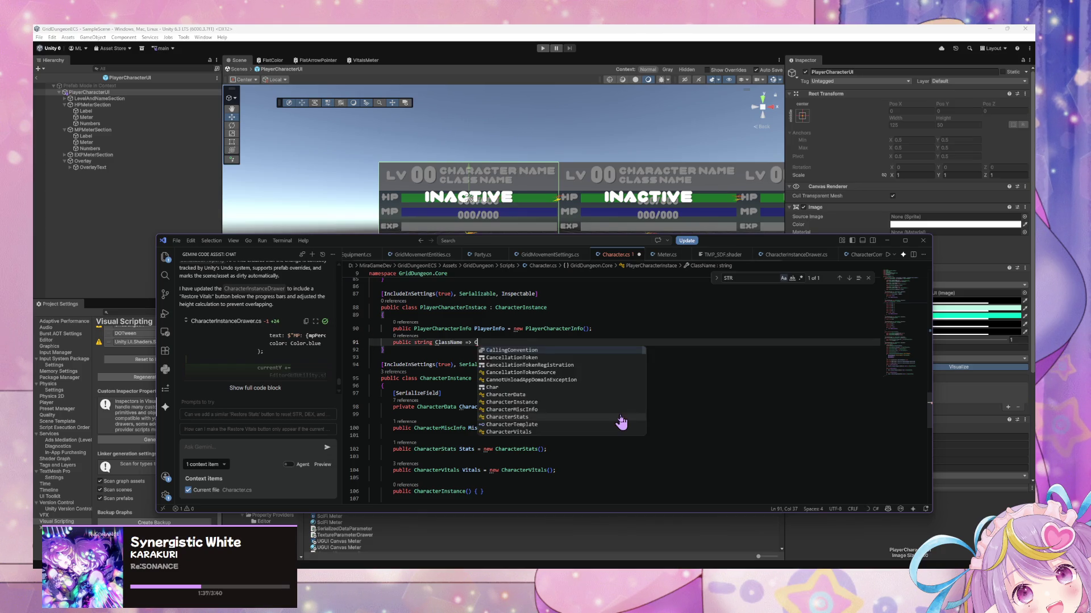
text(haracterTemplate.)
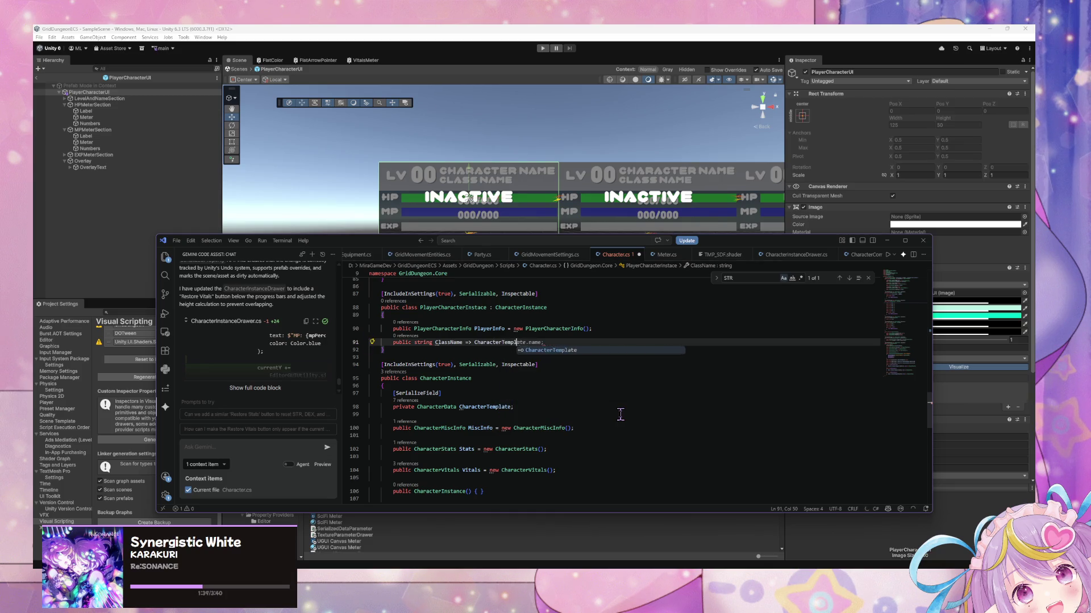
click(515, 406)
scroll(515, 406, up, 6)
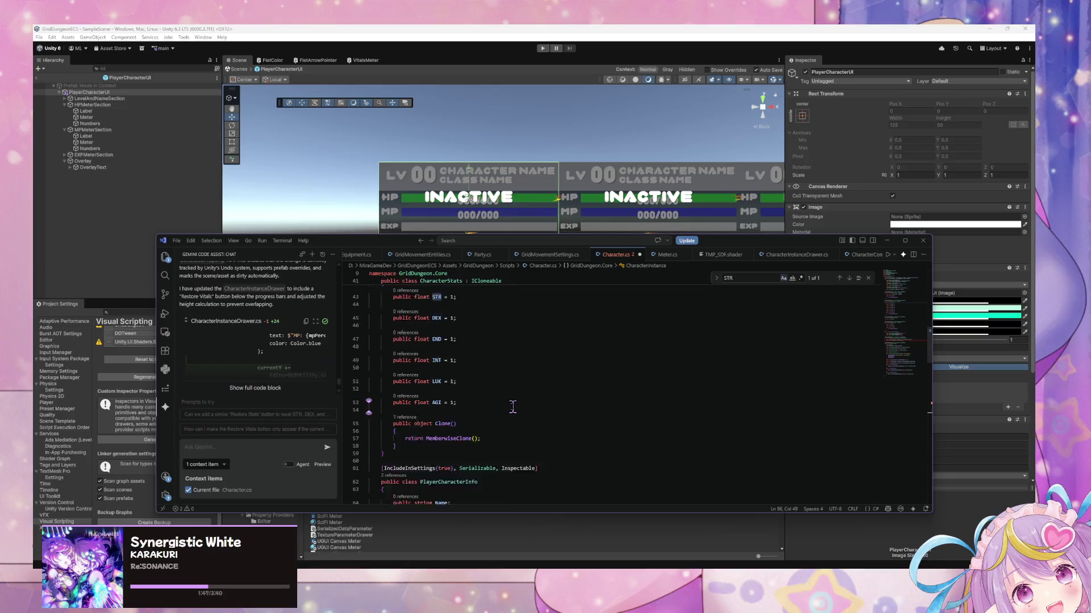
scroll(513, 407, down, 5)
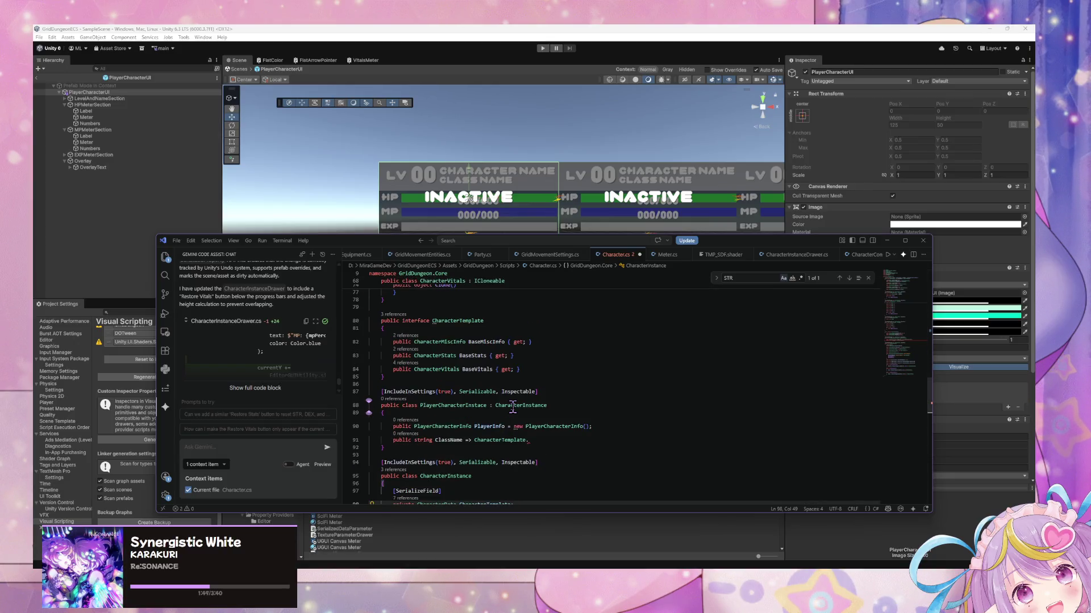
scroll(513, 406, down, 1)
key(ctrl+f)
text(charactertemp)
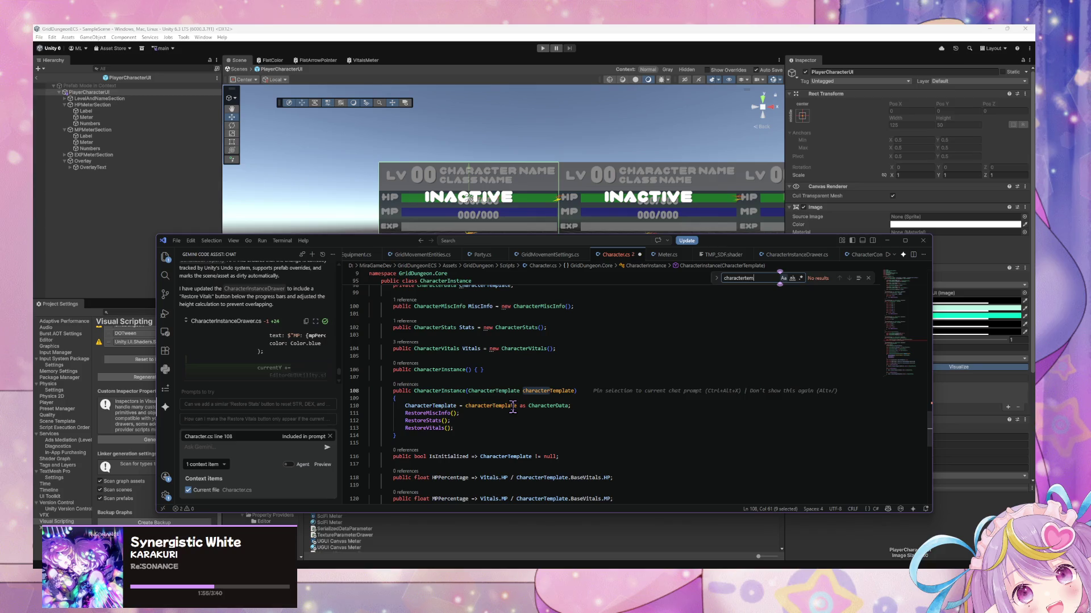
key(BackSpace)
text(data)
scroll(513, 407, down, 3)
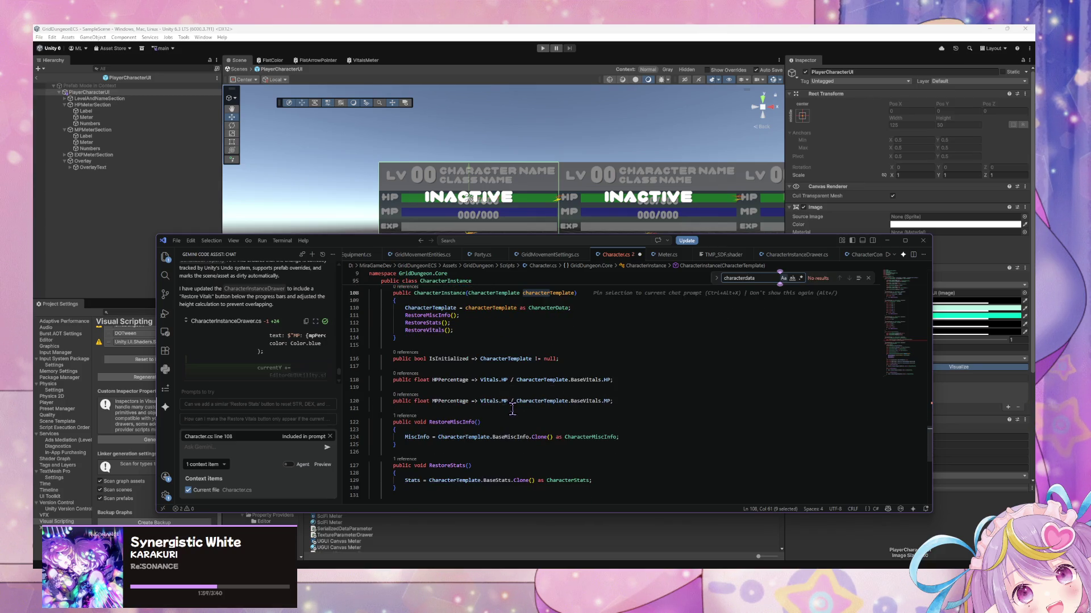
scroll(446, 406, up, 3)
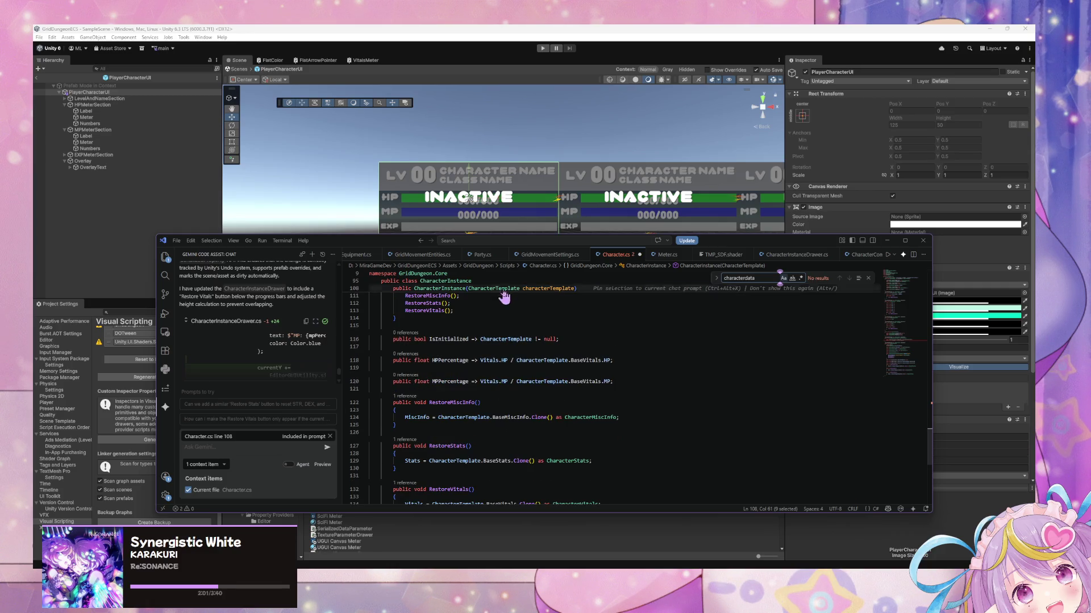
key(BackSpace)
key(BackSpace)
key(BackSpace)
text(tem)
key(ctrl+BackSpace)
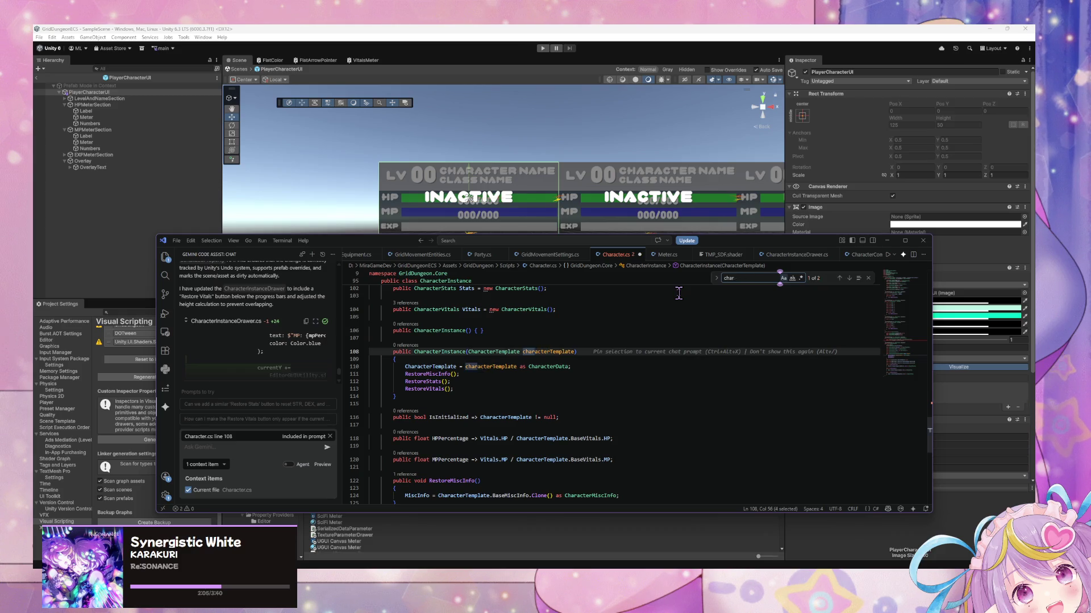
scroll(678, 292, up, 4)
scroll(490, 375, up, 6)
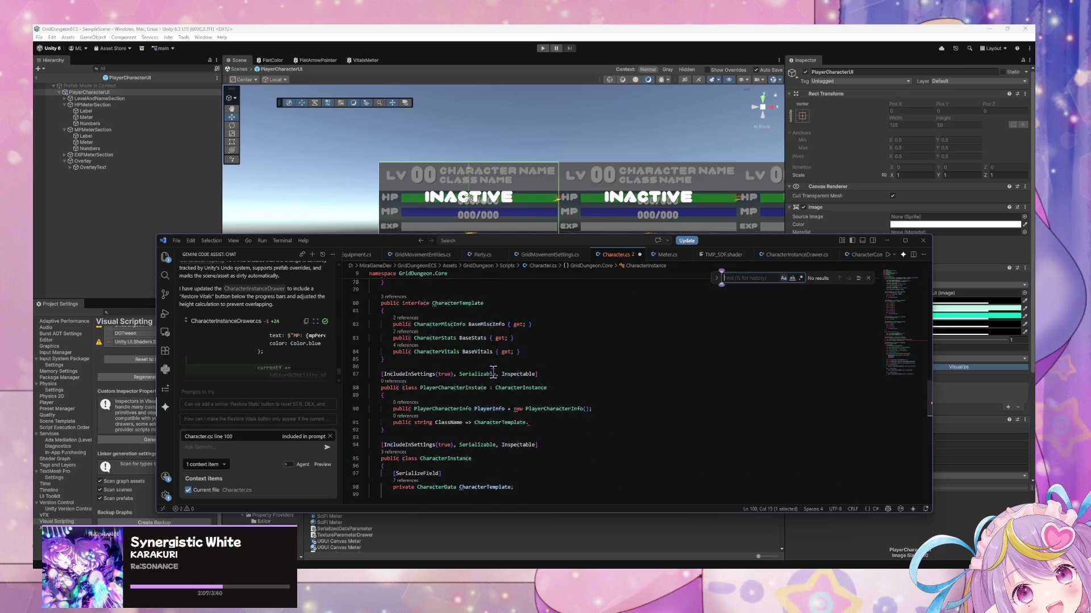
scroll(531, 378, up, 1)
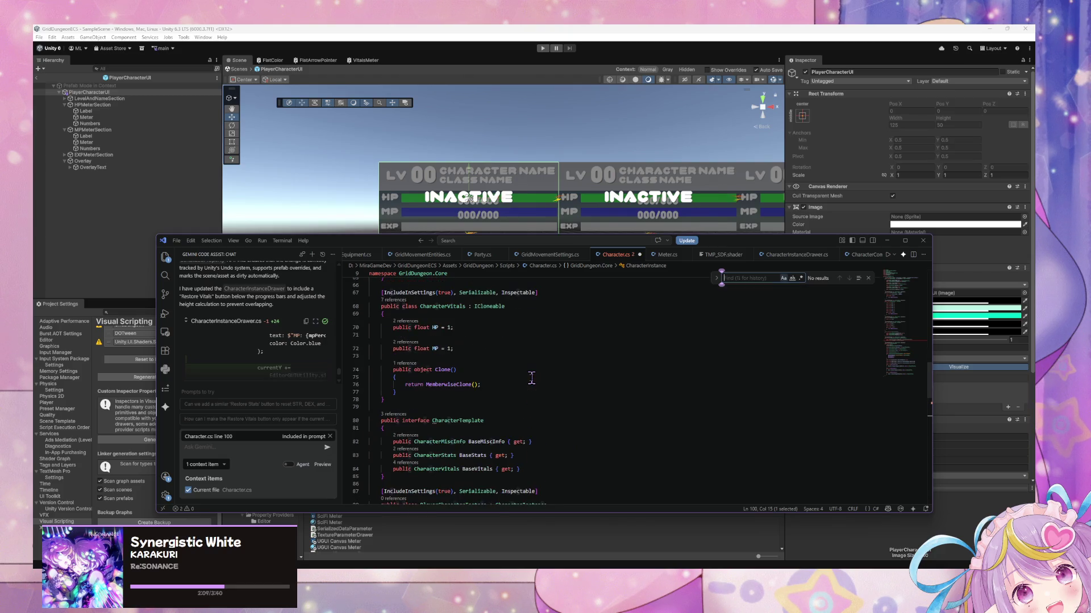
text(mi)
scroll(537, 392, down, 10)
click(537, 391)
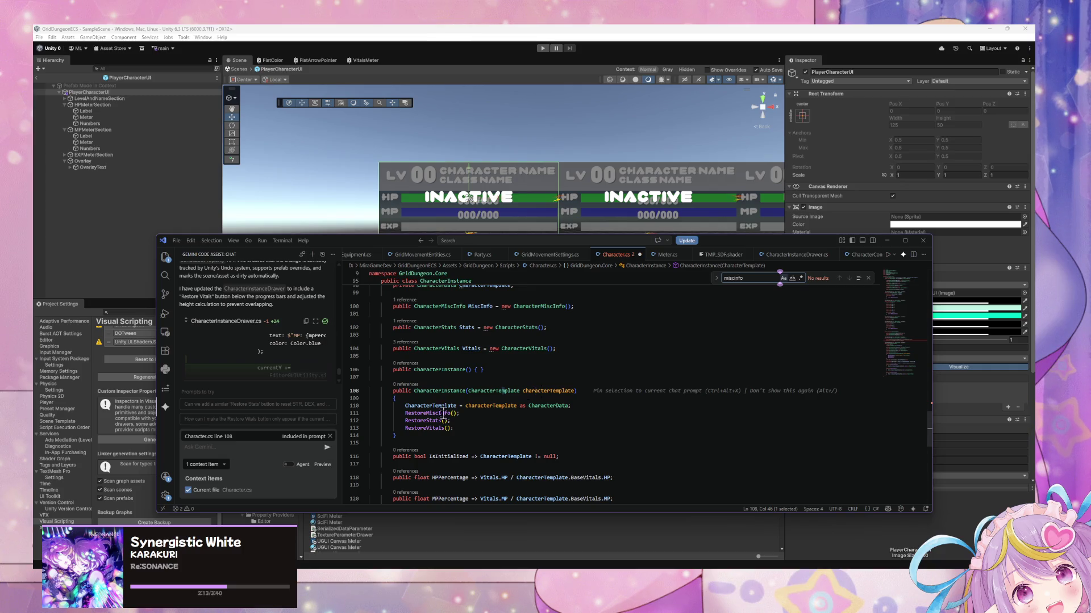
scroll(416, 436, down, 8)
scroll(420, 435, up, 19)
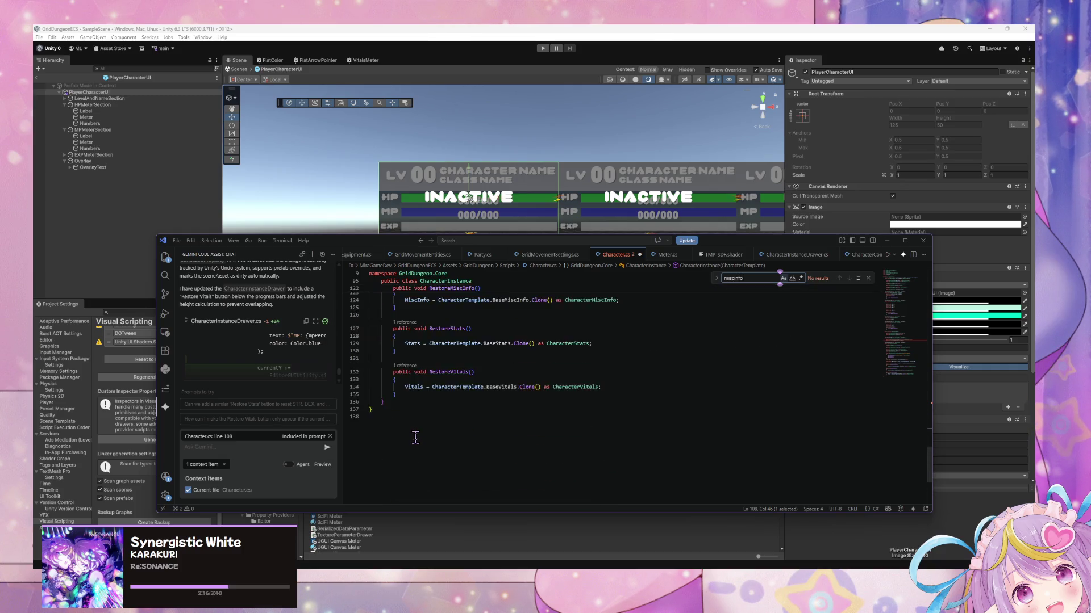
scroll(446, 430, up, 16)
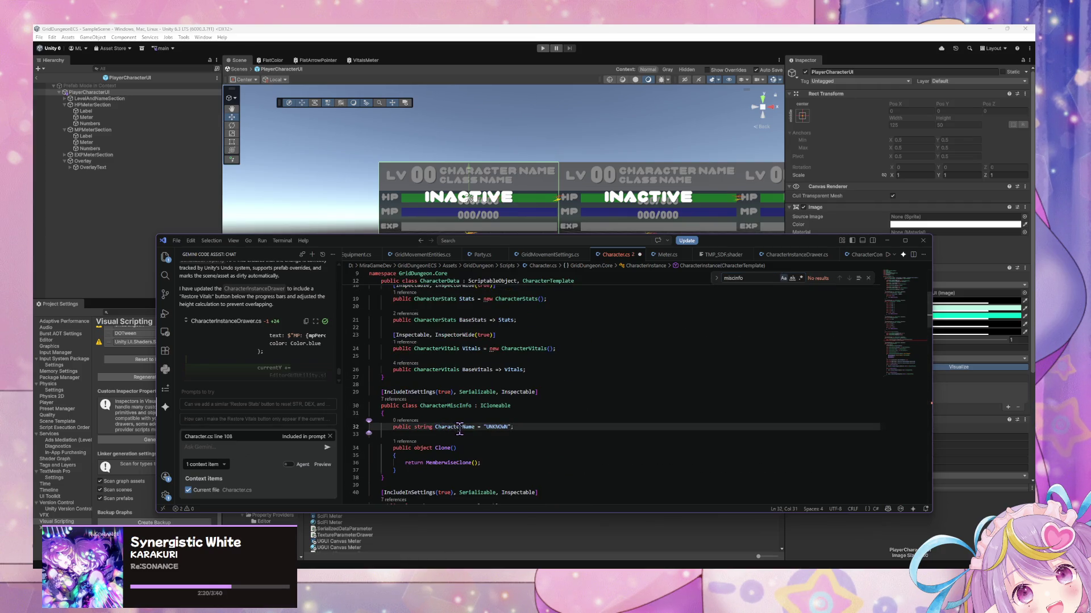
double_click(456, 426)
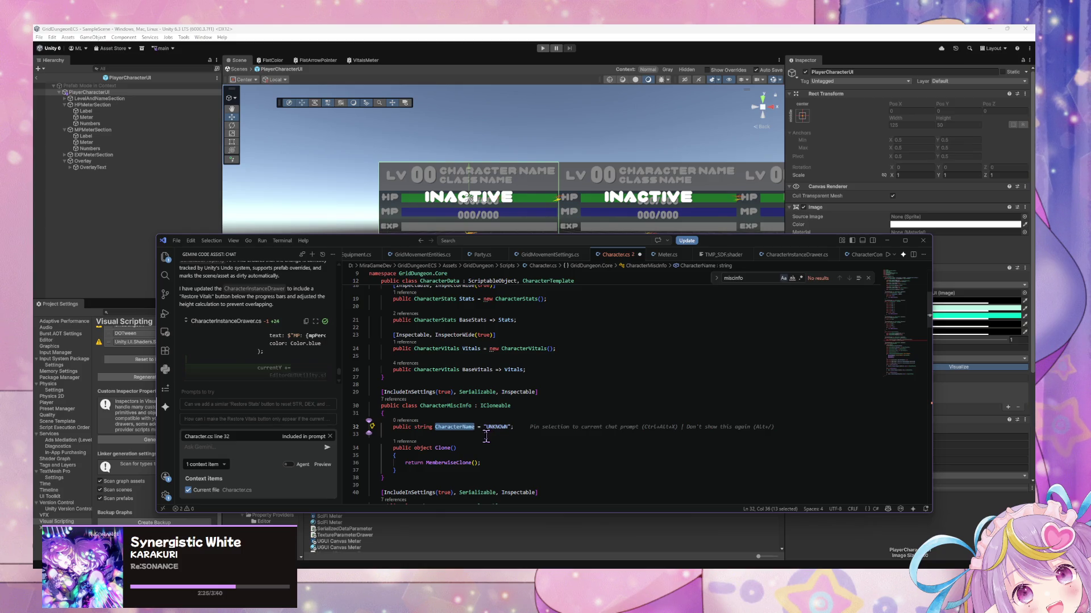
scroll(486, 436, down, 2)
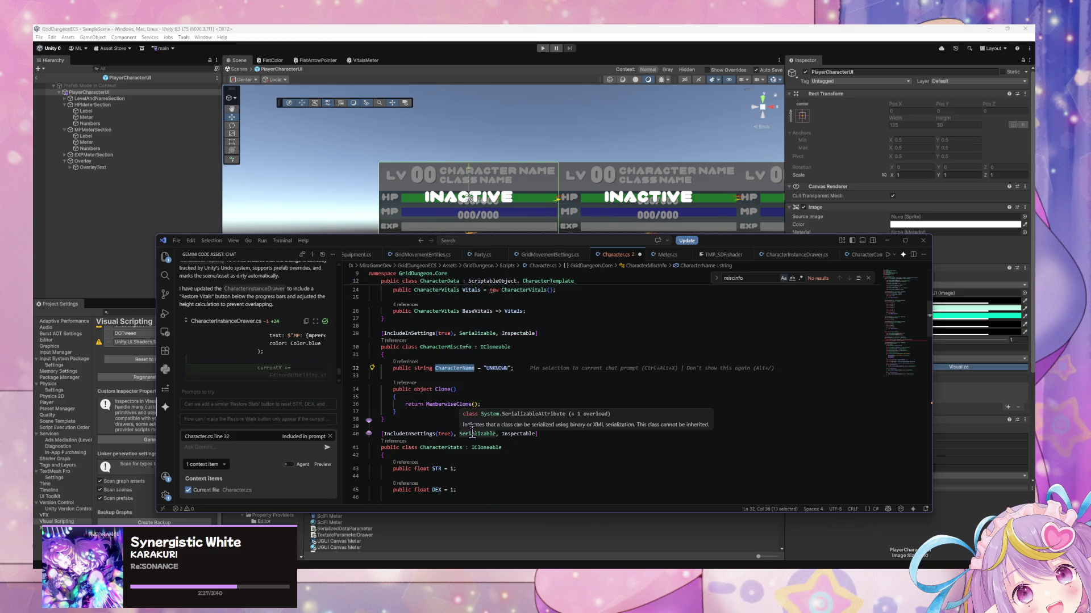
scroll(445, 423, down, 10)
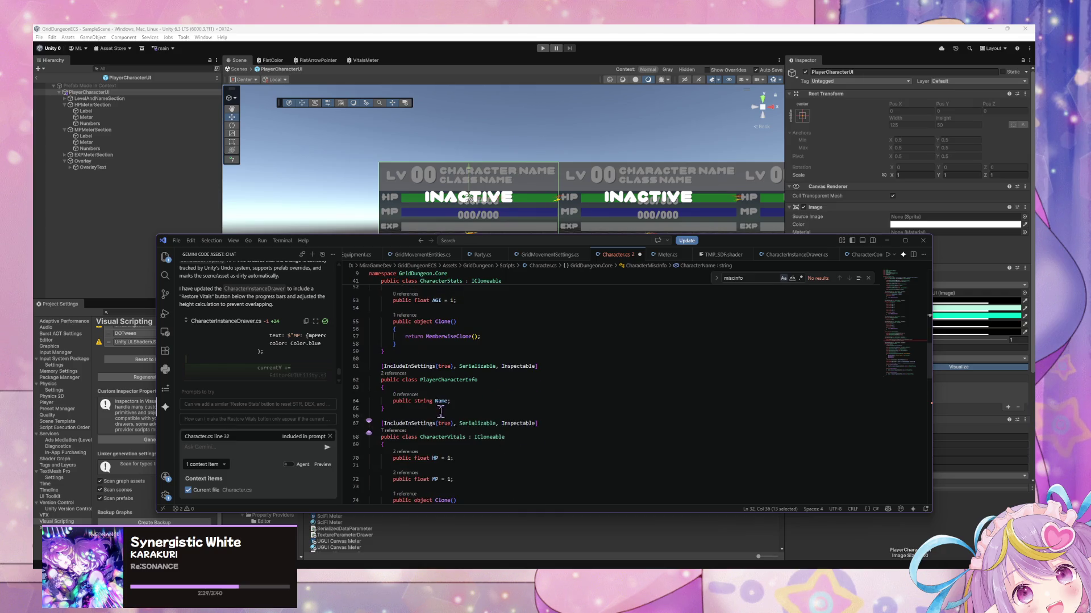
scroll(440, 408, up, 9)
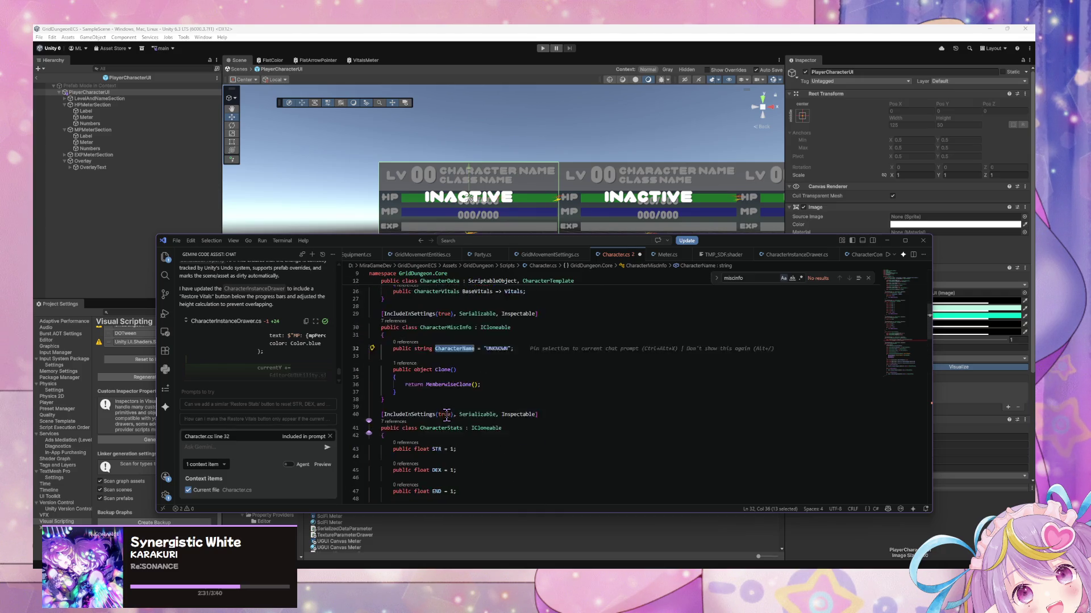
scroll(446, 415, down, 10)
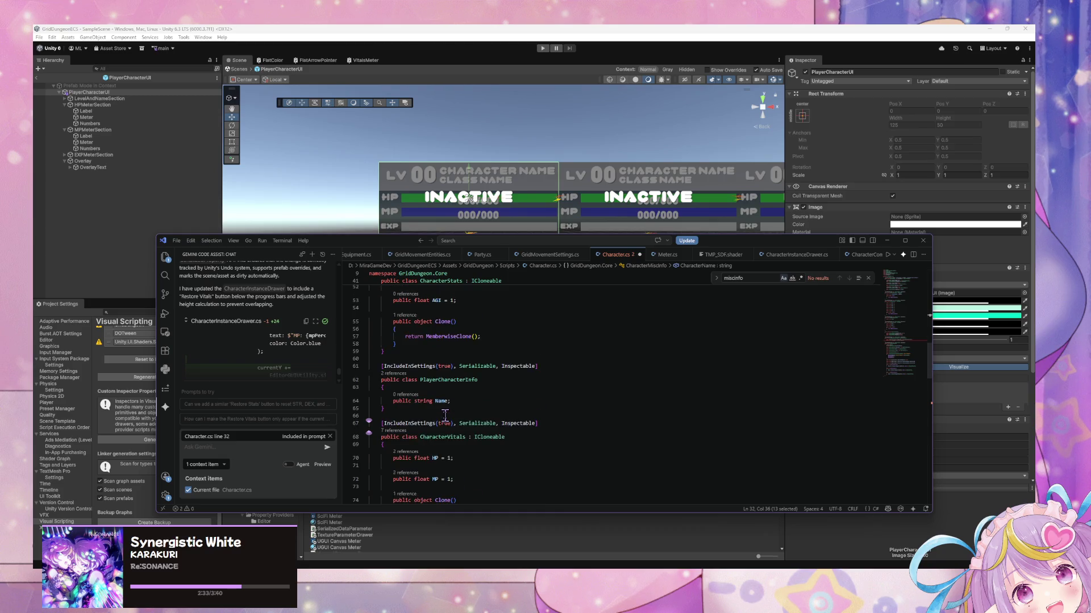
scroll(445, 416, down, 5)
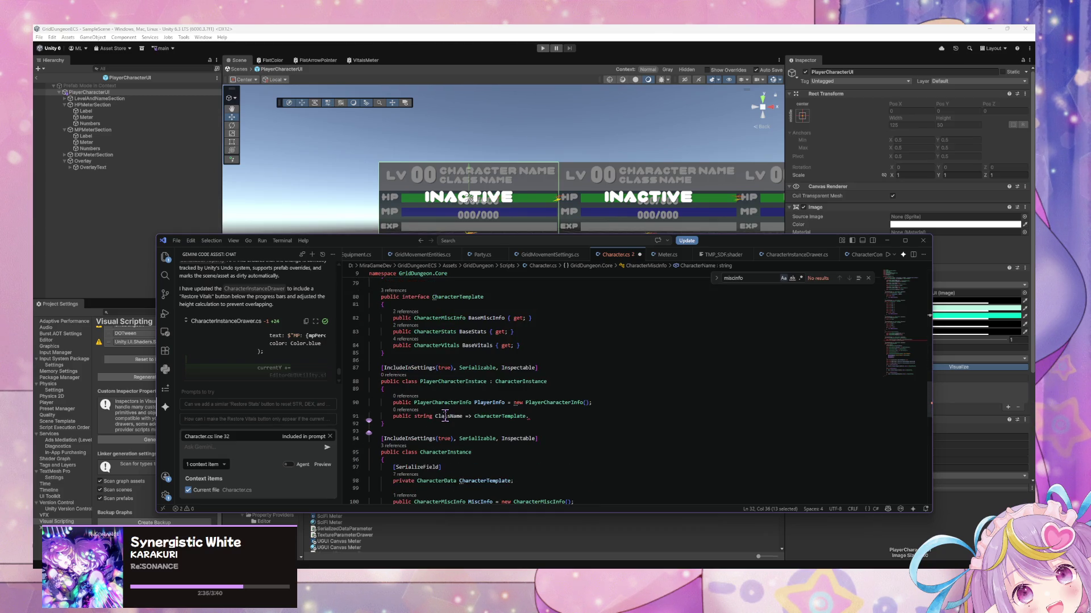
scroll(445, 417, down, 3)
- Complete ClassName as CharacterTemplate.CharacterName; on line 91
click(568, 319)
text(CharacterName)
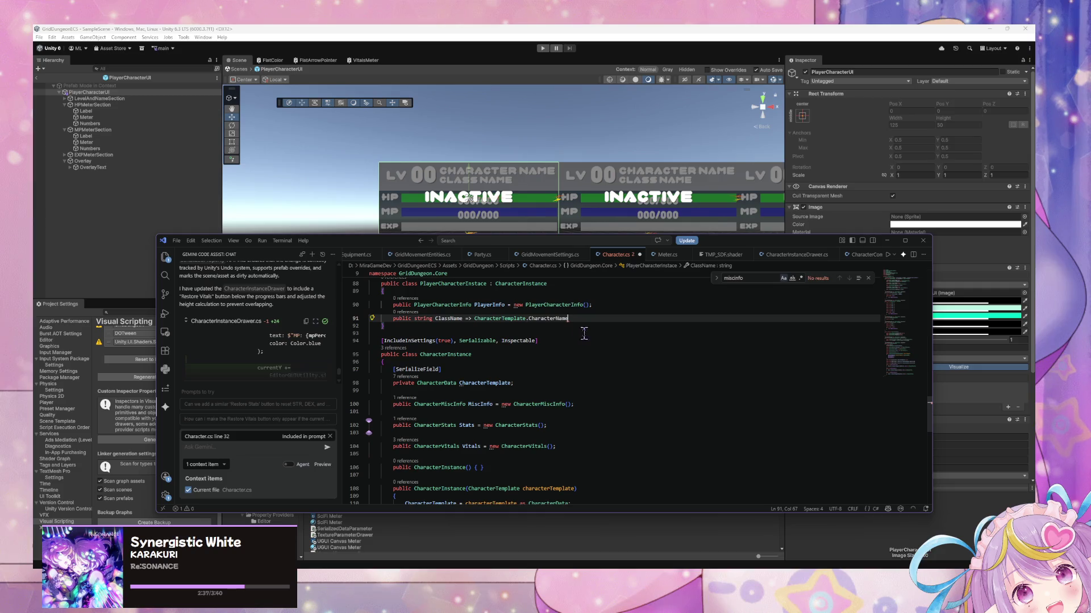
text(;)
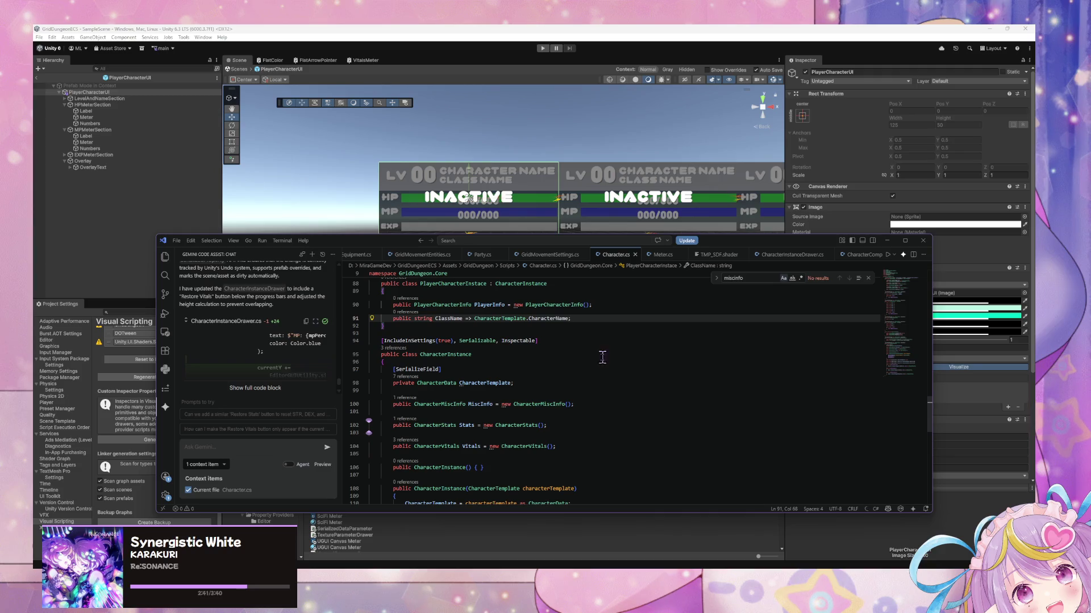
scroll(619, 385, up, 5)
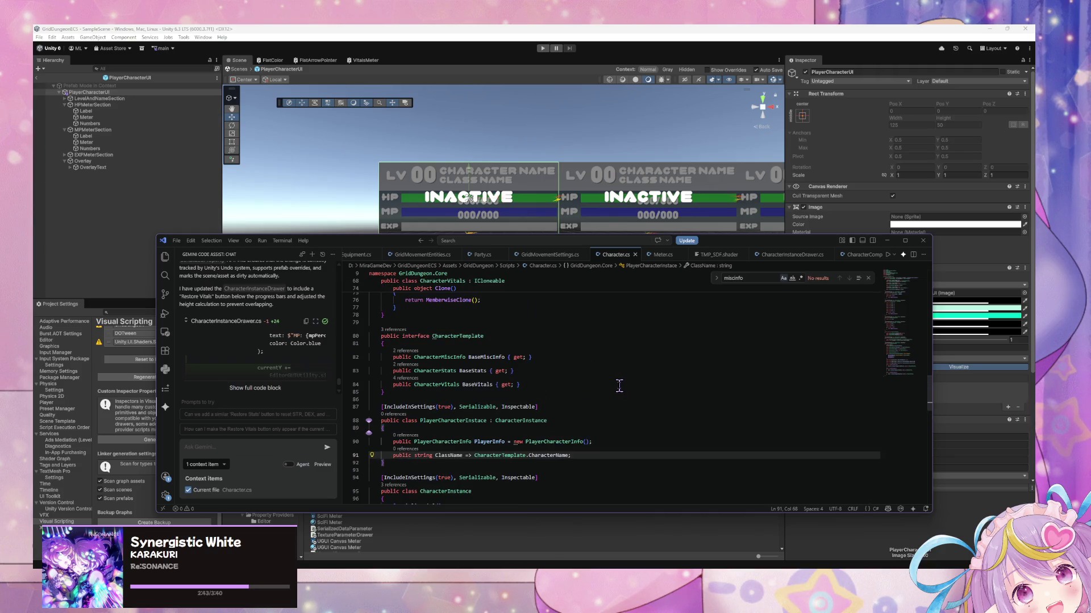
scroll(619, 386, down, 2)
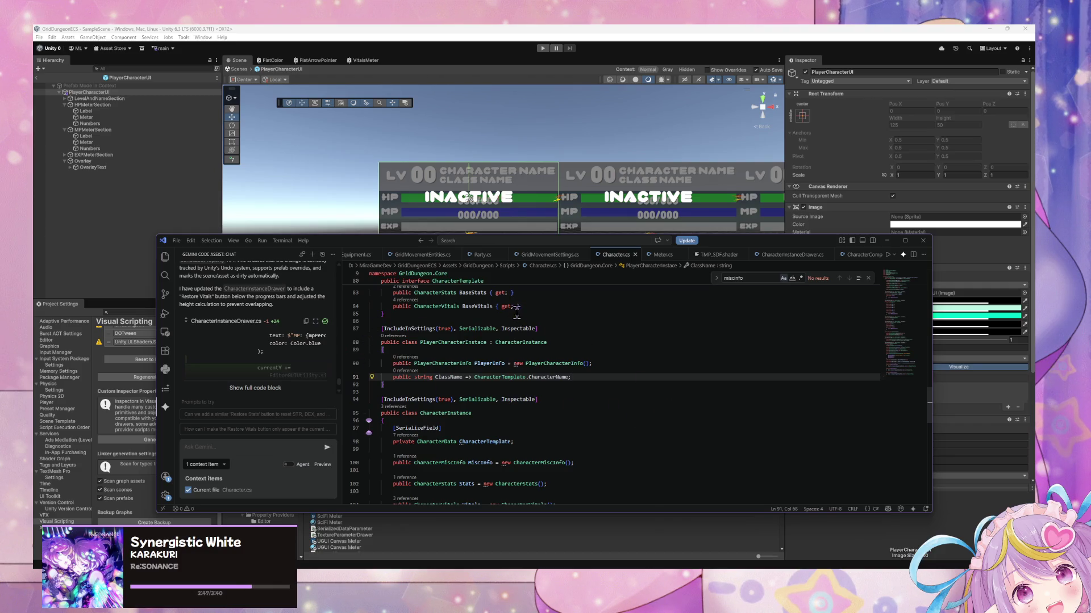
scroll(577, 375, up, 13)
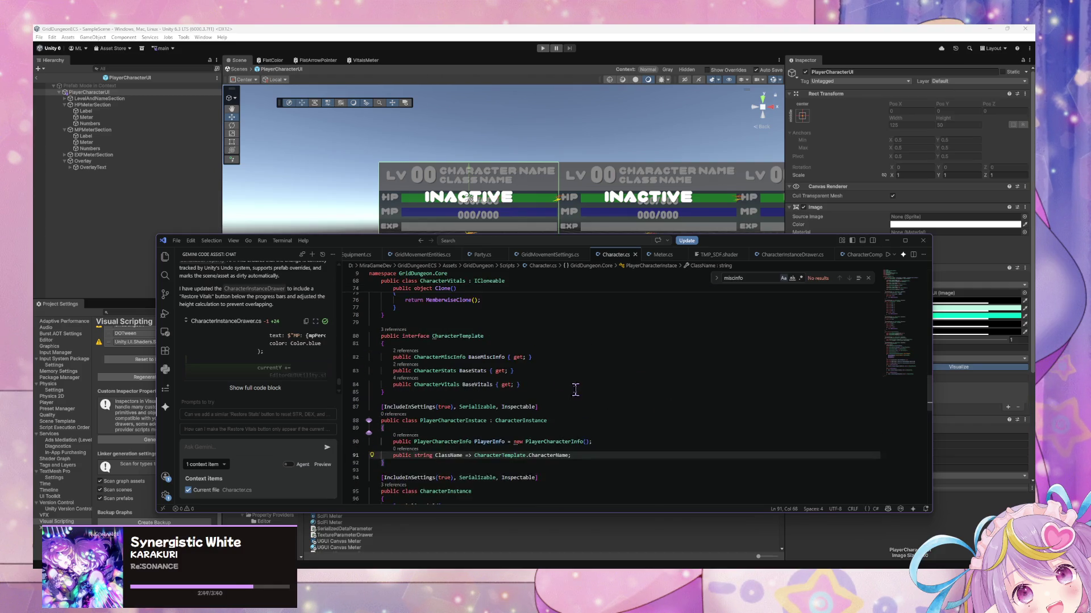
scroll(582, 392, down, 10)
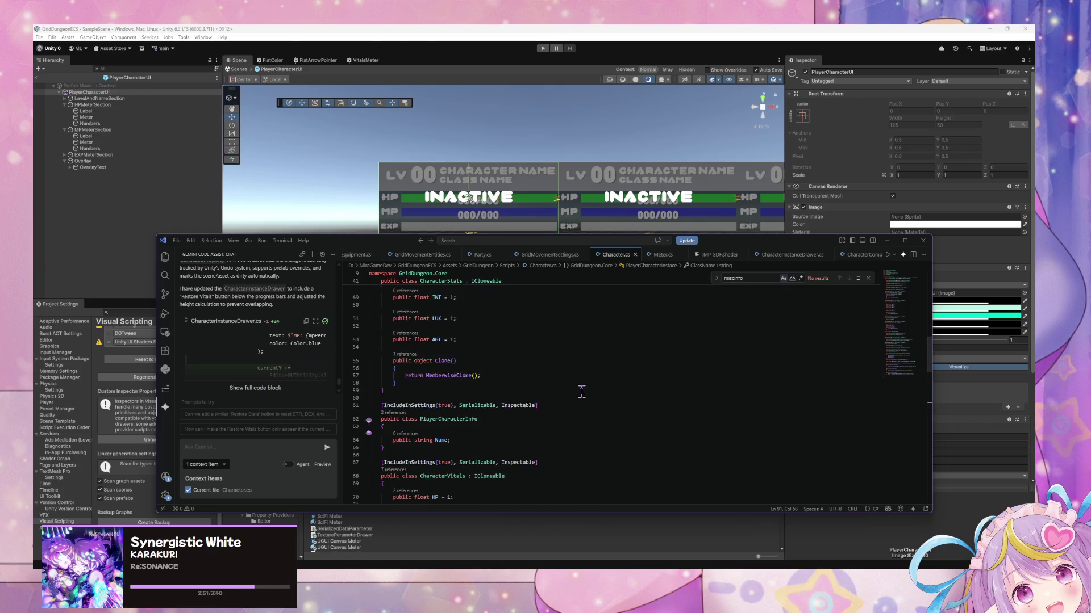
scroll(581, 391, down, 3)
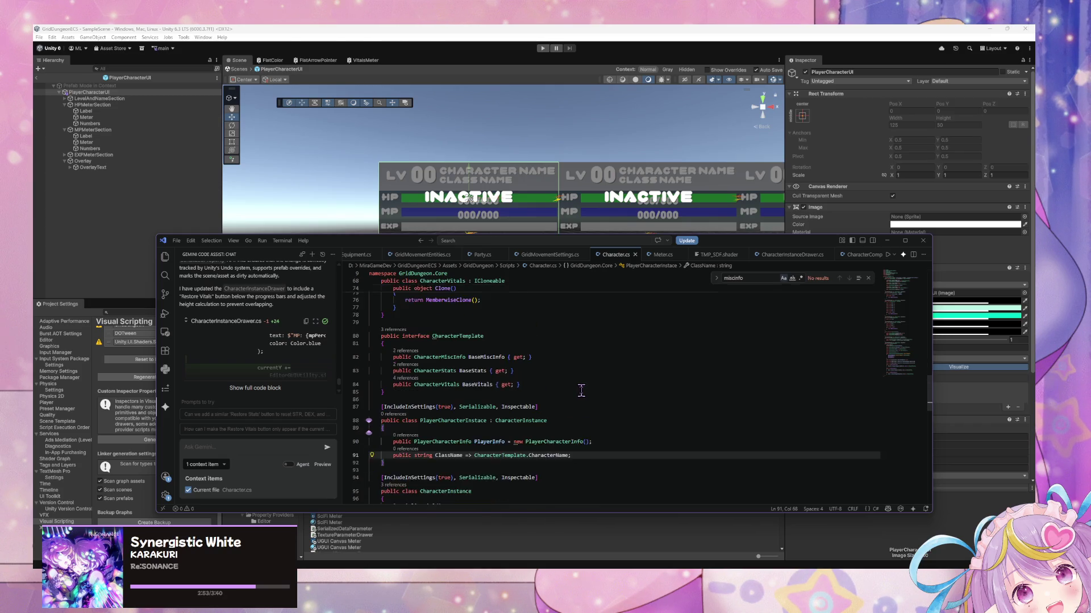
scroll(611, 363, up, 13)
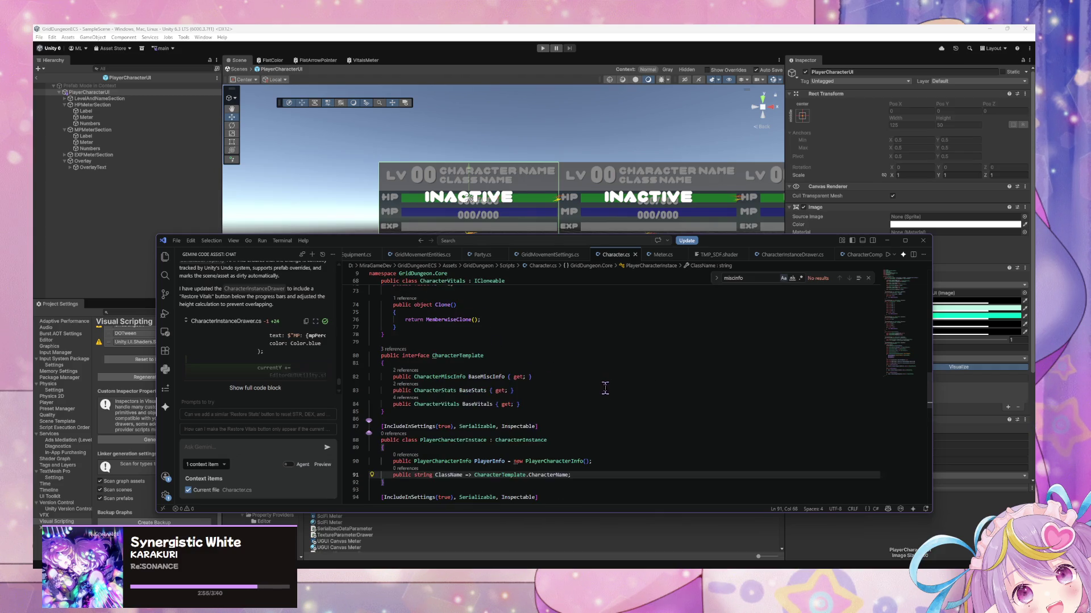
scroll(613, 387, down, 6)
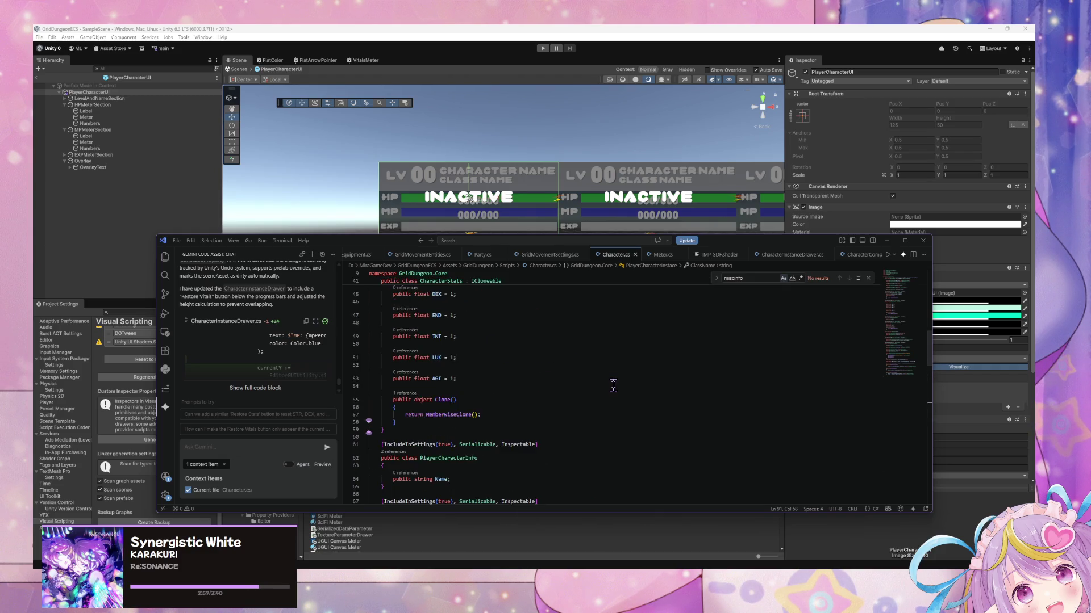
- Give PlayerCharacterInfo's Name field the default value "No Name"
click(449, 335)
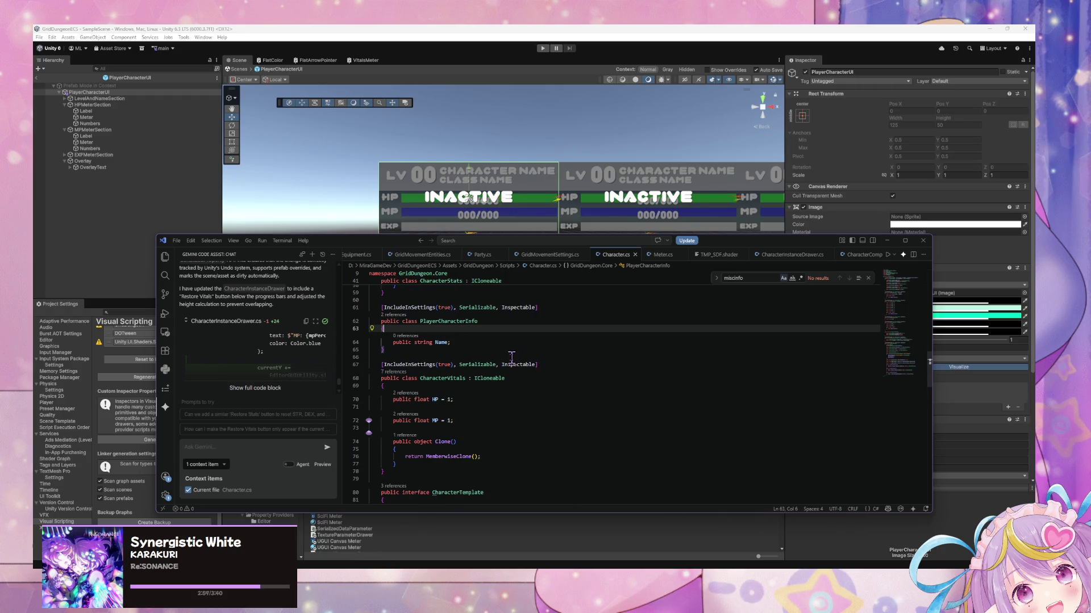
click(448, 343)
text(= )
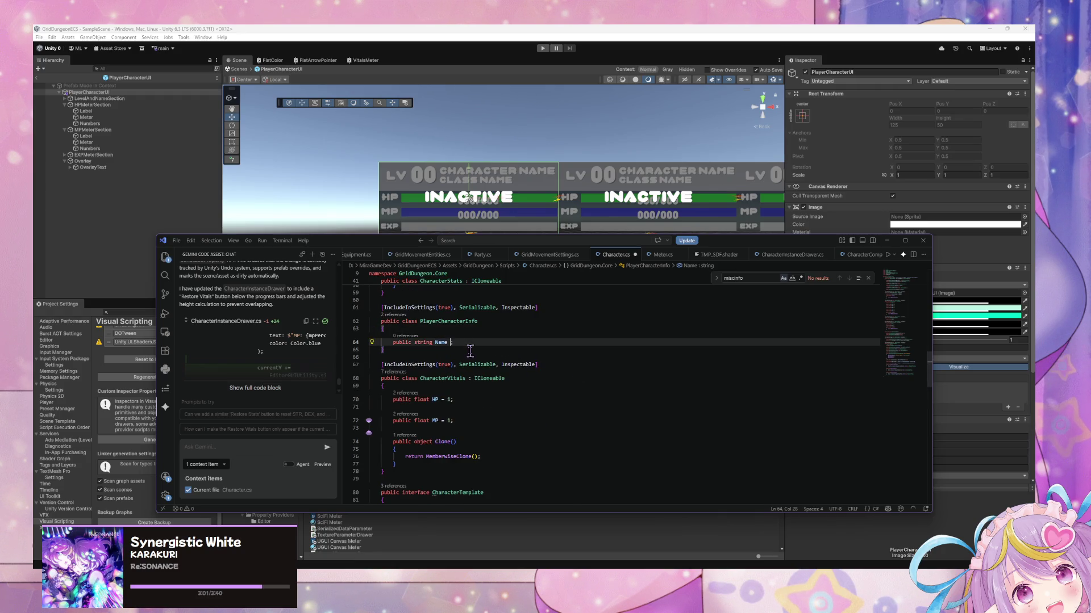
text("No N)
text(ame)
click(583, 406)
scroll(579, 401, down, 10)
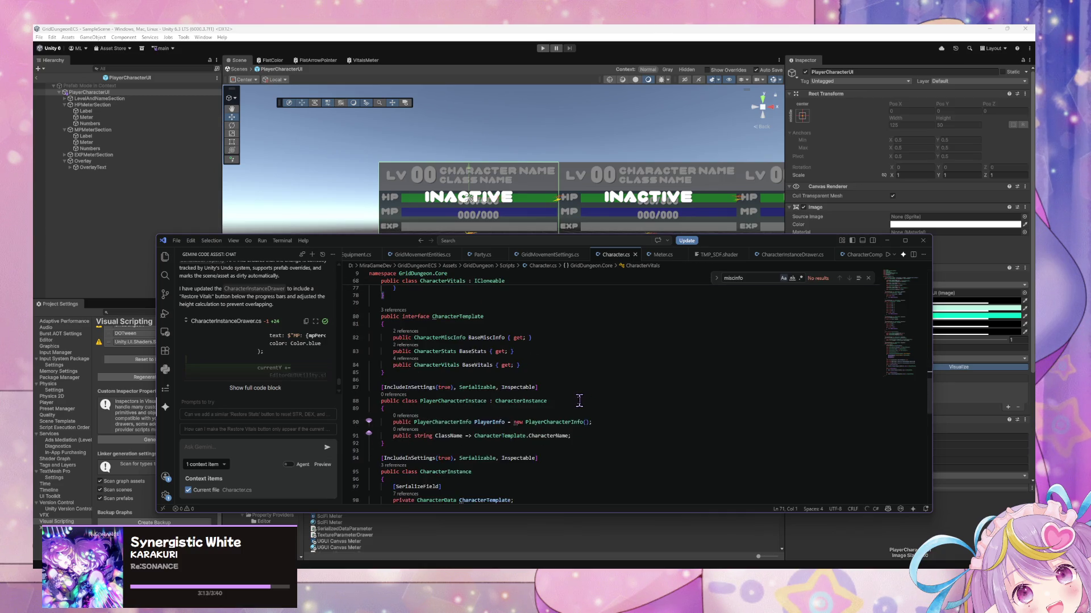
scroll(579, 402, down, 3)
scroll(571, 399, up, 2)
scroll(571, 399, up, 7)
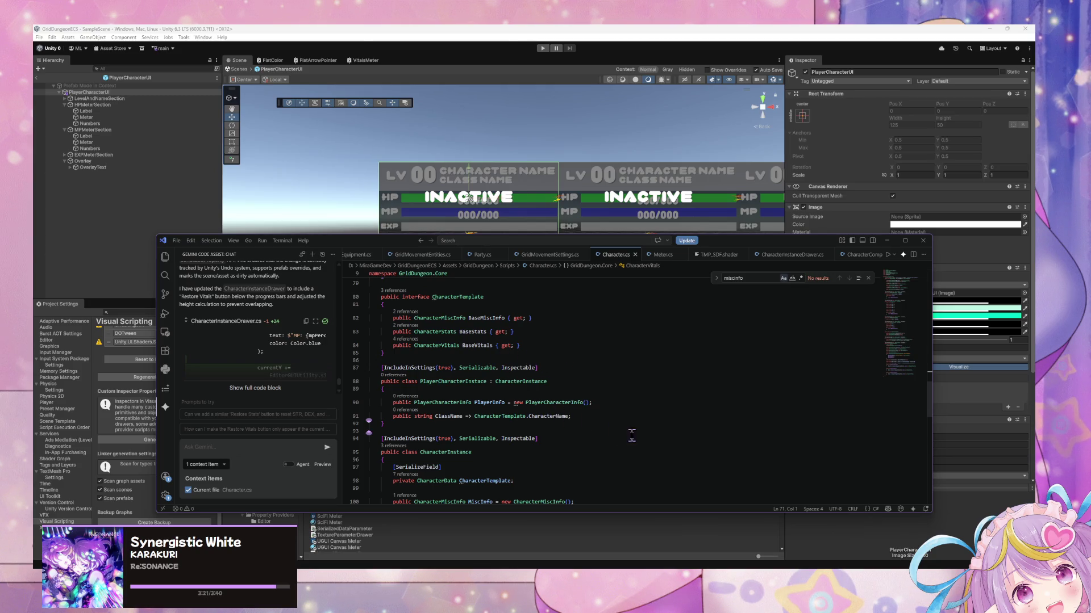
- Let Unity recompile, dismiss the popup, and open the CS0117 CharacterName error from the Console
click(416, 149)
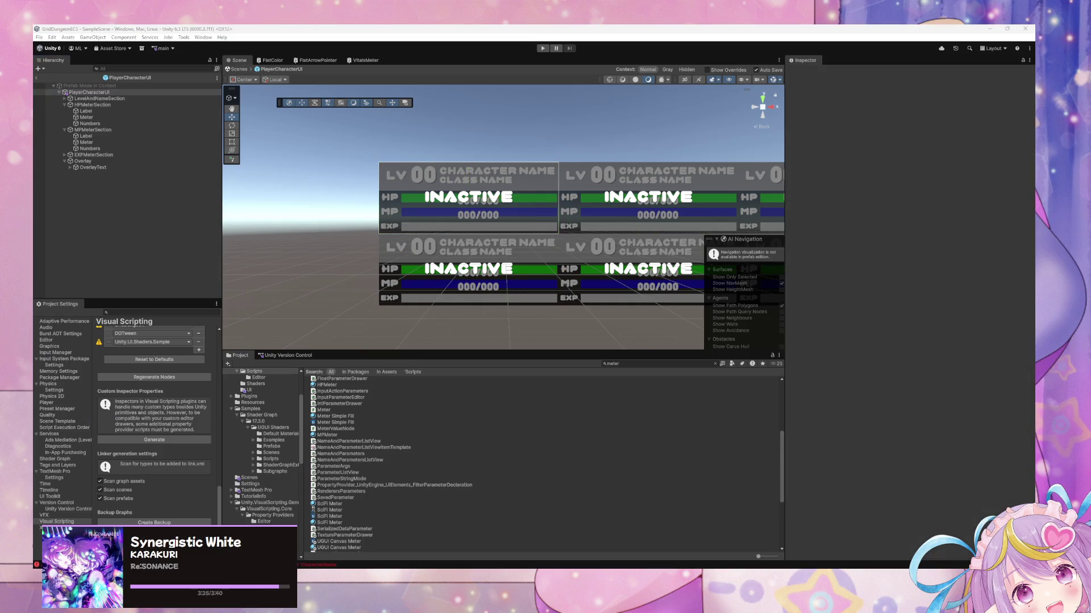
click(291, 267)
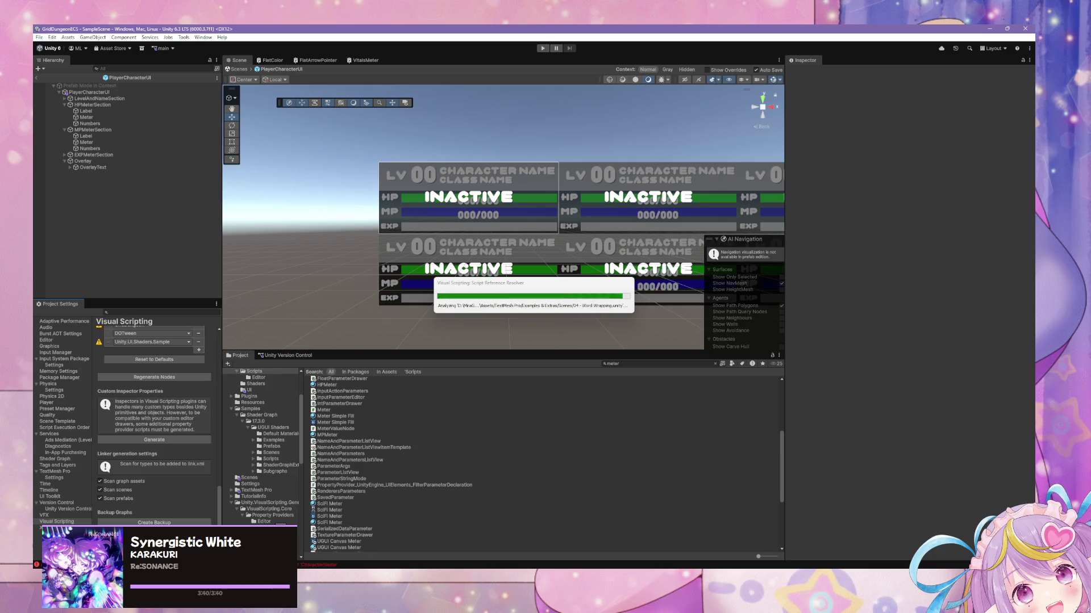
click(568, 312)
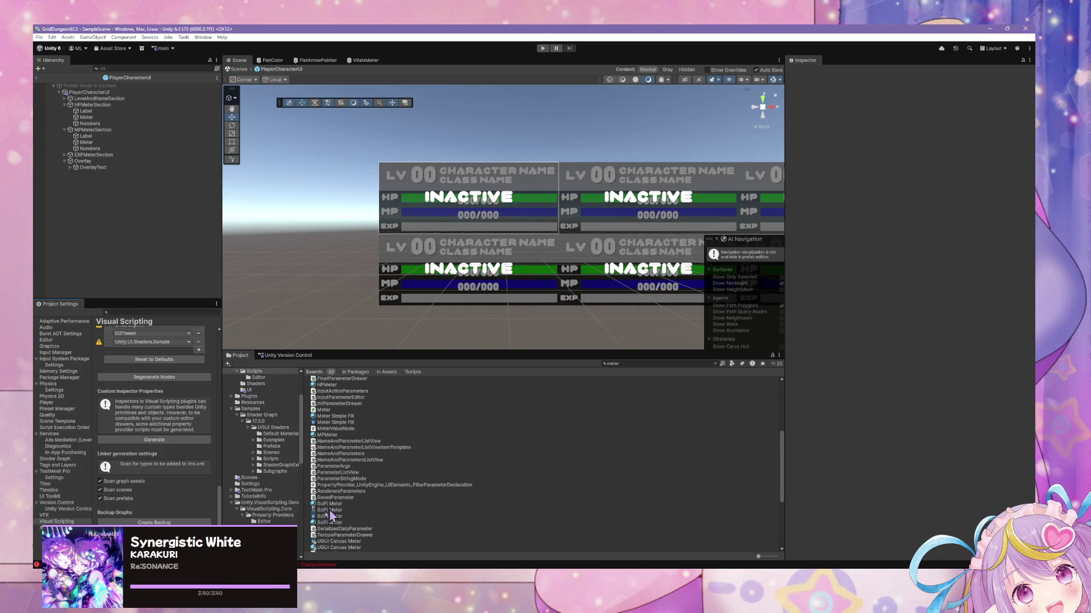
click(318, 565)
click(301, 332)
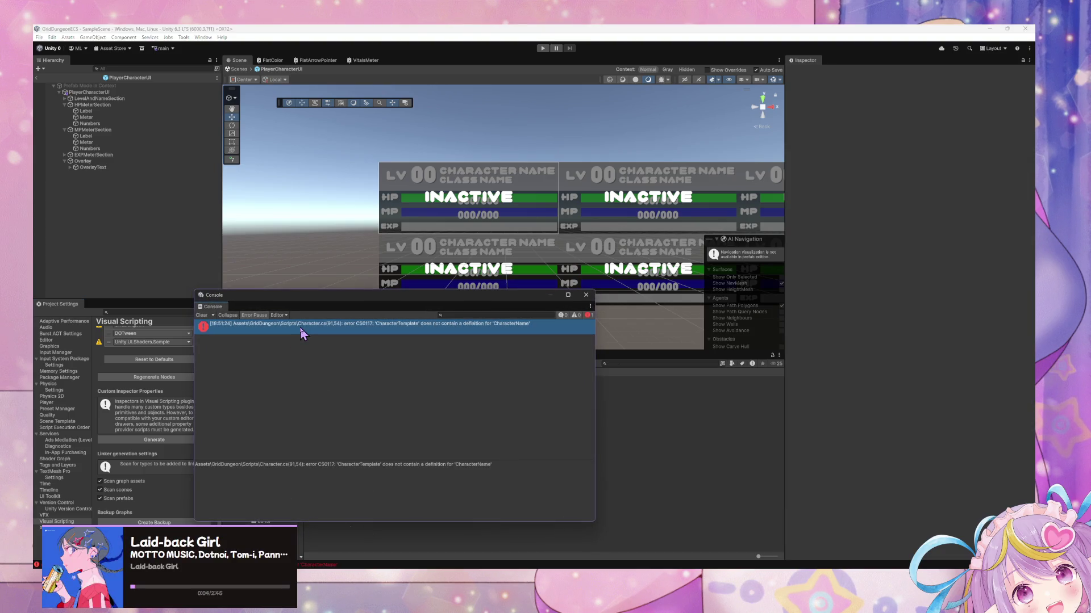
double_click(213, 326)
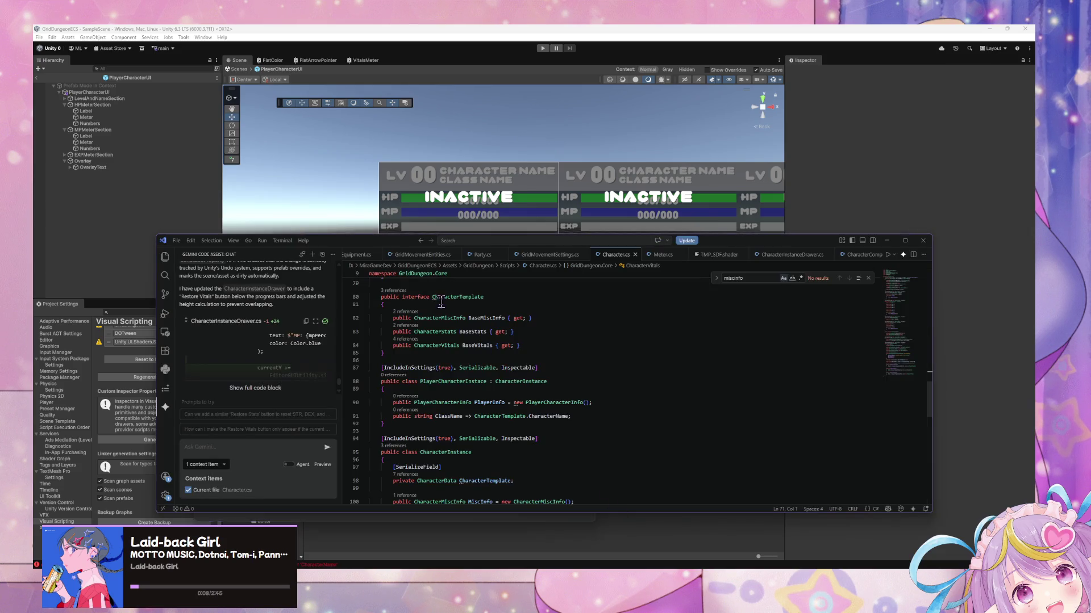
scroll(500, 316, down, 2)
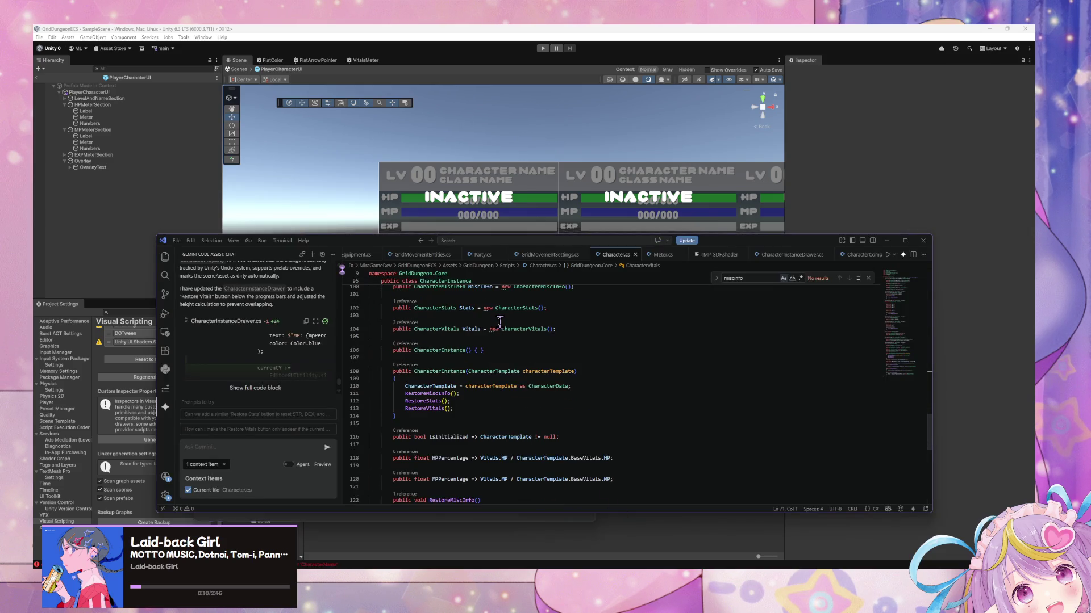
scroll(499, 321, down, 7)
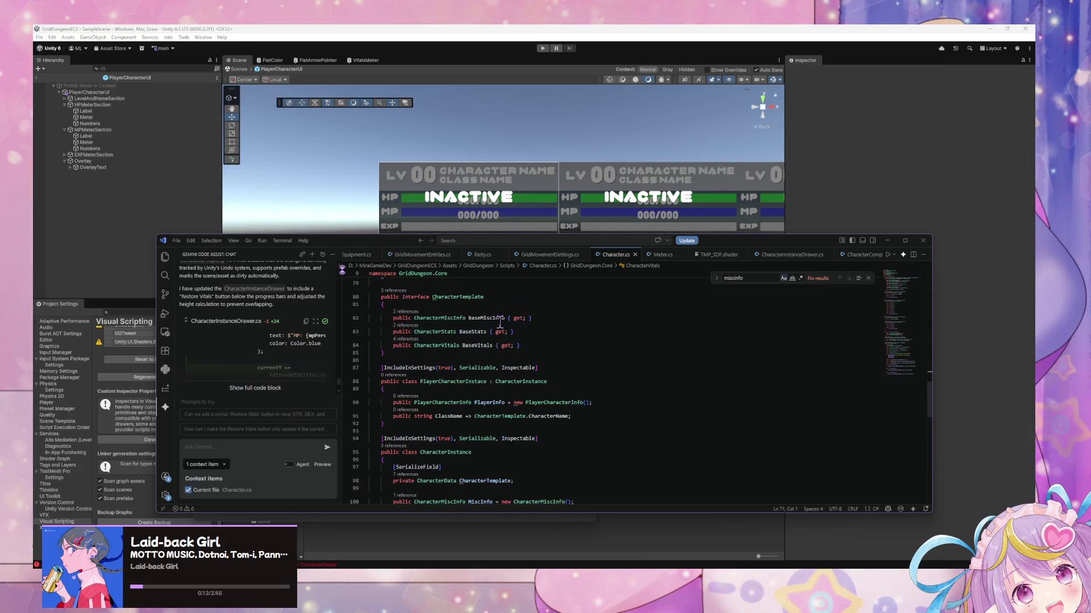
scroll(500, 322, down, 3)
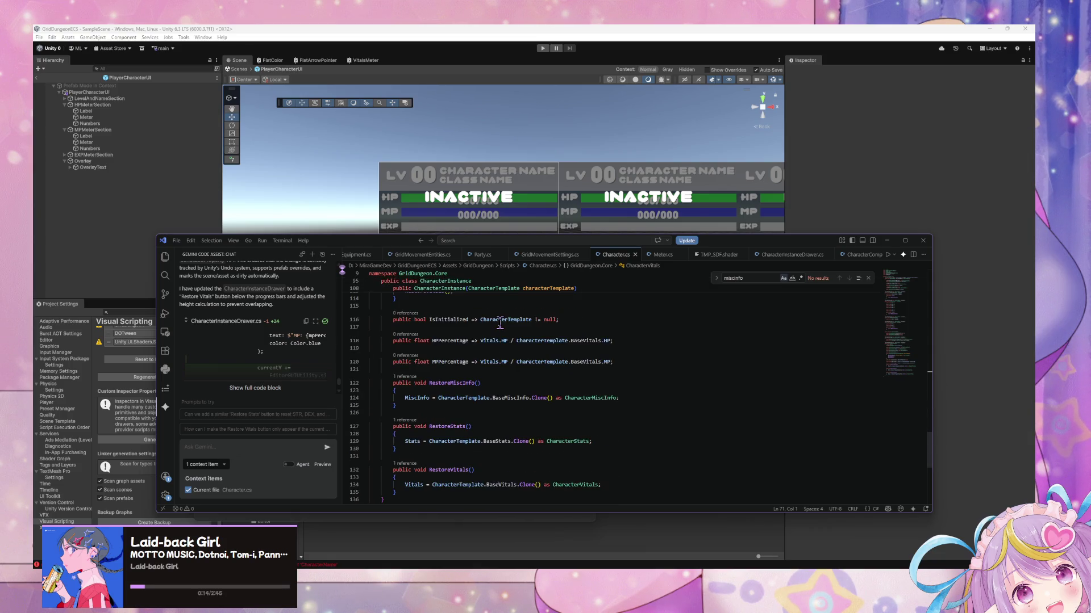
key(ctrl+f)
text(characterte)
key(ctrl+a)
text(classnam)
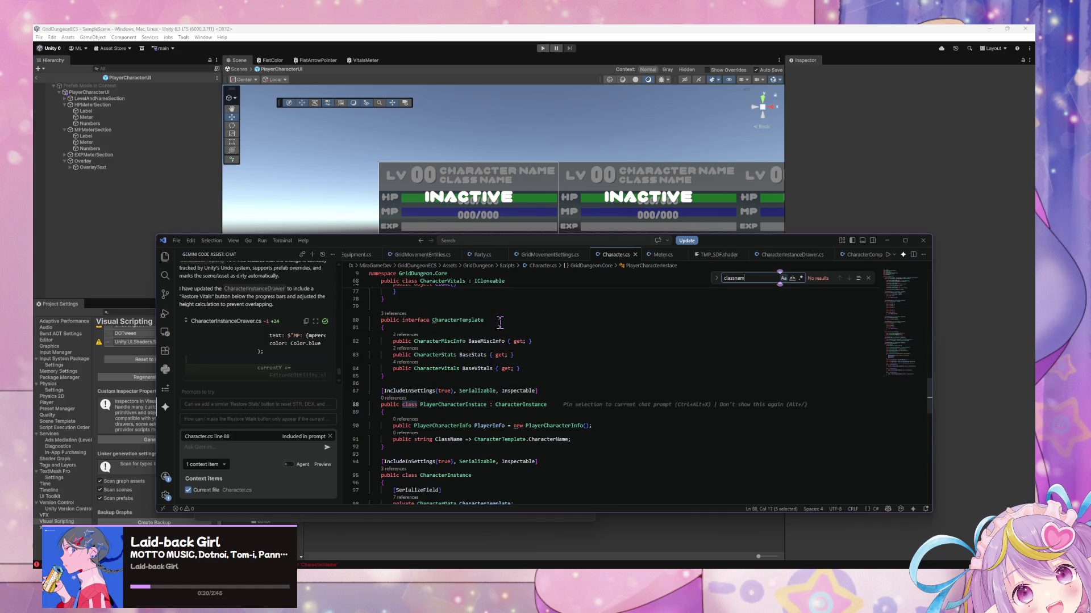
click(529, 440)
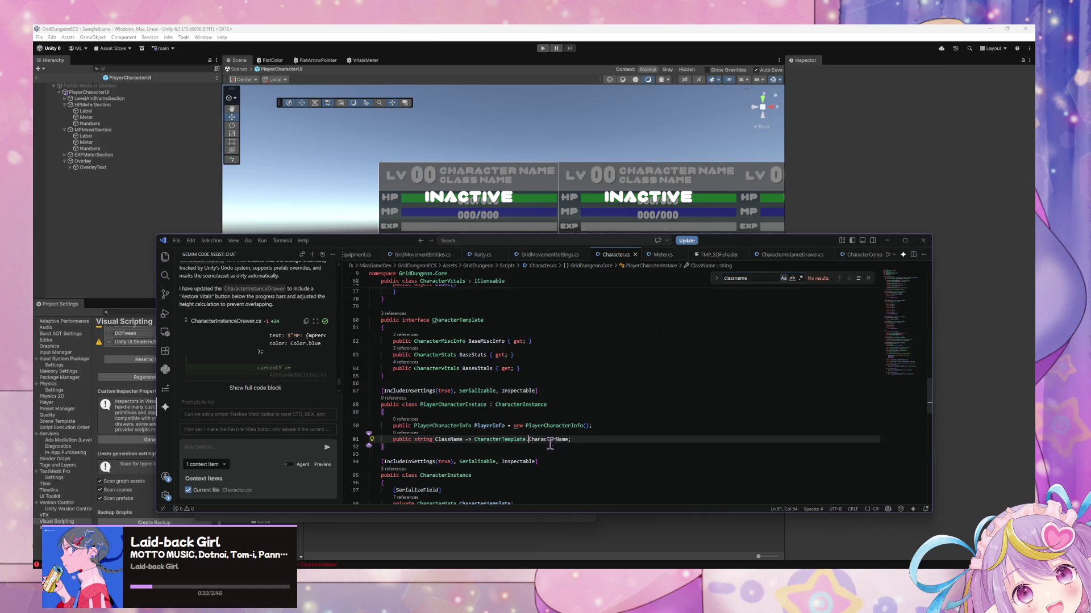
text(.)
key(BackSpace)
- Save the ClassName edit and read Unity's full compile error in a widened Console
key(Tab)
click(625, 427)
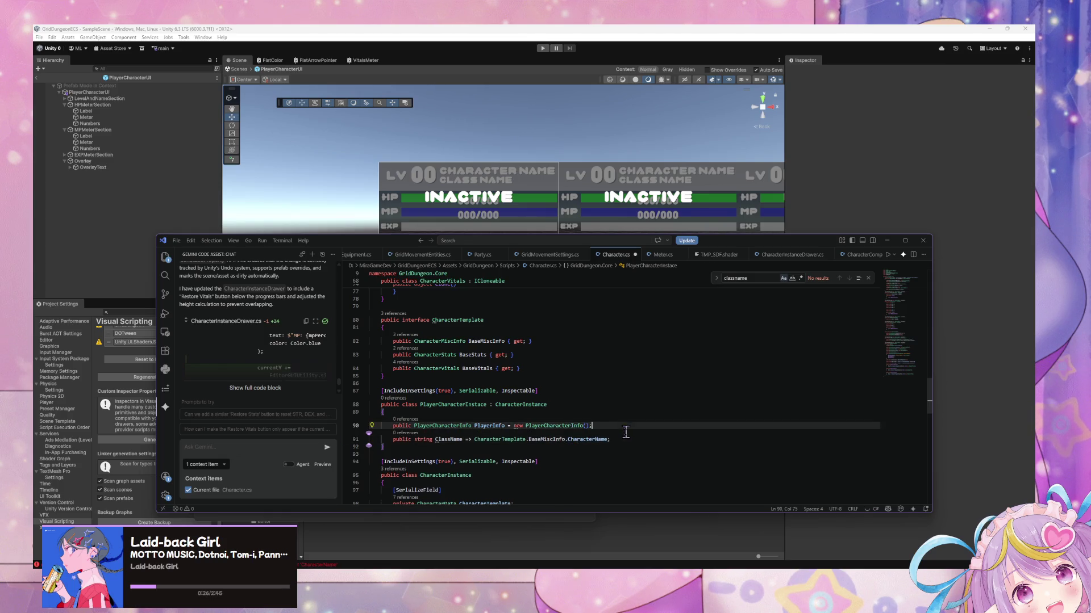
click(527, 439)
key(ctrl+s)
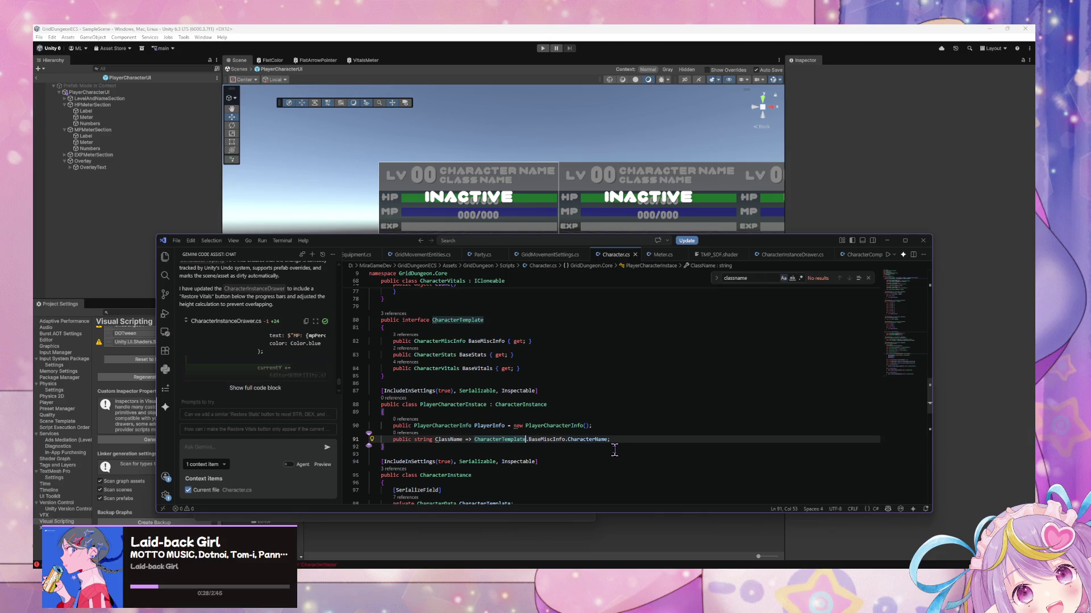
click(563, 391)
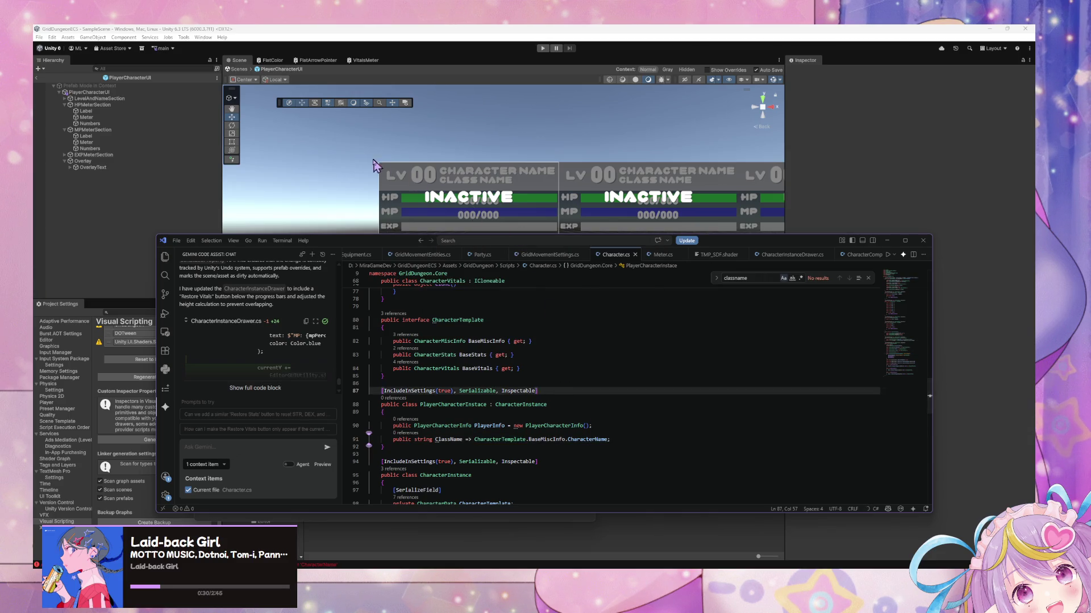
click(357, 157)
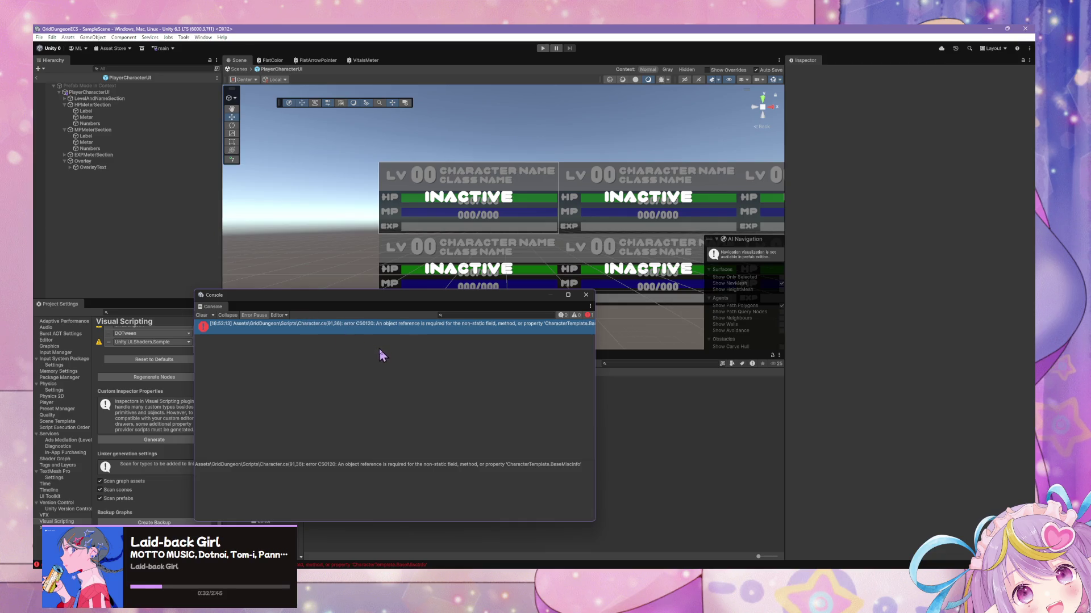
drag(595, 380, 725, 388)
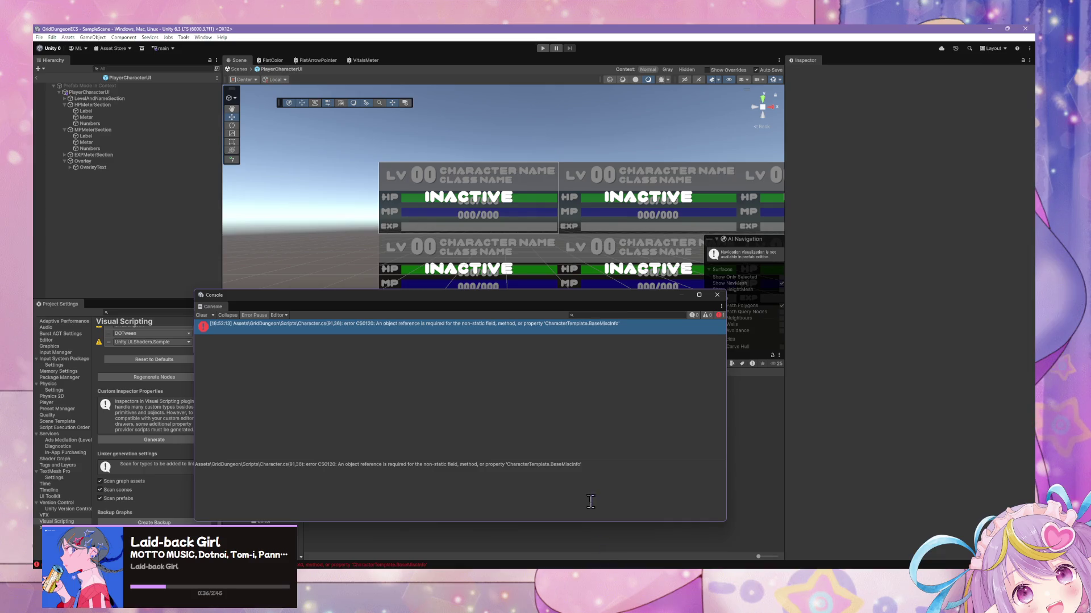
key(alt+Tab)
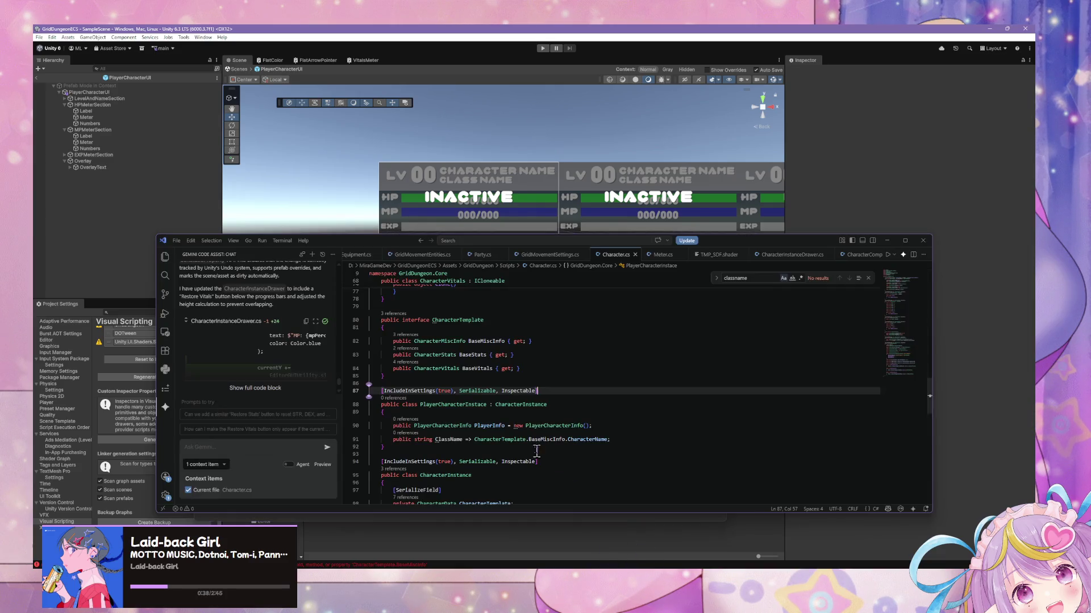
- Prefix CharacterTemplate with 'base.' on line 91 and return to Unity to recheck
click(508, 440)
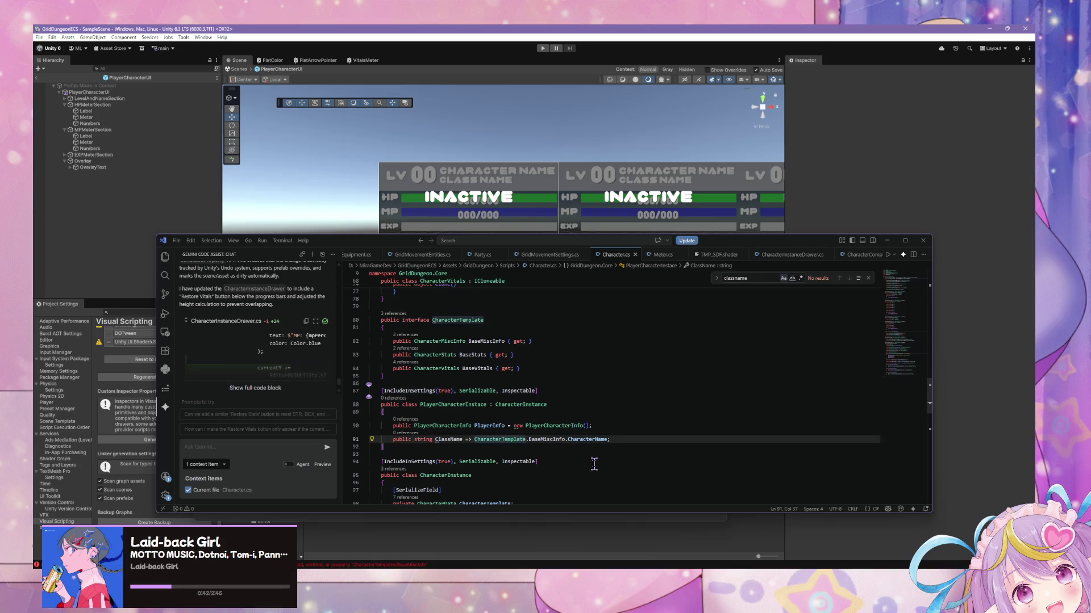
text((base.)
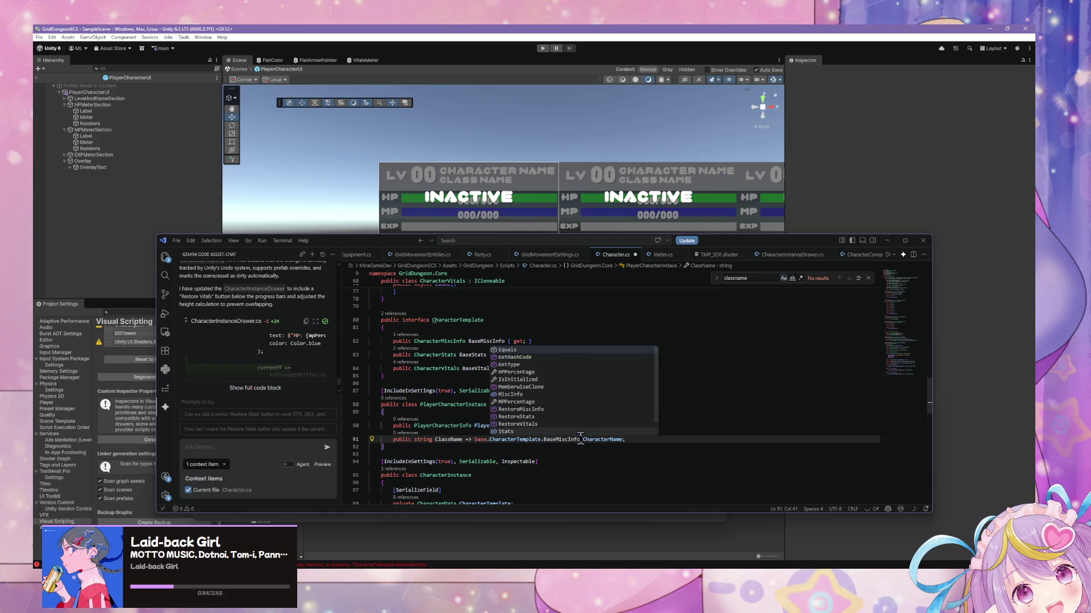
click(585, 482)
scroll(587, 469, down, 5)
scroll(587, 469, down, 2)
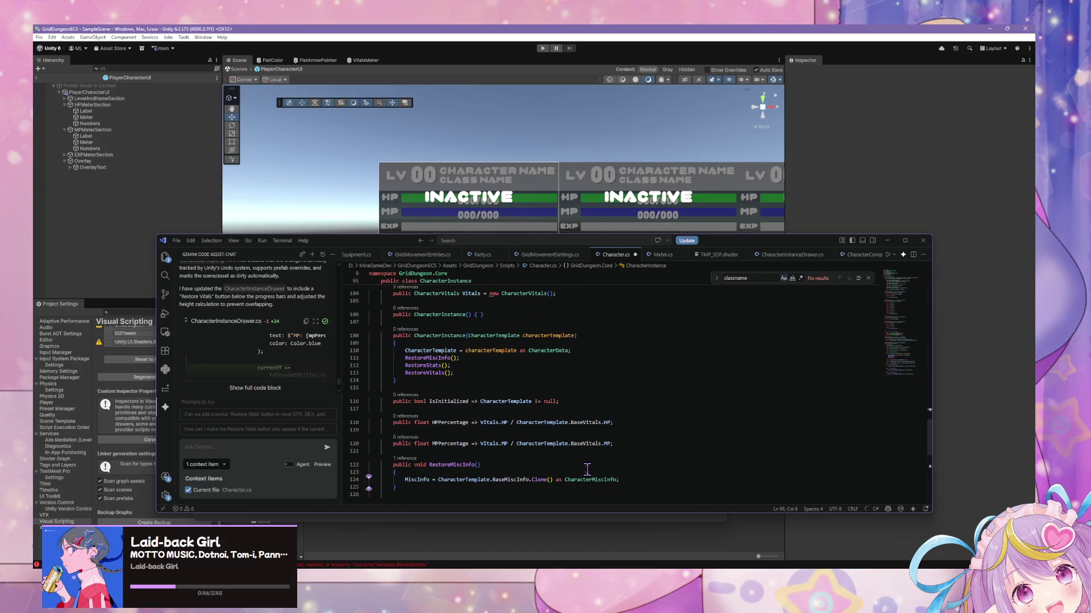
scroll(587, 469, up, 5)
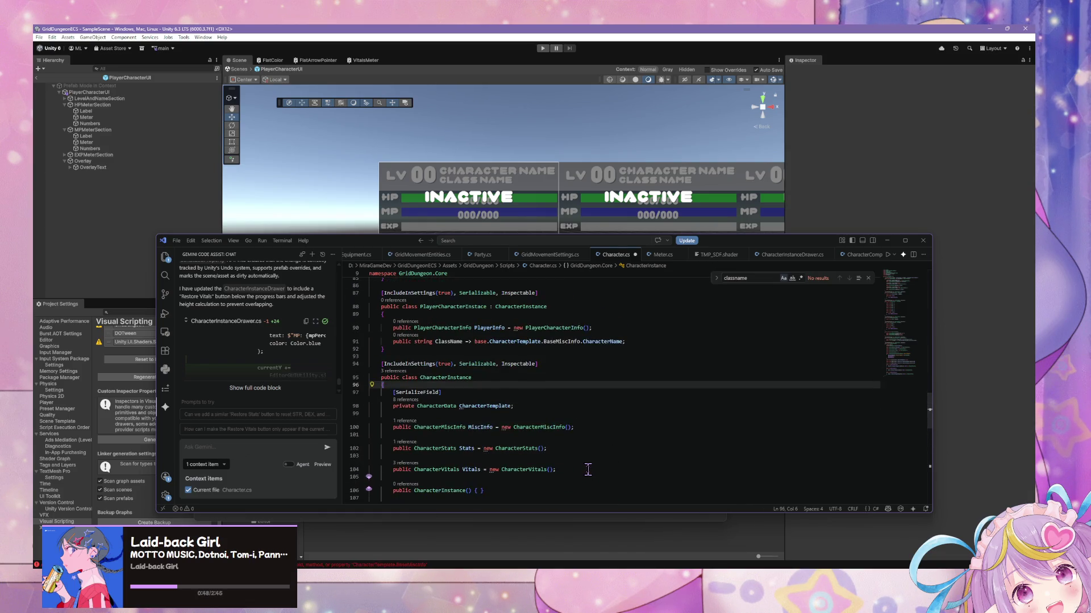
scroll(588, 469, up, 3)
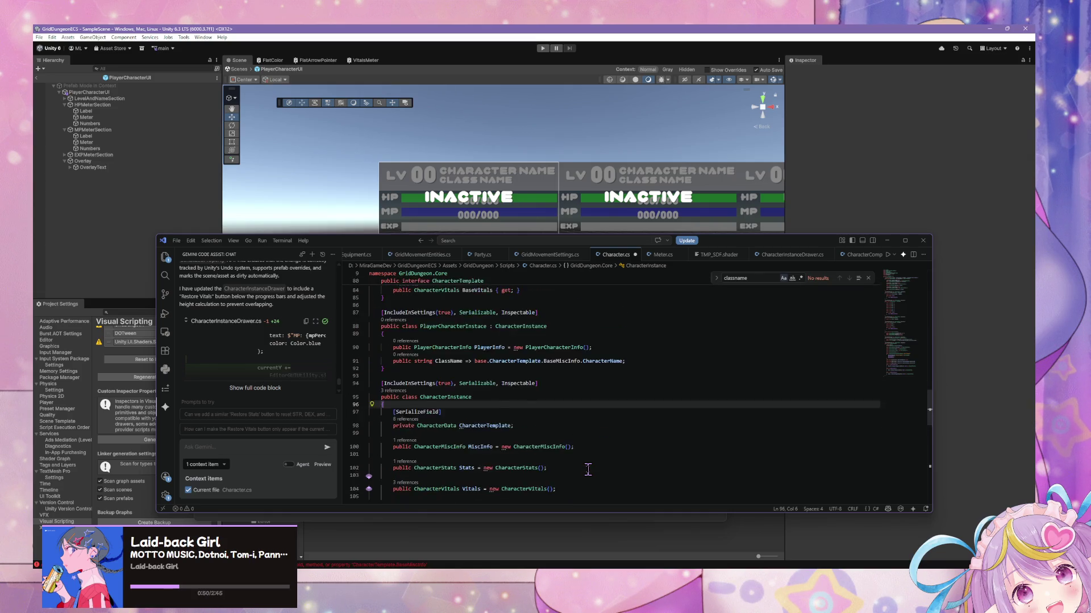
click(330, 164)
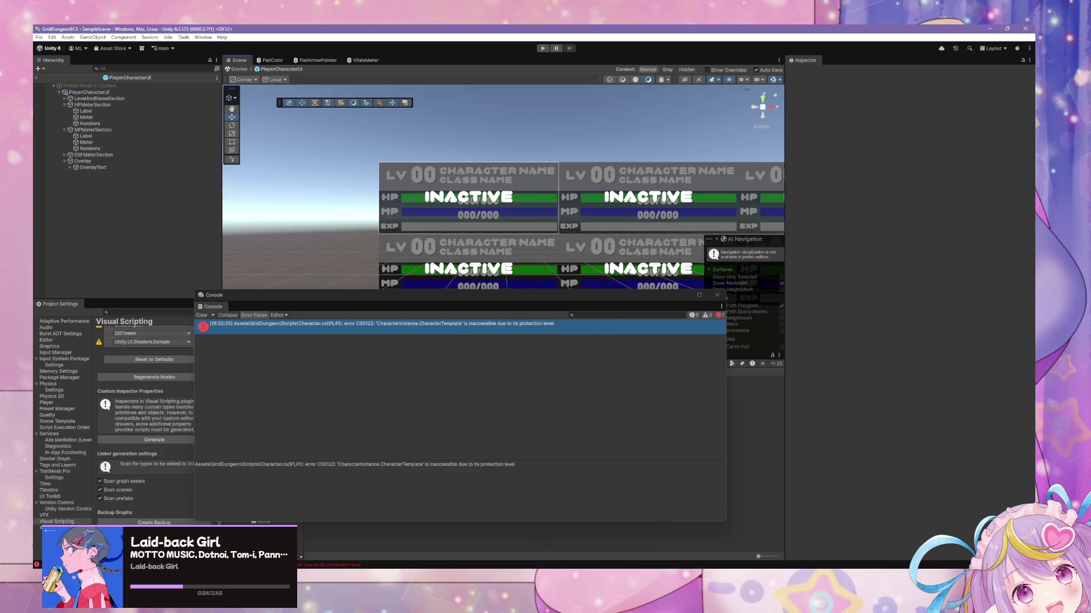
- Review CharacterInstance's private [SerializeField] CharacterTemplate field and its constructor in Character.cs
key(alt+Tab)
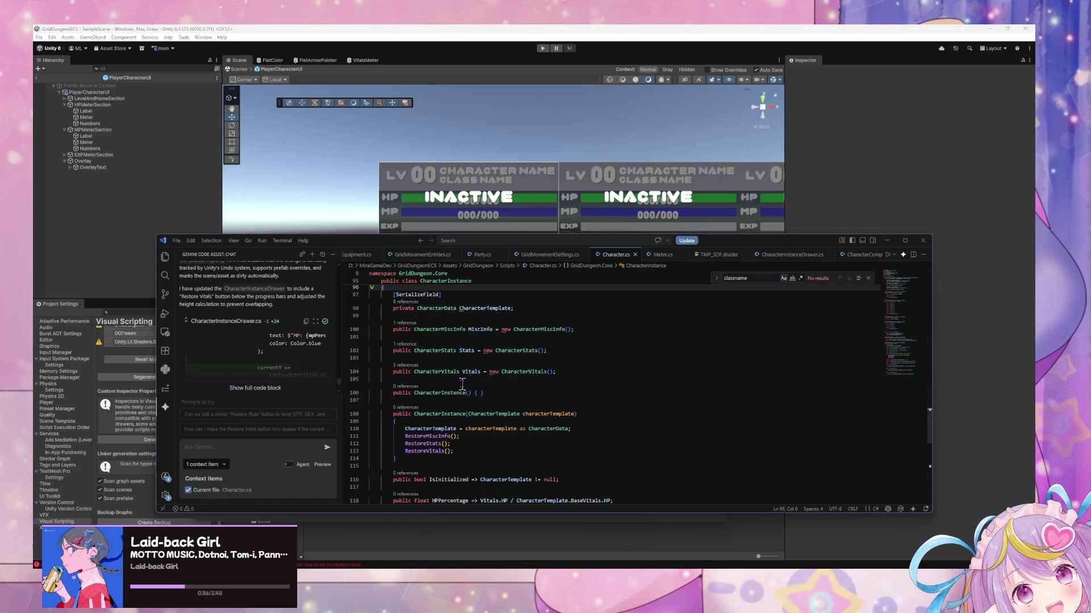
scroll(466, 377, down, 2)
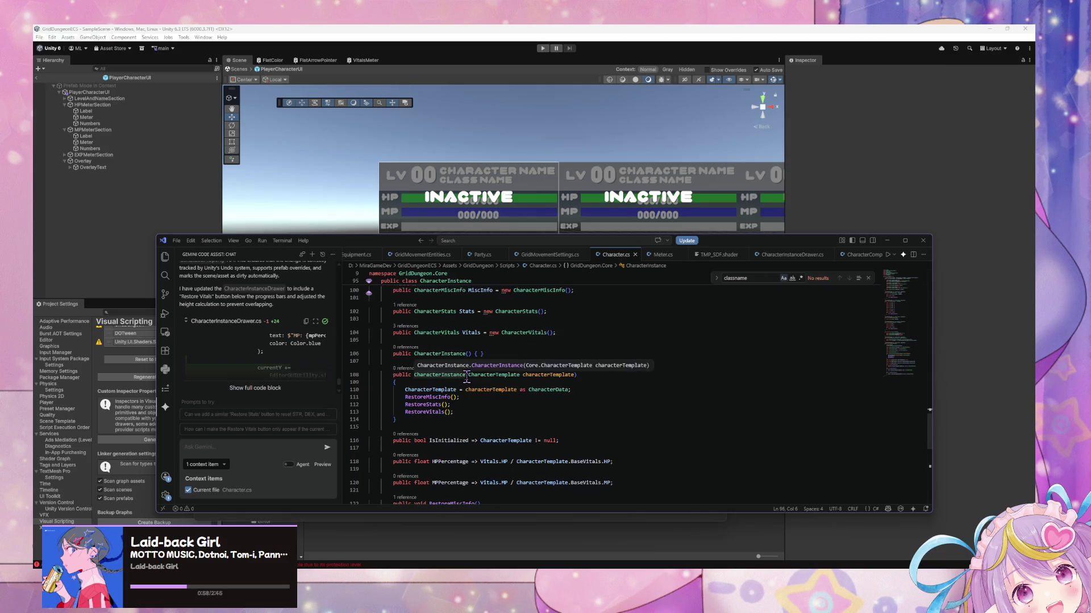
scroll(482, 389, up, 3)
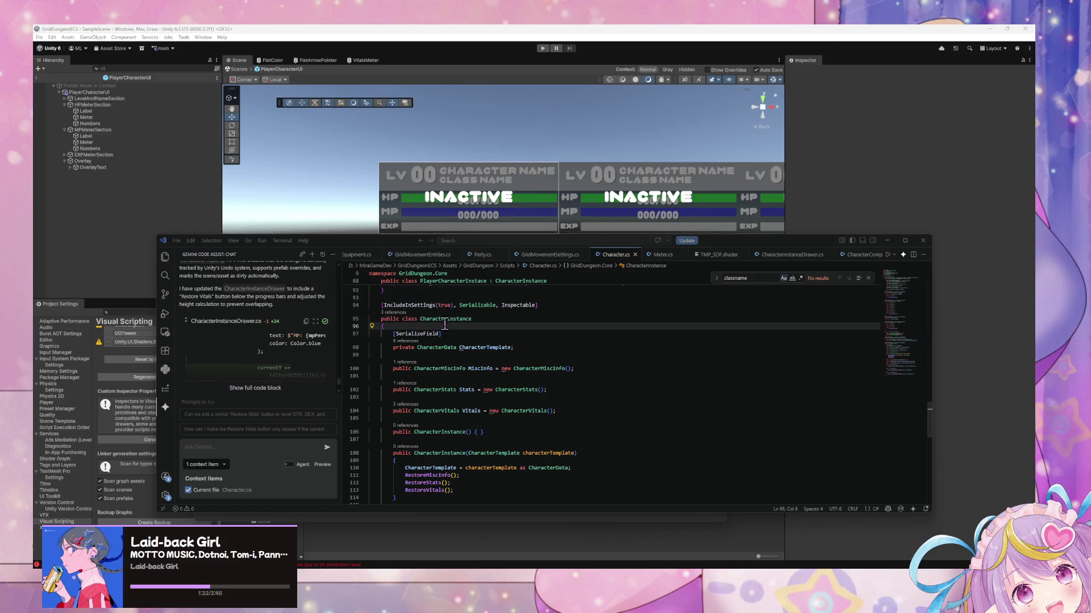
scroll(447, 324, down, 1)
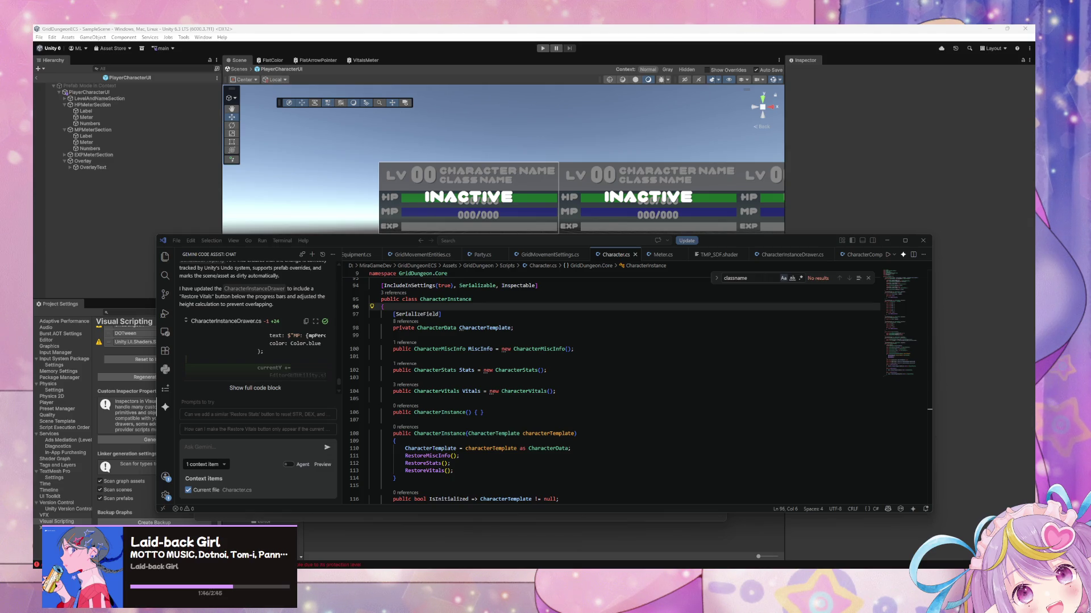
click(536, 421)
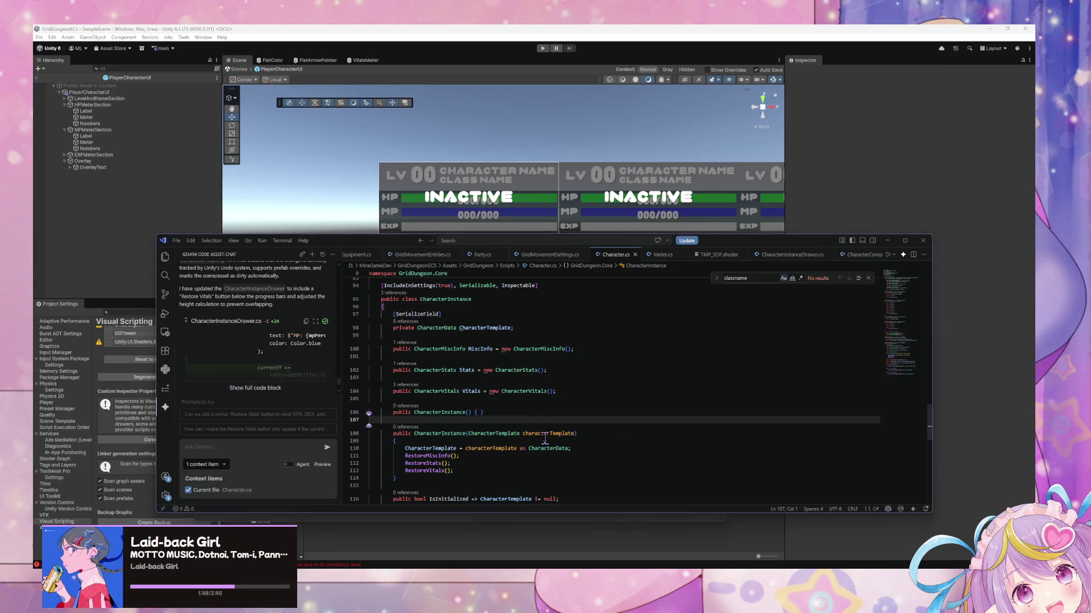
scroll(555, 461, down, 10)
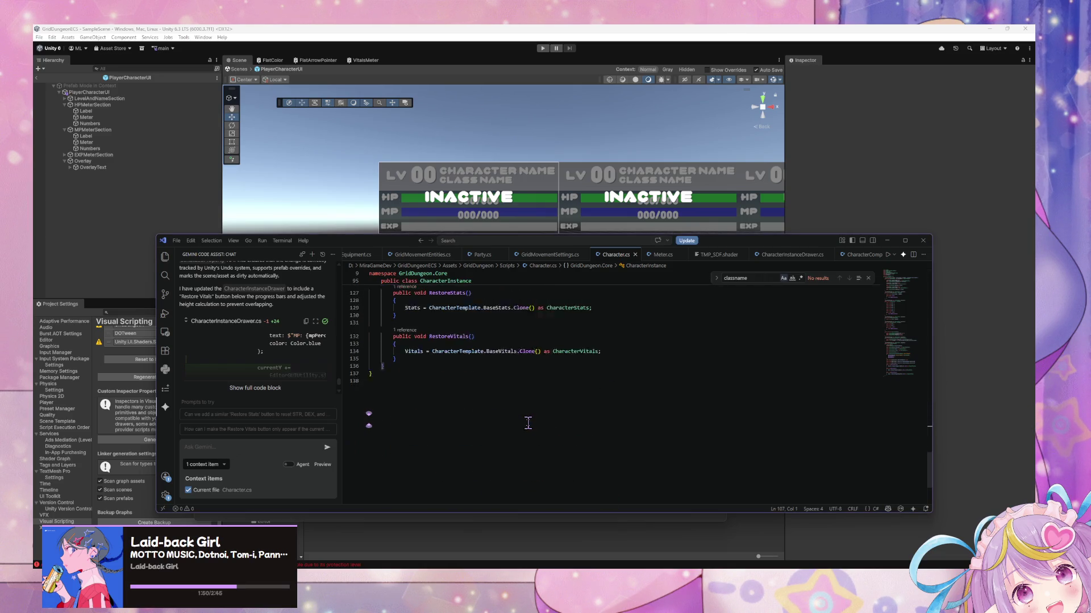
scroll(511, 413, up, 7)
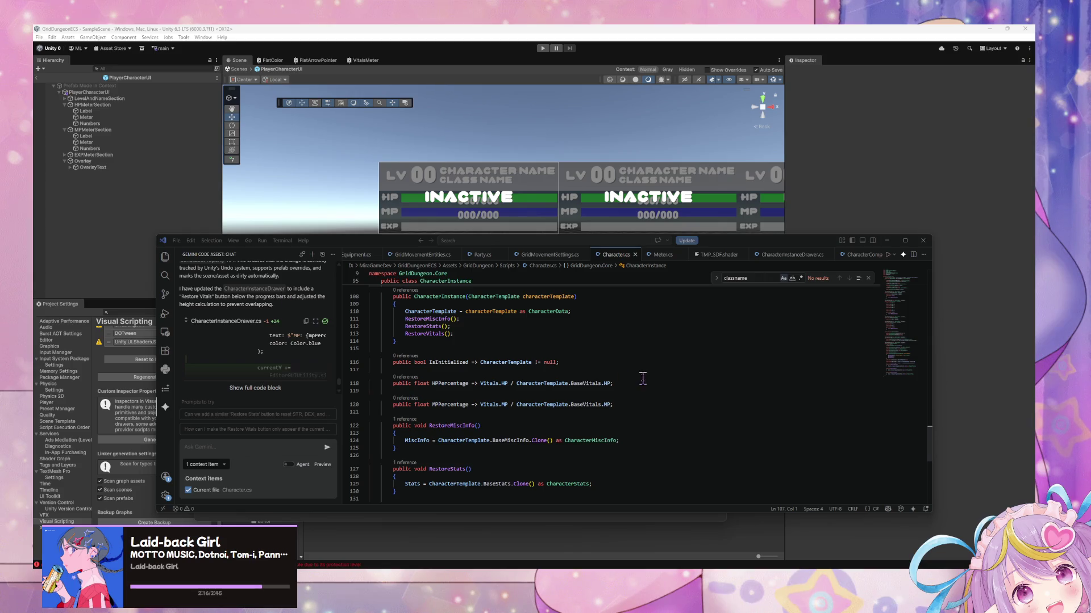
scroll(465, 354, up, 7)
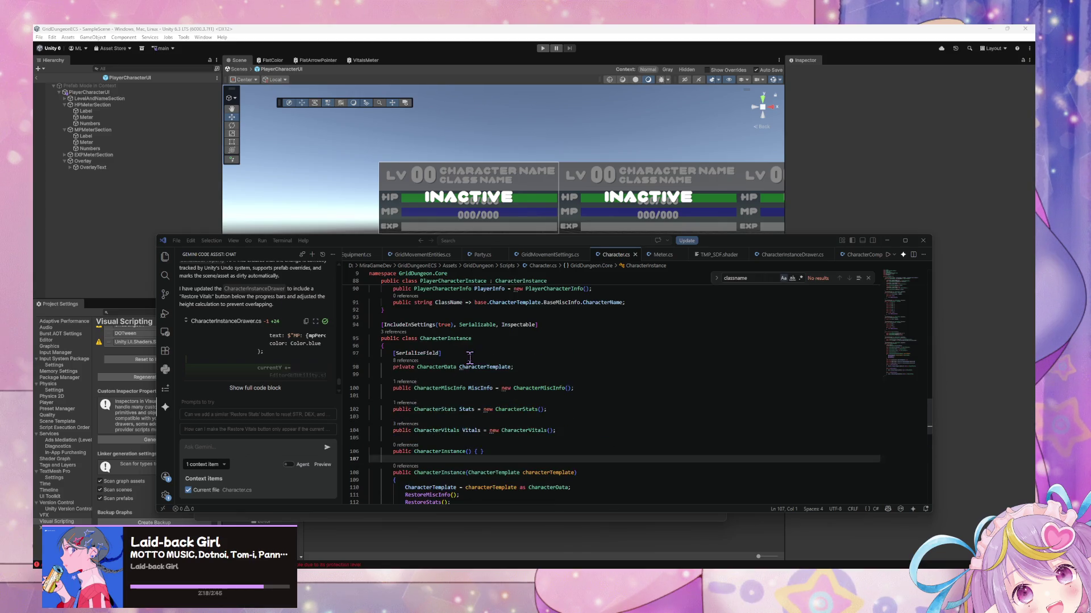
click(468, 374)
- Search Character.cs for 'MiscInfo' ignoring case and step through each match down to line 100
key(ctrl+f)
text(misc)
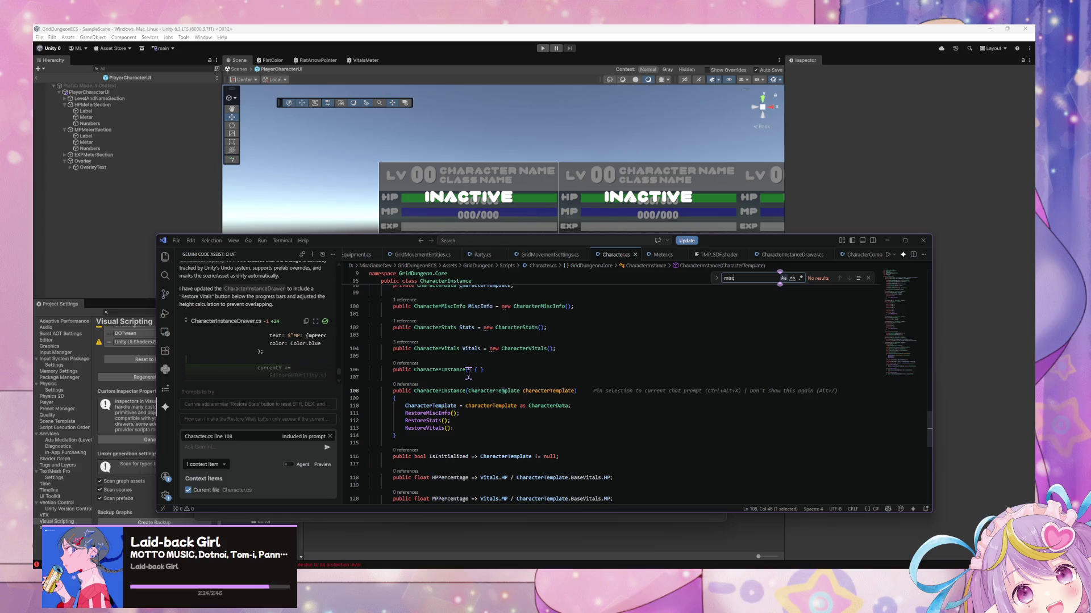
scroll(468, 374, up, 5)
key(ctrl+f)
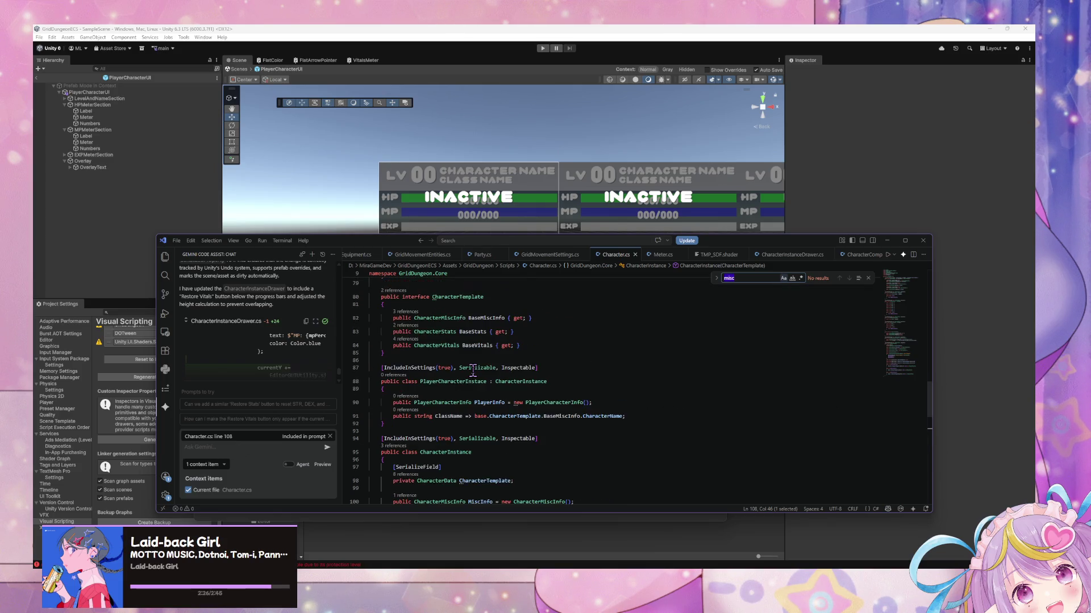
click(783, 278)
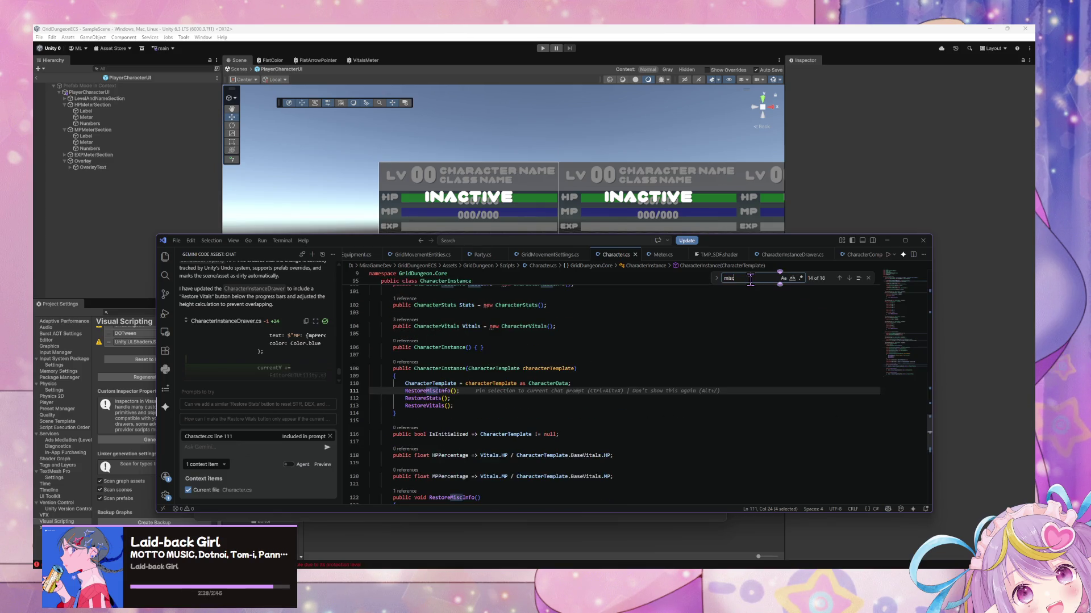
text(MiscInfo)
key(Return)
key(Return)
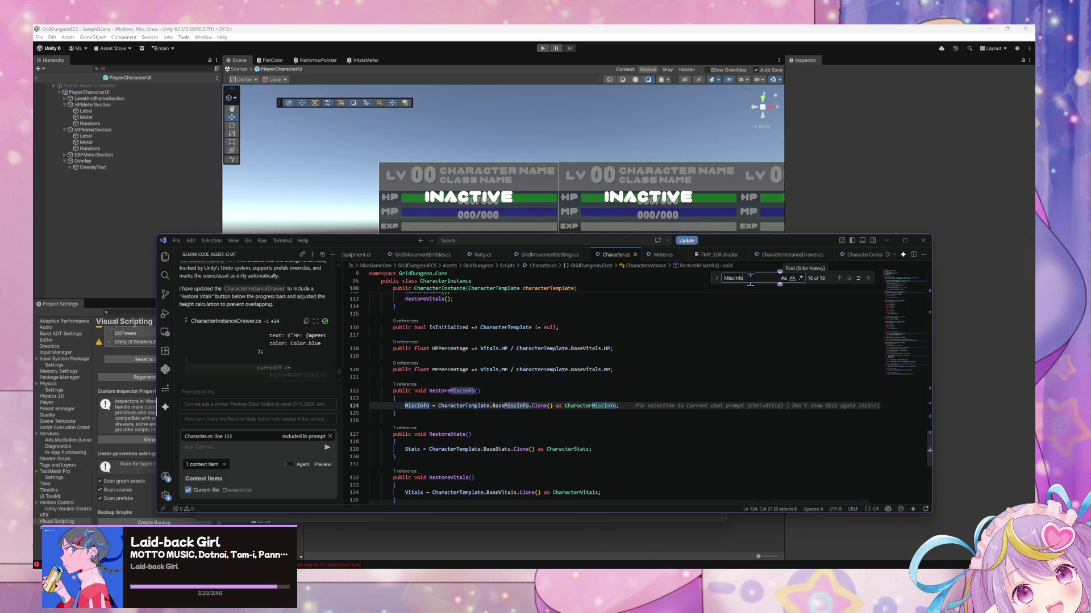
key(Return)
key(Return)
key(Return)
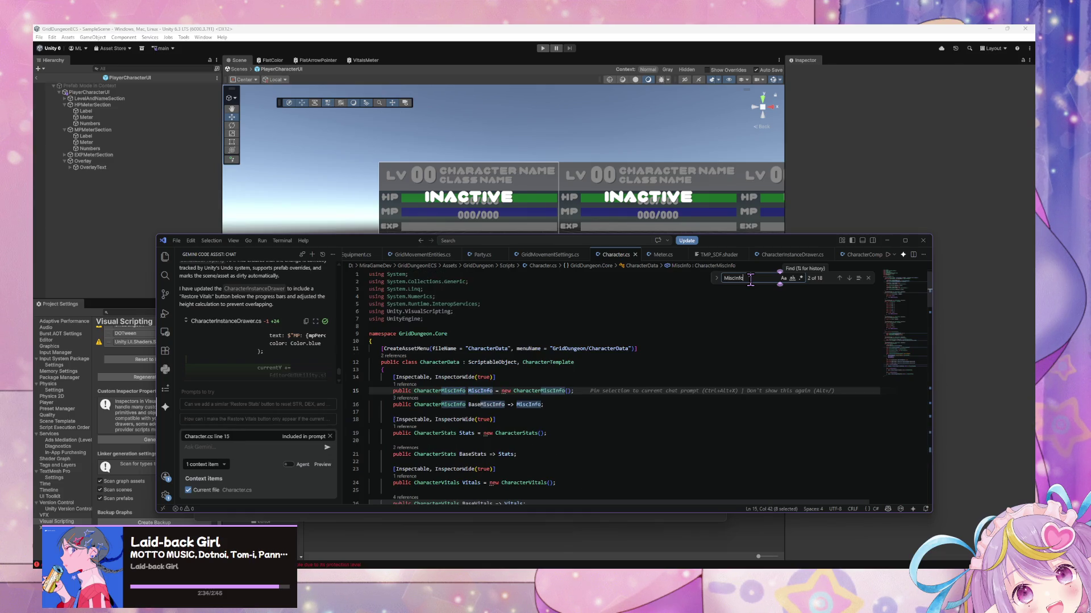
key(Return)
key(Return)
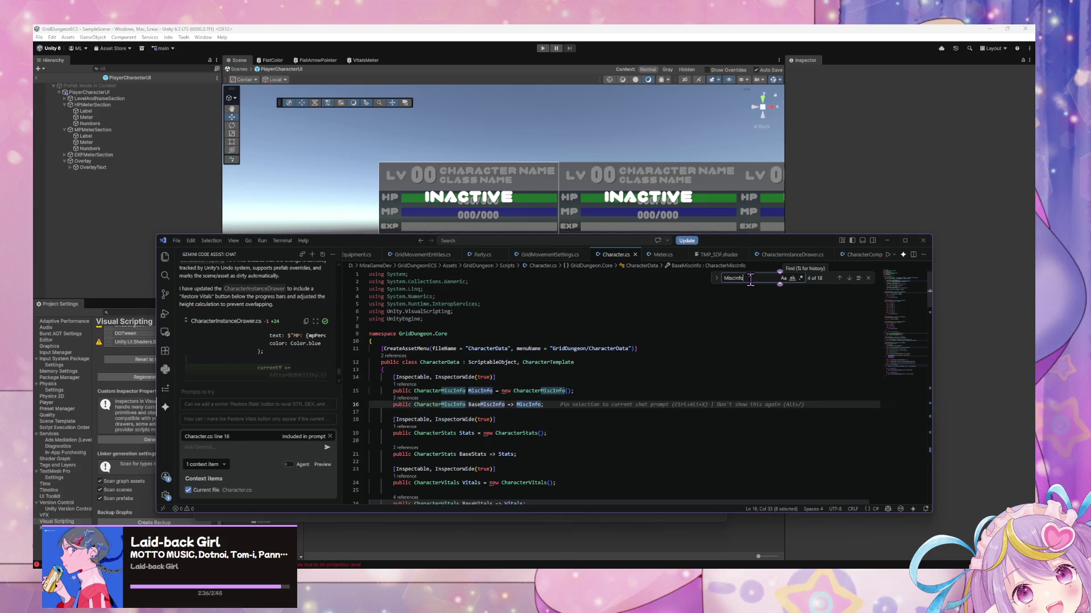
key(Return)
key(Return)
key(Return)
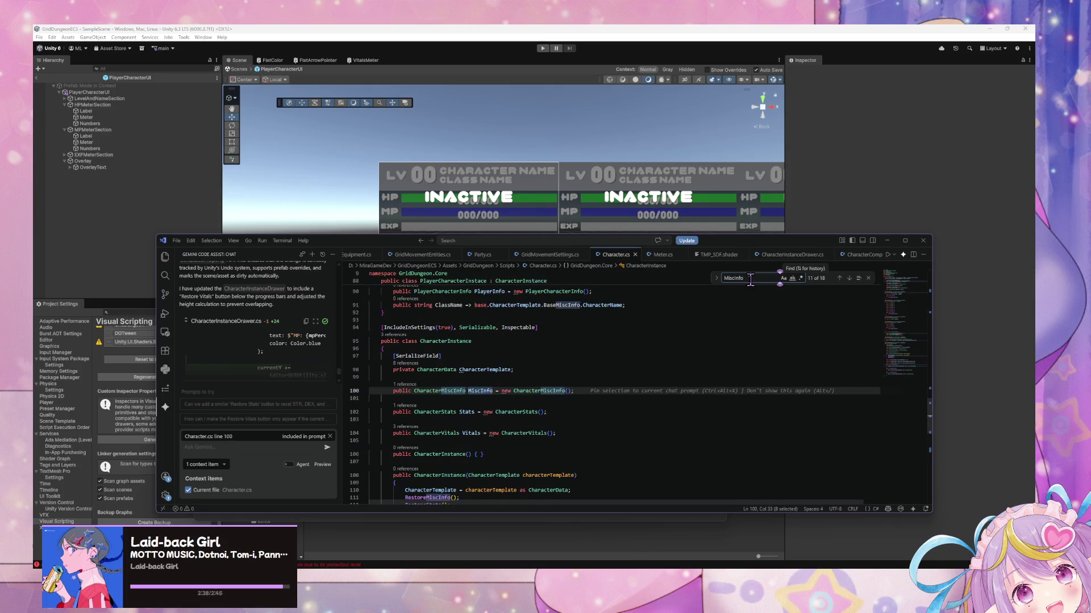
- Narrow the search to 'base.' and select BaseMiscInfo on line 91
key(Left)
key(Left)
key(Left)
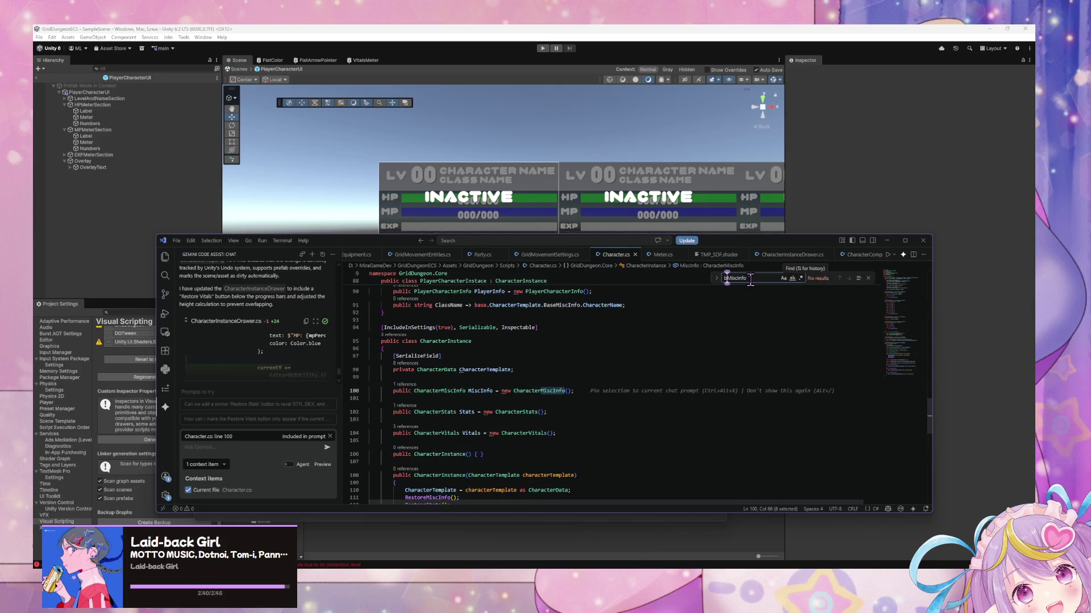
text(base)
key(Delete)
key(Delete)
key(Delete)
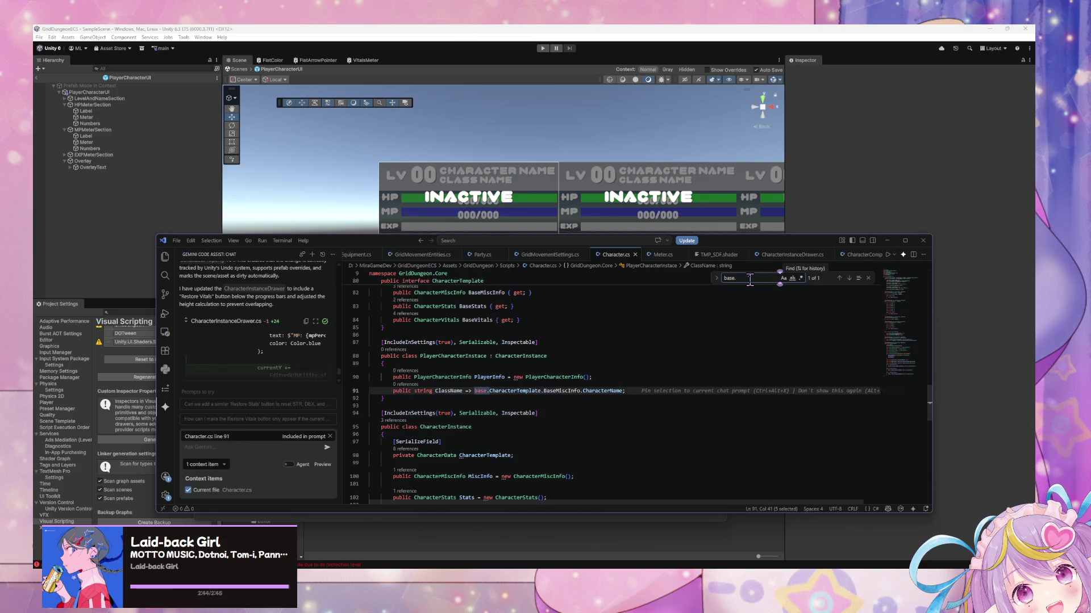
click(545, 392)
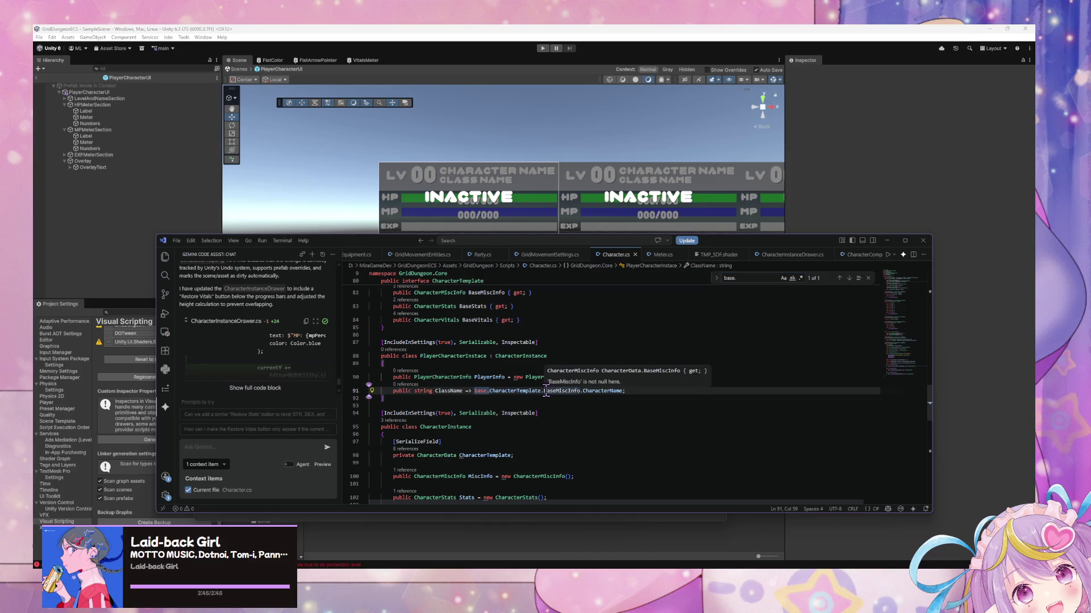
double_click(561, 391)
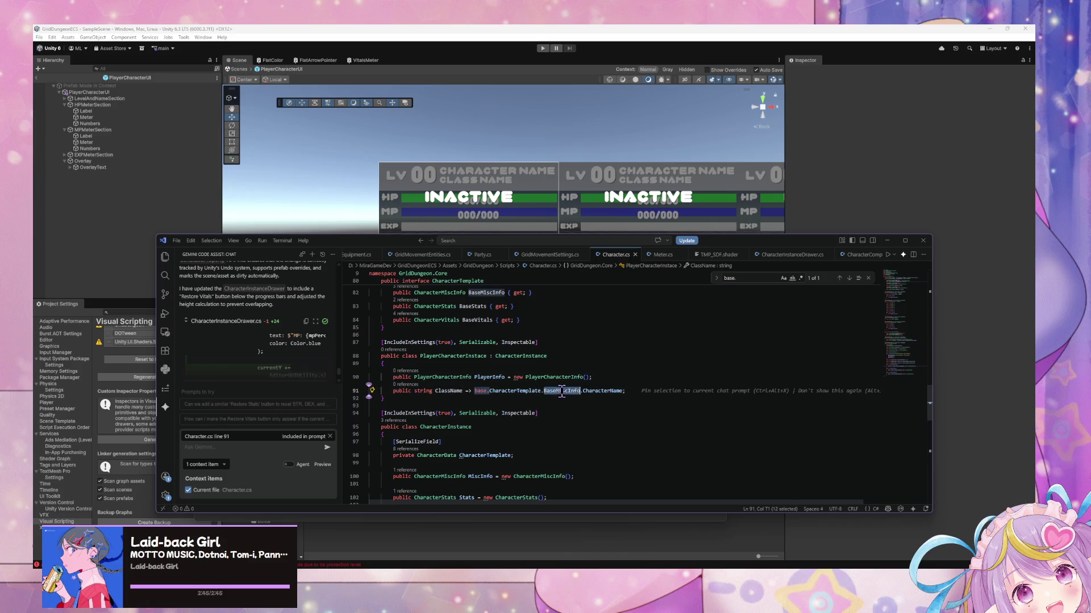
- Shorten line 91's BaseMiscInfo reference to MiscInfo and save Character.cs
scroll(485, 383, up, 1)
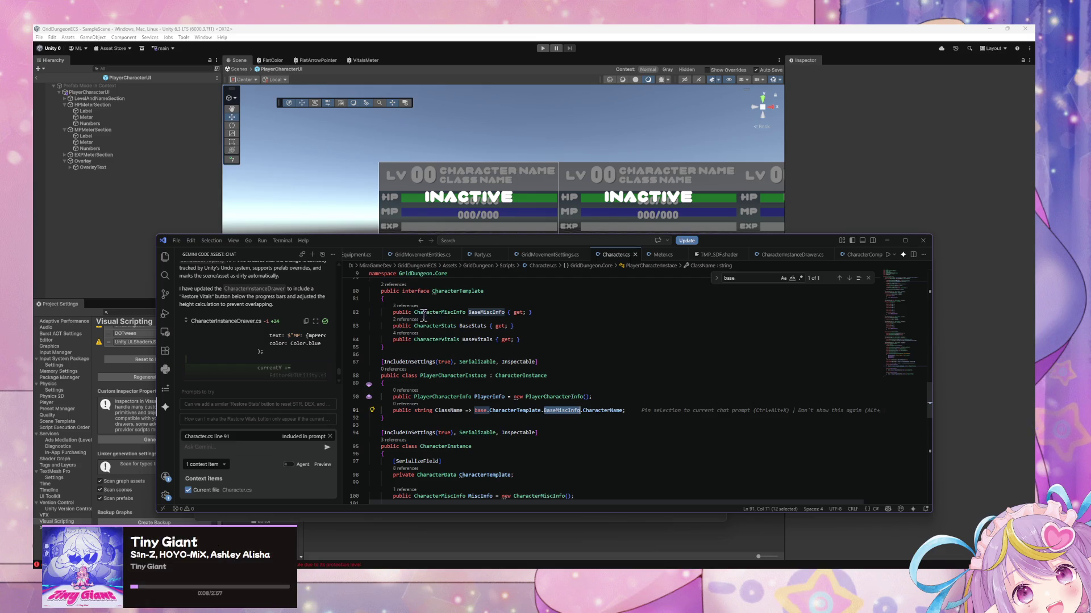
scroll(423, 314, up, 3)
scroll(463, 381, up, 15)
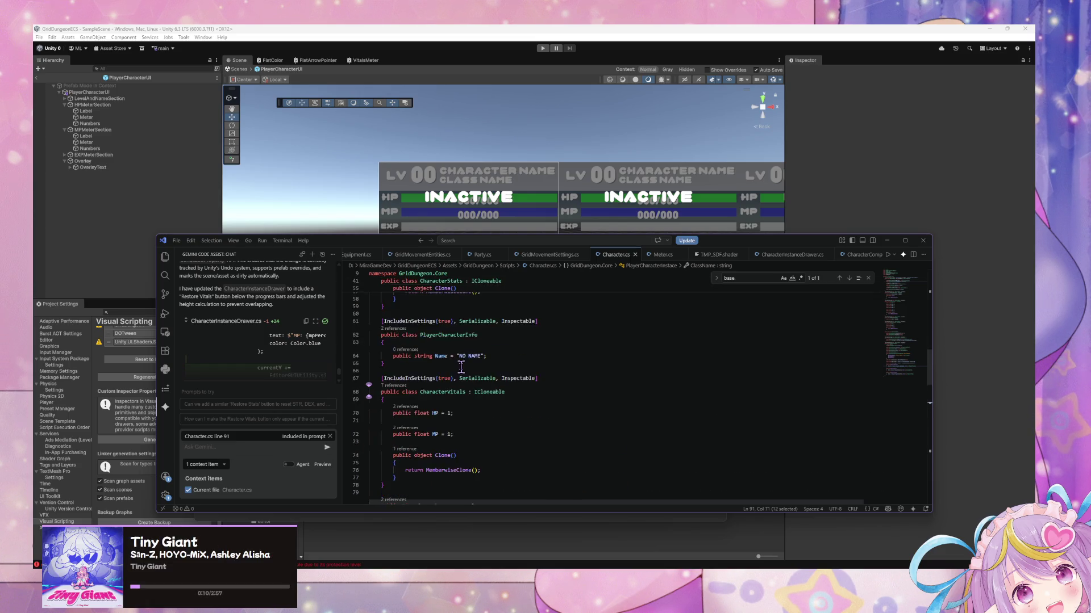
scroll(463, 381, up, 8)
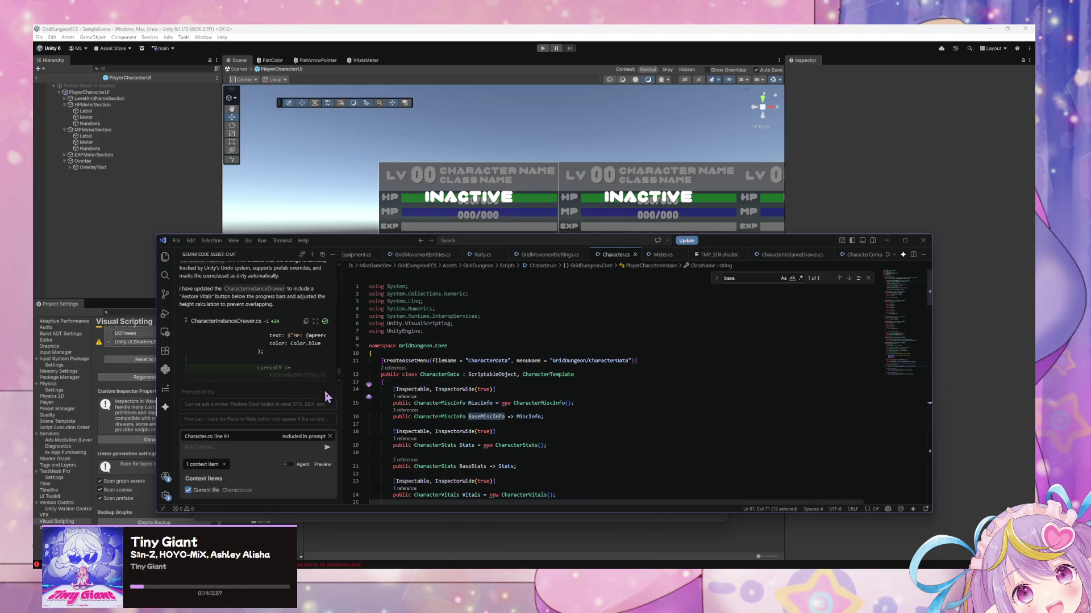
scroll(442, 367, down, 18)
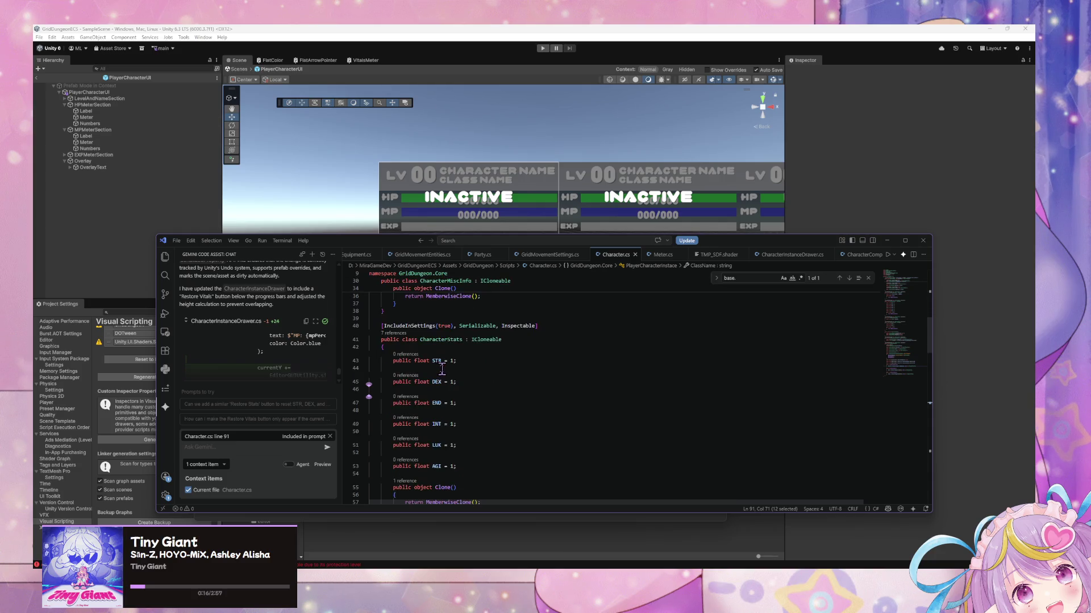
scroll(442, 371, down, 8)
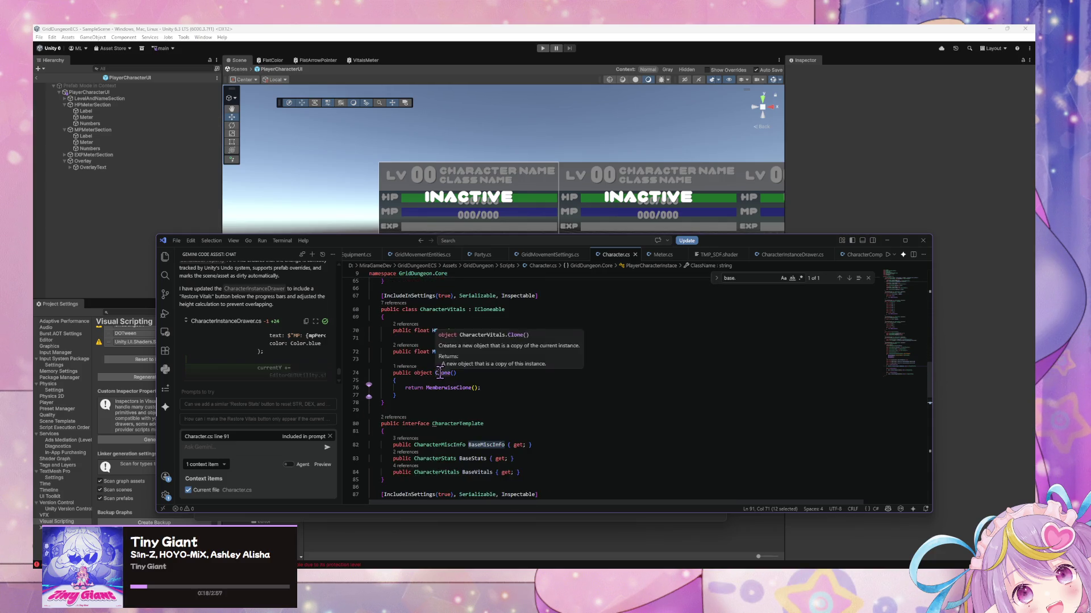
click(559, 388)
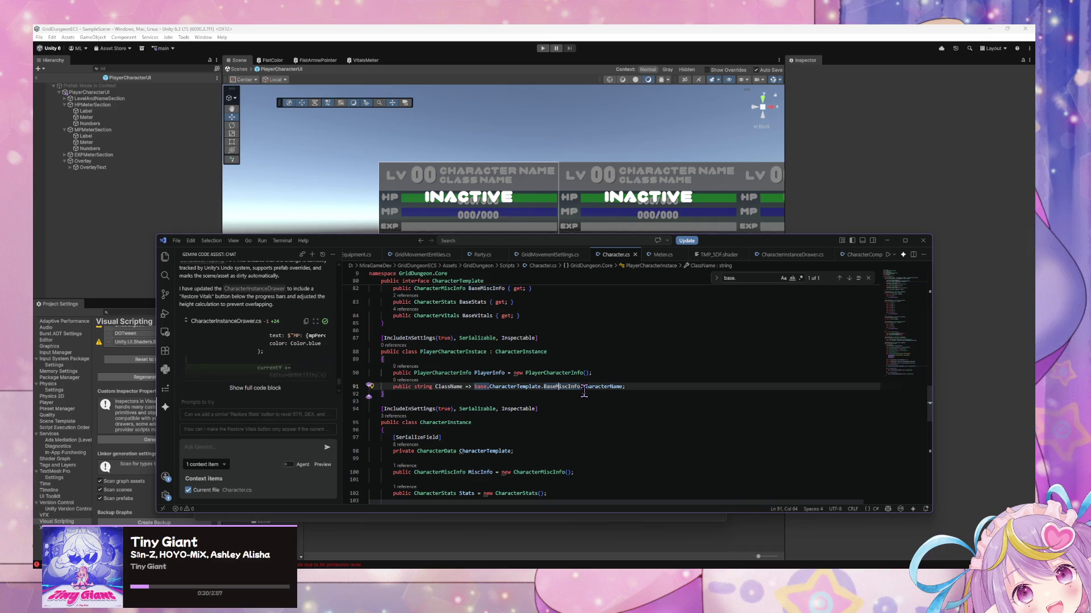
key(BackSpace)
key(BackSpace)
key(BackSpace)
key(BackSpace)
key(ctrl+s)
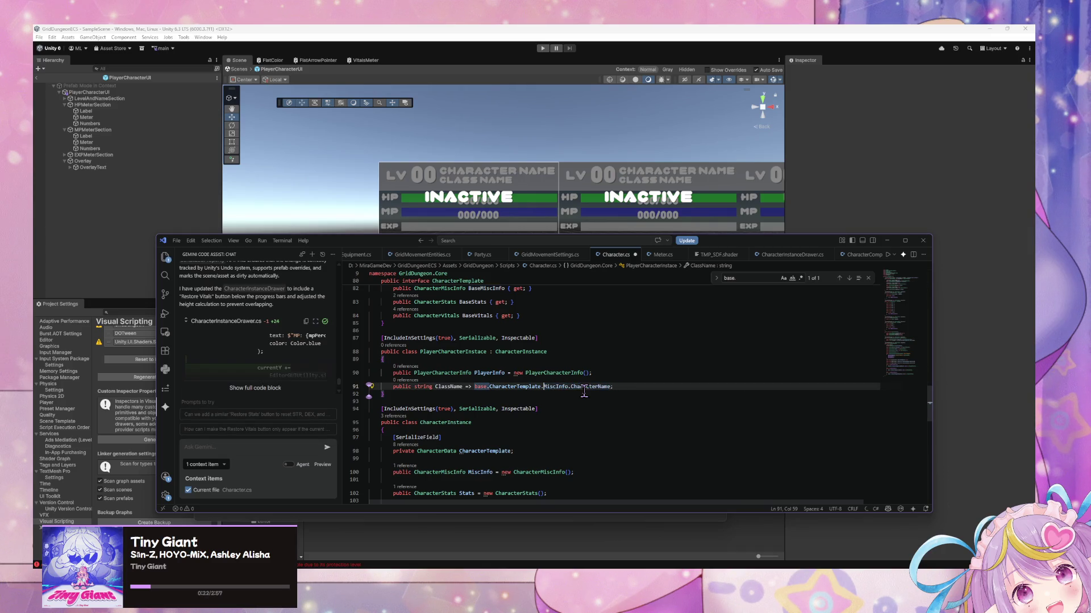
- Restore line 91's reference to BaseMiscInfo, copied from the CharacterTemplate interface
scroll(508, 363, up, 6)
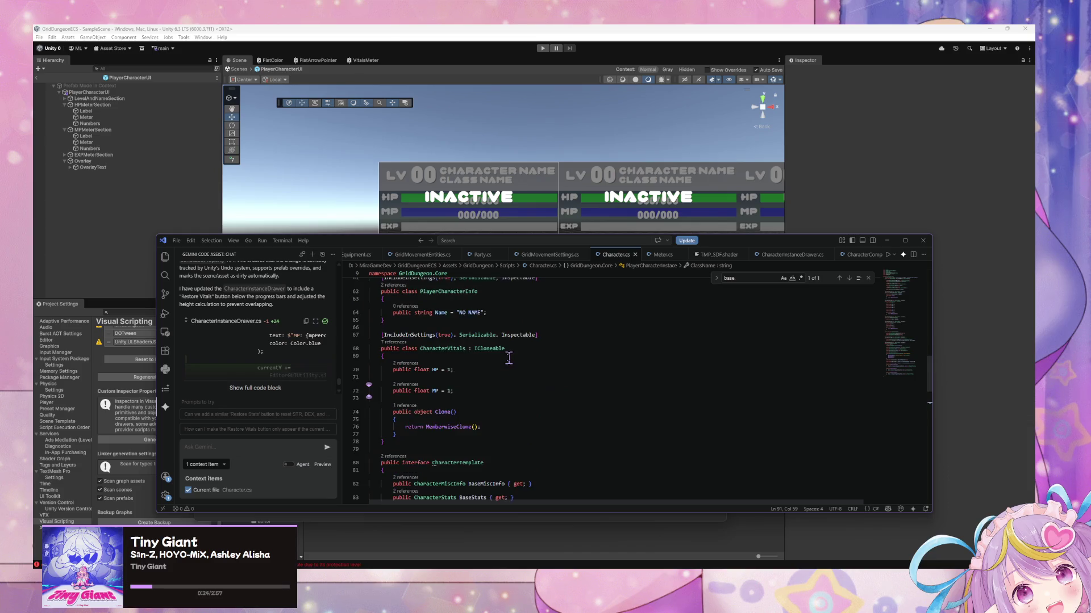
scroll(509, 359, down, 3)
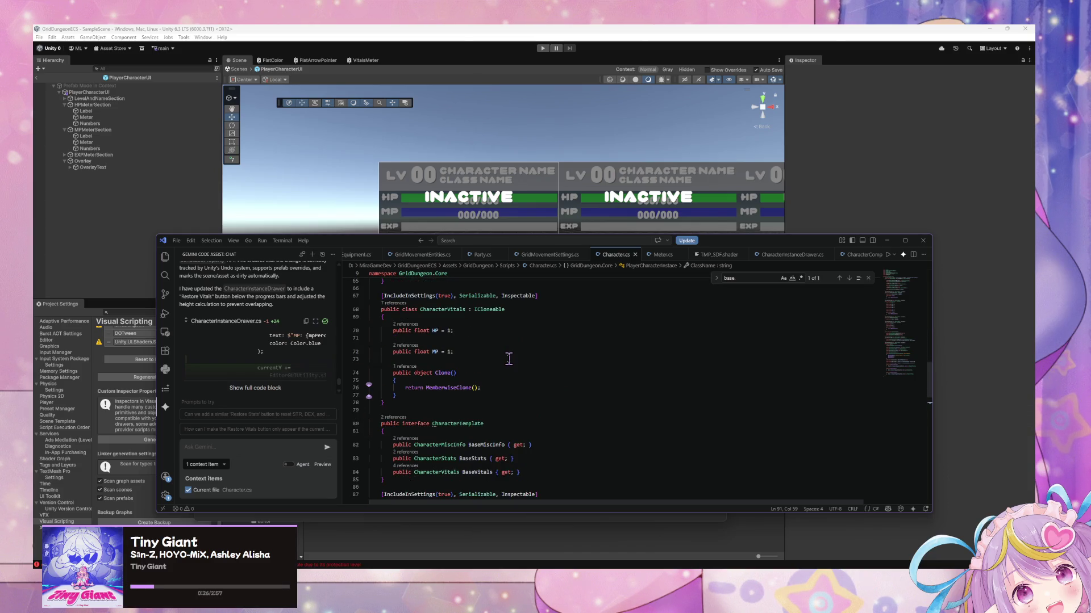
double_click(489, 367)
key(ctrl+c)
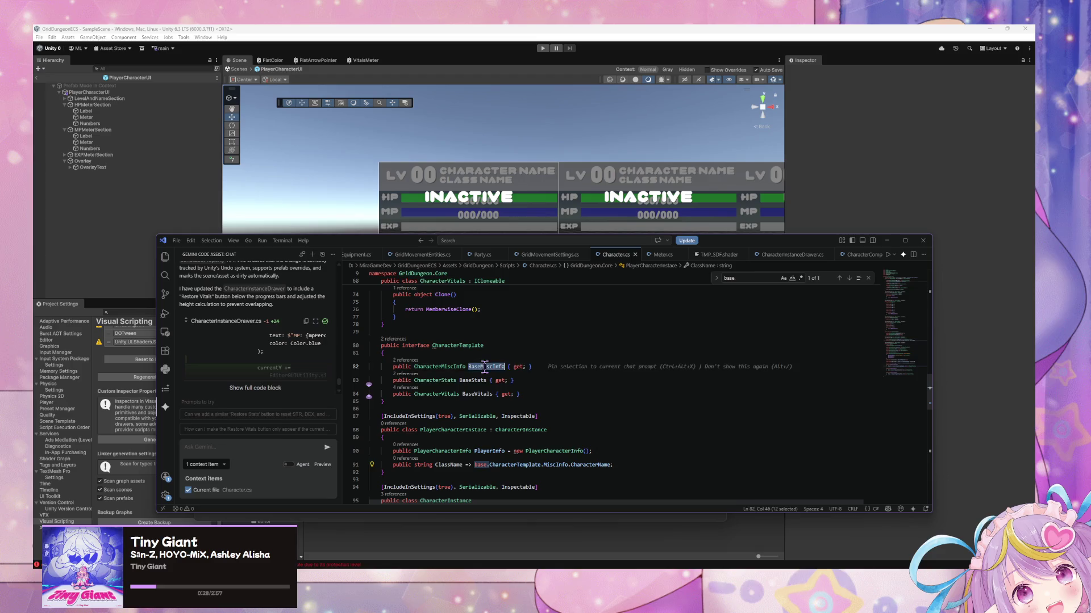
double_click(551, 464)
key(ctrl+v)
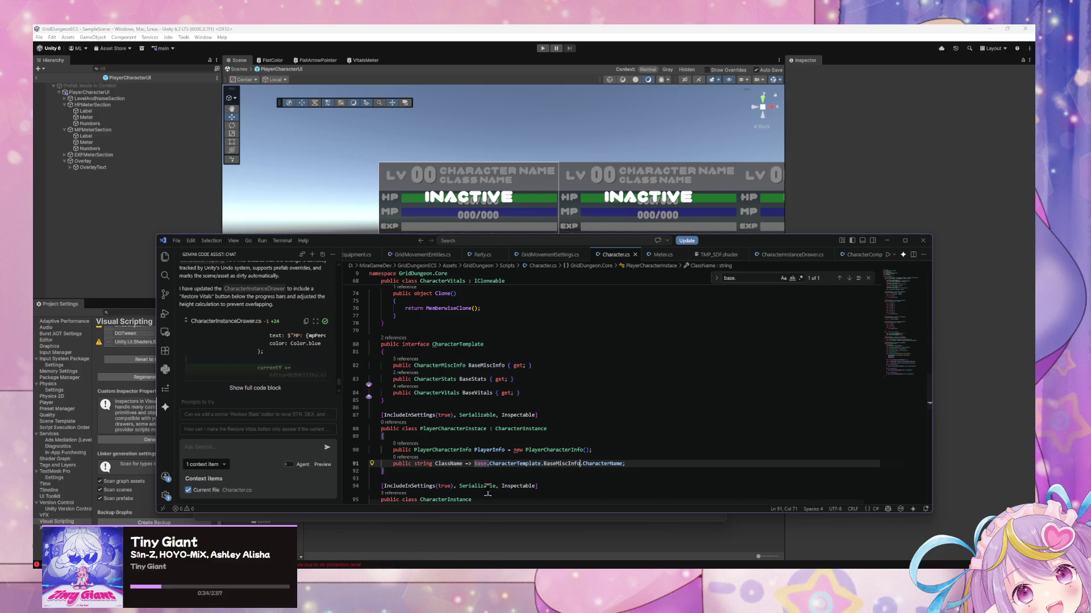
- Change the CharacterTemplate field on line 98 from private to protected and save
scroll(475, 438, down, 2)
scroll(473, 425, down, 1)
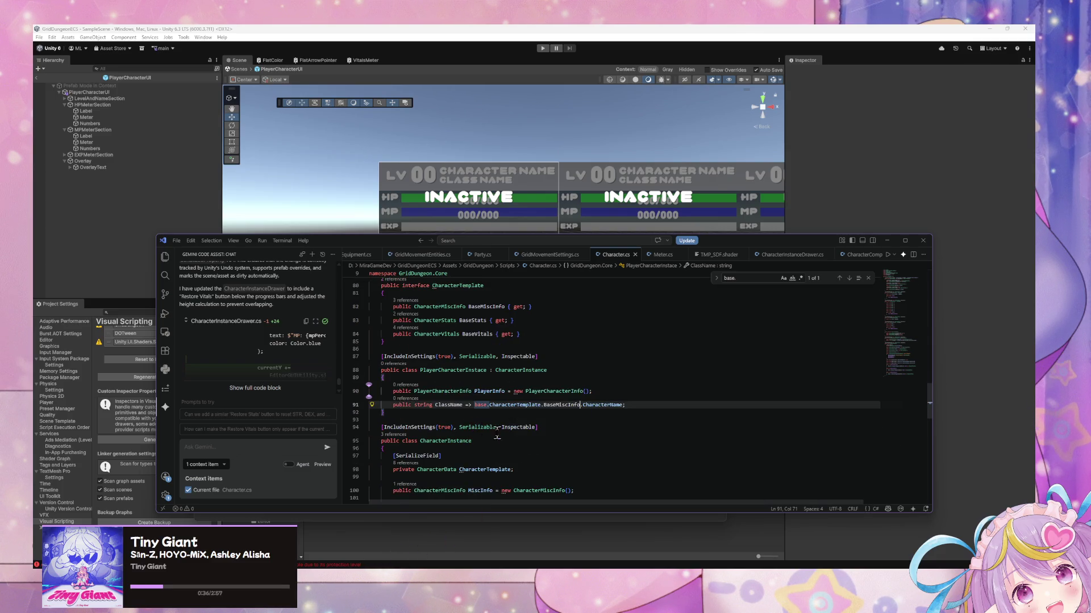
scroll(499, 434, down, 2)
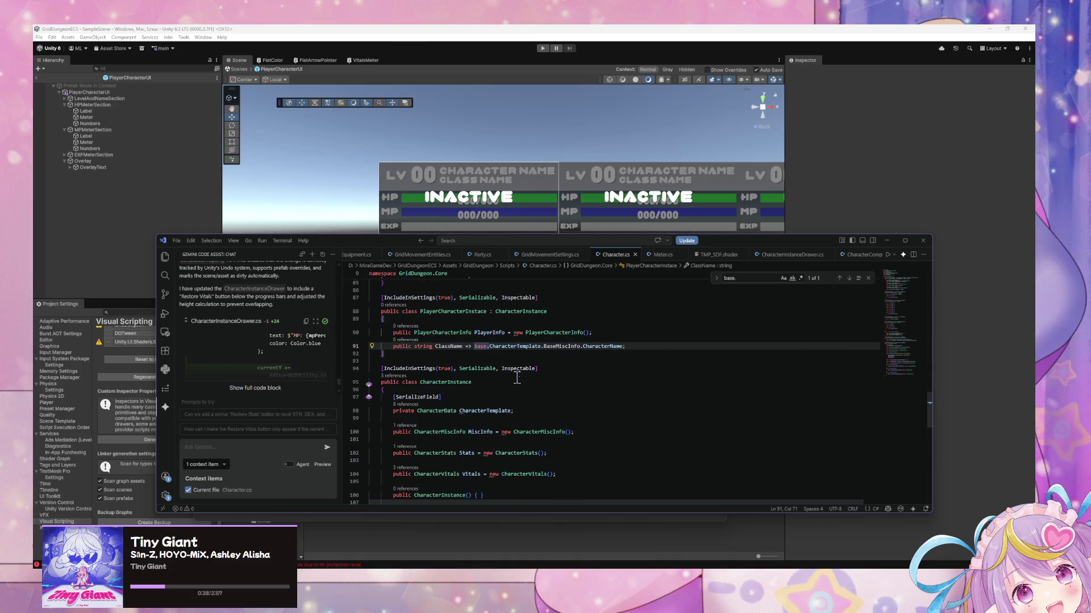
double_click(516, 346)
double_click(402, 410)
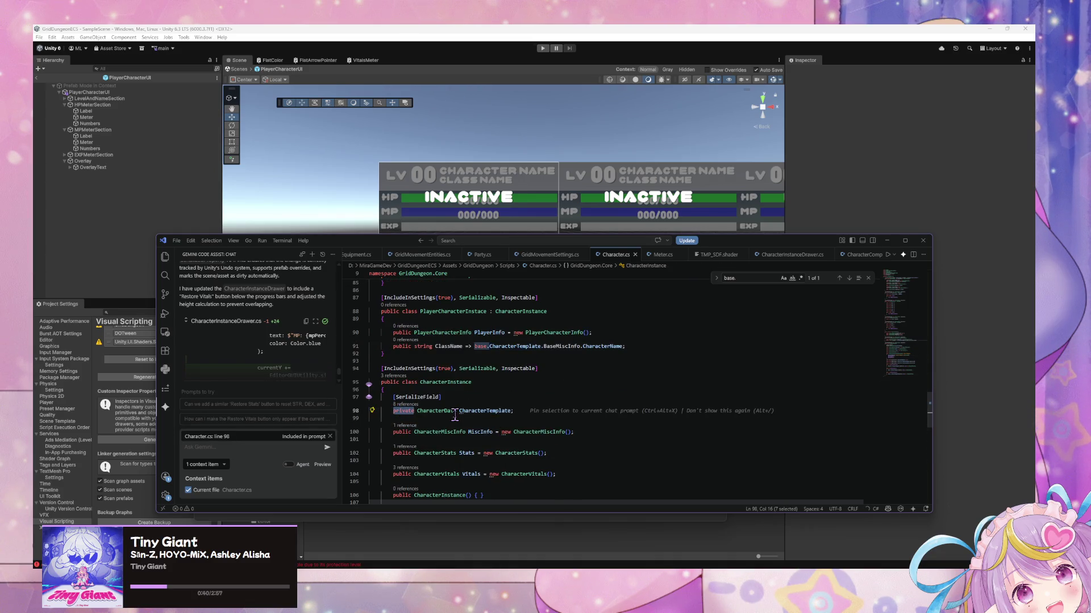
text(protected)
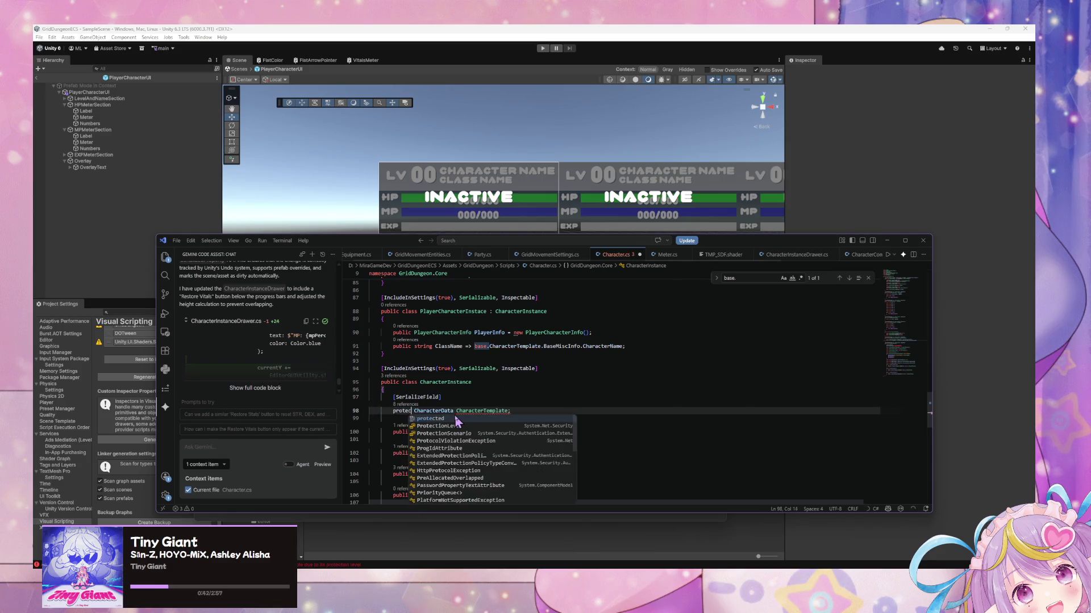
key(ctrl+s)
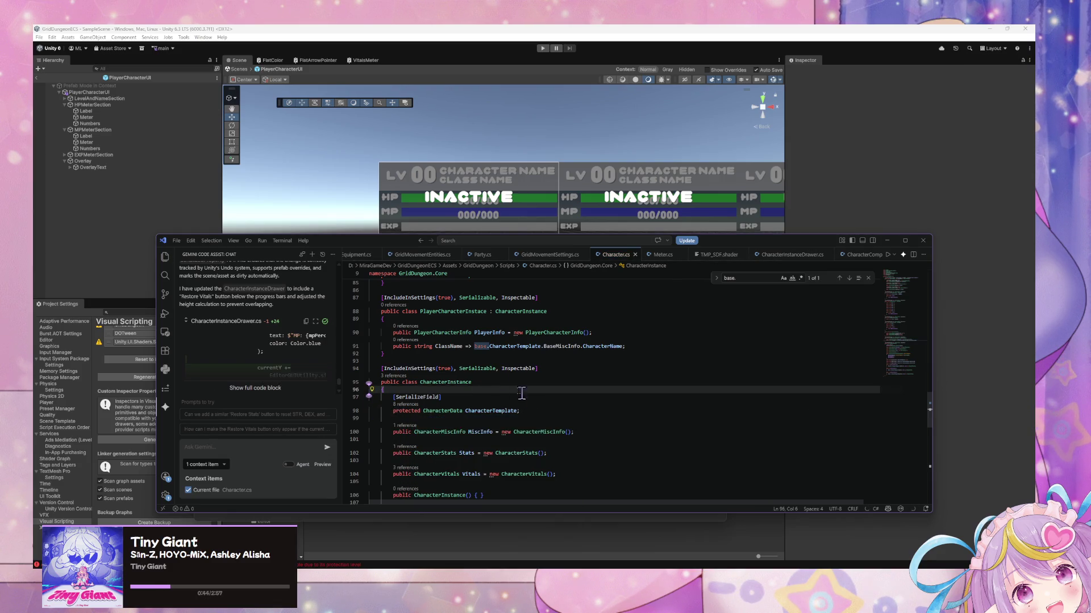
- Let Unity recompile, clear the Console, and go back to Character.cs in VS Code
click(358, 140)
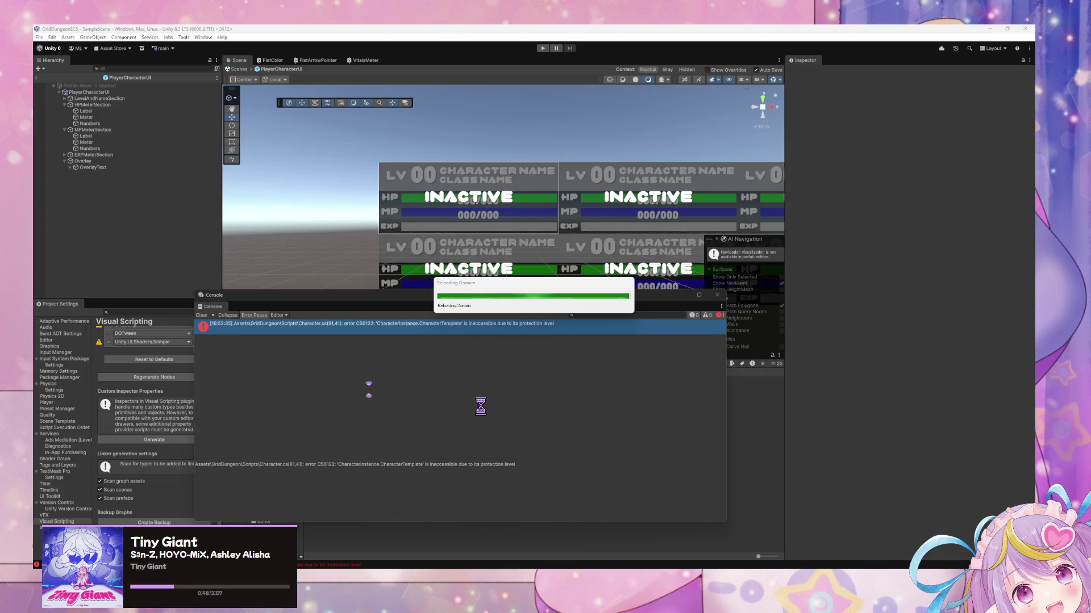
mouse_move(656, 568)
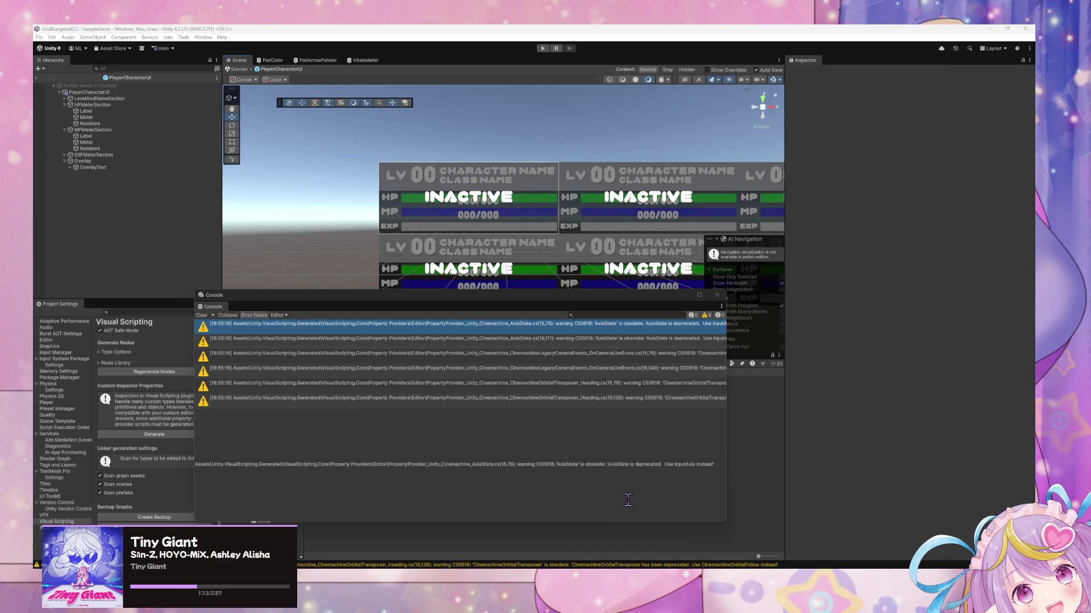
click(209, 316)
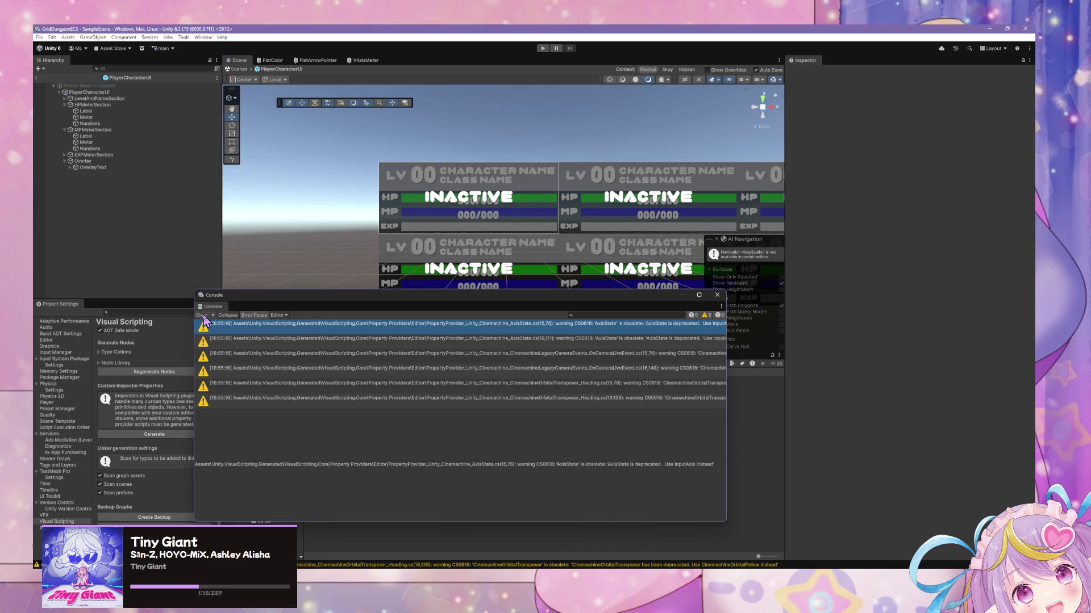
key(alt+Tab)
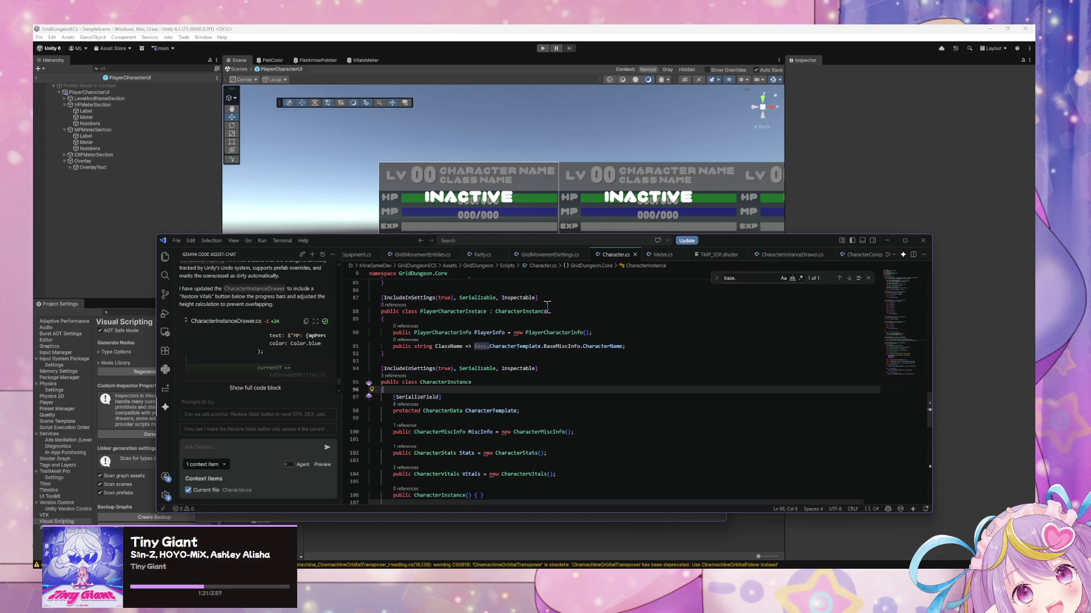
- Prefix PlayerRow's Left, Center, Right and Extra CharacterInstance fields in Party.cs with 'Player'
click(482, 255)
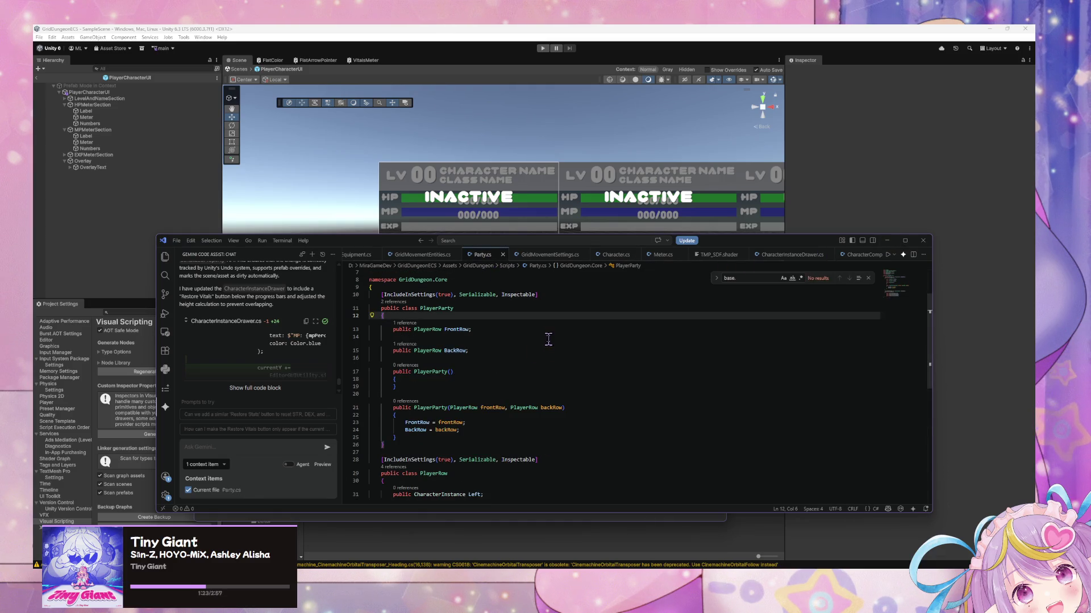
scroll(468, 336, down, 5)
scroll(505, 335, up, 2)
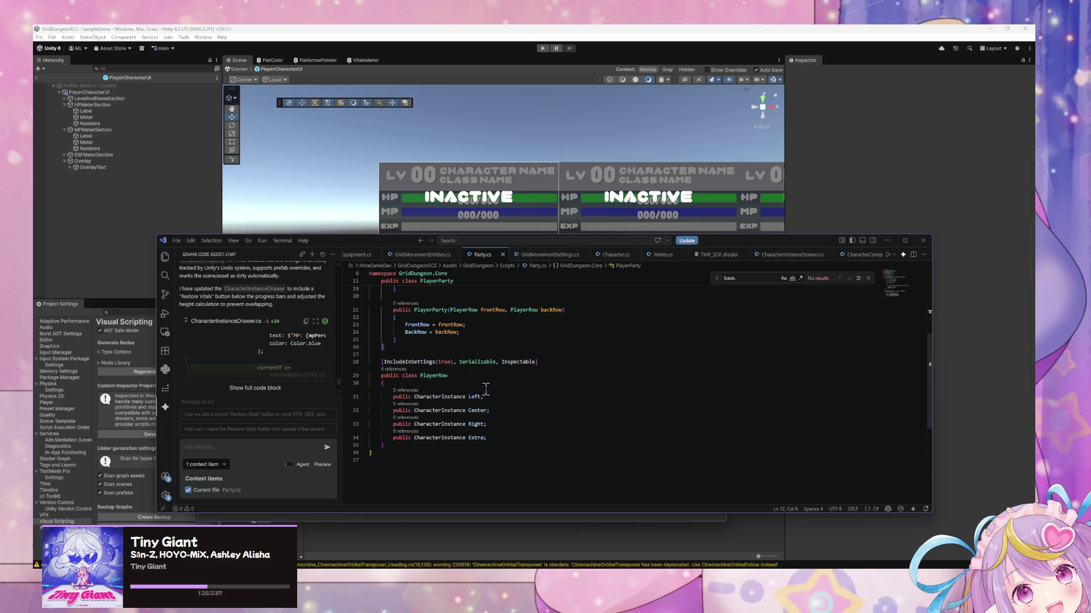
click(414, 397)
click(413, 396)
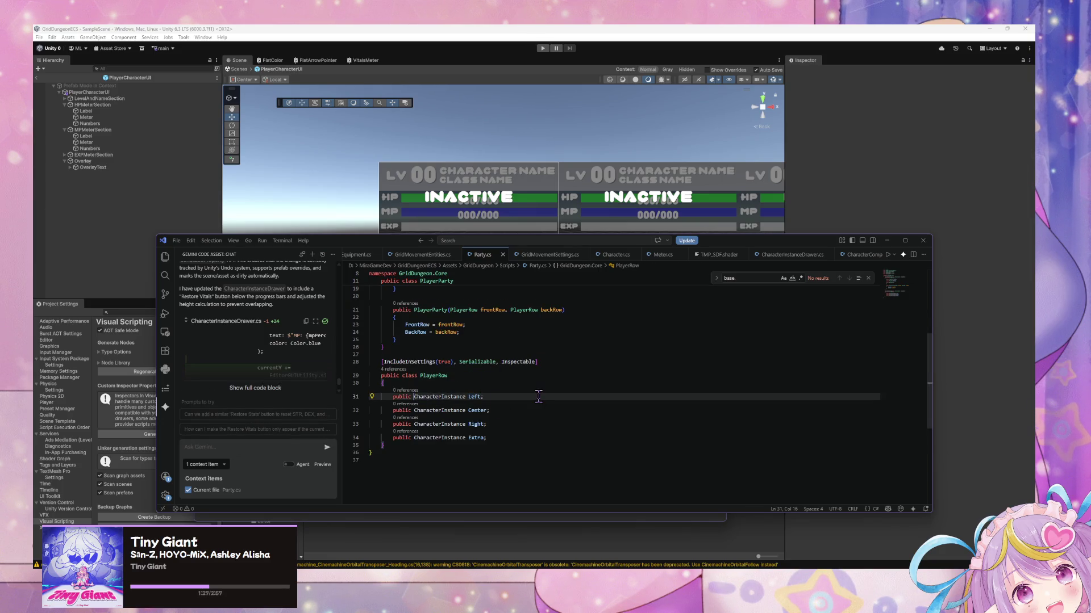
text(Player)
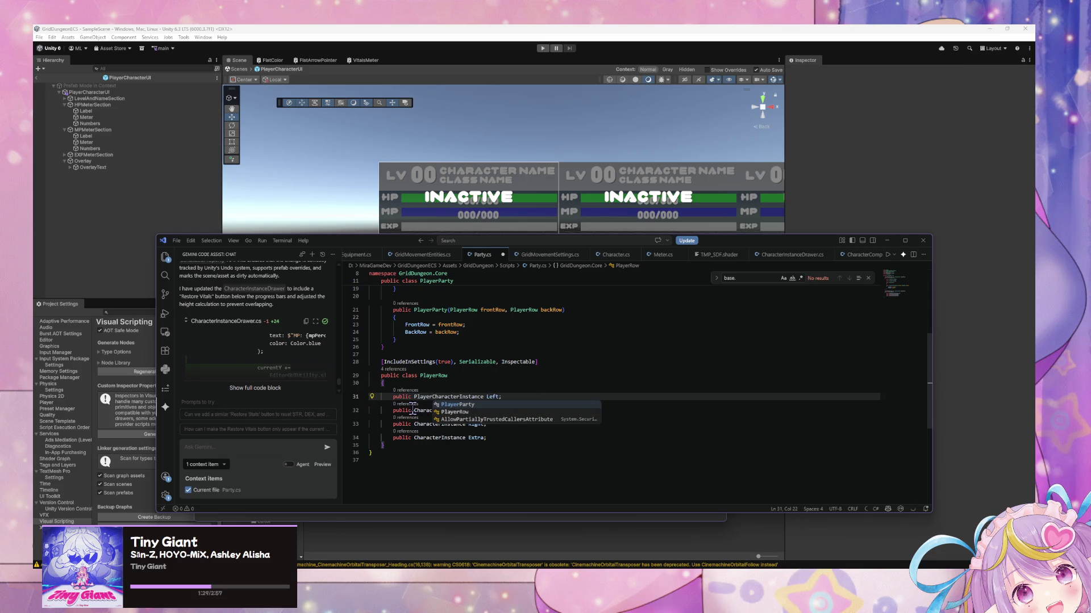
click(414, 410)
key(Right)
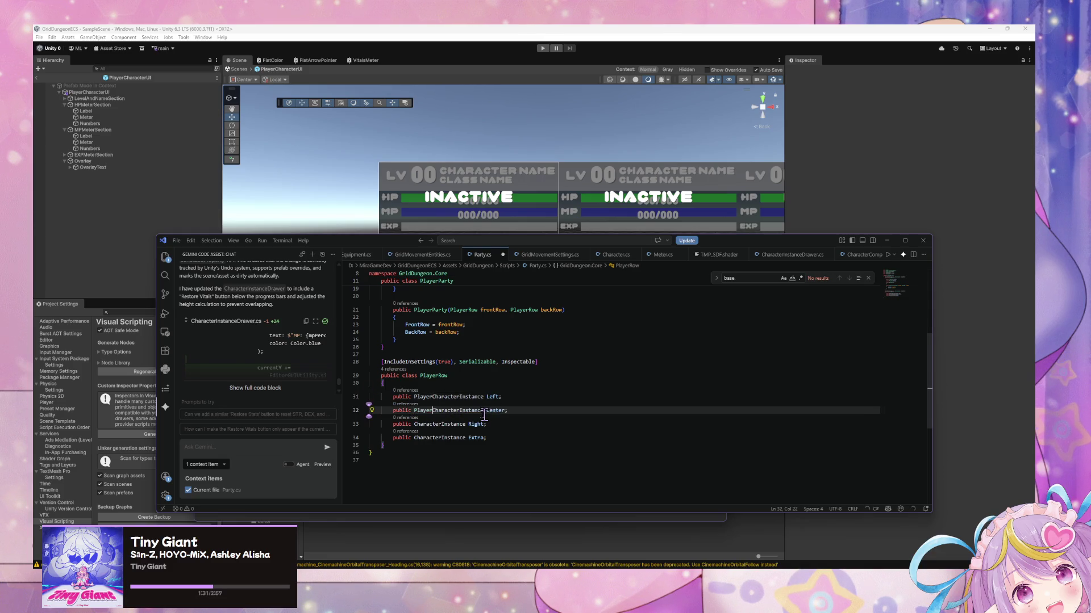
key(Tab)
key(Tab)
scroll(538, 354, up, 1)
scroll(538, 355, up, 4)
scroll(540, 355, down, 5)
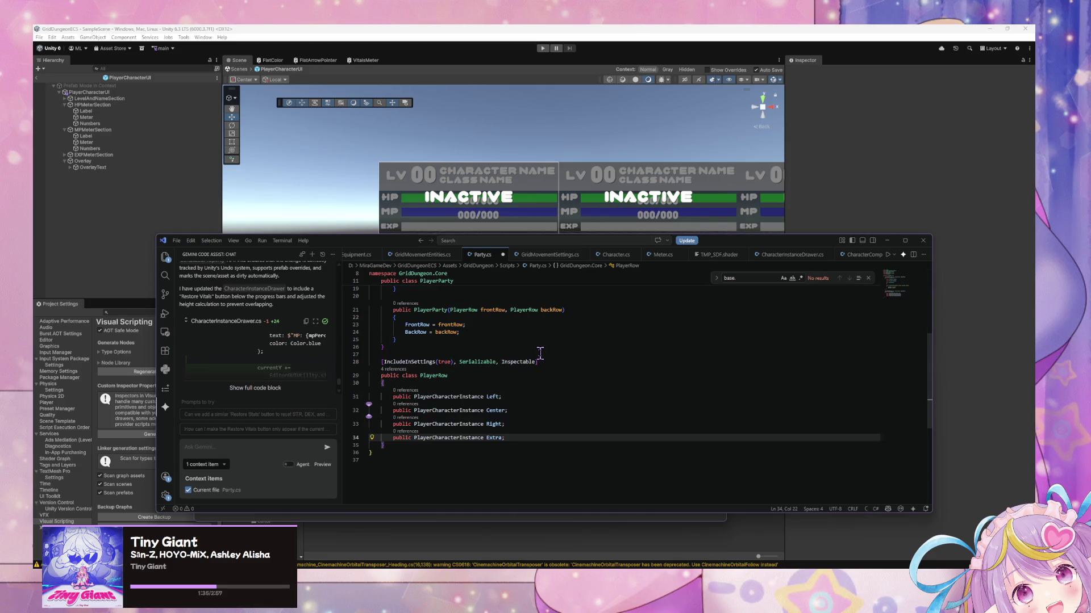
click(312, 182)
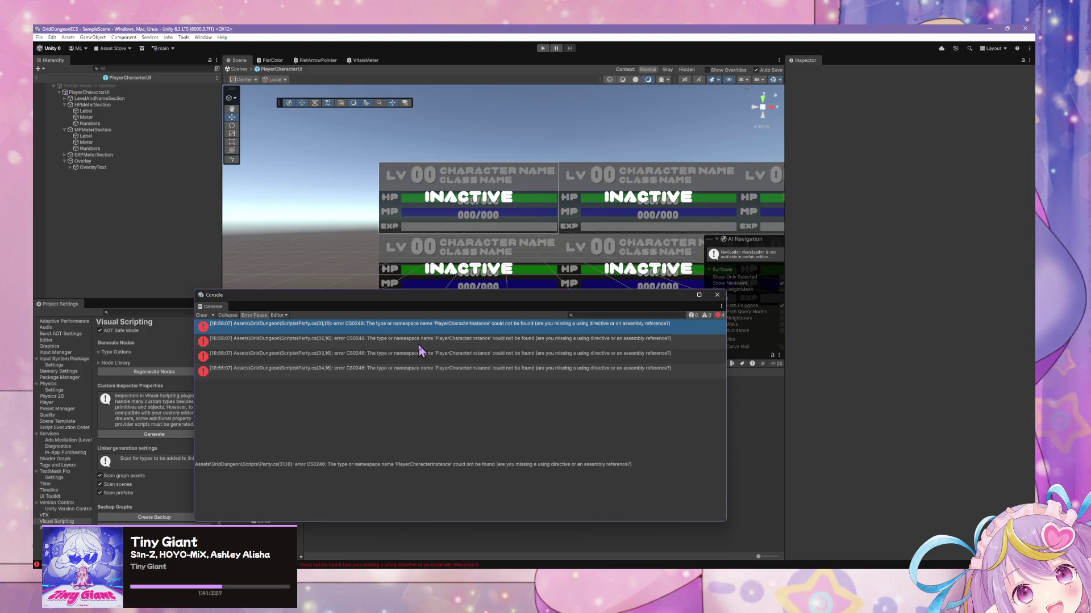
- Add the missing 'n' to the misspelled class name on line 88 of Character.cs
key(alt+Tab)
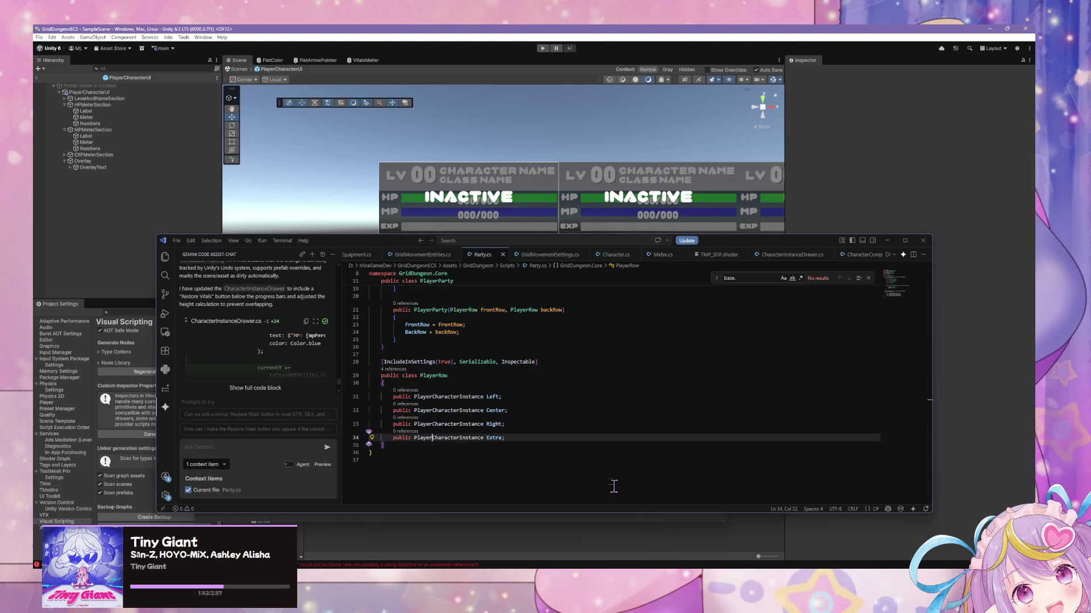
click(615, 257)
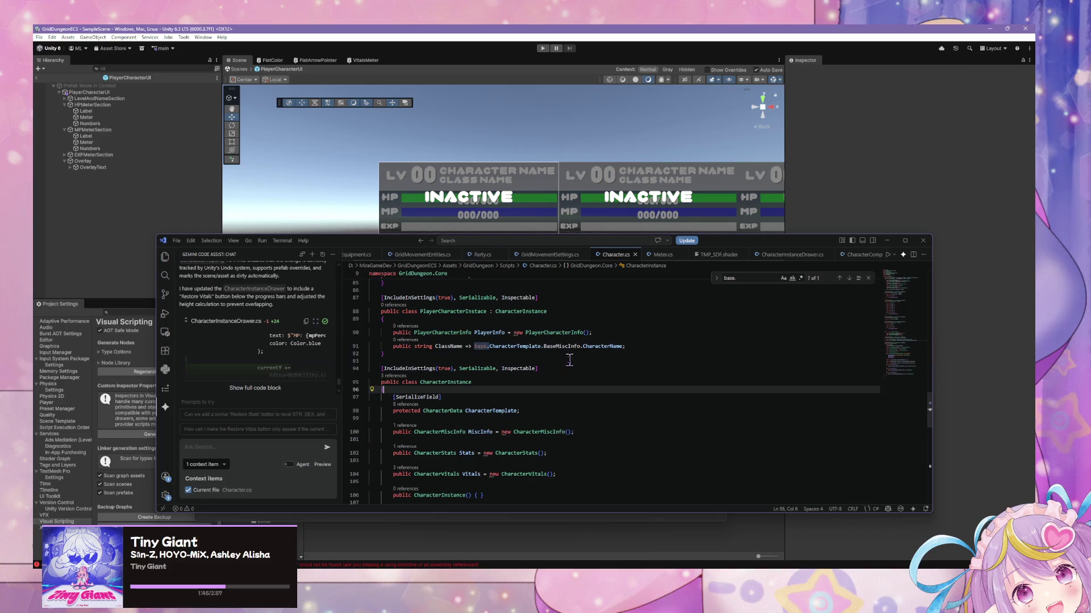
click(478, 312)
text(n)
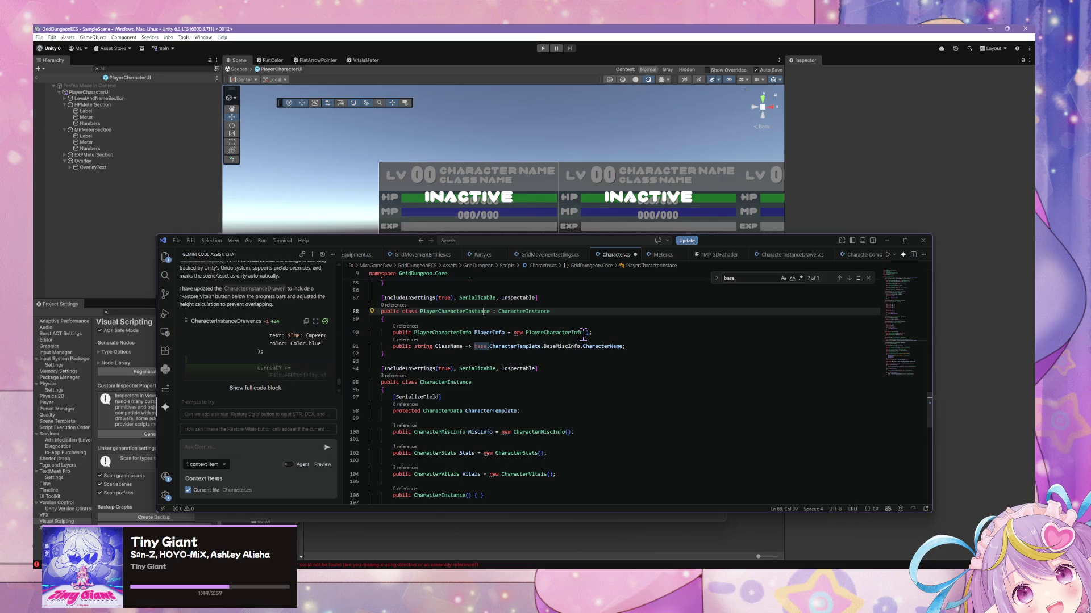
click(328, 202)
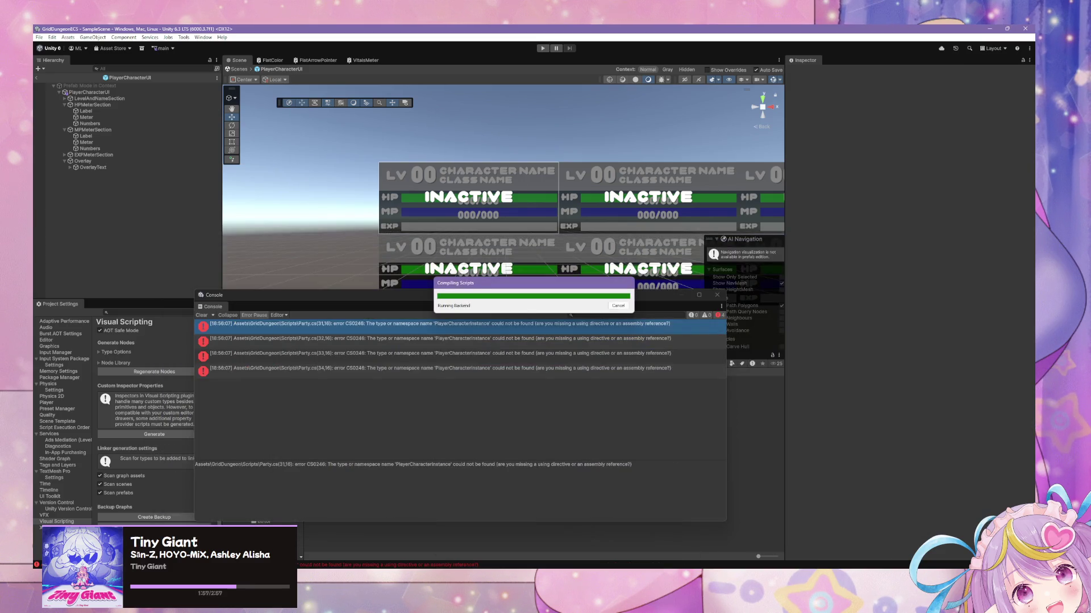
- Open CharacterInstanceDrawer.cs, the custom property drawer for CharacterInstance
scroll(421, 290, down, 3)
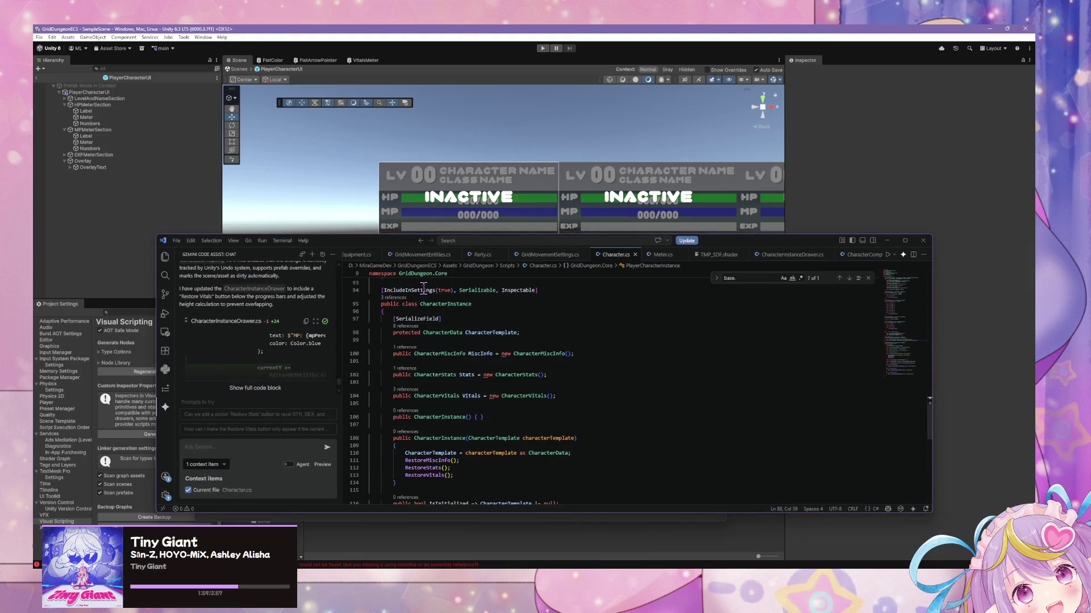
scroll(423, 290, up, 10)
scroll(471, 338, up, 15)
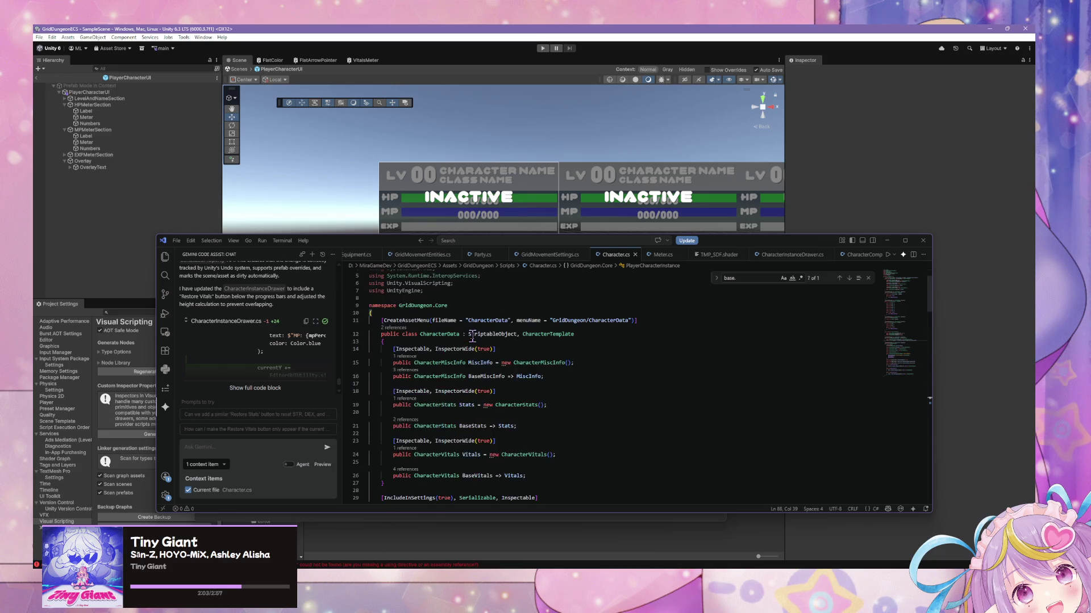
click(788, 256)
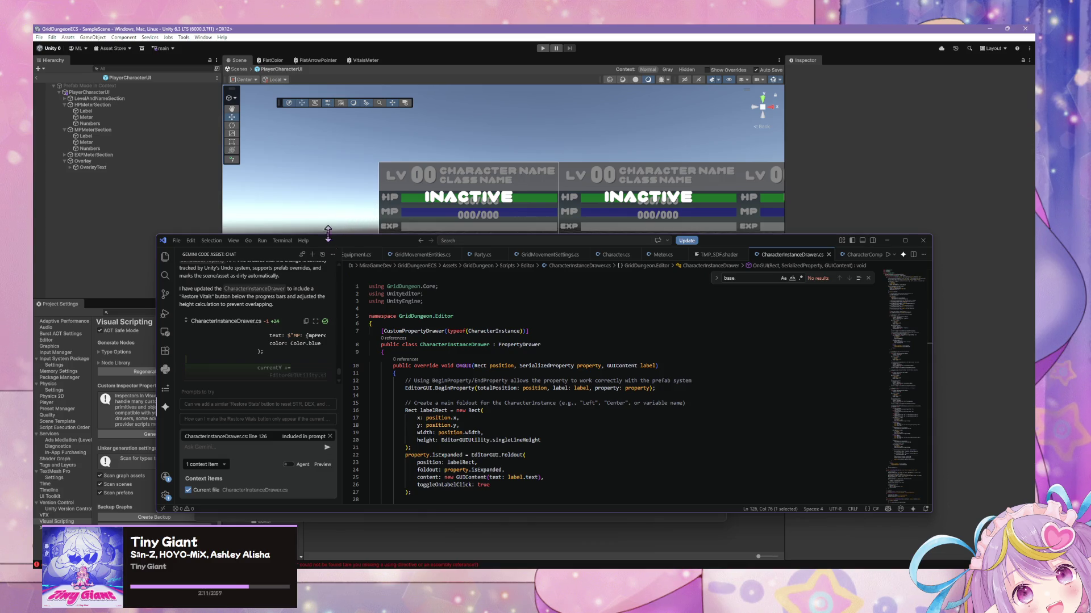
- Clear the Console, exit prefab mode to SampleScene, and select GameStateManager
mouse_move(336, 250)
mouse_down()
mouse_move(666, 218)
mouse_move(691, 288)
mouse_move(696, 363)
mouse_up()
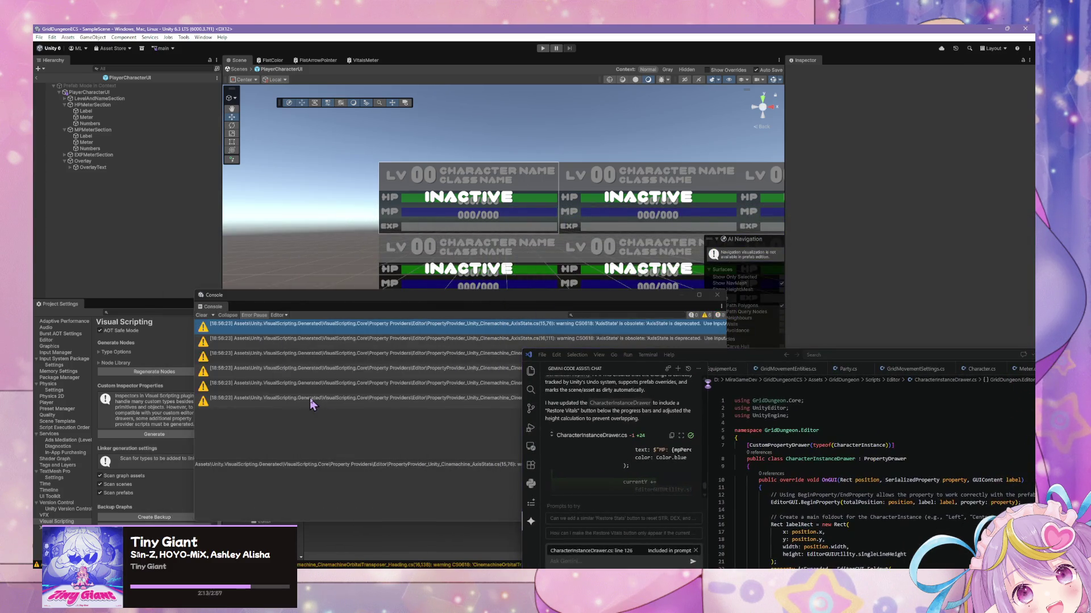
click(199, 308)
click(201, 314)
drag(511, 295, 571, 426)
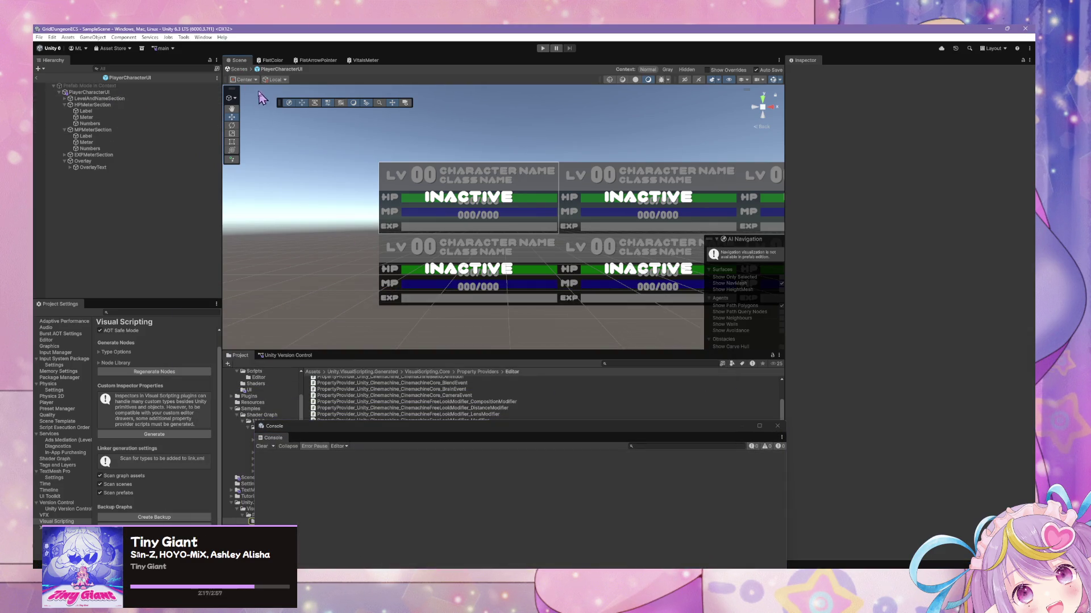
click(243, 69)
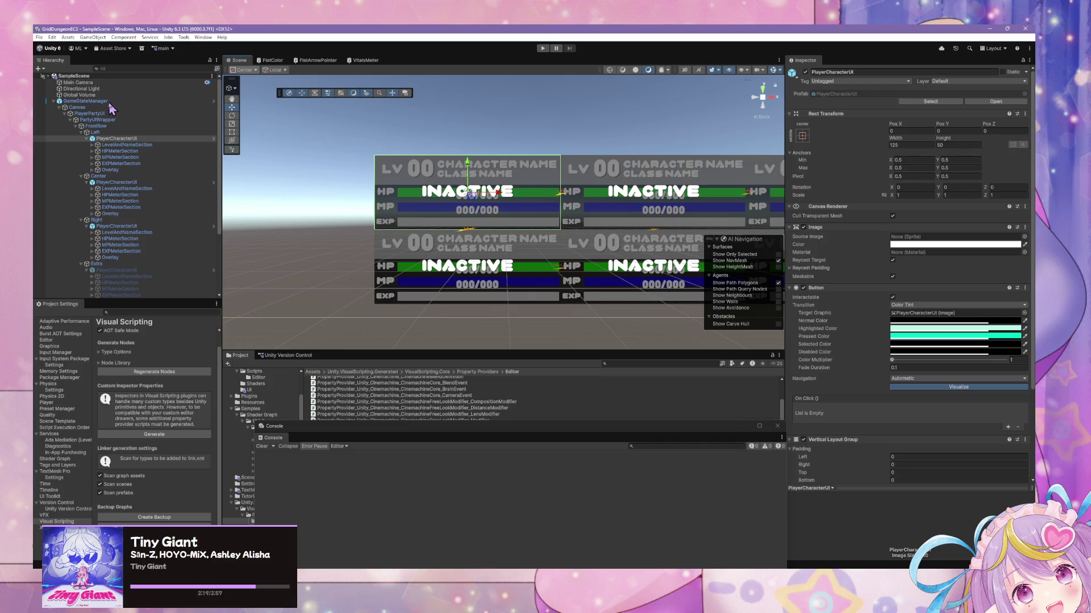
click(87, 102)
- Open GameStateManager's State Graph and expand Front Row under the Blackboard's App variables
double_click(976, 213)
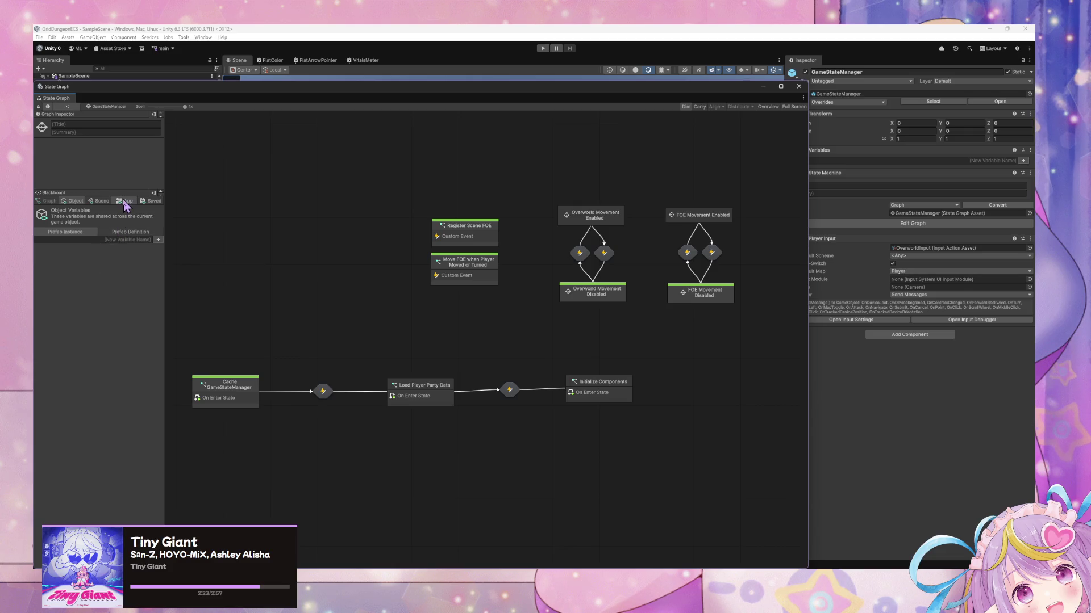
click(125, 201)
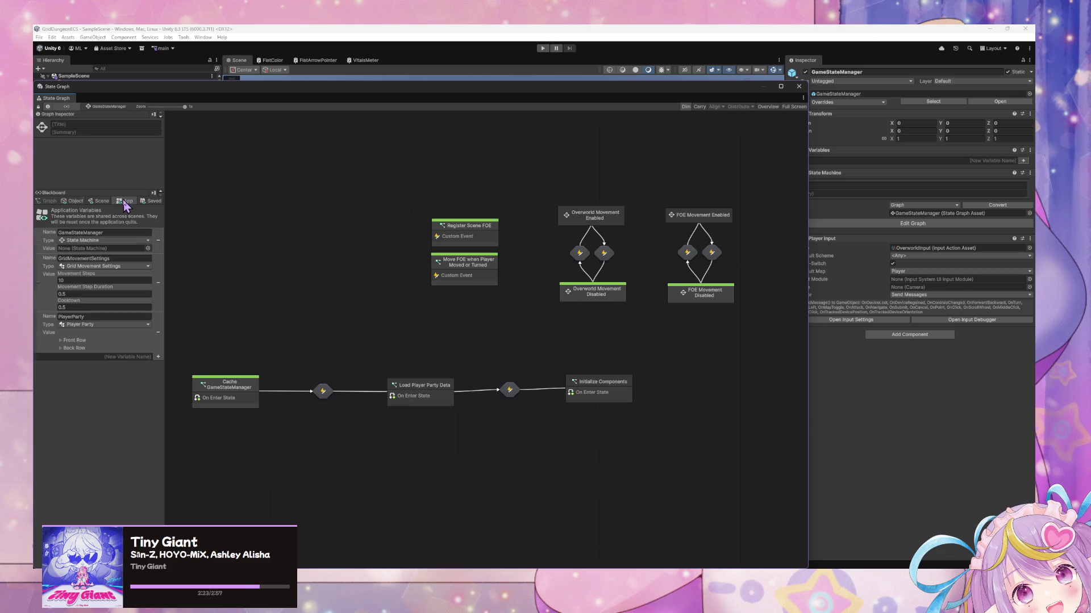
click(61, 340)
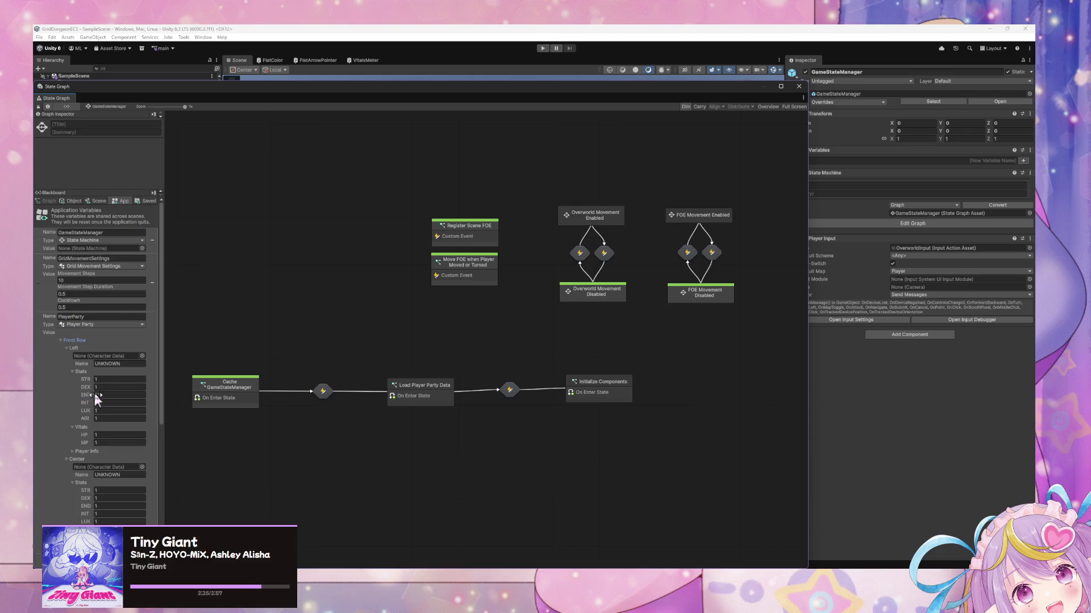
mouse_move(164, 379)
mouse_down()
mouse_move(165, 500)
mouse_move(173, 469)
mouse_up()
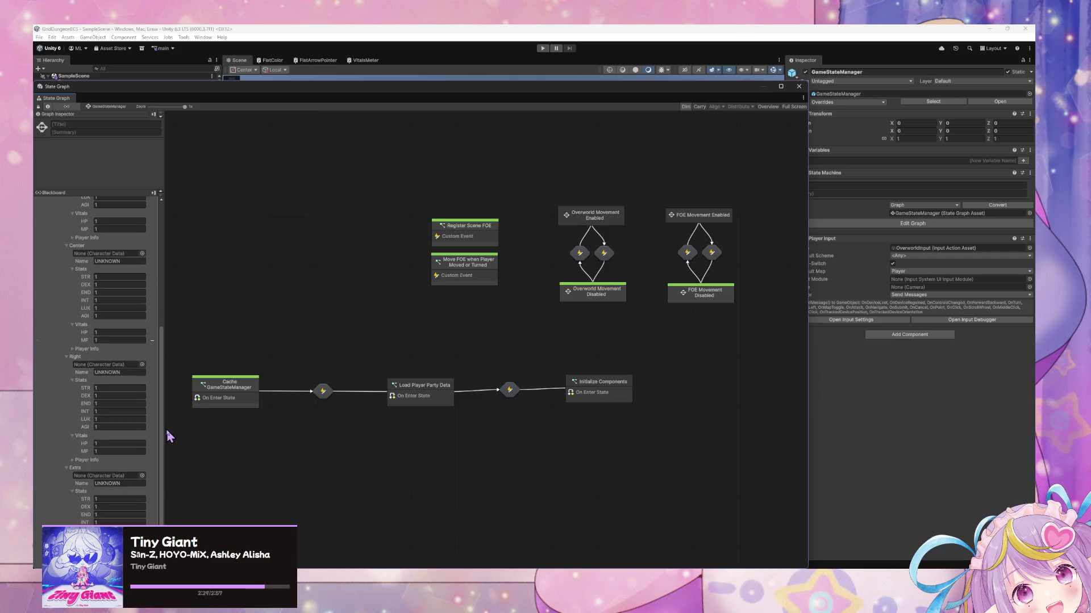
mouse_move(166, 432)
mouse_down()
mouse_move(504, 441)
mouse_move(446, 397)
mouse_up()
scroll(398, 369, down, 2)
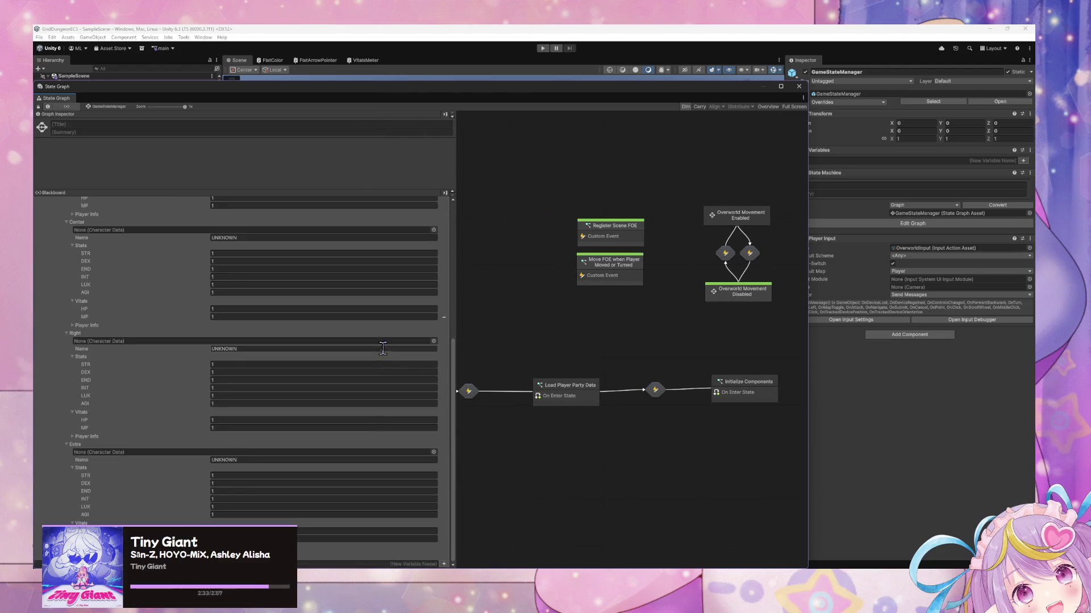
scroll(382, 349, up, 10)
mouse_move(181, 83)
mouse_down()
mouse_move(317, 83)
mouse_move(456, 107)
mouse_up()
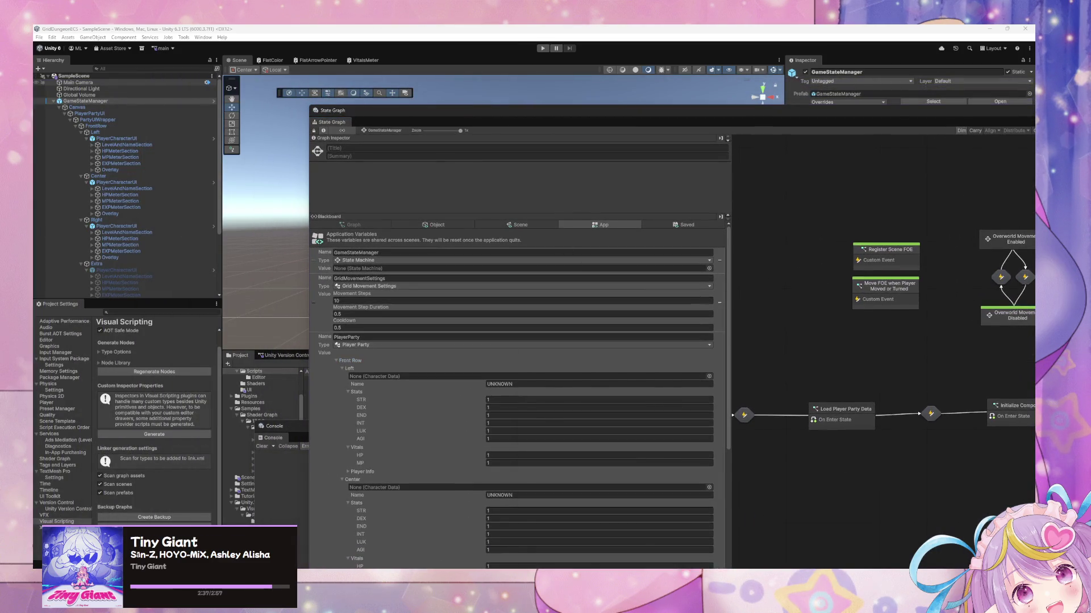
drag(920, 348, 504, 225)
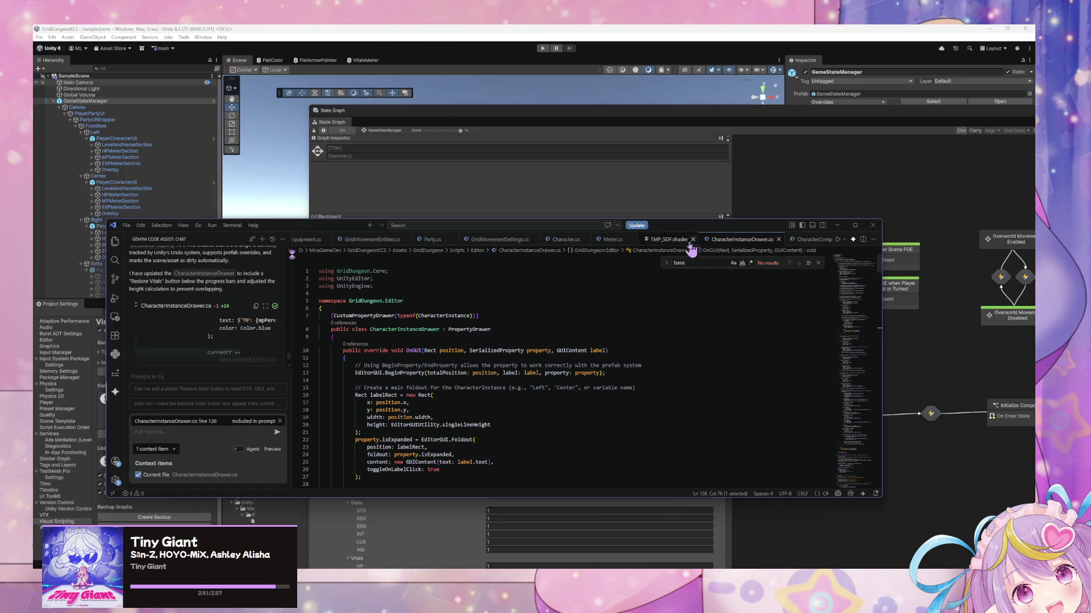
- Insert a [CustomPropertyDrawer(typeof(PlayerCharacterInstance))] drawer class above CharacterInstanceDrawer
click(418, 307)
key(Return)
text([)
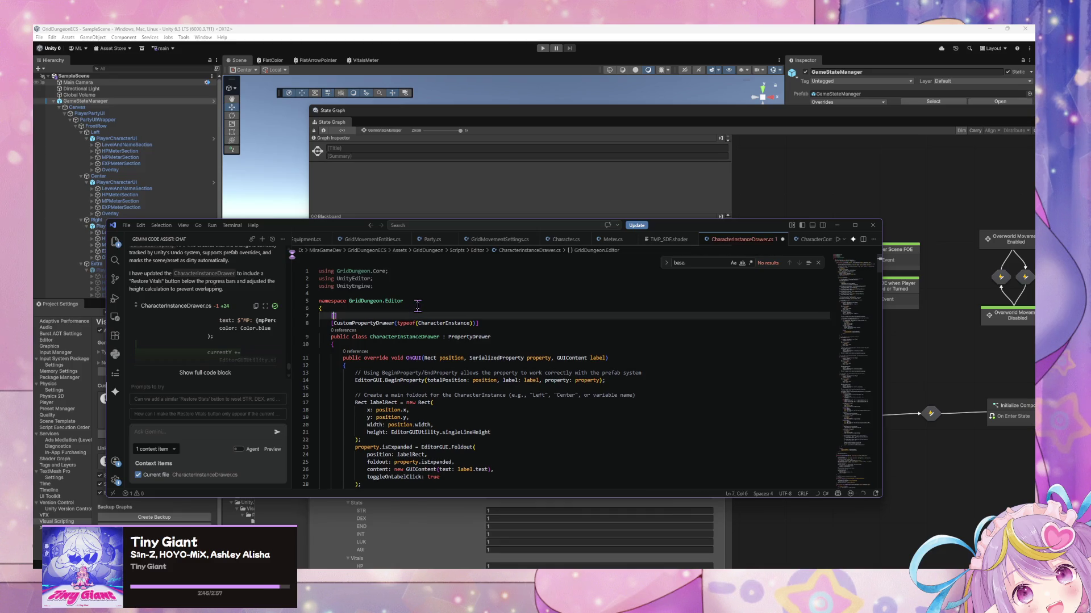
key(Tab)
key(Return)
key(Tab)
key(Return)
- Fill the new drawer with OnGUI and GetPropertyHeight methods reusing CharacterInstanceDrawer's logic
text({)
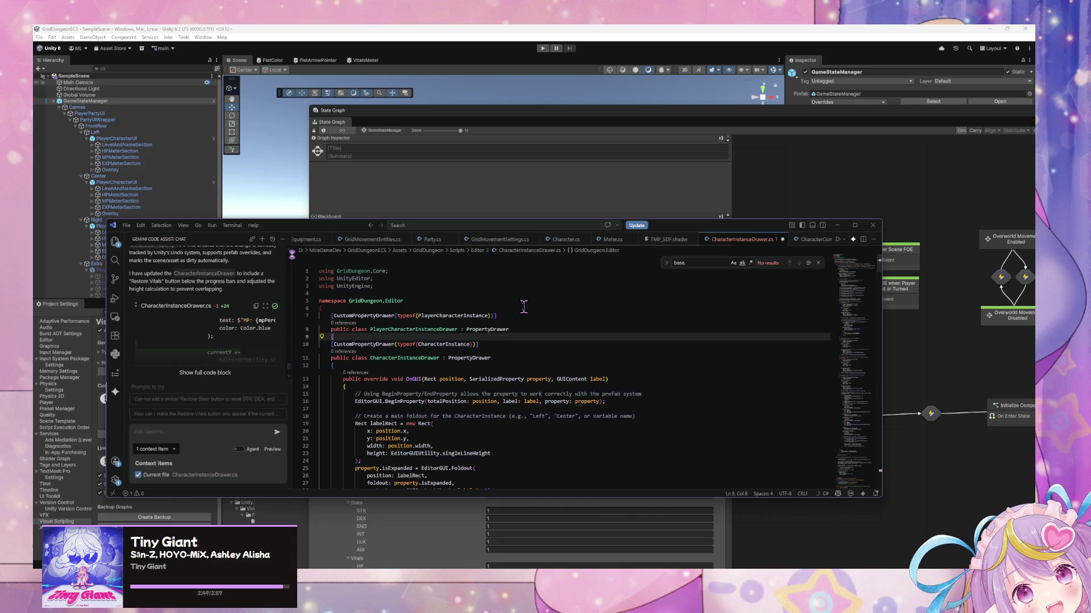
key(Tab)
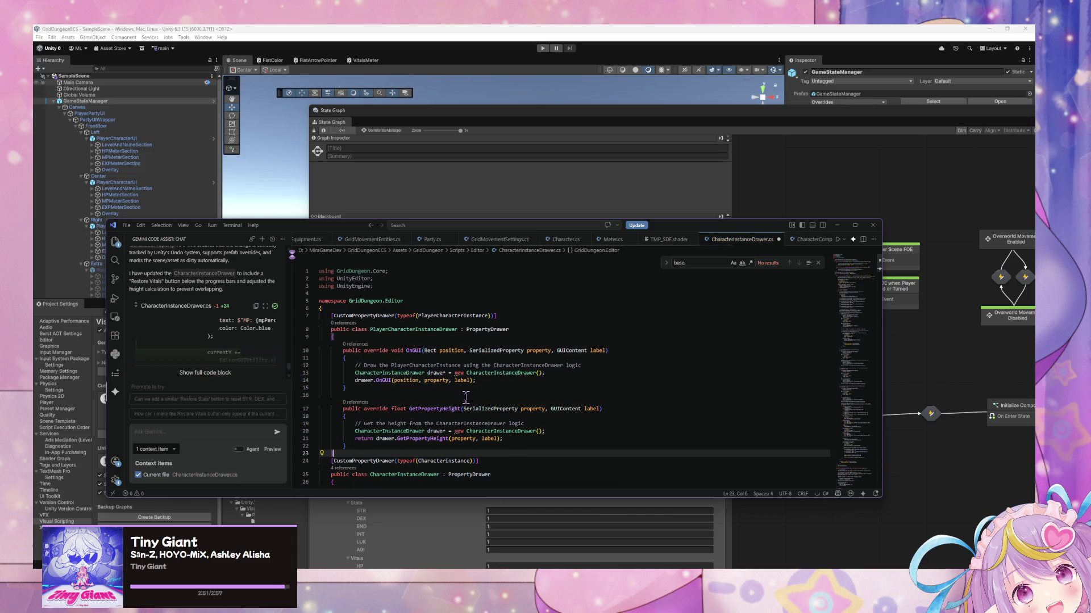
scroll(493, 379, down, 4)
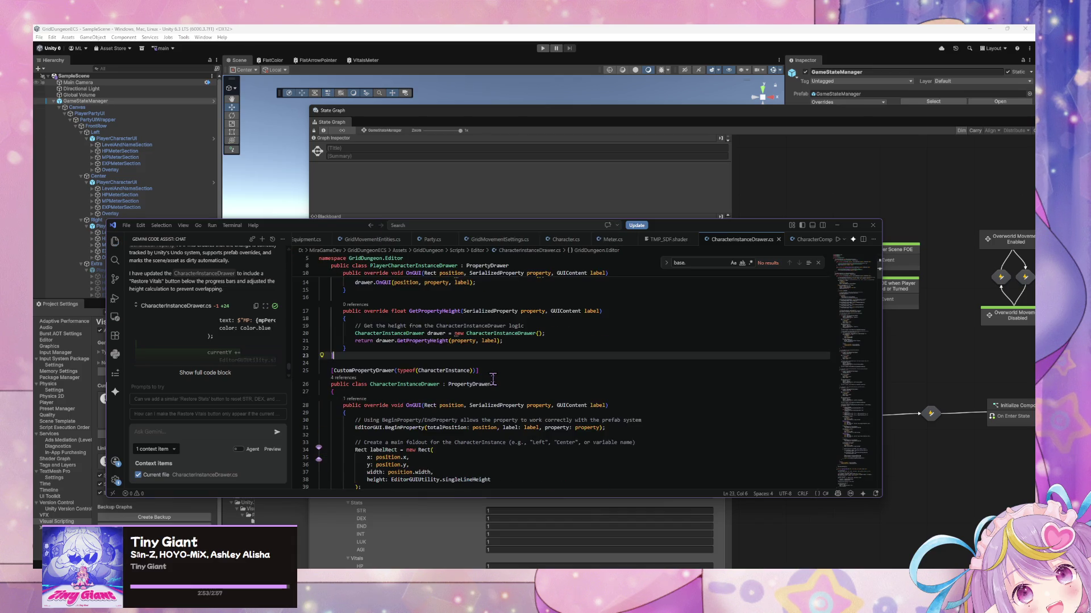
scroll(493, 379, up, 3)
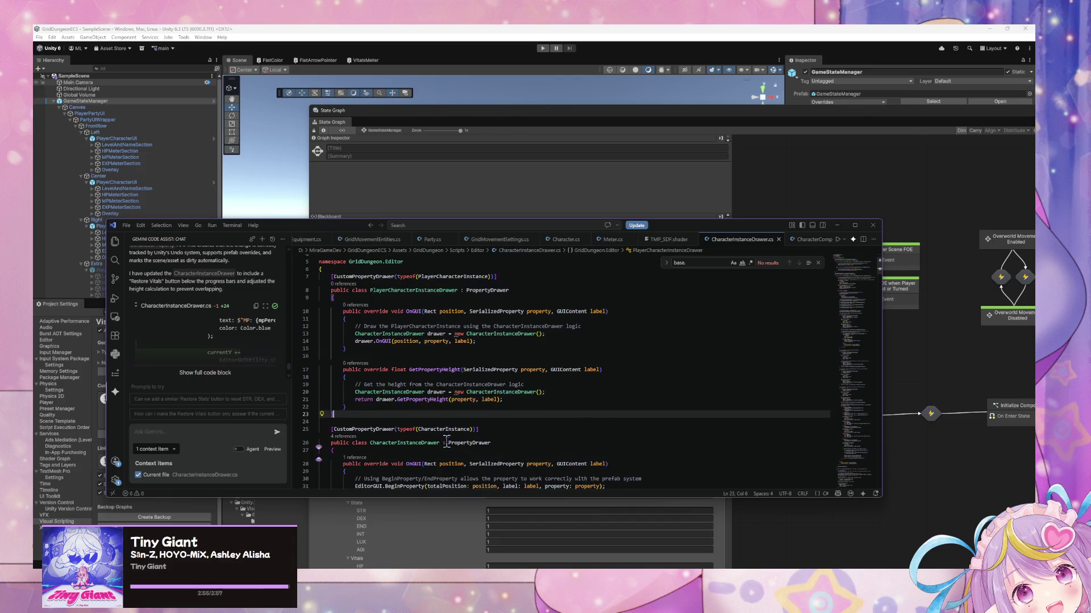
scroll(416, 395, down, 3)
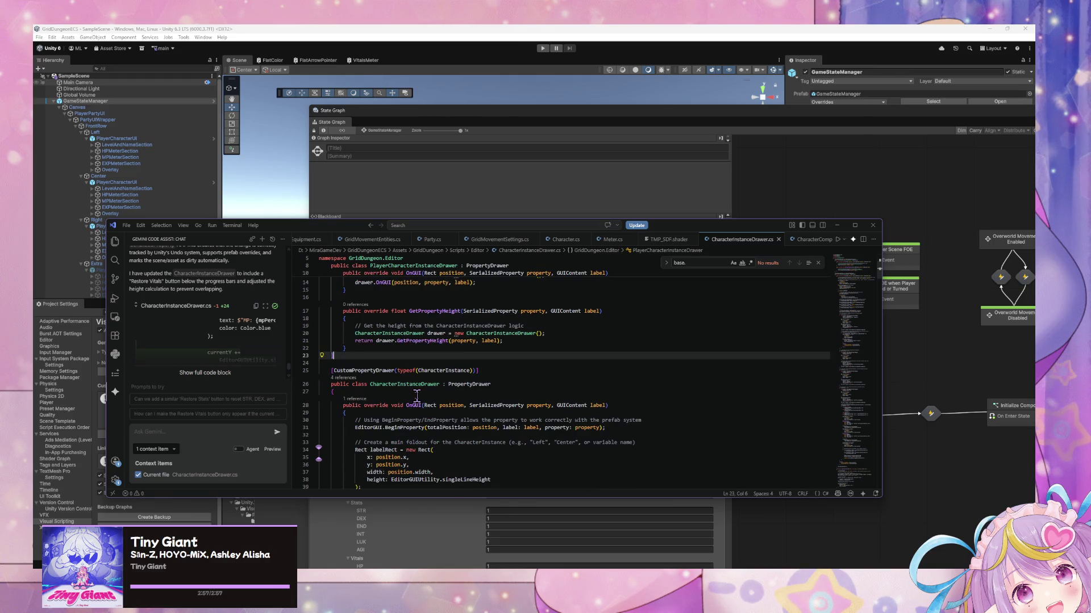
scroll(417, 395, up, 3)
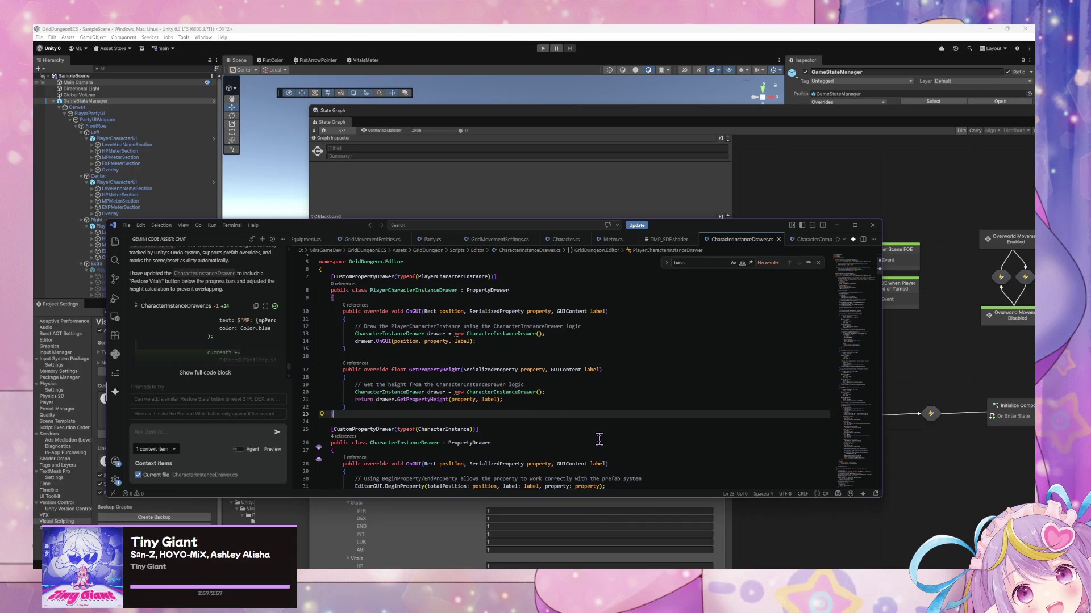
scroll(420, 376, down, 3)
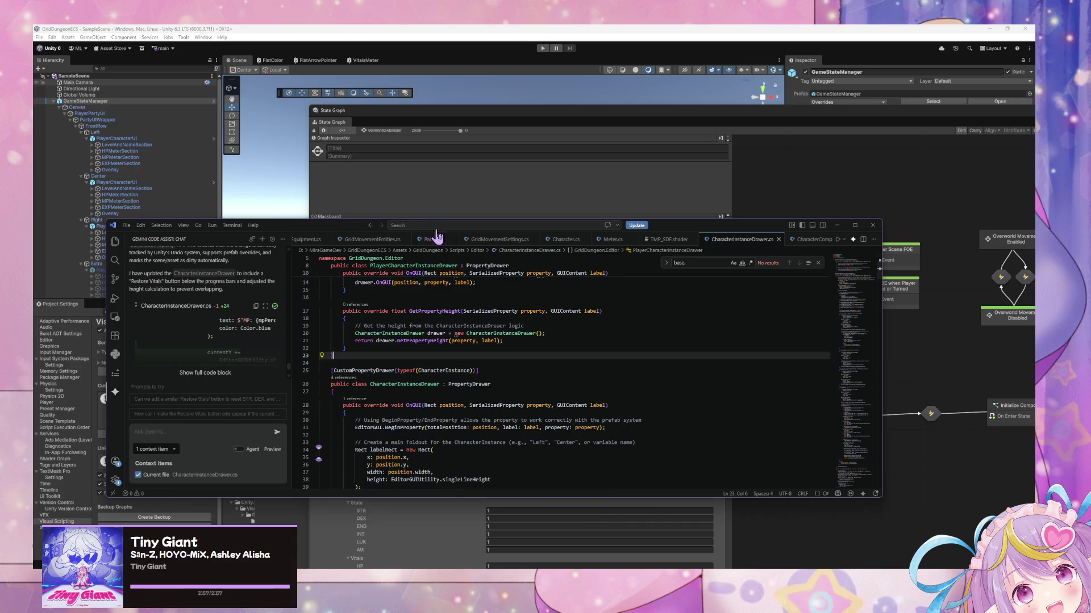
scroll(463, 321, up, 3)
click(350, 187)
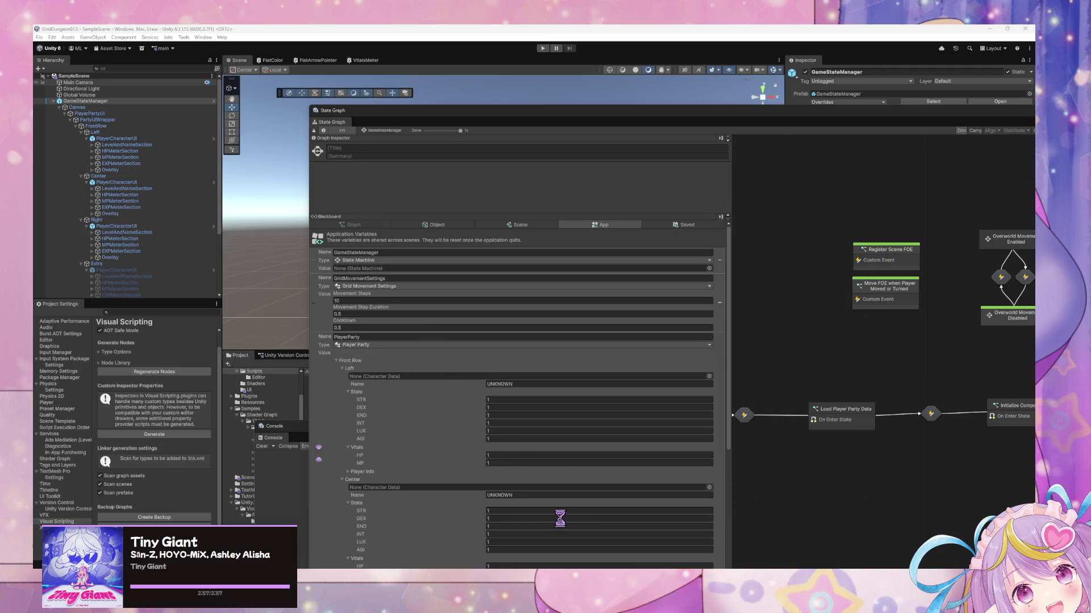
- Wait for Unity's Compiling Scripts and Reloading Domain to finish, then return to the drawer code
mouse_move(656, 610)
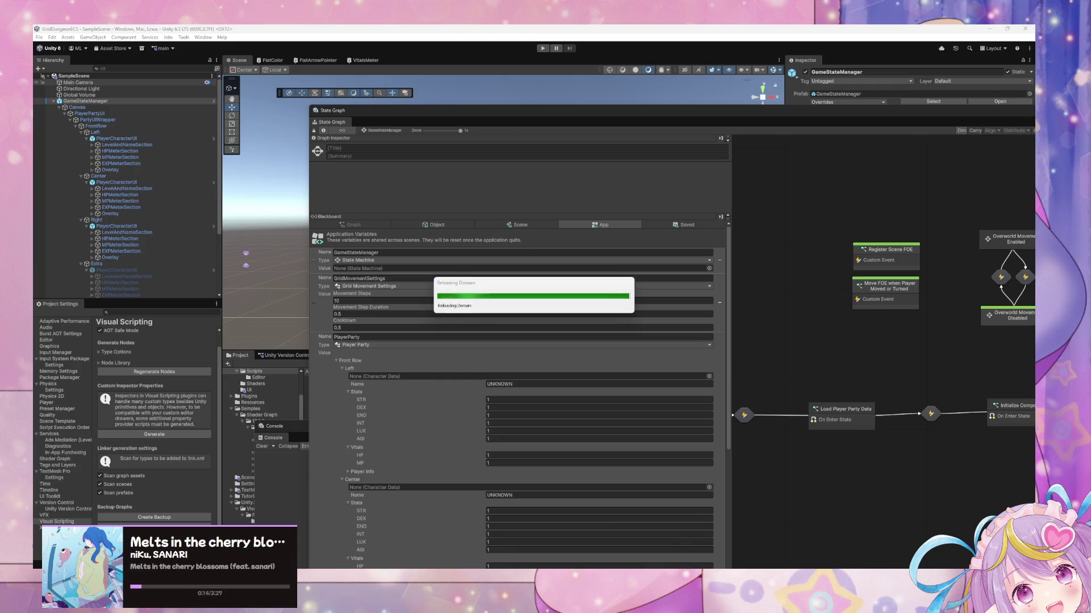
key(alt+Tab)
scroll(455, 345, down, 6)
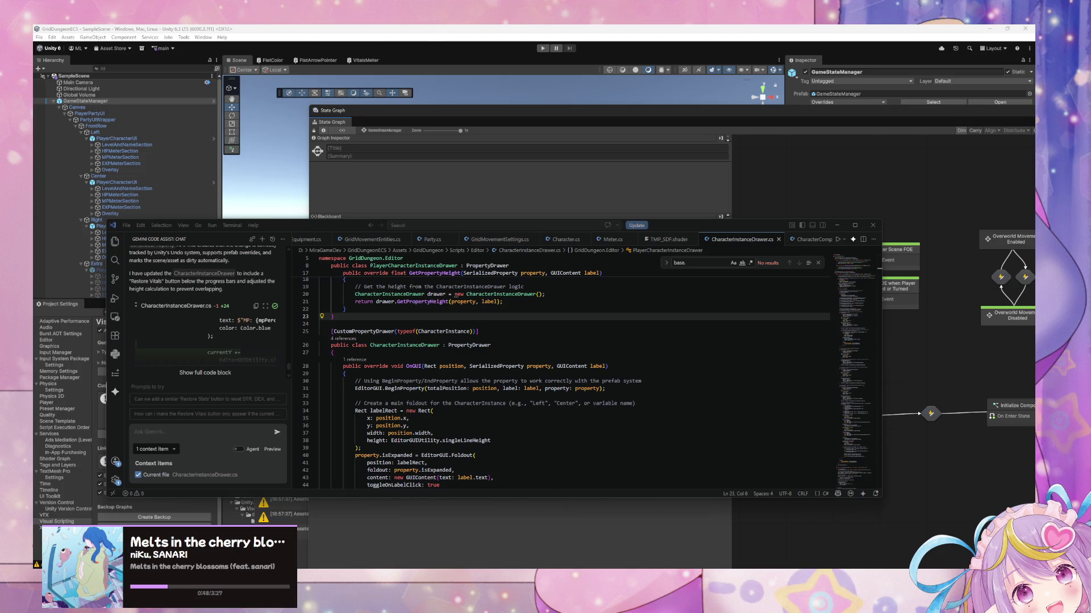
- Check the State Graph's App variables for the PlayerParty slots' empty Template fields
click(487, 203)
click(593, 227)
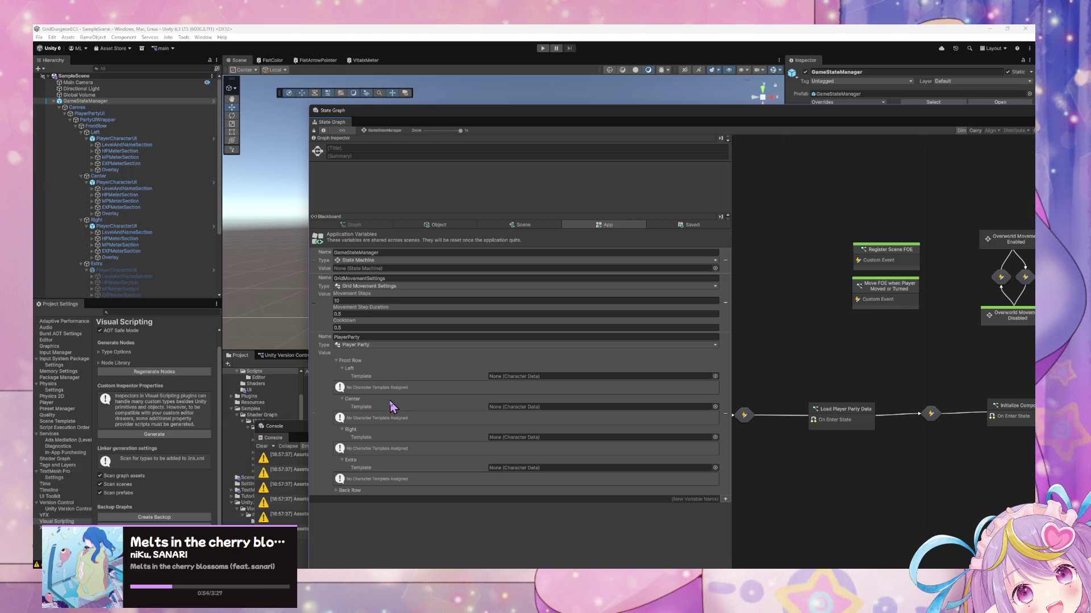
double_click(560, 113)
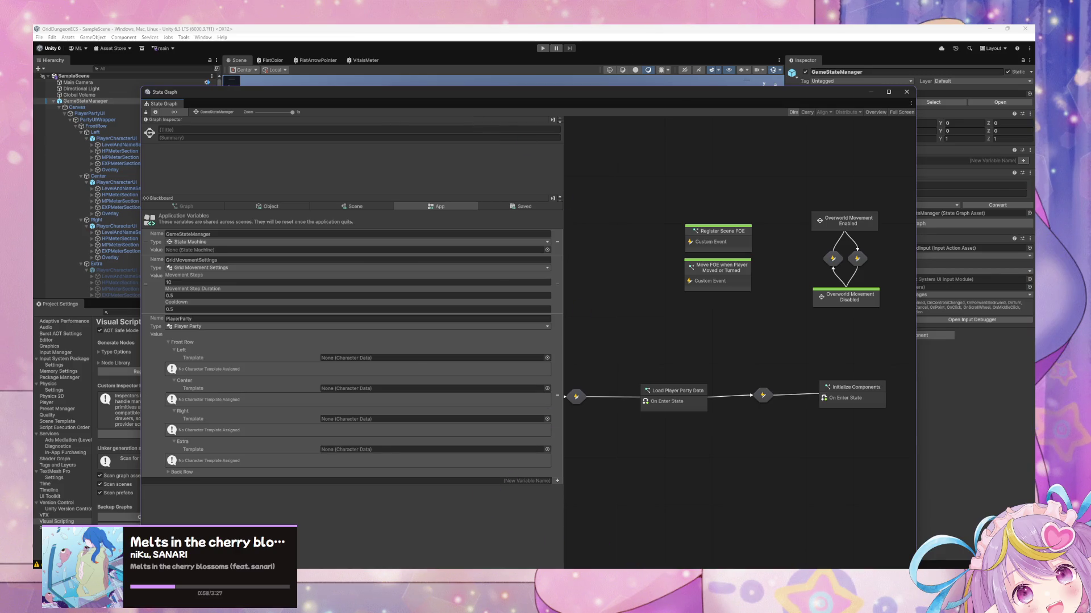
- Look over the drawer code again in VS Code
key(alt+Tab)
scroll(458, 347, up, 3)
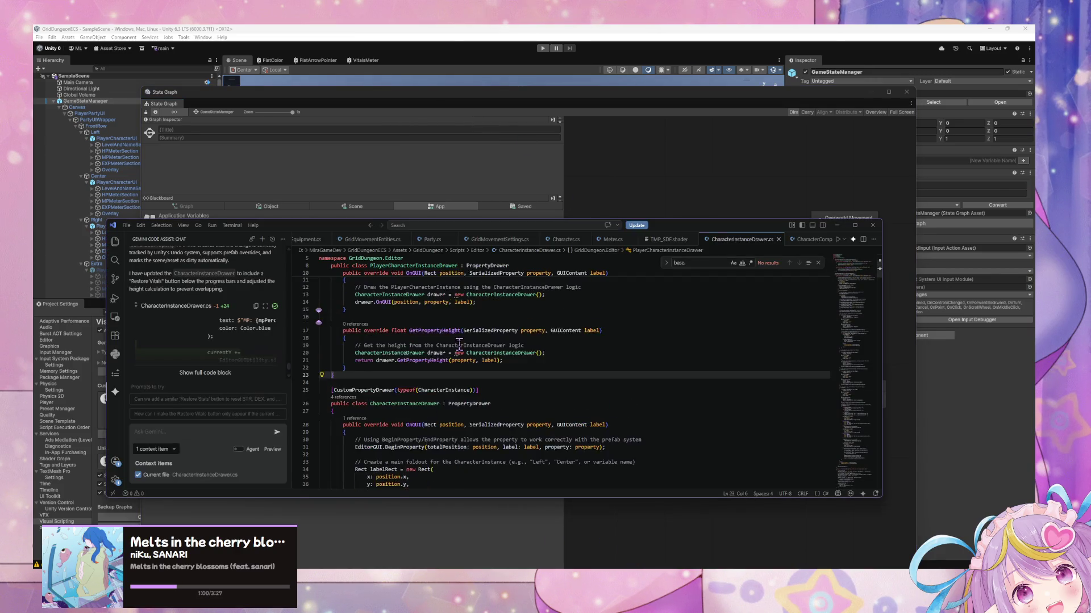
scroll(458, 340, down, 4)
scroll(458, 339, up, 1)
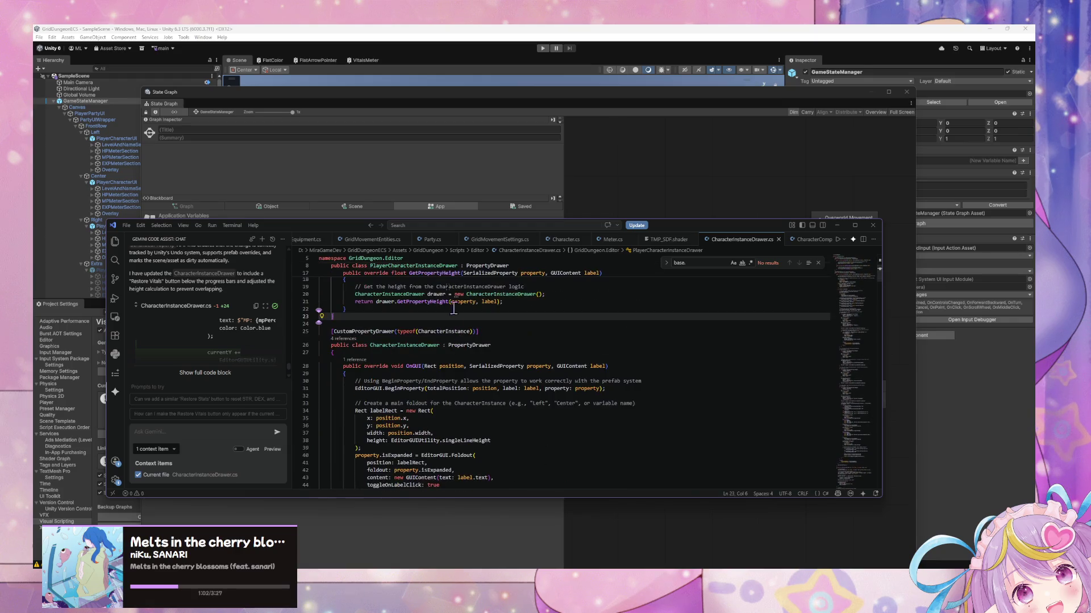
mouse_move(334, 228)
mouse_down()
mouse_move(543, 319)
mouse_move(600, 407)
mouse_move(479, 285)
mouse_move(521, 234)
mouse_up()
scroll(553, 272, up, 5)
- Bring the State Graph forward and move its window aside to uncover the scene
click(557, 195)
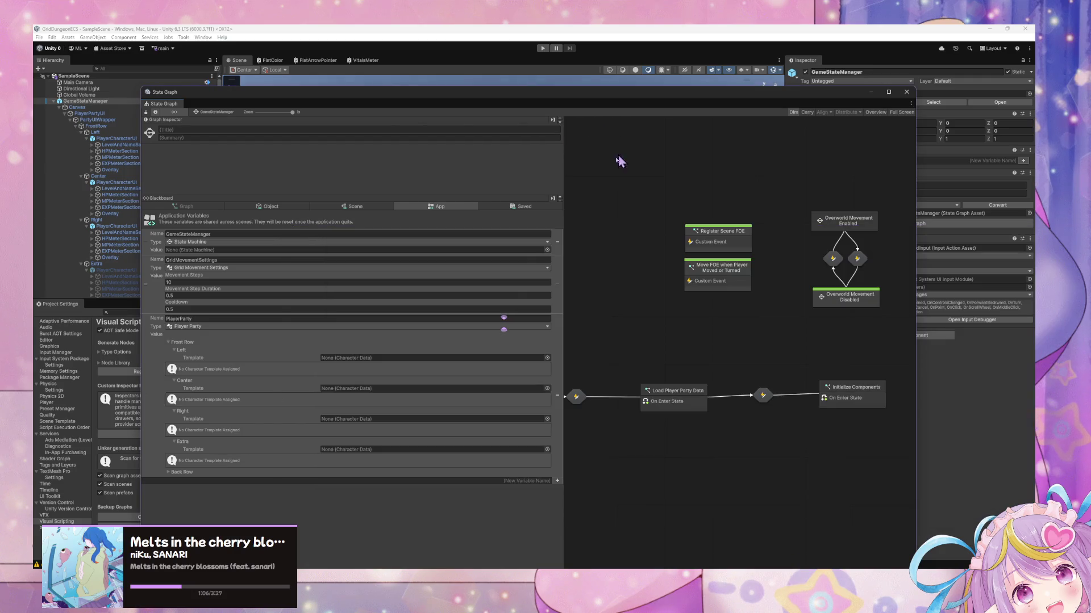
drag(792, 280, 764, 280)
mouse_move(284, 109)
mouse_down()
mouse_move(445, 138)
mouse_move(603, 220)
mouse_move(663, 292)
mouse_move(553, 379)
mouse_up()
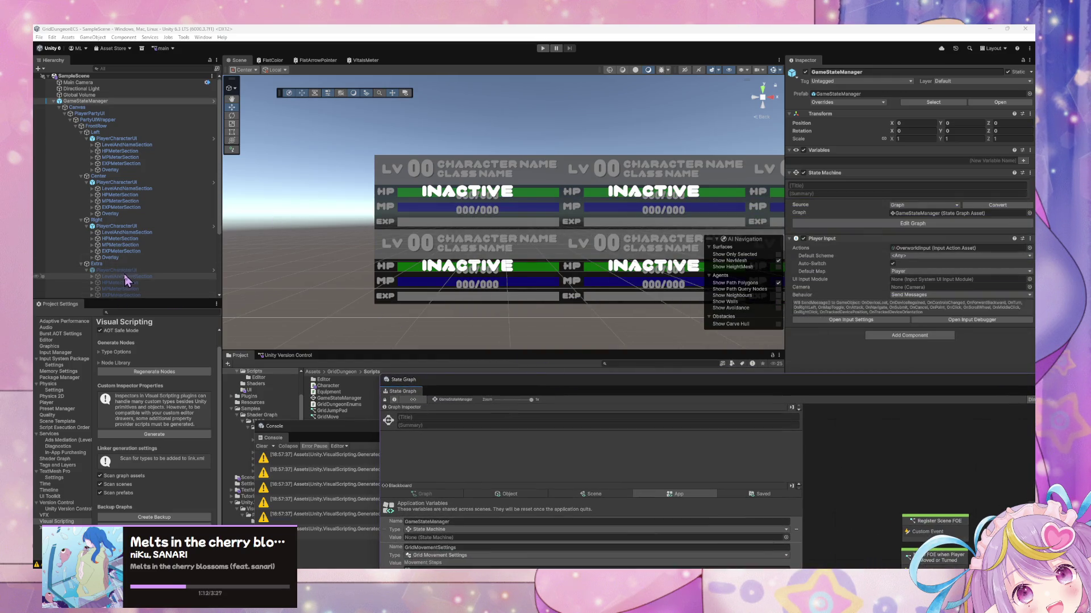
scroll(128, 244, down, 5)
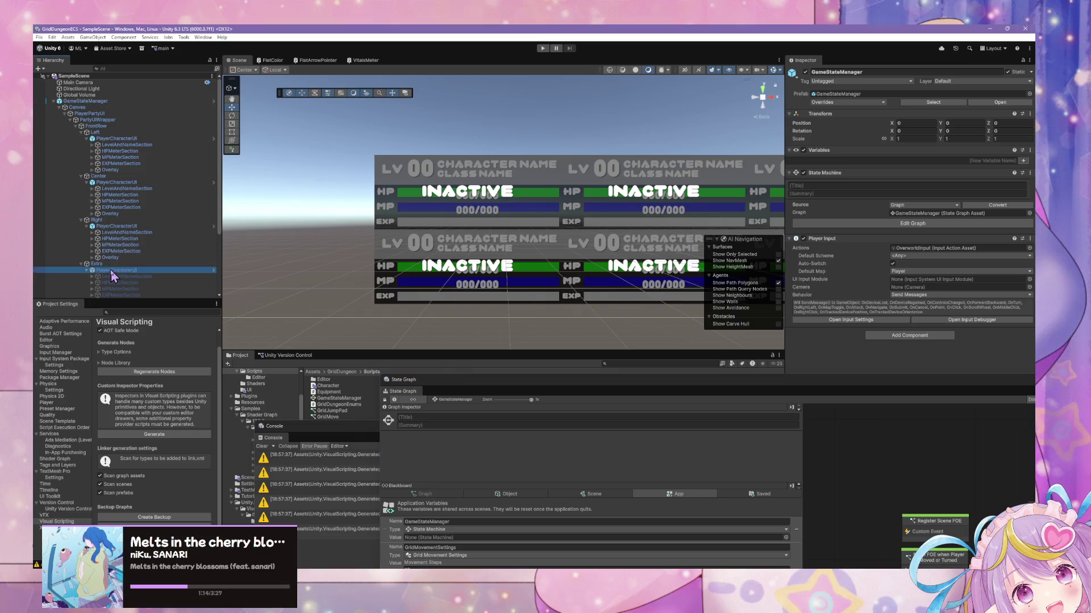
click(145, 245)
ctrl+click(116, 182)
click(805, 72)
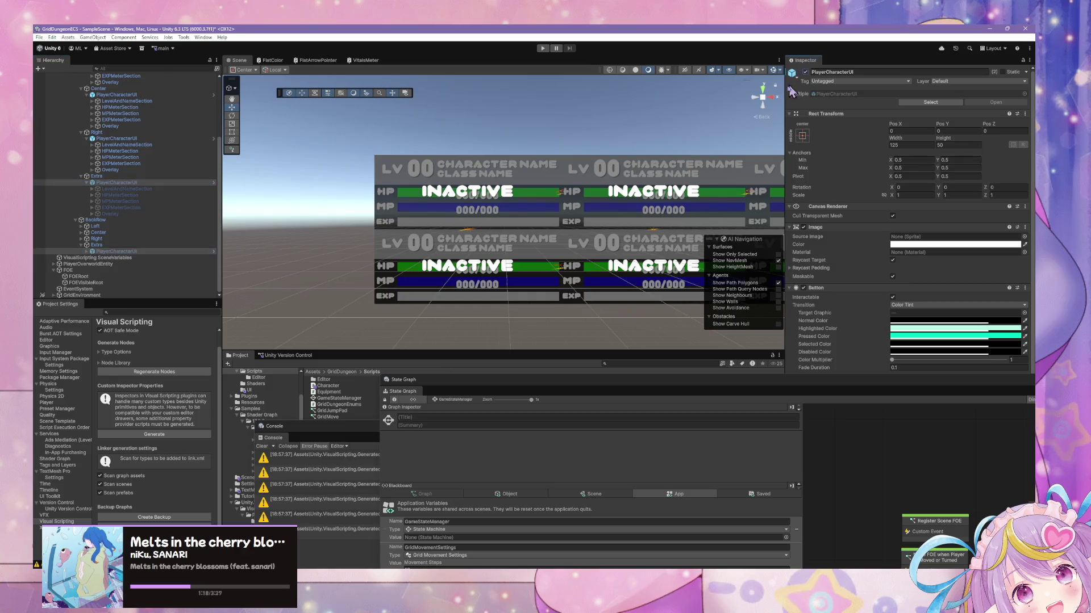
scroll(443, 199, down, 3)
scroll(464, 198, down, 2)
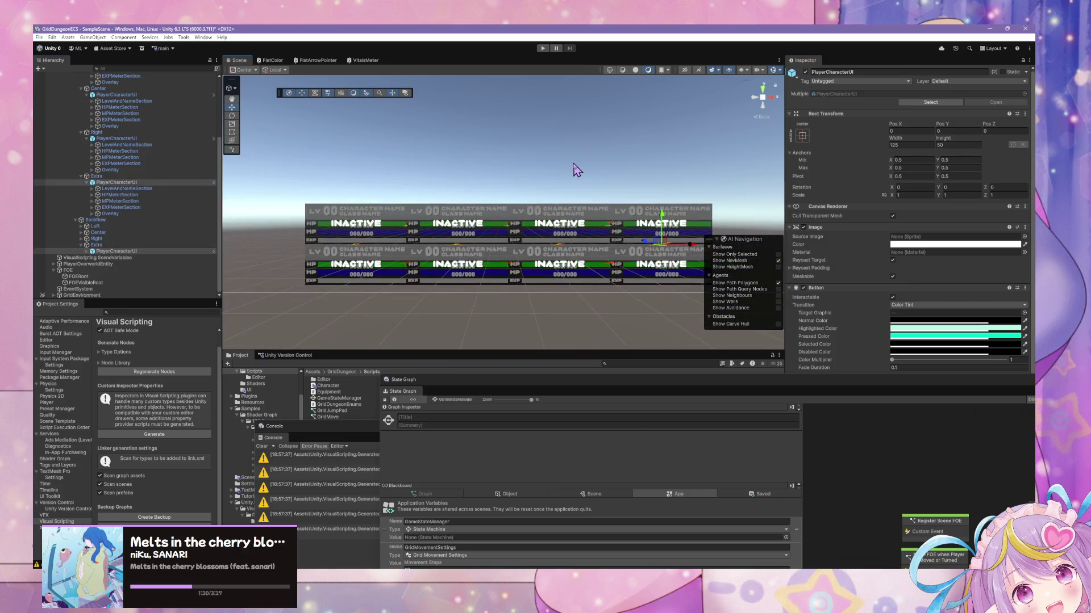
click(577, 171)
scroll(168, 196, up, 1)
scroll(167, 193, down, 1)
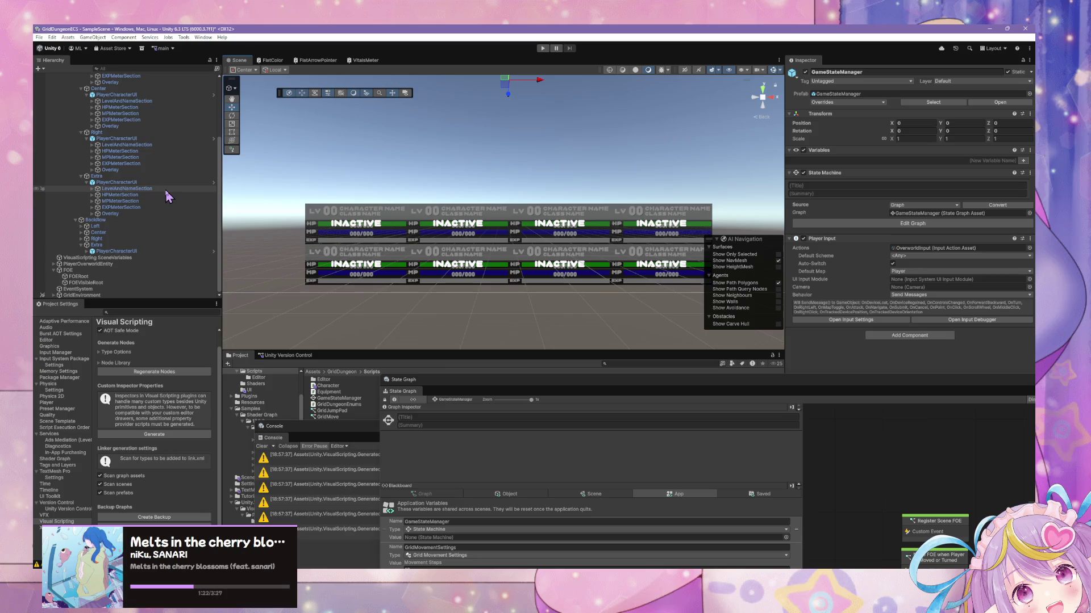
scroll(168, 194, up, 5)
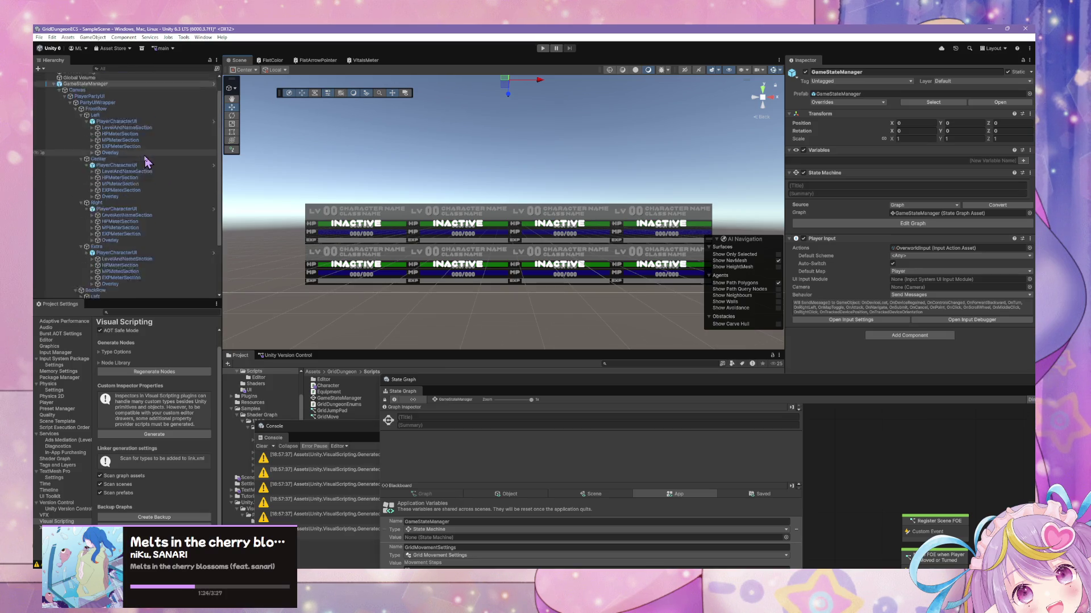
click(120, 138)
- Create a new Script State in the State Graph and toggle it as the start state
mouse_move(940, 386)
mouse_down()
mouse_move(628, 389)
mouse_move(601, 282)
mouse_move(539, 220)
mouse_move(545, 354)
mouse_move(618, 385)
mouse_move(718, 314)
mouse_move(715, 173)
mouse_move(689, 164)
mouse_up()
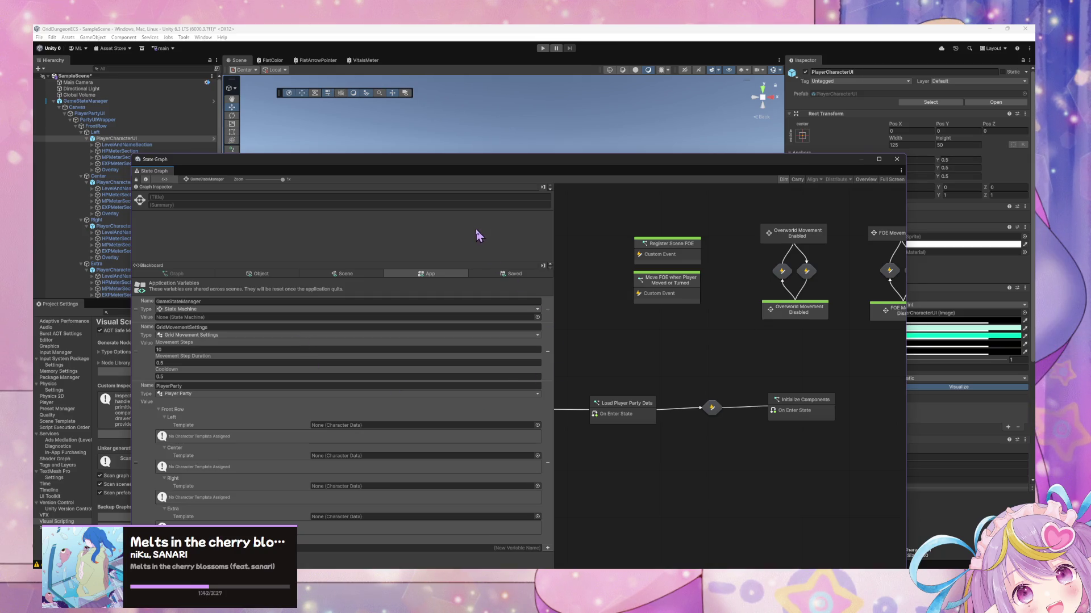
mouse_move(480, 171)
mouse_down()
mouse_move(526, 371)
mouse_move(493, 310)
mouse_up()
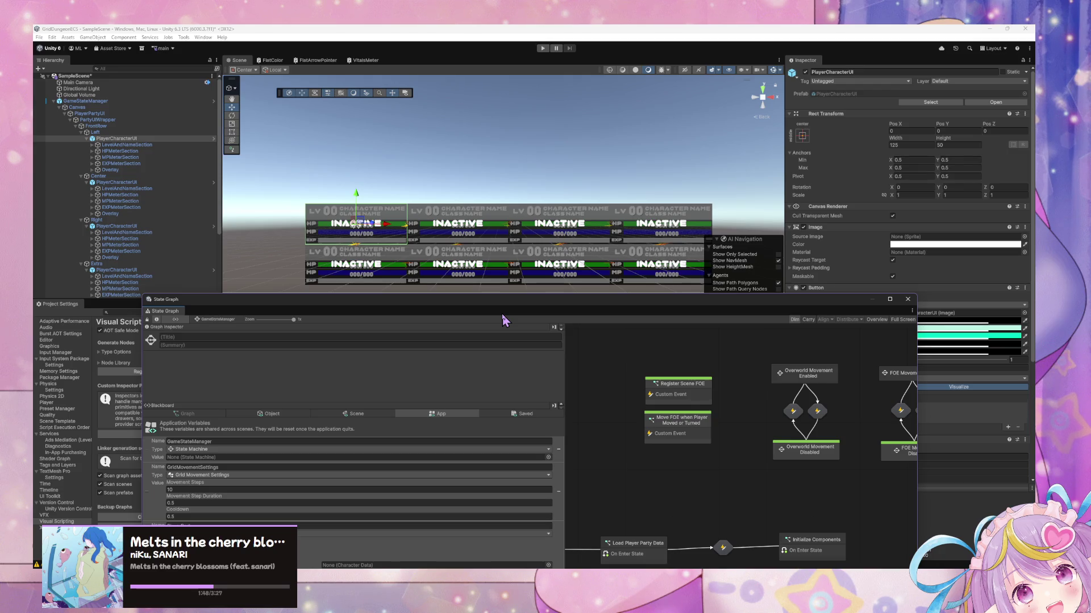
drag(771, 330, 731, 294)
right_click(629, 427)
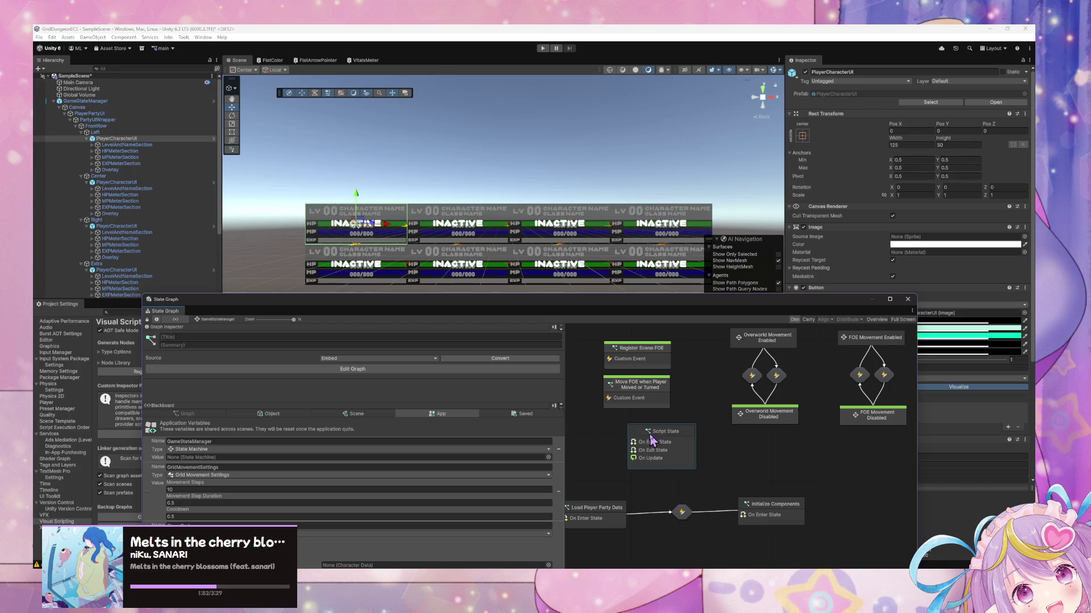
right_click(650, 435)
click(697, 458)
drag(641, 459, 618, 461)
- Title the new state 'Update Player Party UI' and reposition it in the graph
click(235, 336)
text(Update)
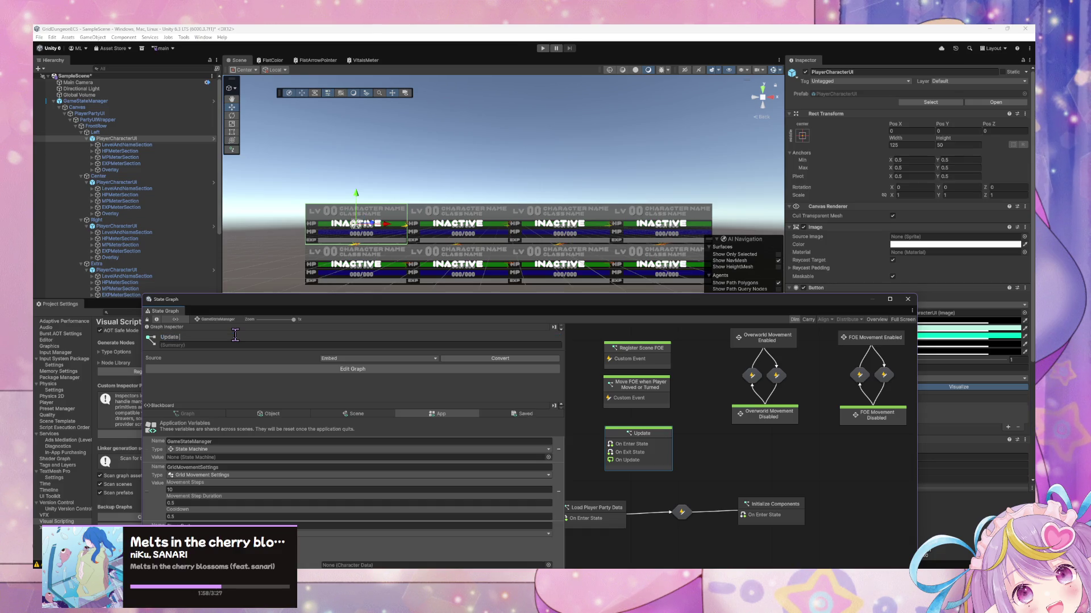
text( Pr PA)
text(ty UI)
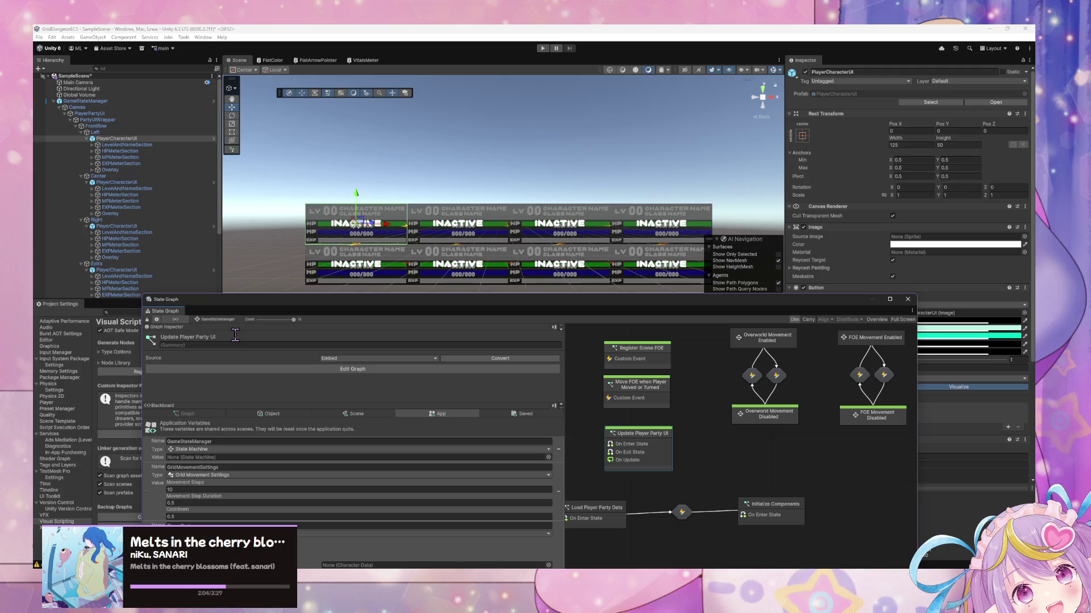
drag(638, 433, 621, 386)
click(764, 486)
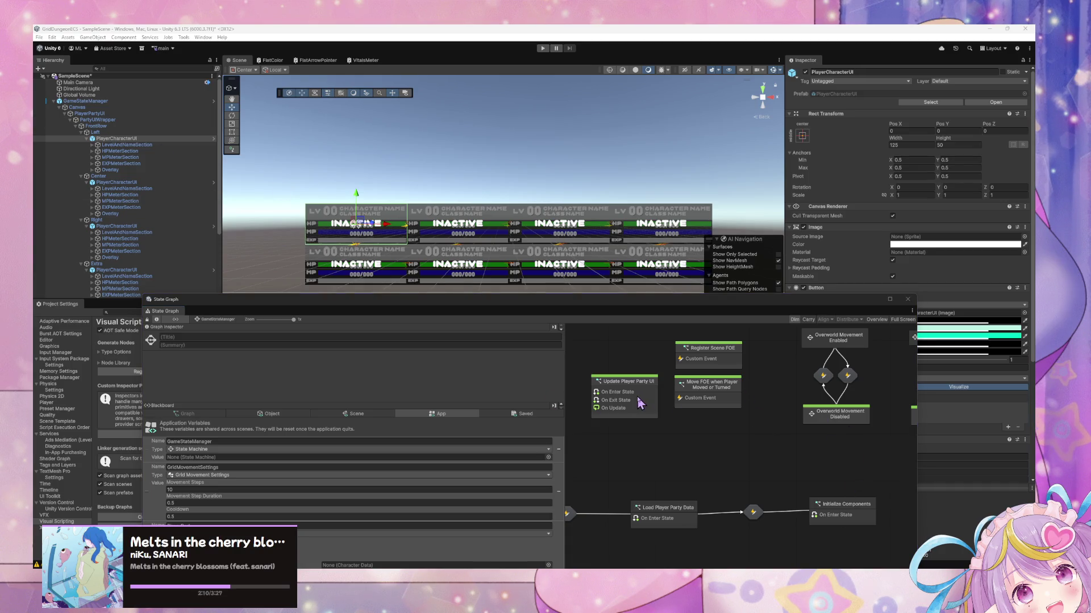
scroll(772, 445, down, 1)
scroll(771, 445, right, 1)
scroll(768, 445, up, 2)
scroll(768, 444, left, 3)
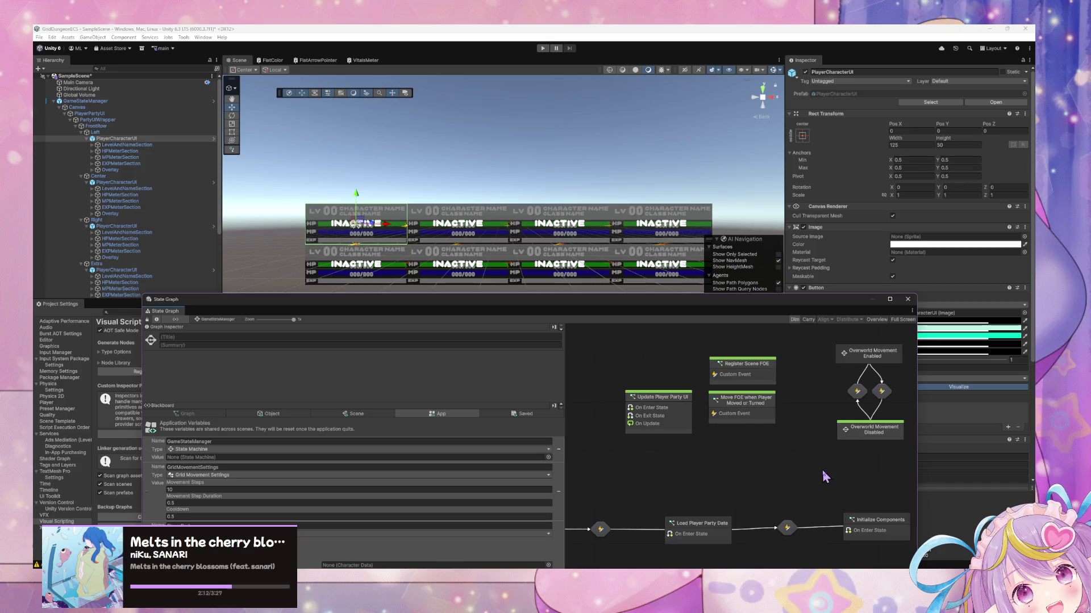
drag(319, 307, 449, 168)
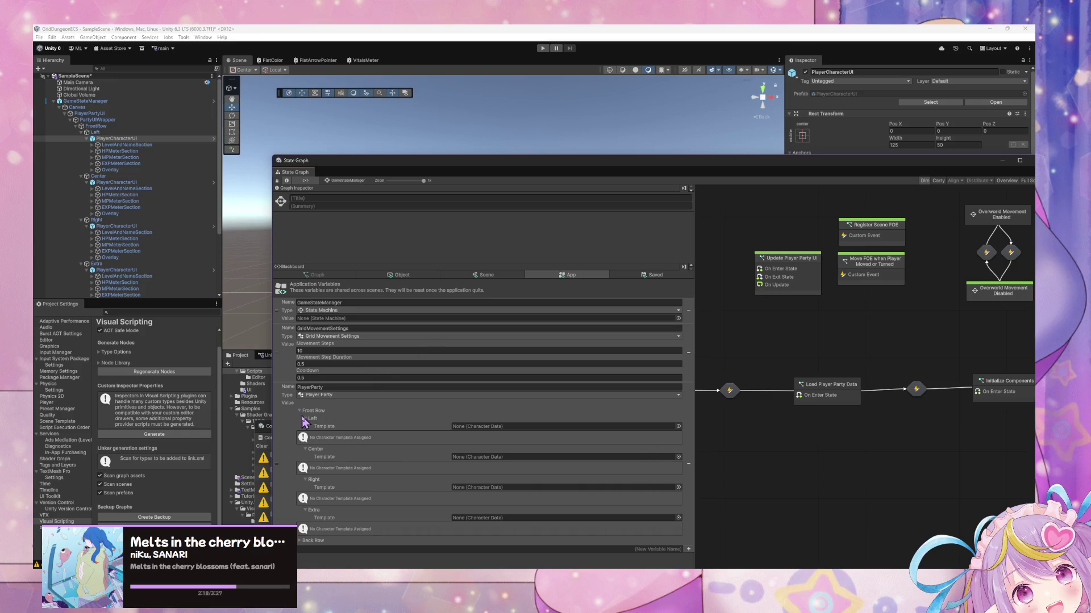
mouse_move(681, 172)
mouse_down()
mouse_move(465, 307)
mouse_move(484, 275)
mouse_move(647, 261)
mouse_move(577, 273)
mouse_move(618, 327)
mouse_move(487, 231)
mouse_move(594, 223)
mouse_move(730, 191)
mouse_move(734, 200)
mouse_move(744, 173)
mouse_move(767, 170)
mouse_move(748, 160)
mouse_move(794, 185)
mouse_move(663, 166)
mouse_up()
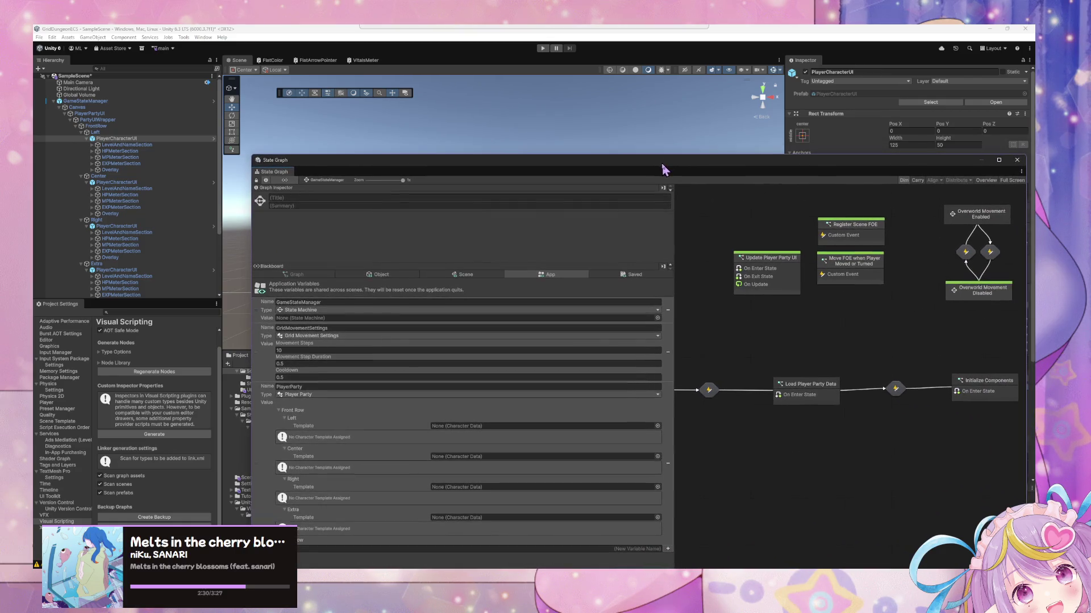
scroll(152, 274, down, 2)
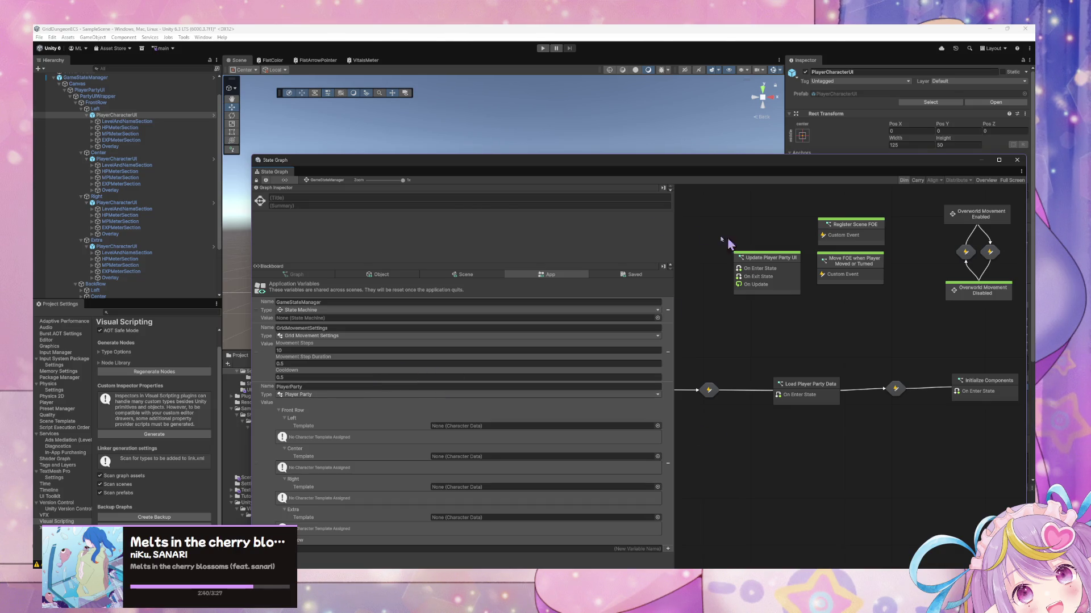
mouse_move(549, 171)
mouse_down()
mouse_move(762, 434)
mouse_move(532, 327)
mouse_move(310, 249)
mouse_move(529, 285)
mouse_move(573, 336)
mouse_move(404, 377)
mouse_move(551, 261)
mouse_move(485, 231)
mouse_move(432, 238)
mouse_move(484, 129)
mouse_move(404, 127)
mouse_move(498, 117)
mouse_up()
mouse_move(349, 109)
mouse_down()
mouse_move(366, 287)
mouse_move(417, 158)
mouse_up()
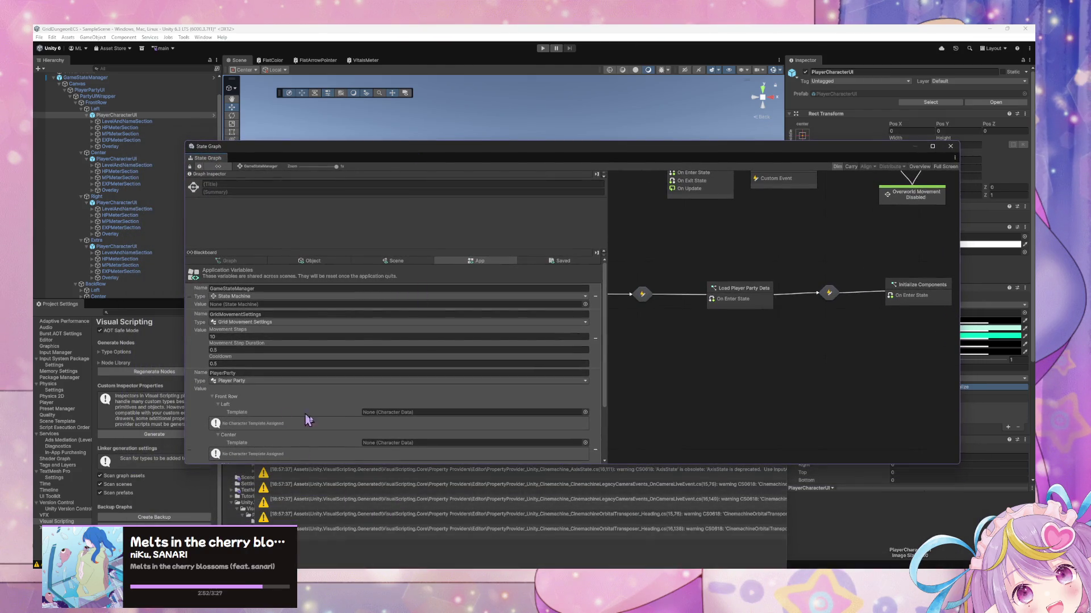
- Collapse the Left, Center, Right and Extra character rows under PlayerPartyUI in the Hierarchy
drag(355, 464, 355, 514)
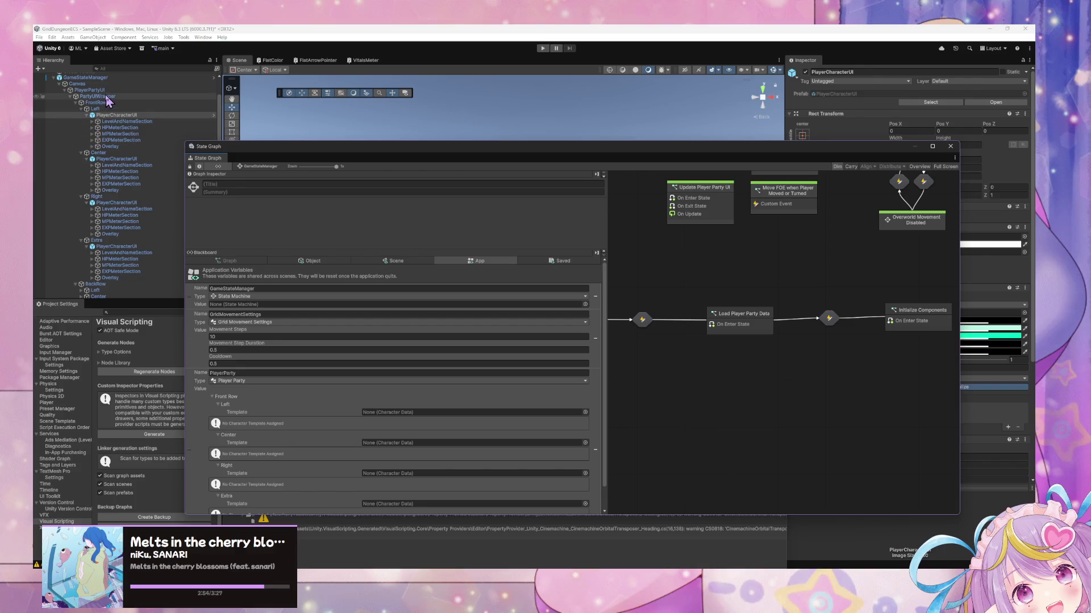
click(90, 89)
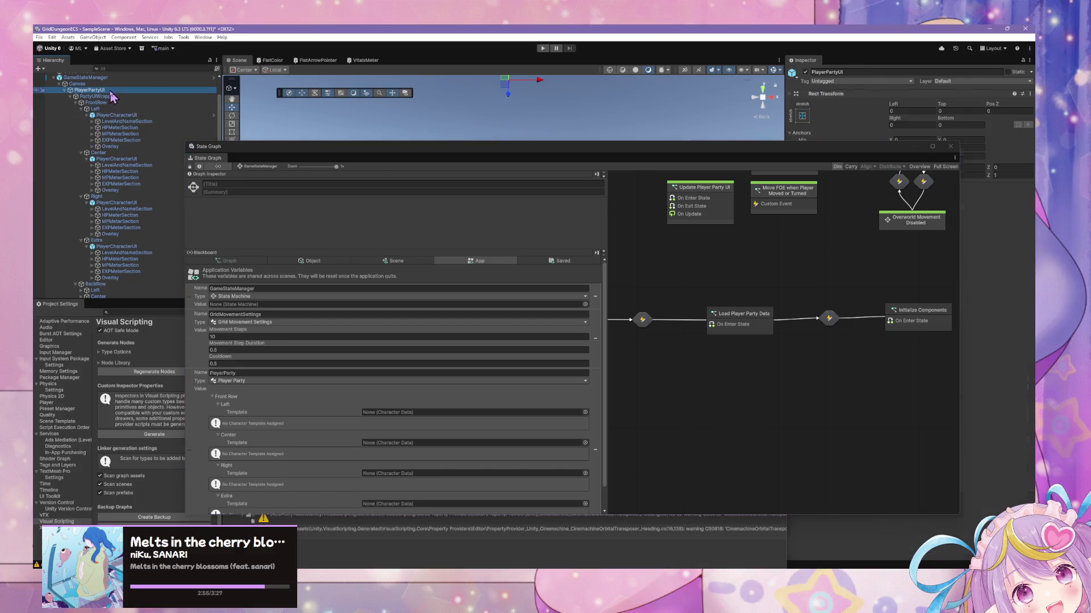
click(86, 115)
click(87, 127)
click(87, 140)
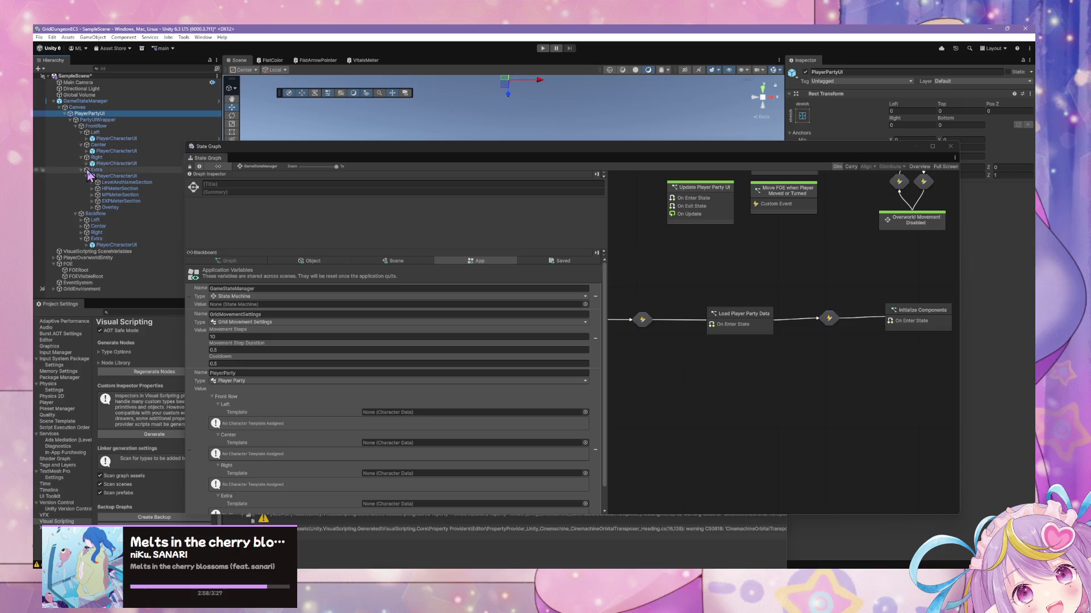
click(87, 176)
click(80, 207)
click(81, 182)
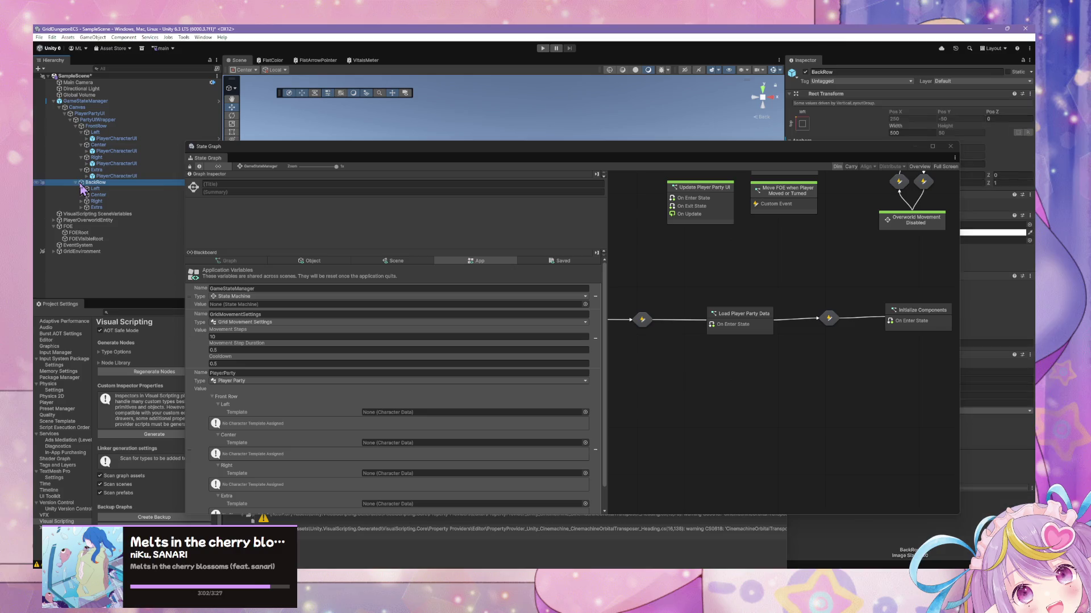
click(91, 114)
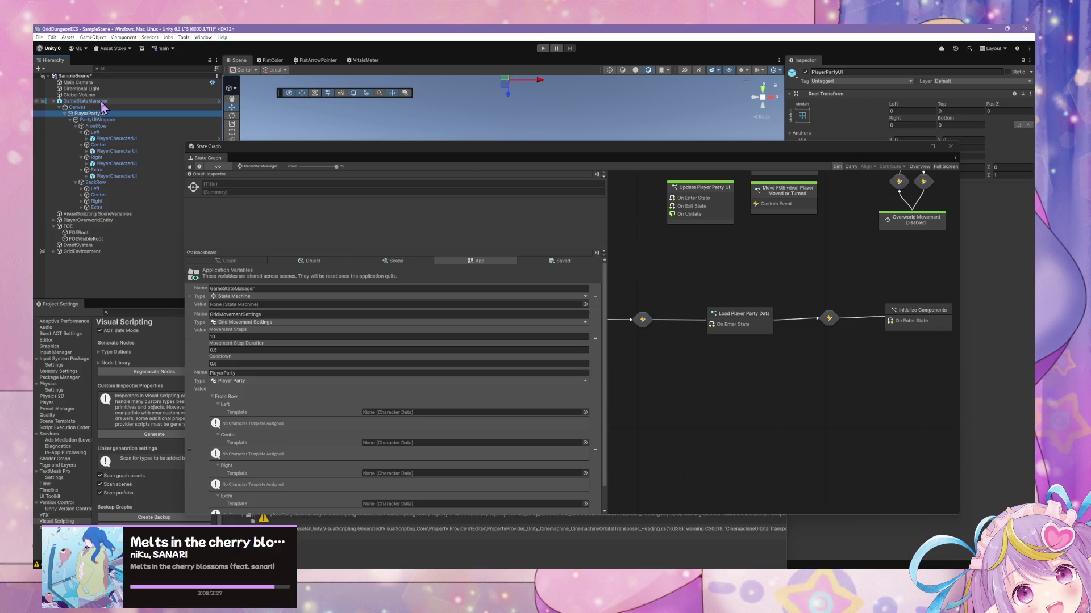
- Apply all of GameStateManager's prefab overrides
click(101, 102)
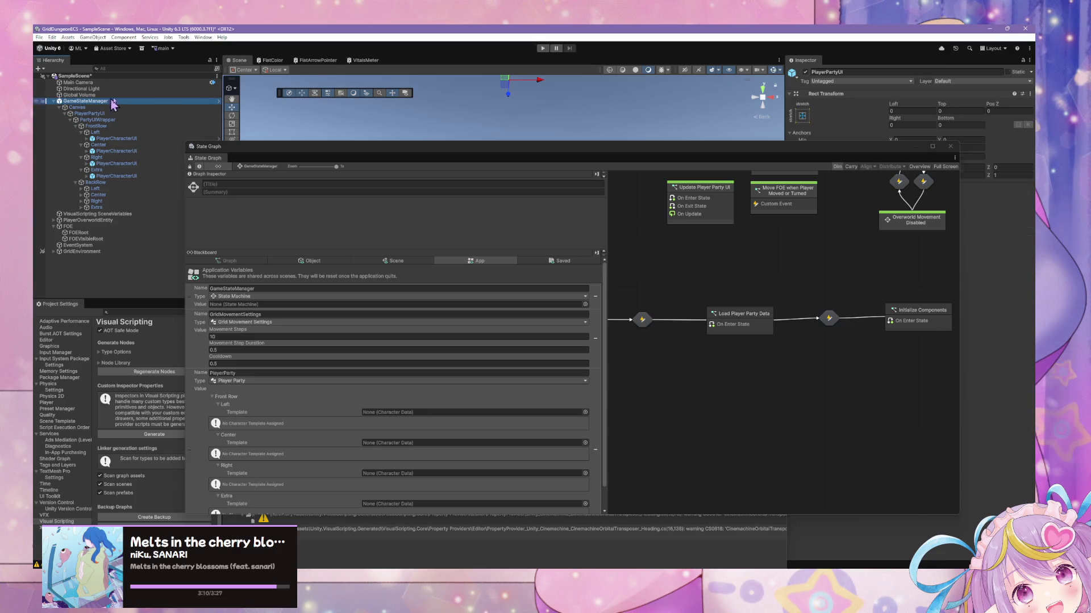
click(878, 103)
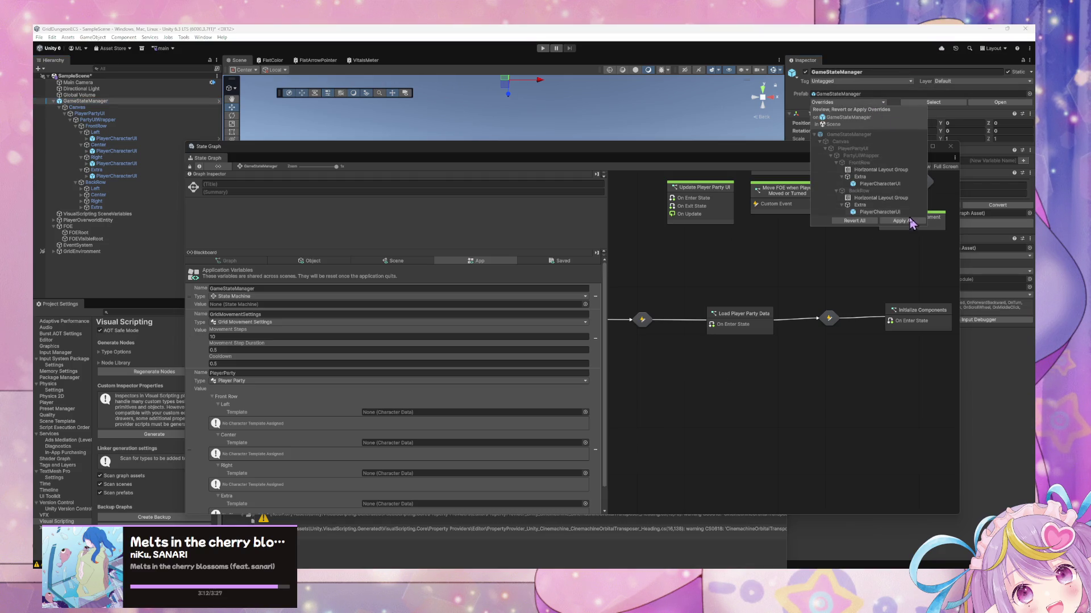
click(591, 151)
mouse_move(591, 151)
mouse_down()
mouse_move(642, 355)
mouse_move(530, 118)
mouse_move(744, 149)
mouse_move(697, 196)
mouse_move(714, 306)
mouse_move(708, 244)
mouse_move(667, 304)
mouse_move(603, 210)
mouse_move(647, 343)
mouse_up()
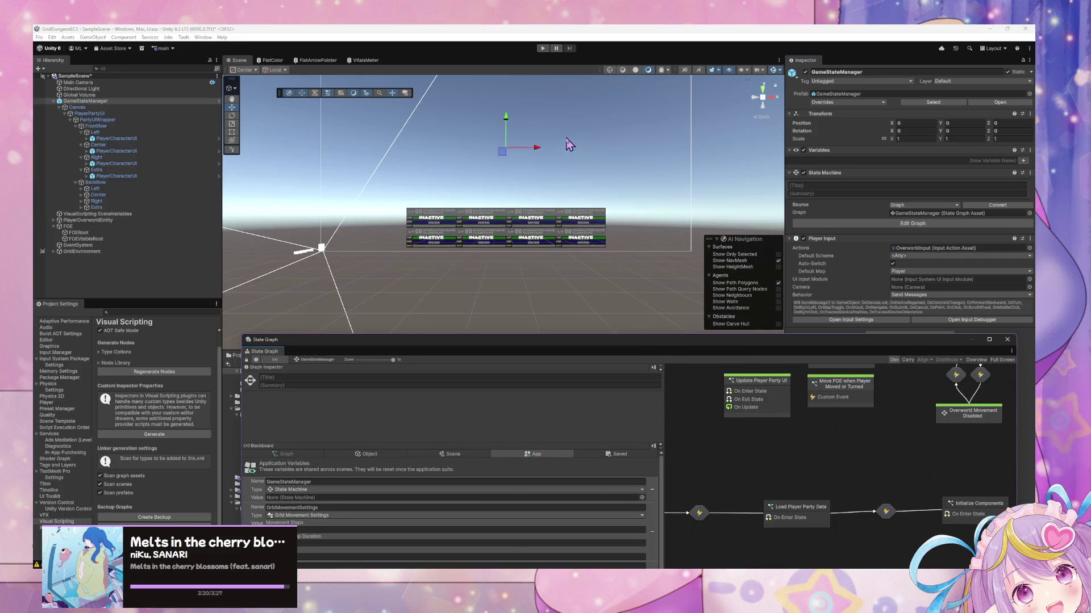
scroll(488, 119, up, 3)
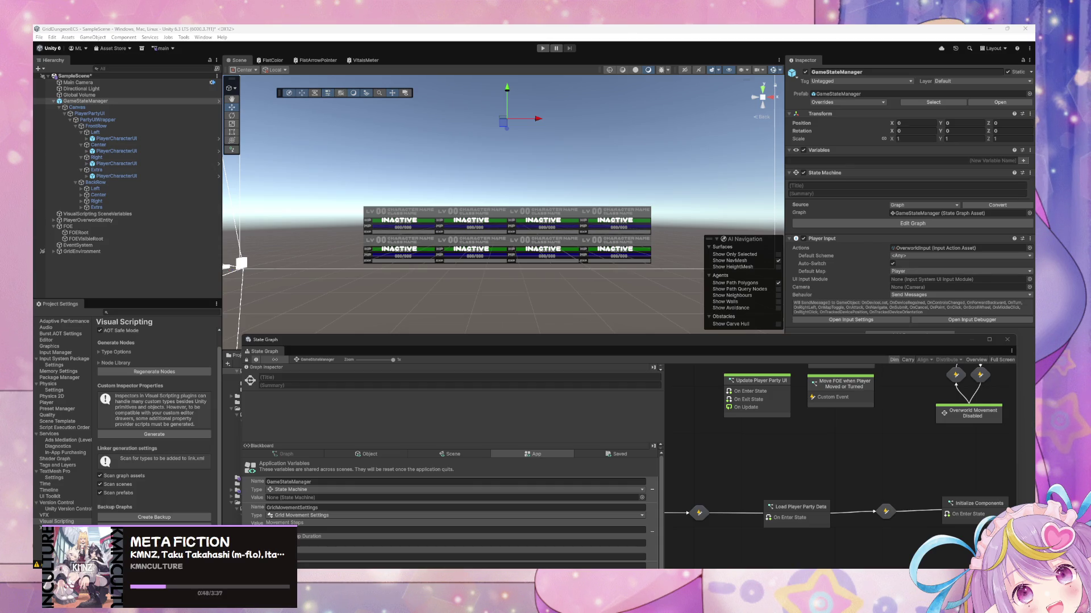
- Select the front-row Left PlayerCharacterUI and open it in Prefab Mode
mouse_move(766, 392)
mouse_down()
mouse_move(760, 406)
mouse_move(789, 435)
mouse_up()
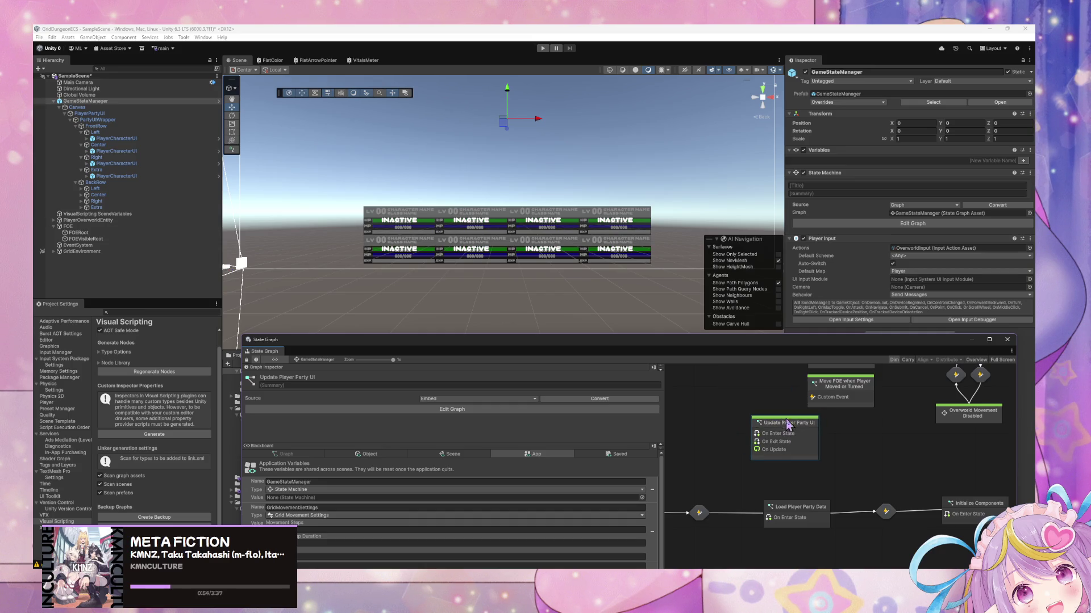
drag(580, 345, 551, 181)
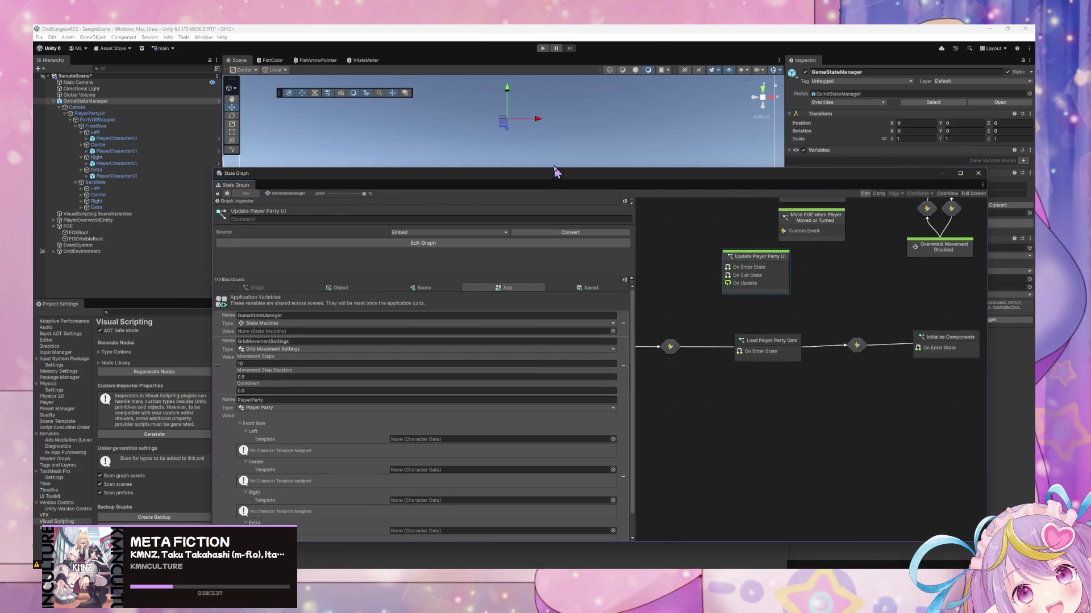
mouse_move(482, 173)
mouse_down()
mouse_move(575, 164)
mouse_move(523, 173)
mouse_move(541, 180)
mouse_up()
mouse_move(612, 186)
mouse_down()
mouse_move(519, 180)
mouse_move(525, 187)
mouse_up()
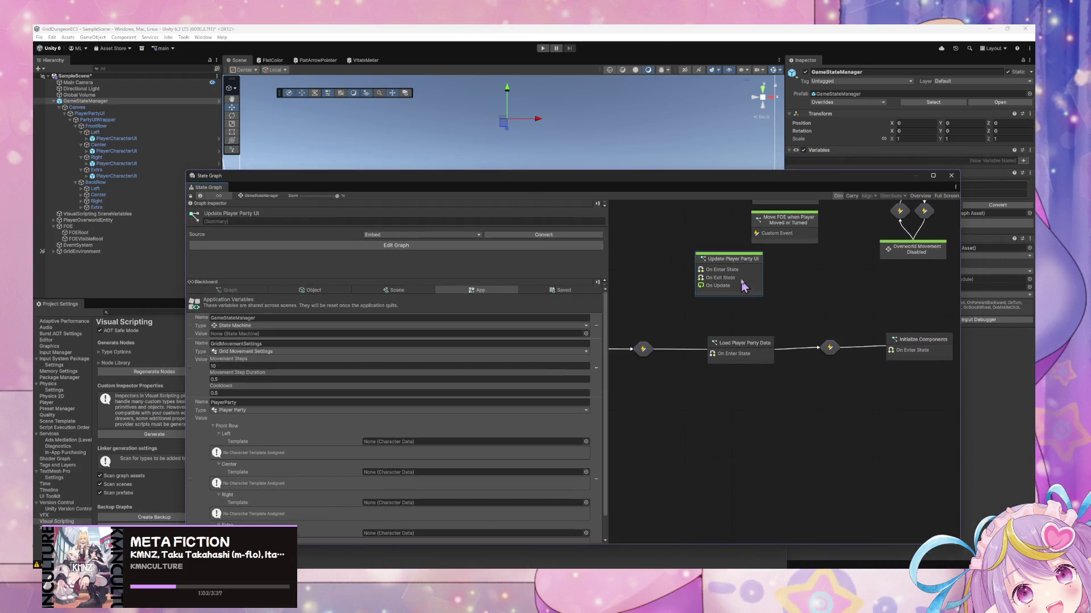
scroll(739, 289, up, 3)
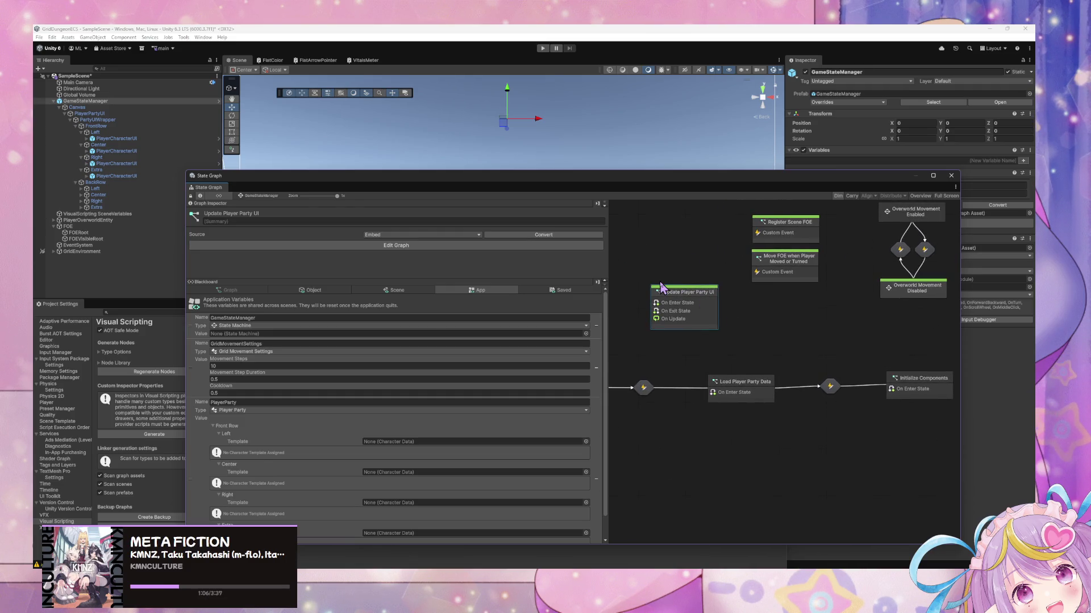
click(165, 139)
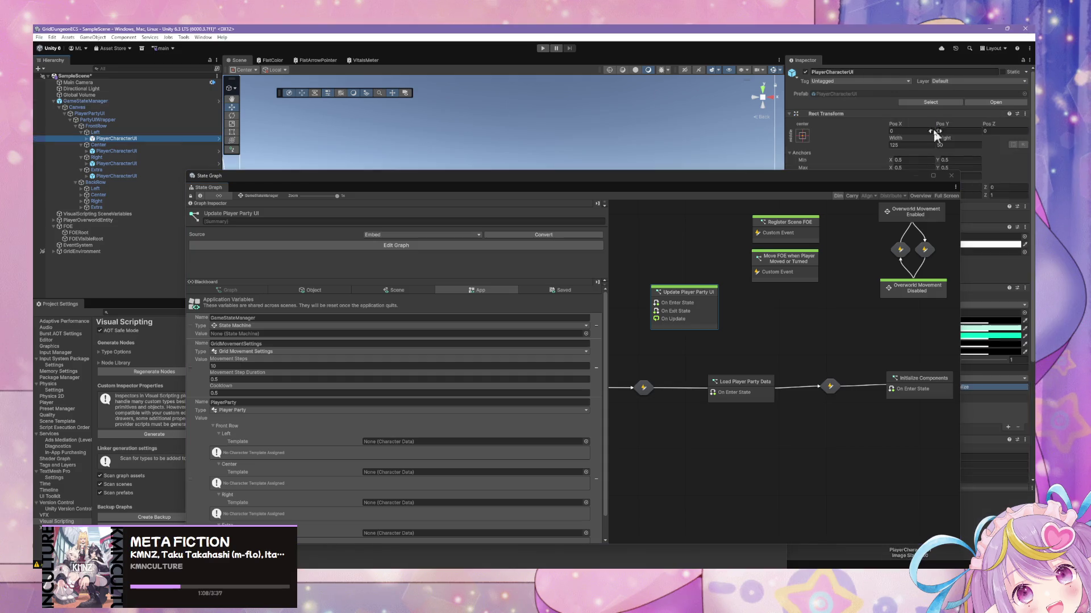
click(995, 102)
- Make the first variable a Meter named HPMeter and assign the HP meter to it
drag(746, 178, 521, 379)
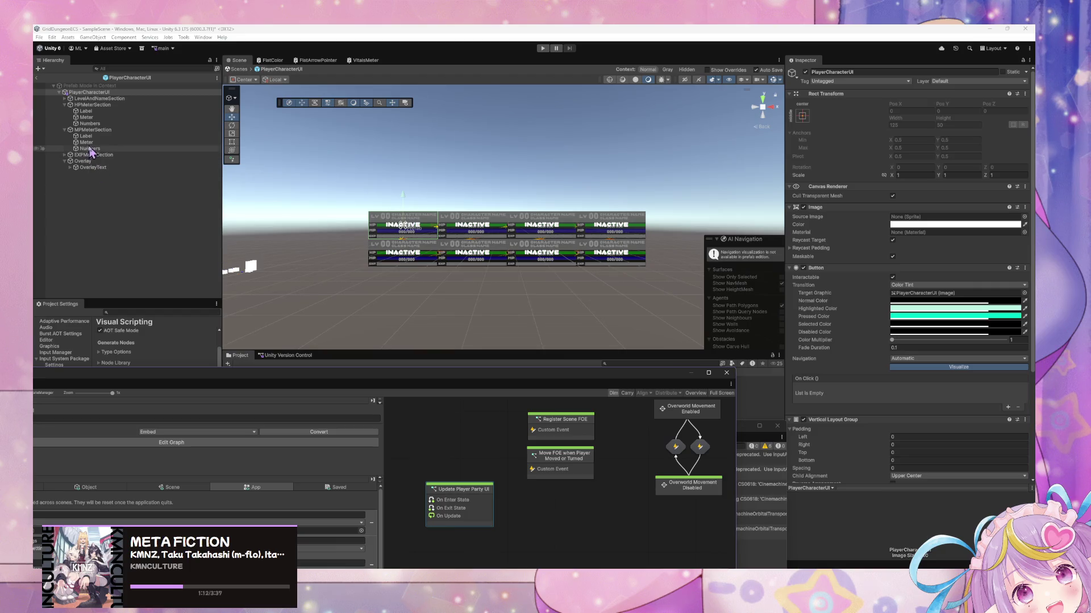
scroll(869, 466, down, 5)
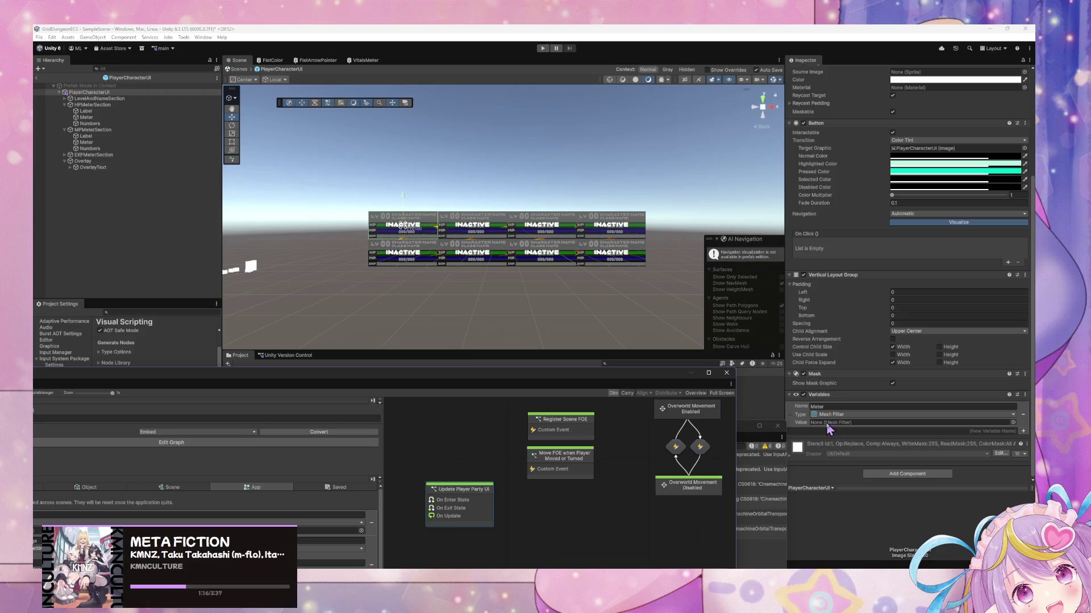
click(831, 415)
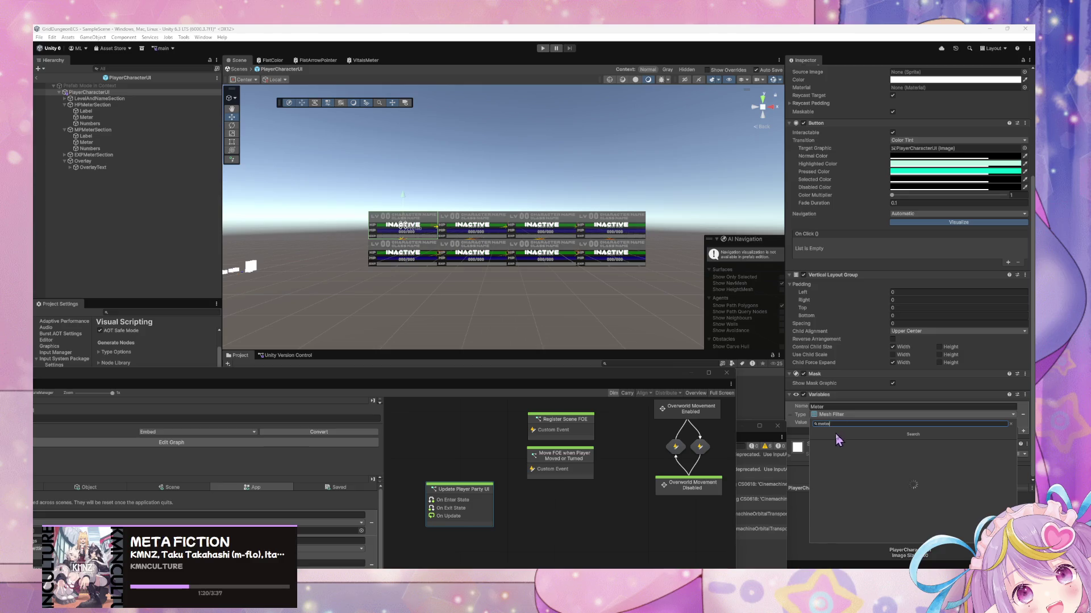
click(837, 447)
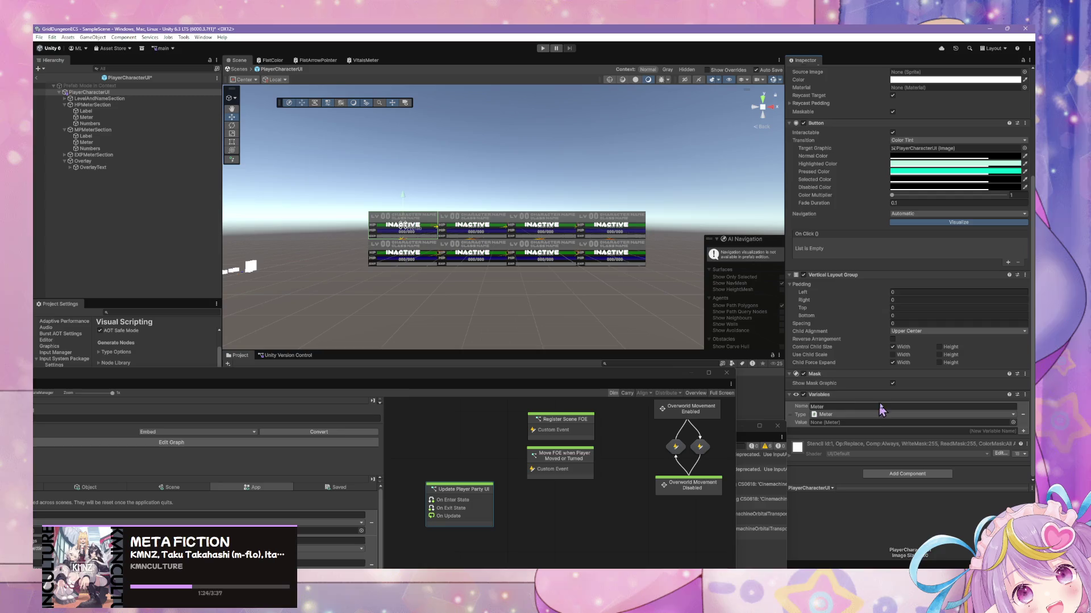
click(846, 407)
scroll(845, 407, up, 2)
text(HP)
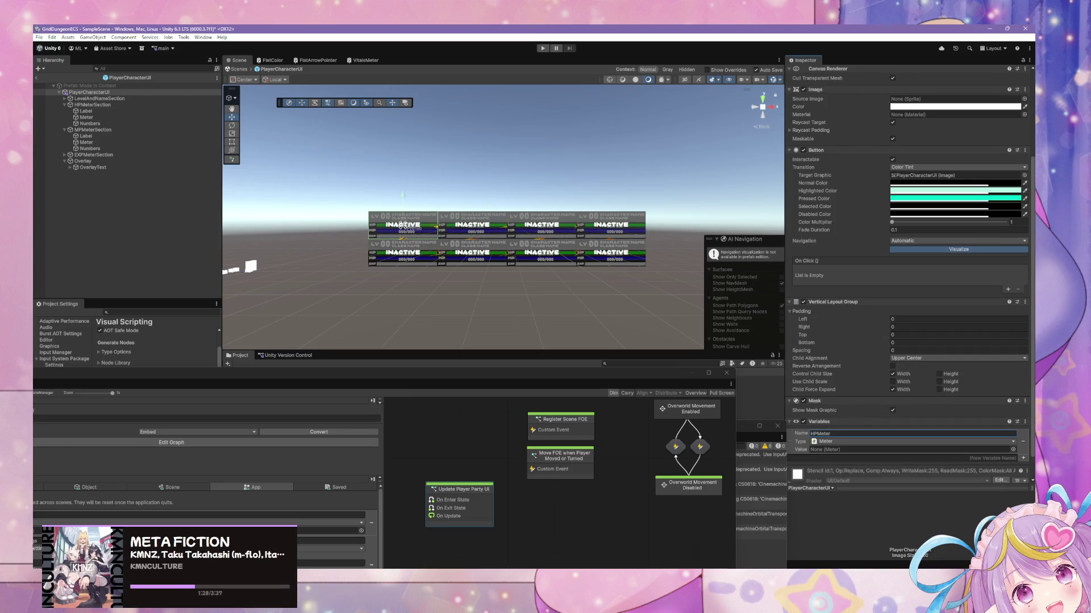
drag(827, 448, 827, 449)
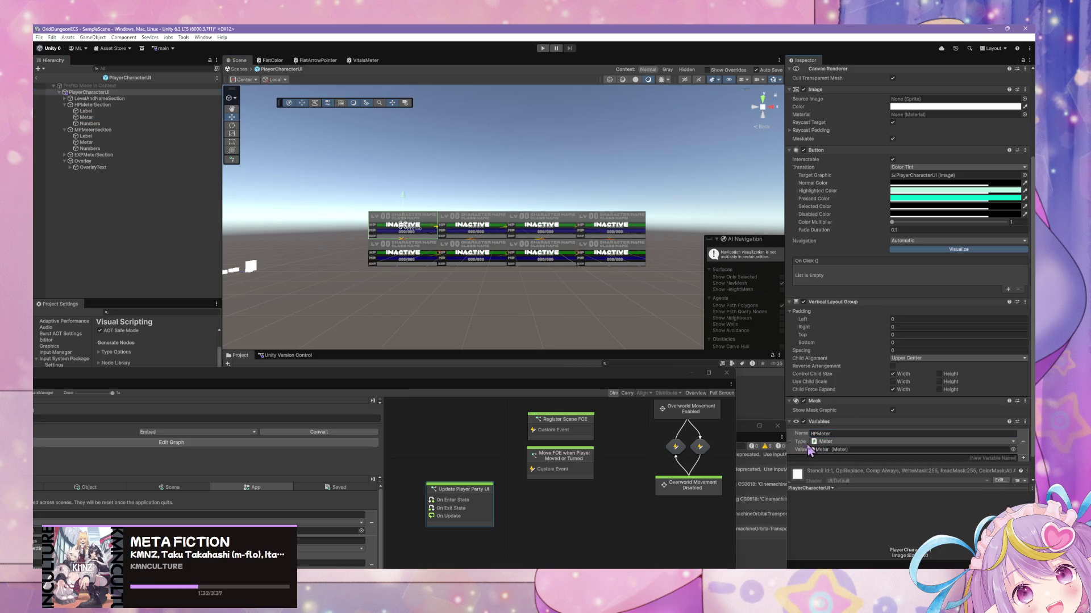
scroll(810, 440, down, 2)
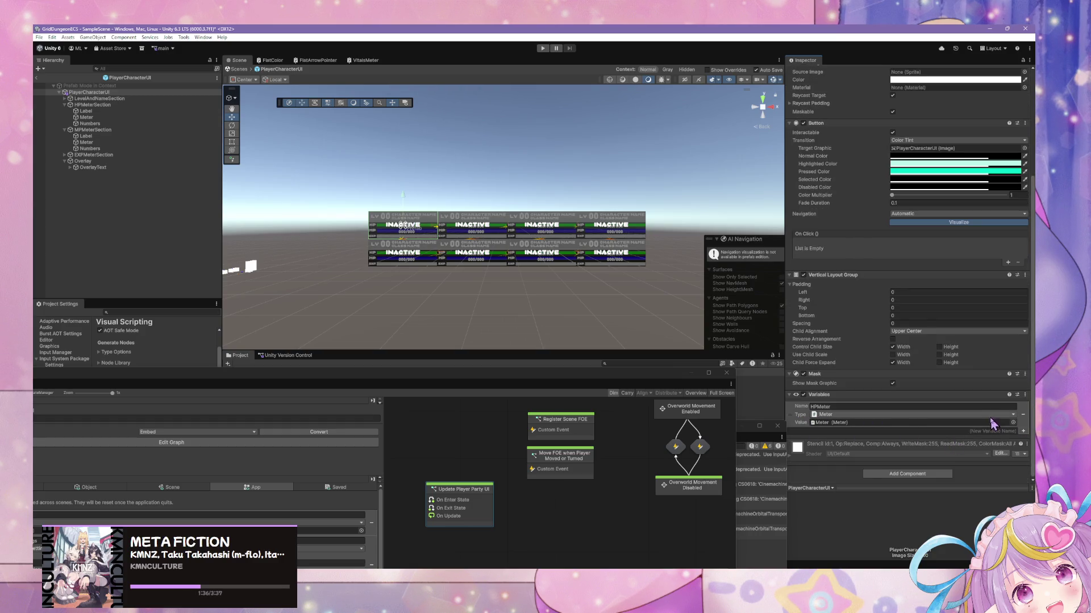
- Duplicate HPMeter as MPMeter and assign the MP meter to it
right_click(795, 414)
click(835, 456)
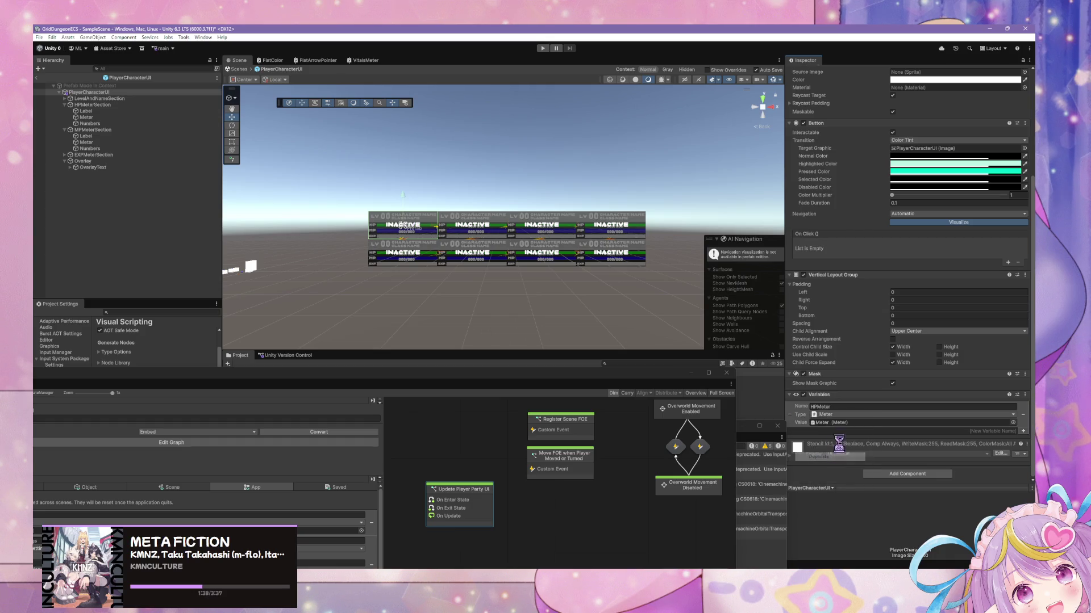
click(848, 433)
text(M)
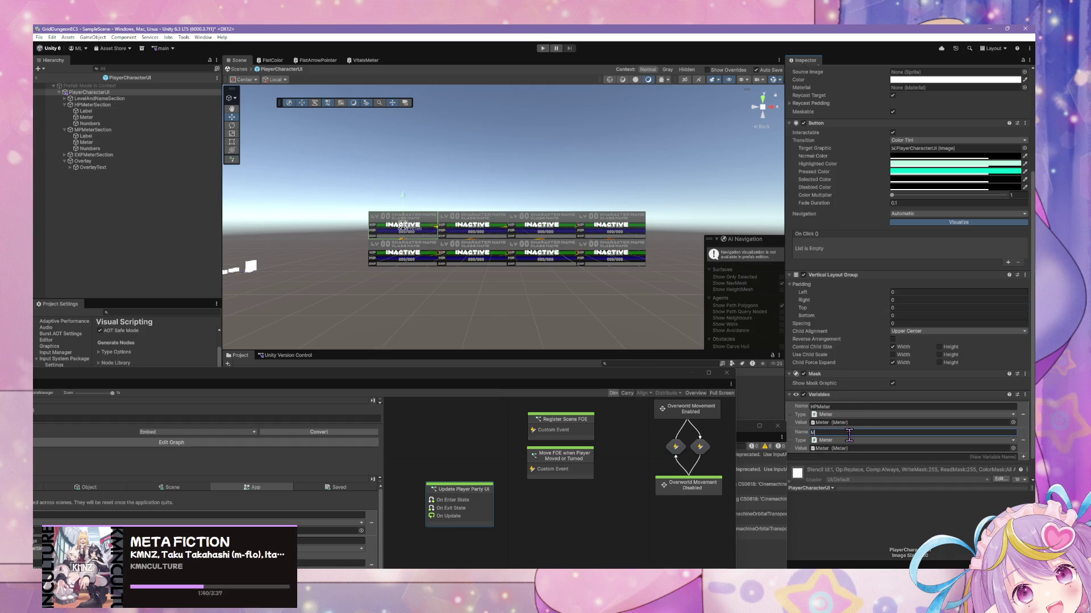
text(Mte)
text(er)
key(Return)
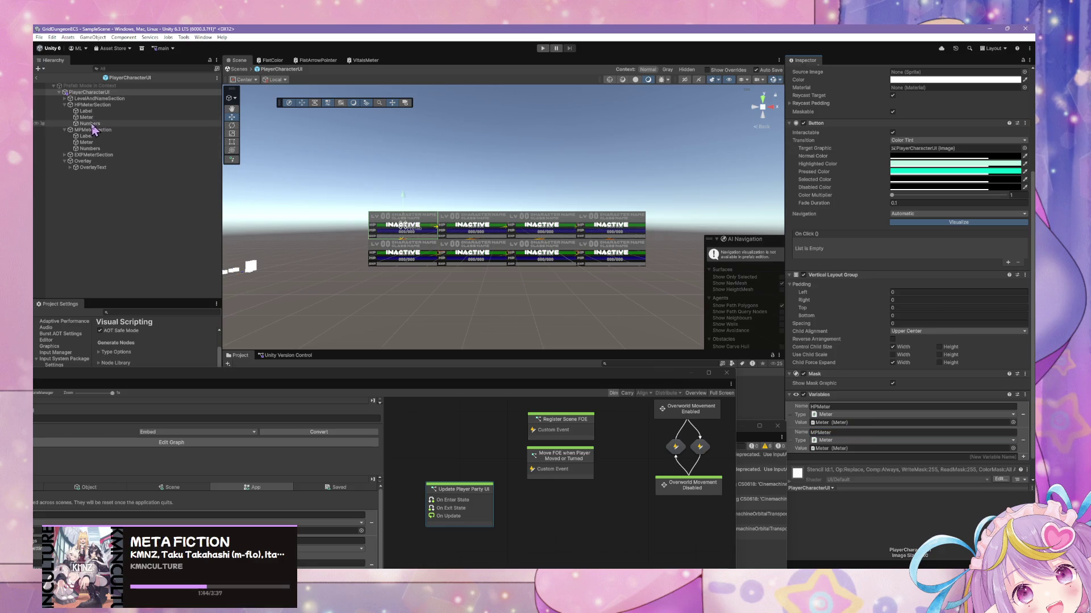
mouse_move(86, 142)
mouse_down()
mouse_move(486, 241)
mouse_move(846, 452)
mouse_up()
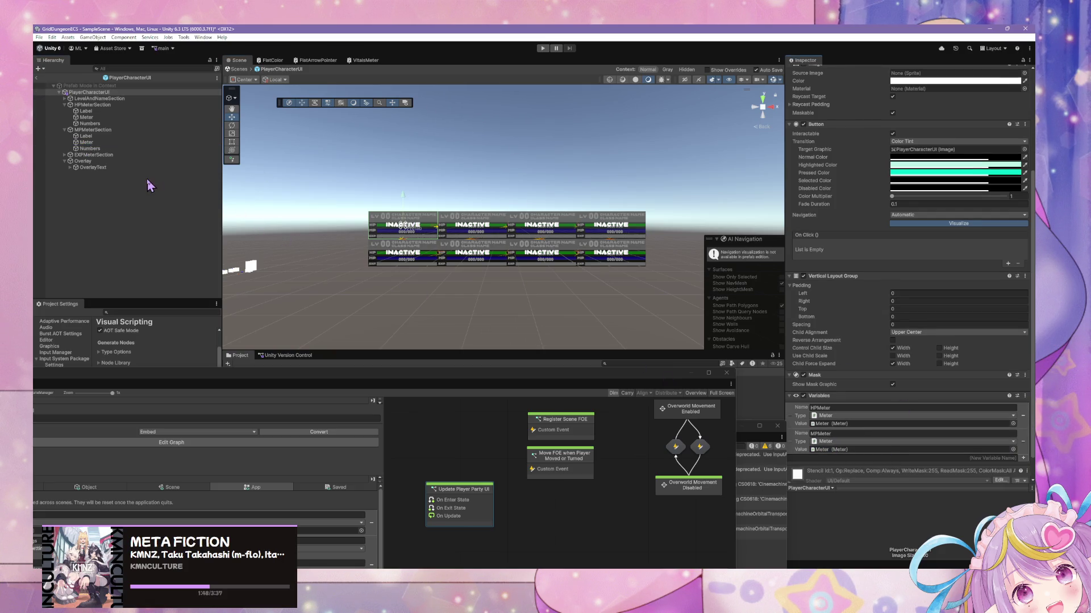
- Add a new variable named LevelText
key(f)
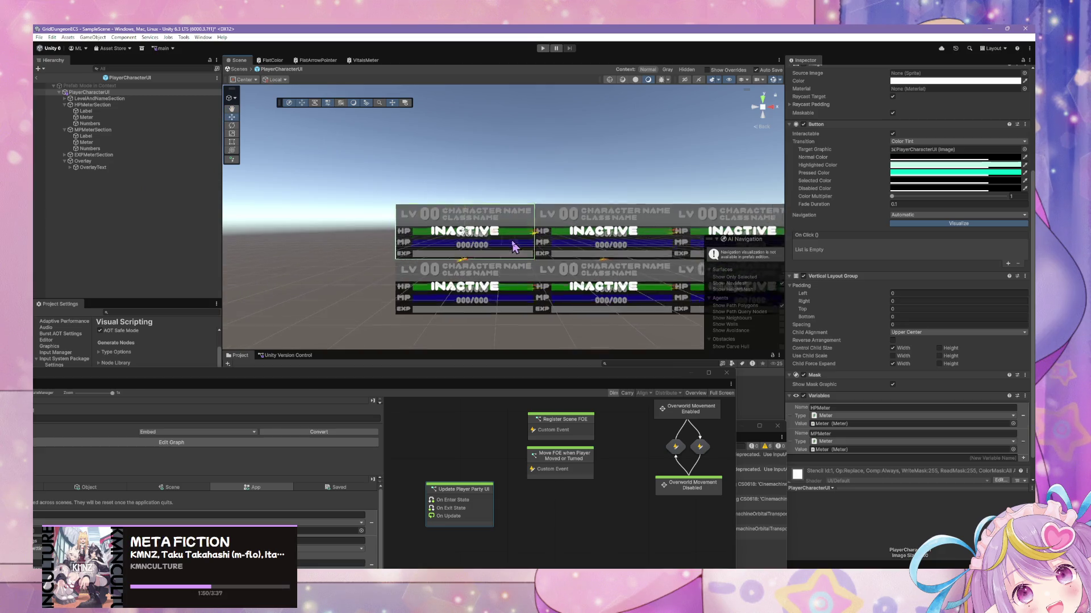
scroll(654, 287, up, 2)
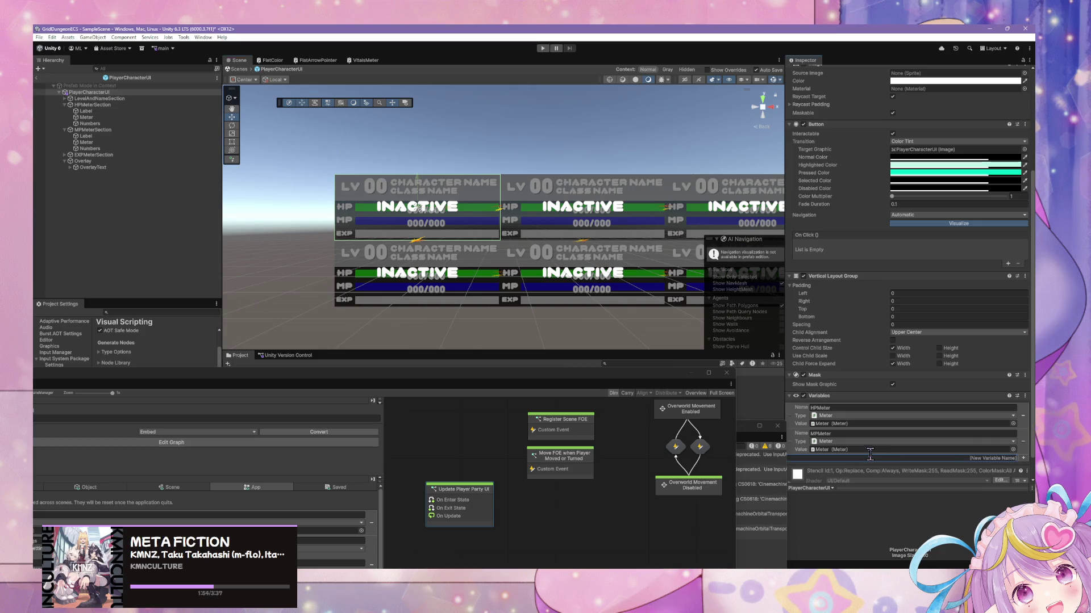
text(Tex)
click(64, 98)
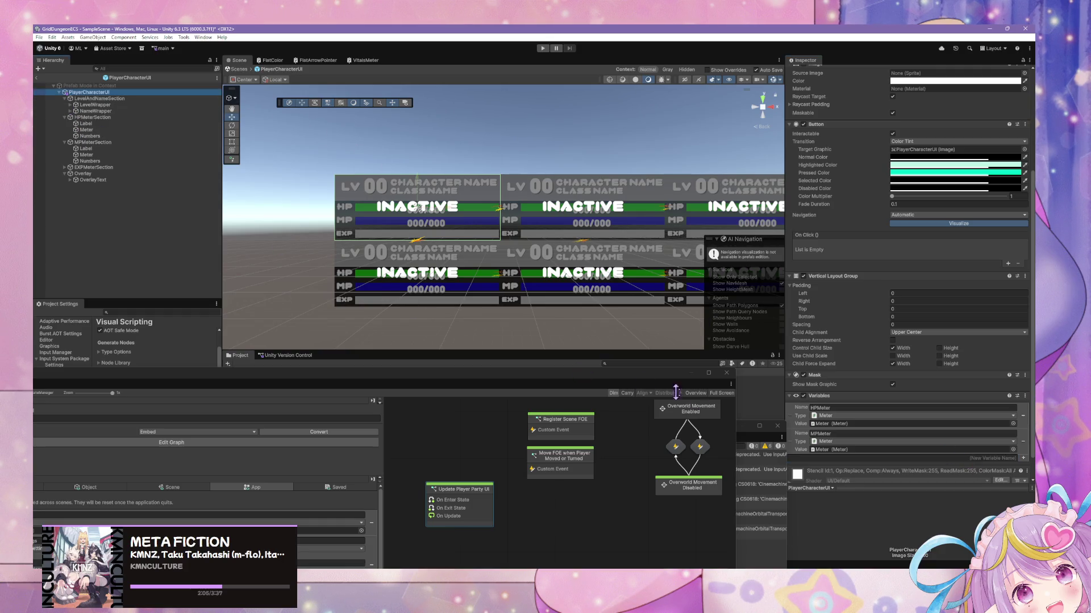
click(919, 458)
text(LevelTe)
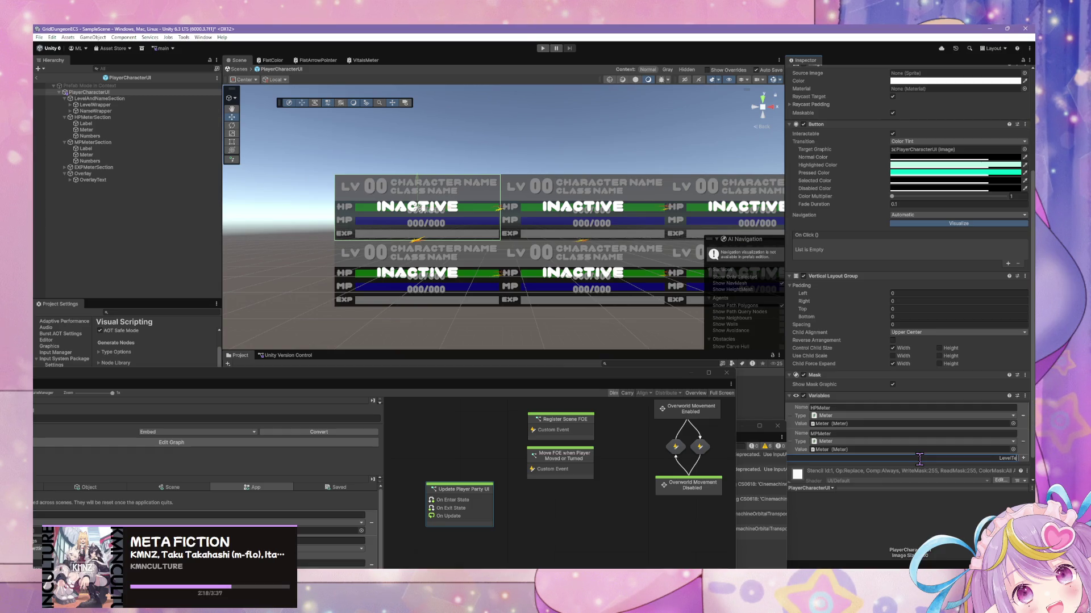
text(xt)
key(Return)
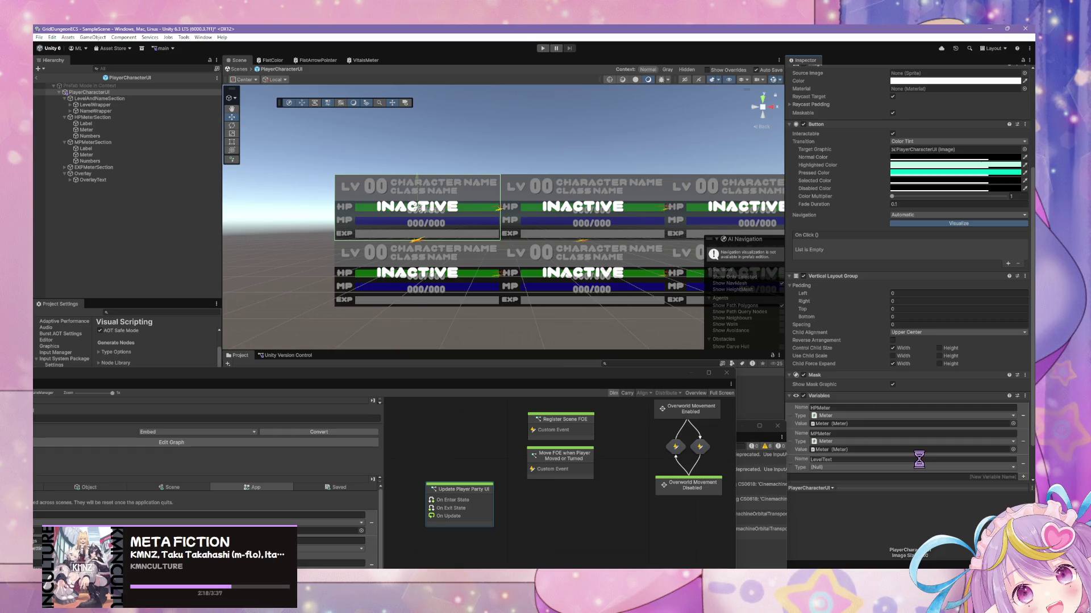
- Set LevelText's type to Text Mesh Pro UGUI and link the LevelText object
click(836, 467)
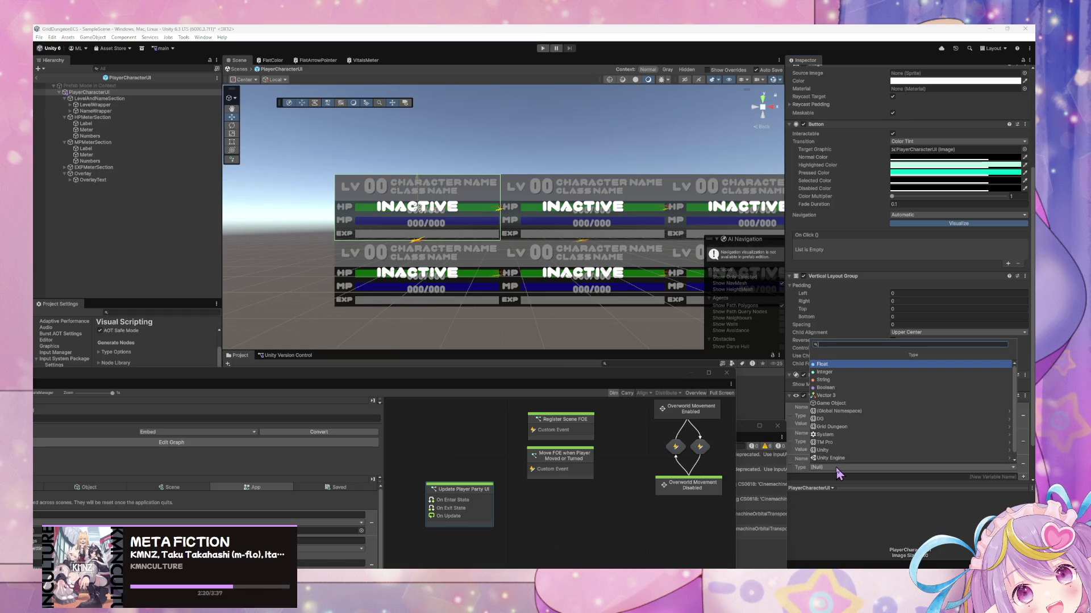
text(te)
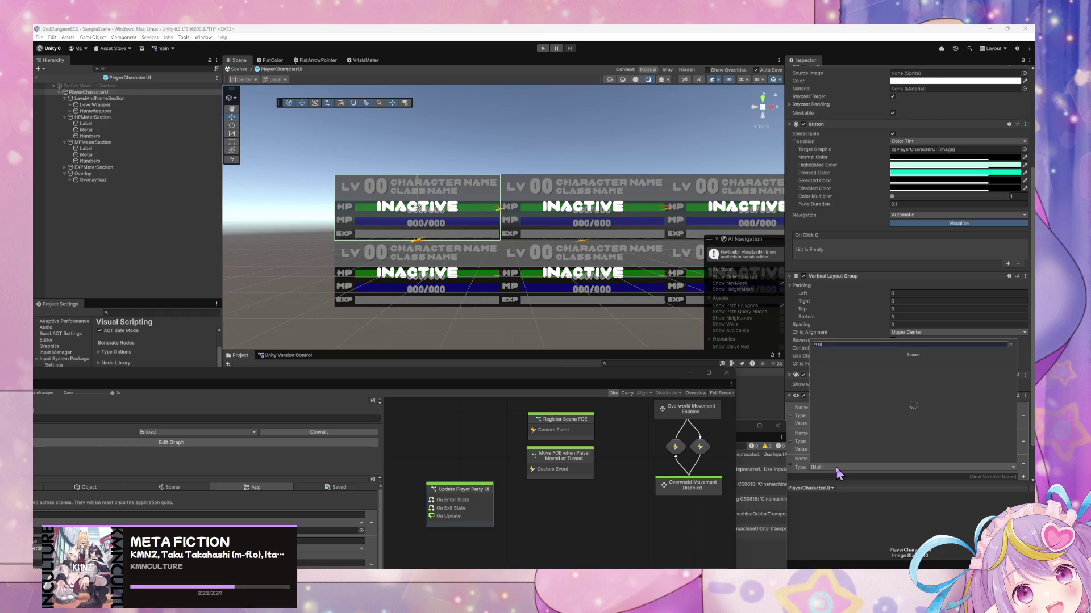
text(xt mesh pro)
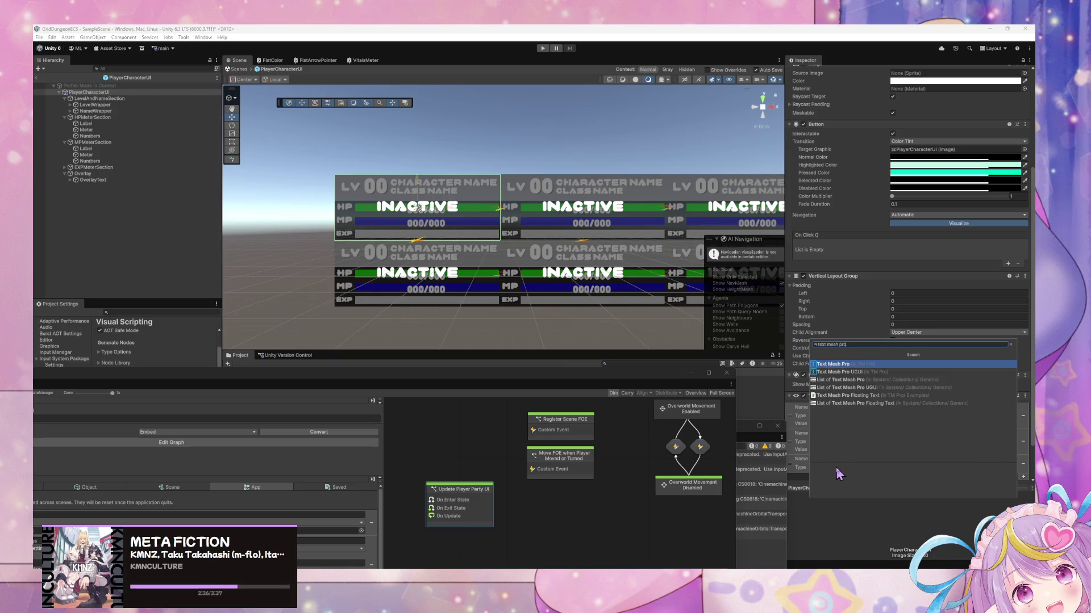
key(Down)
key(Return)
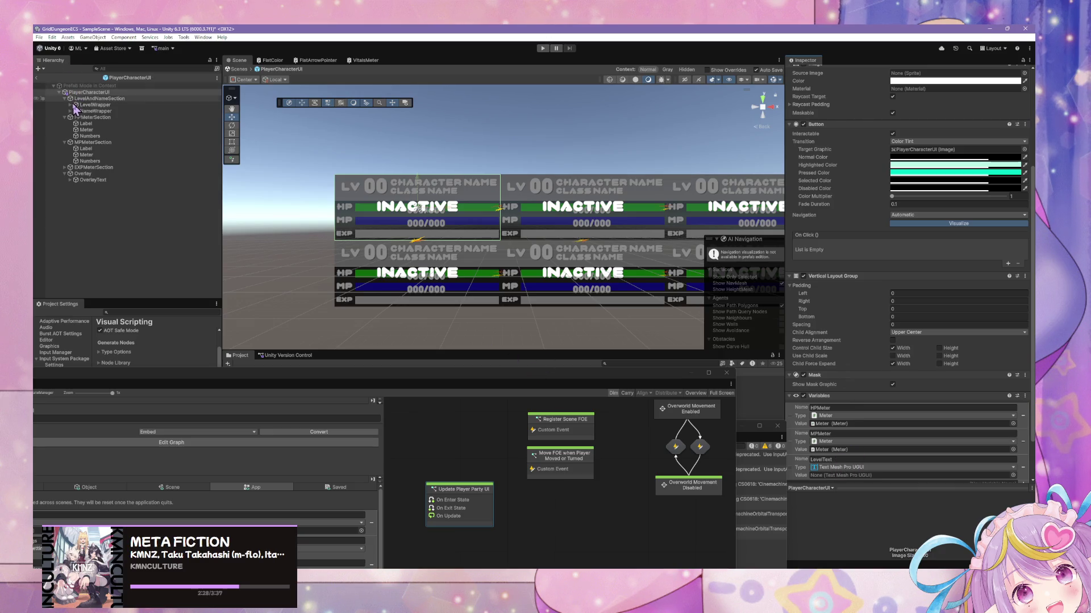
click(70, 105)
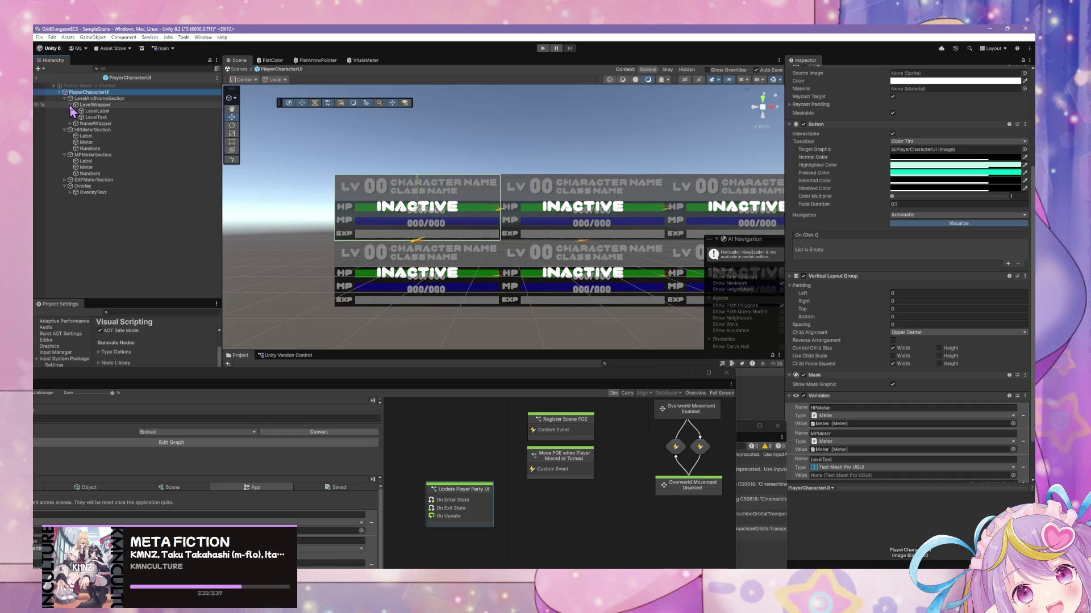
drag(837, 471, 841, 473)
- Add a CharacterNameText variable of type Text Mesh Pro UGUI
scroll(896, 433, down, 2)
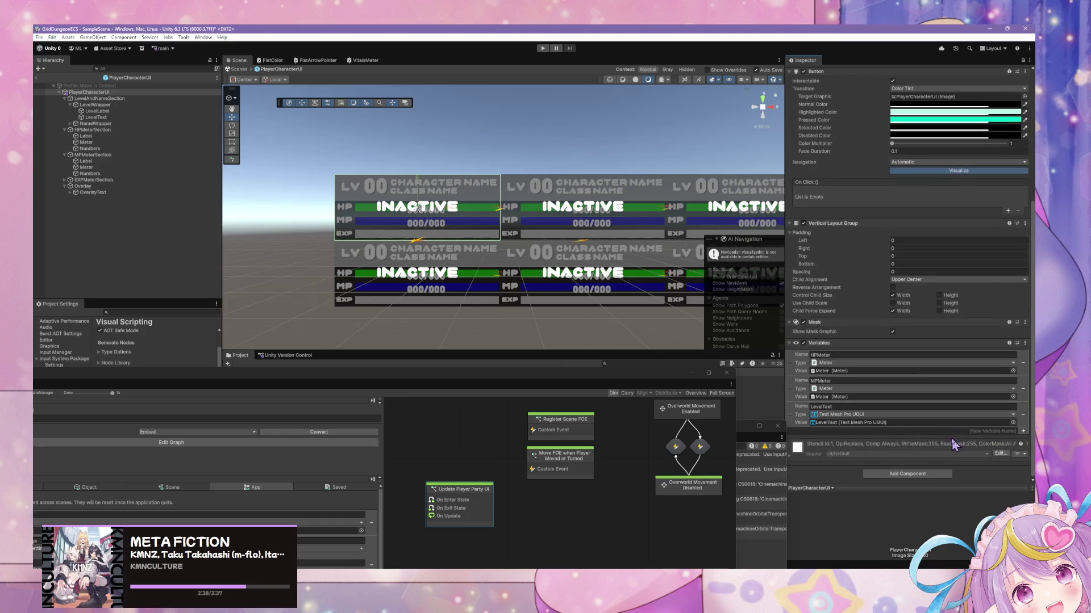
click(70, 123)
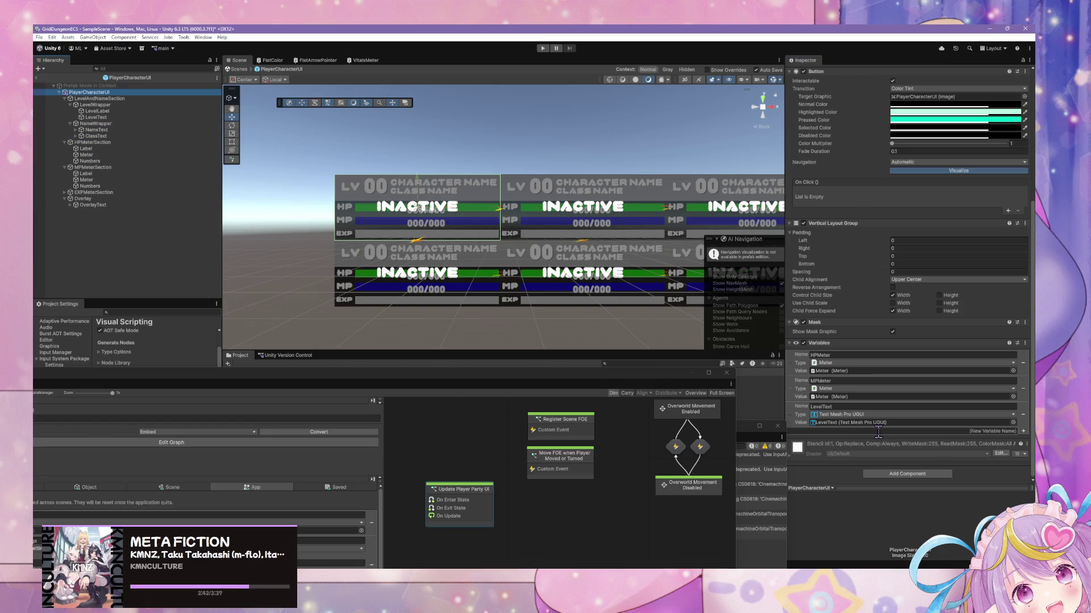
click(931, 433)
text(haracterNameText)
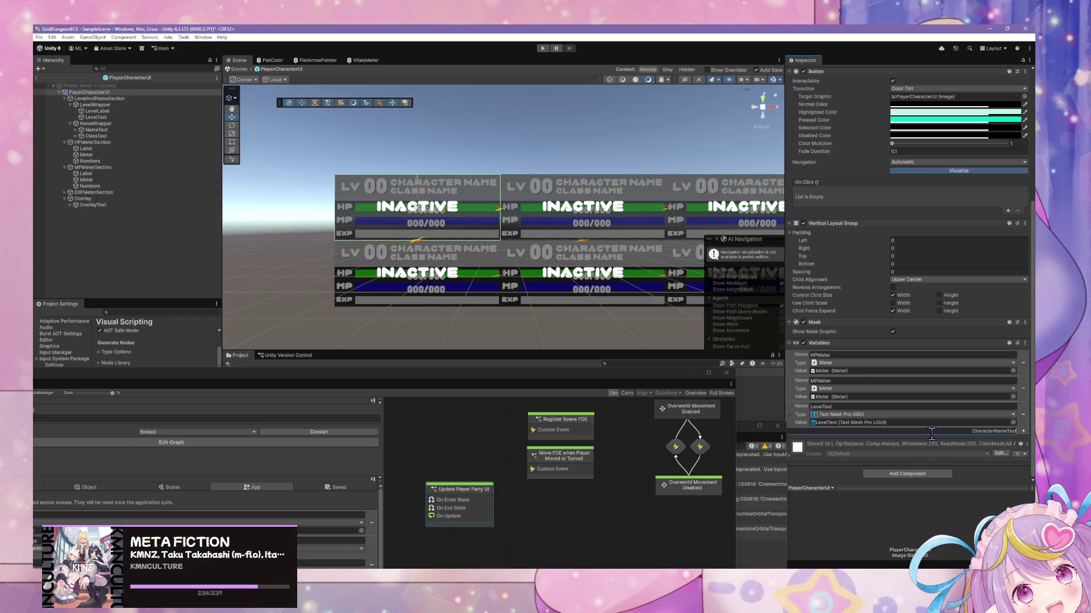
key(Return)
click(841, 441)
text(text mesh pro)
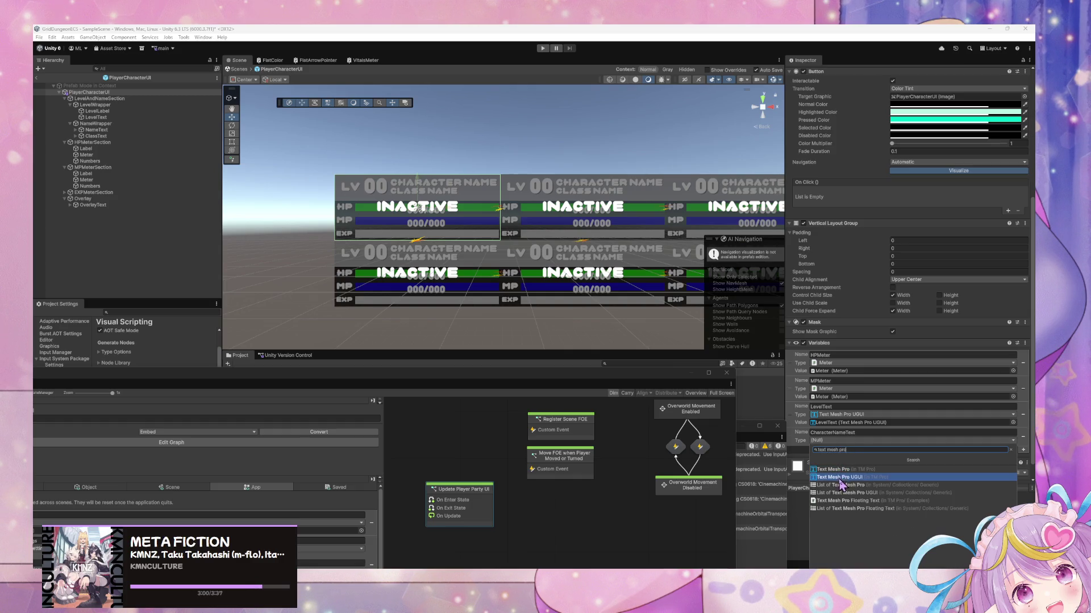
click(845, 473)
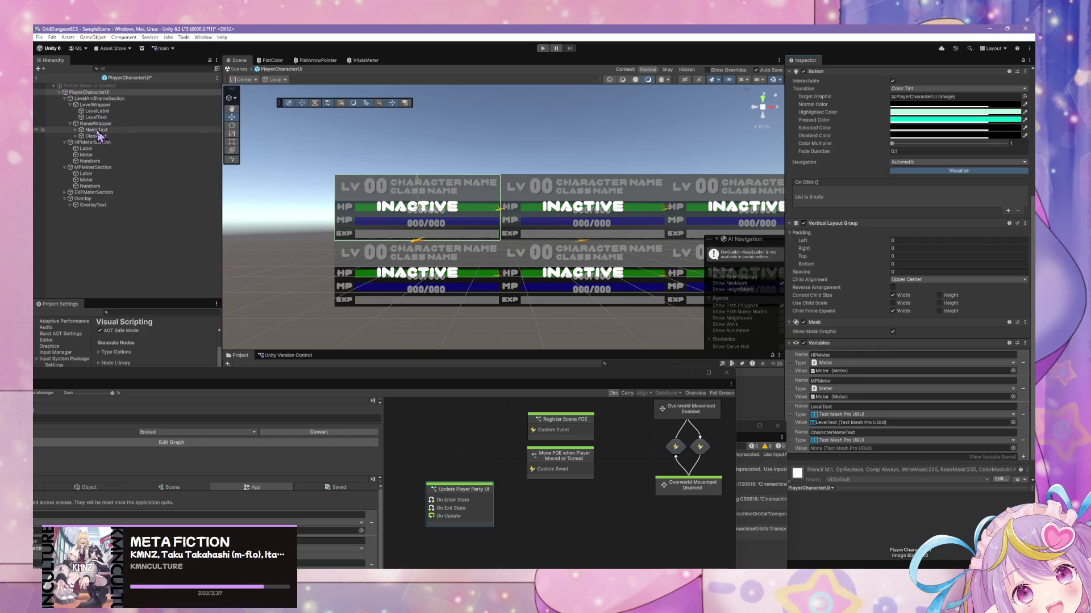
- Link the NameText object to CharacterNameText and duplicate that variable
click(76, 129)
drag(94, 132, 849, 454)
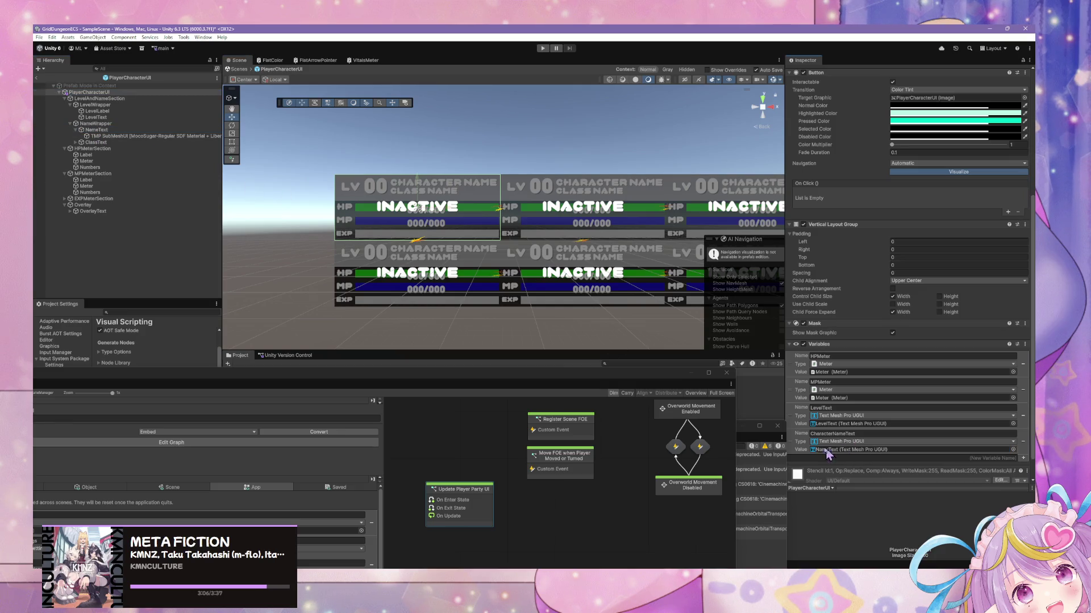
right_click(792, 441)
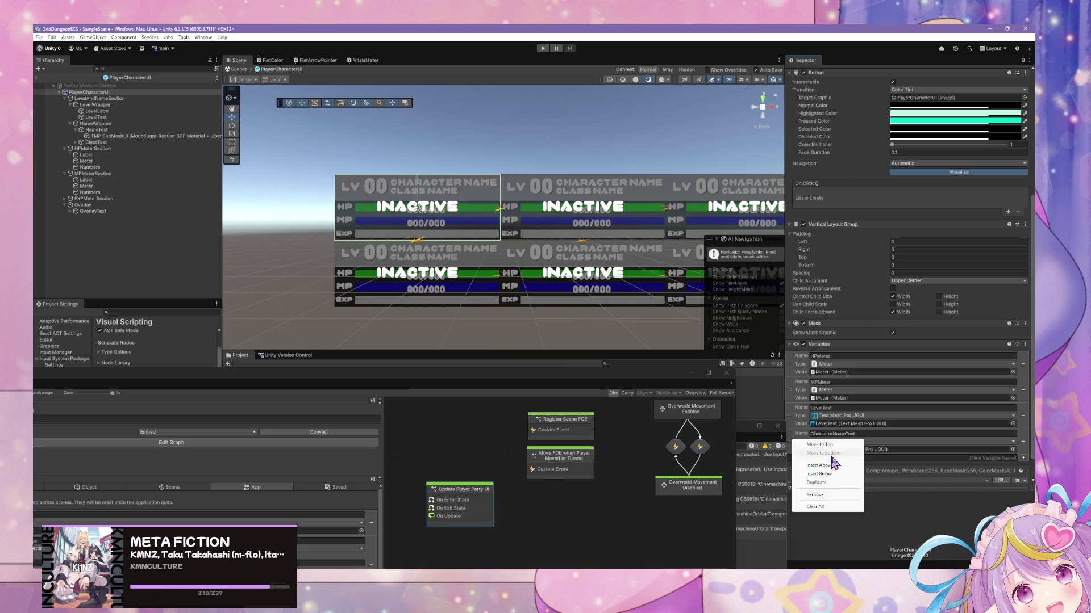
click(843, 487)
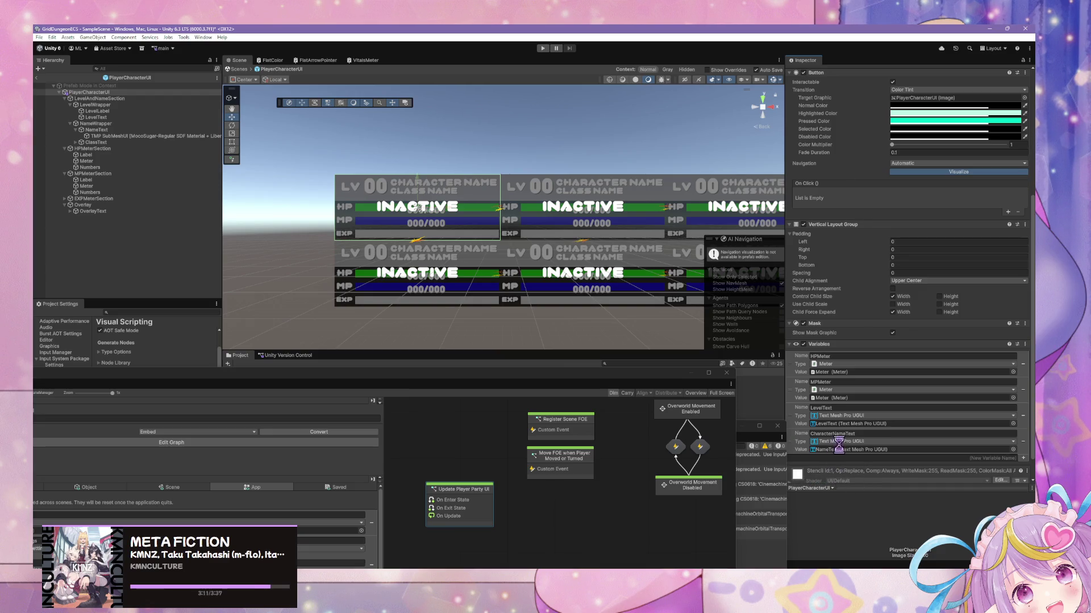
- Link the ClassText object to the duplicate and rename it ClassText
click(75, 130)
mouse_move(95, 137)
mouse_down()
mouse_move(823, 443)
mouse_move(852, 480)
mouse_up()
click(874, 460)
text(ClassText)
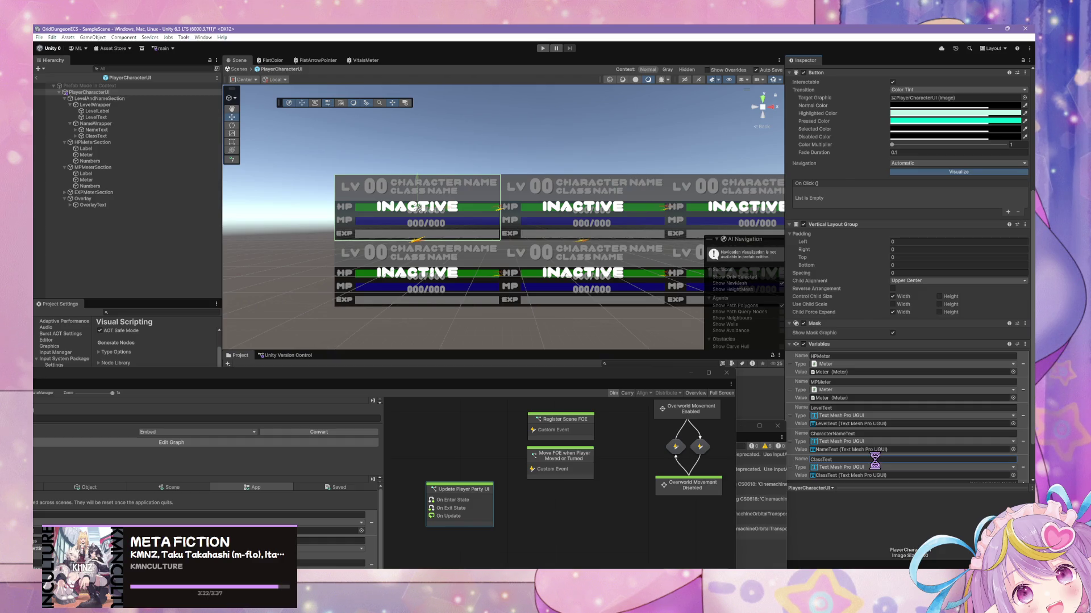
key(Return)
drag(570, 271, 582, 258)
scroll(581, 262, up, 6)
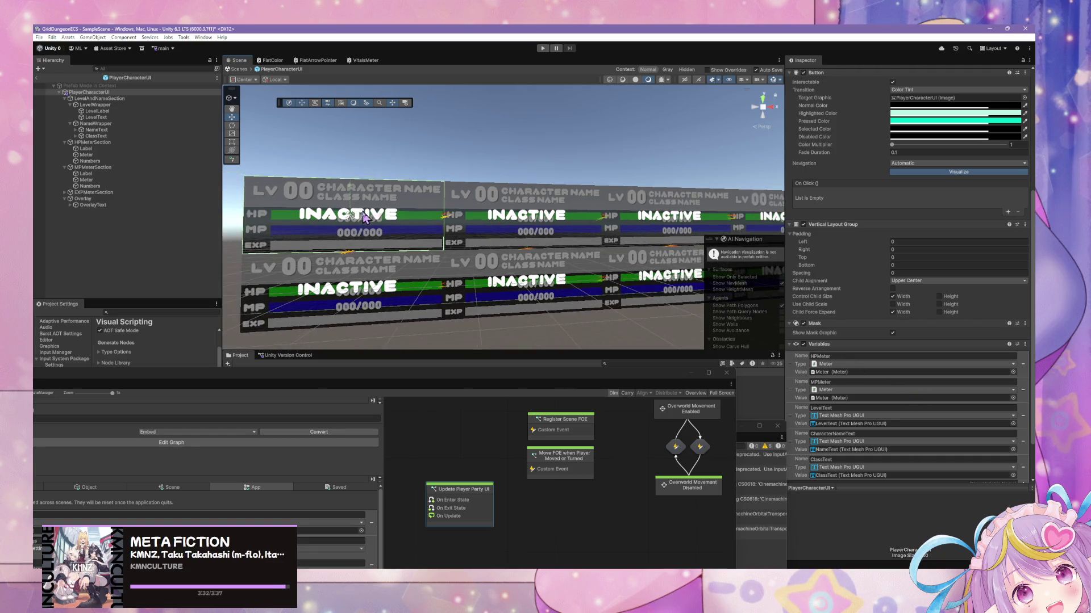
drag(409, 224, 452, 219)
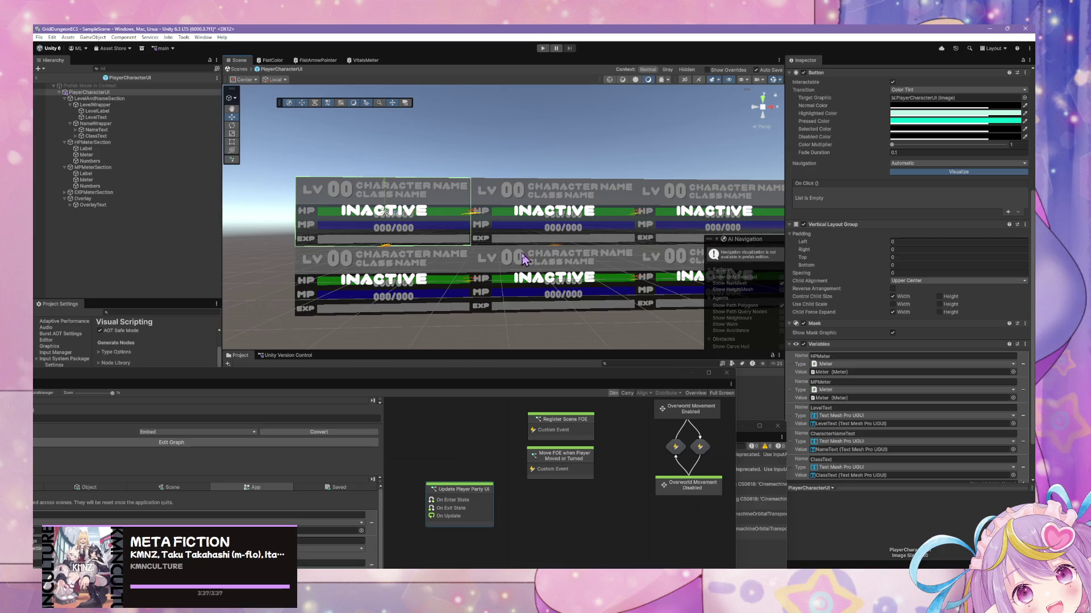
scroll(944, 455, down, 2)
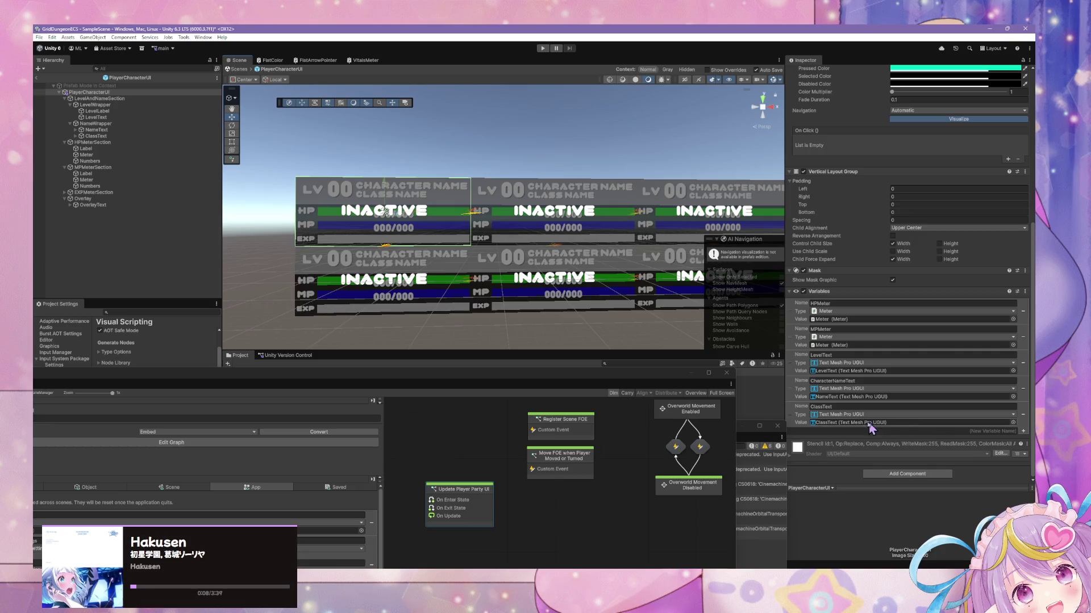
- Add an HPDisplayNumber Text Mesh Pro UGUI variable linked to the HP Numbers object
click(947, 430)
text(HPDisplayNumber)
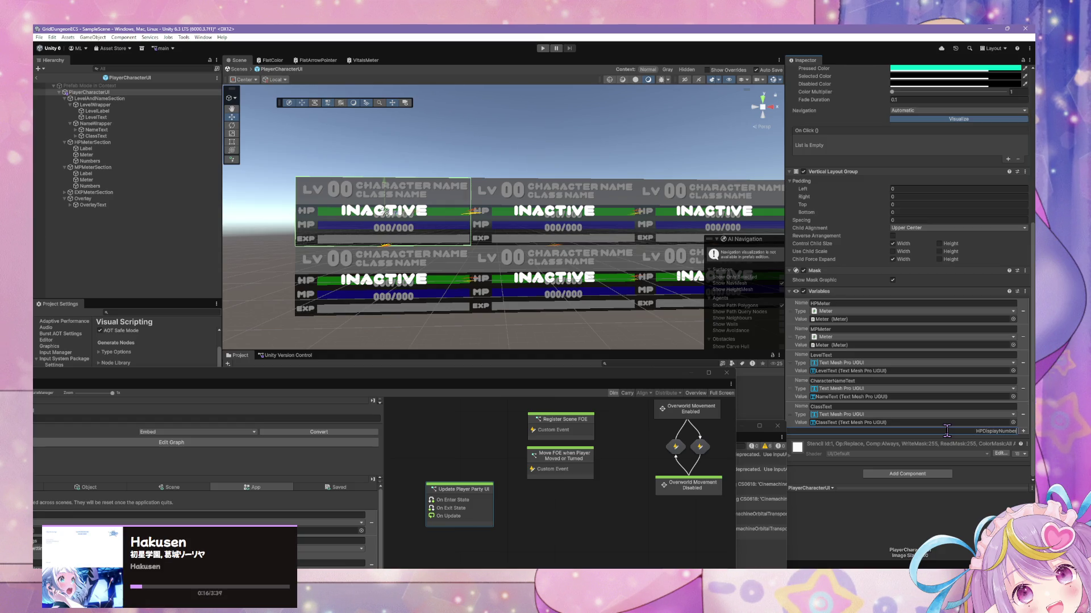
key(Return)
click(937, 440)
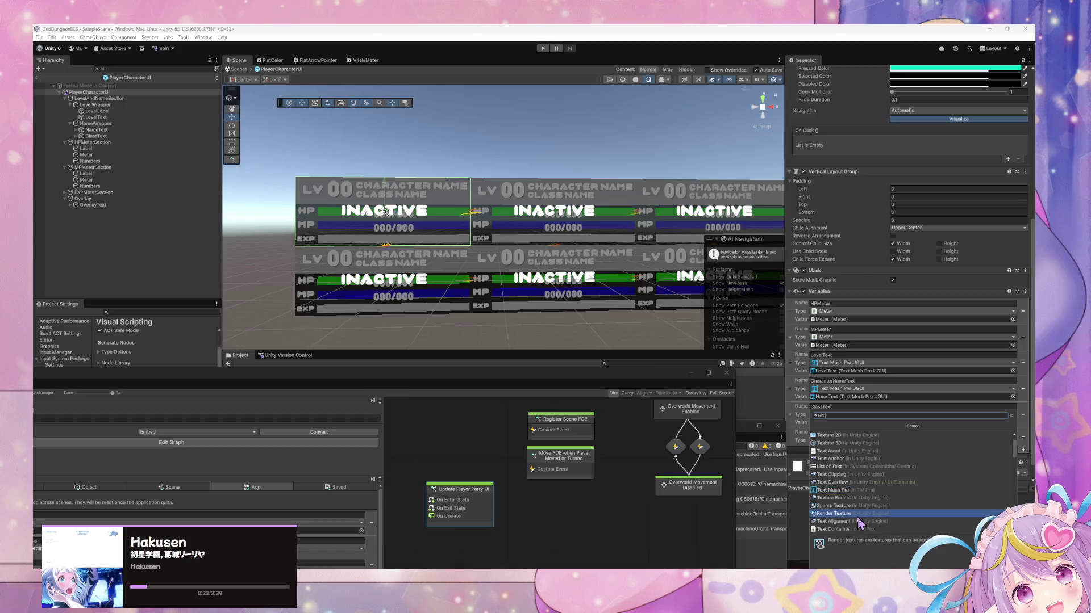
text(ugi)
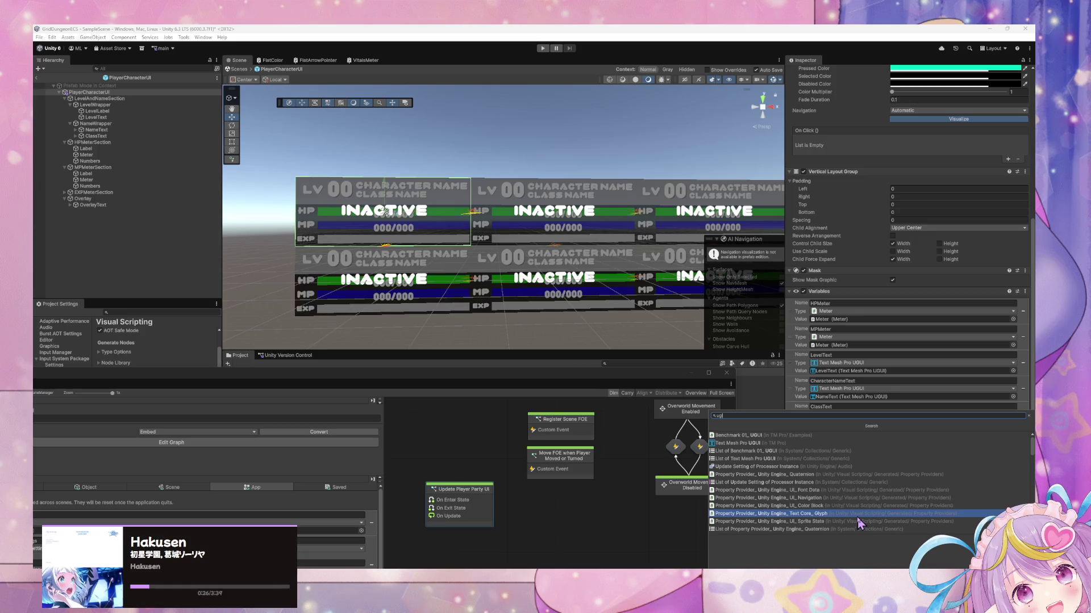
click(739, 443)
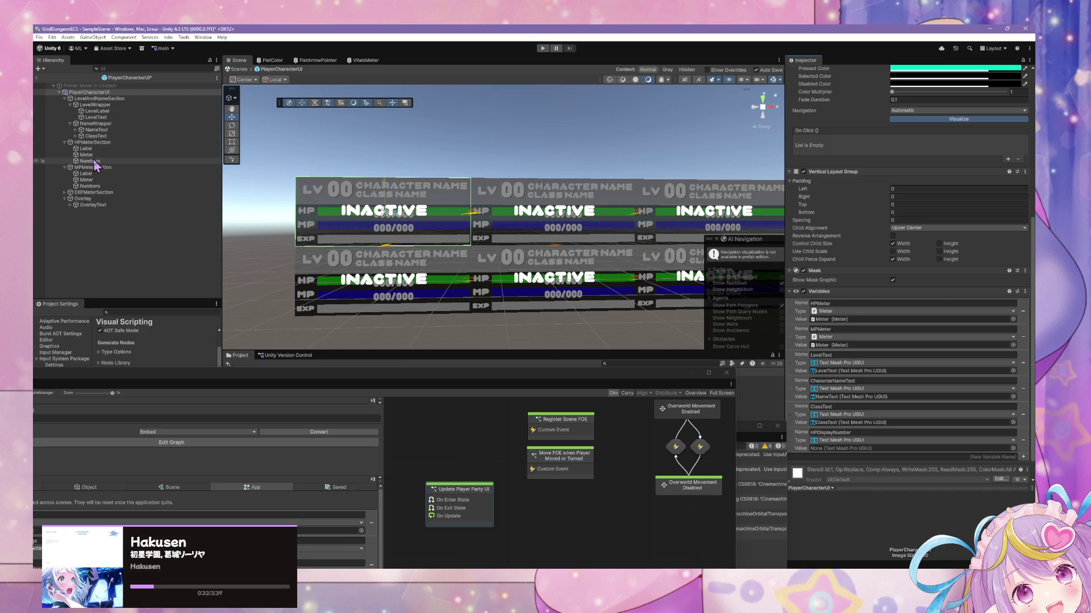
mouse_move(92, 162)
mouse_down()
mouse_move(883, 445)
mouse_move(876, 452)
mouse_up()
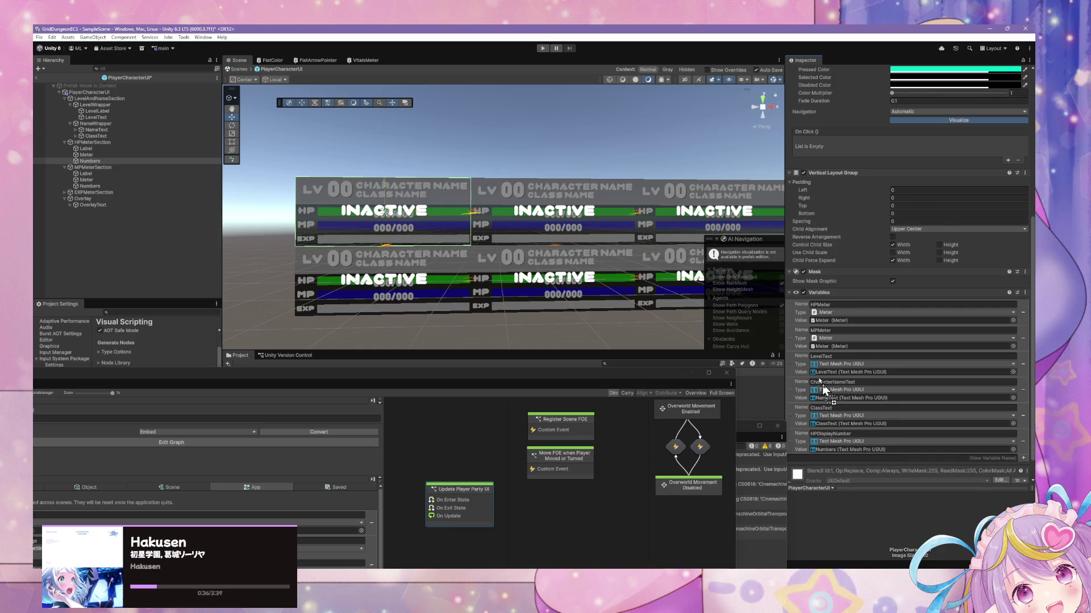
- Duplicate MPMeter as EXPMeter and assign the EXP Meter object to it
right_click(798, 342)
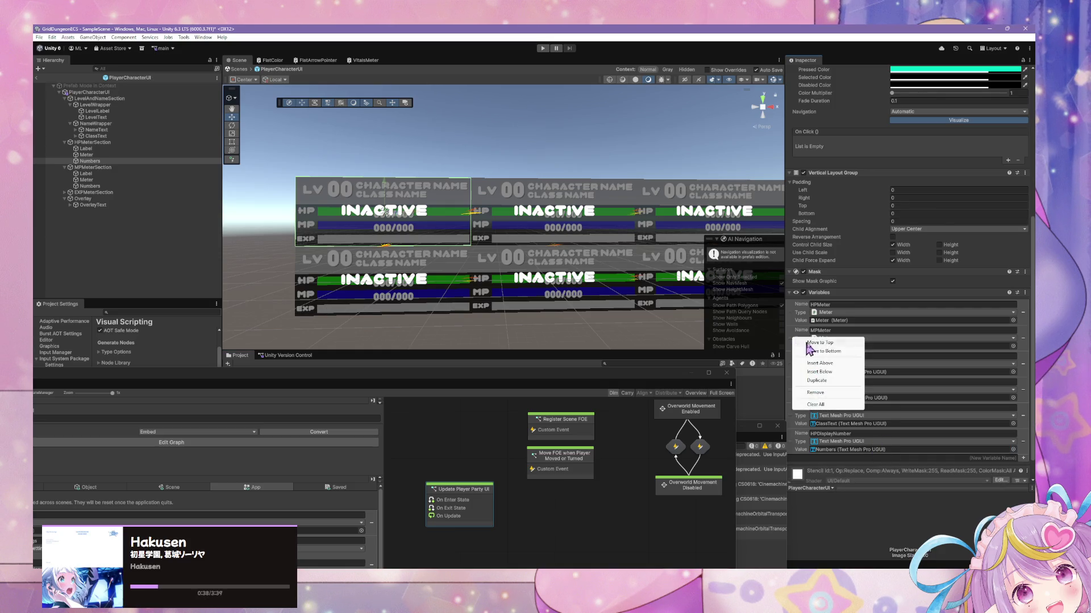
click(832, 383)
click(848, 357)
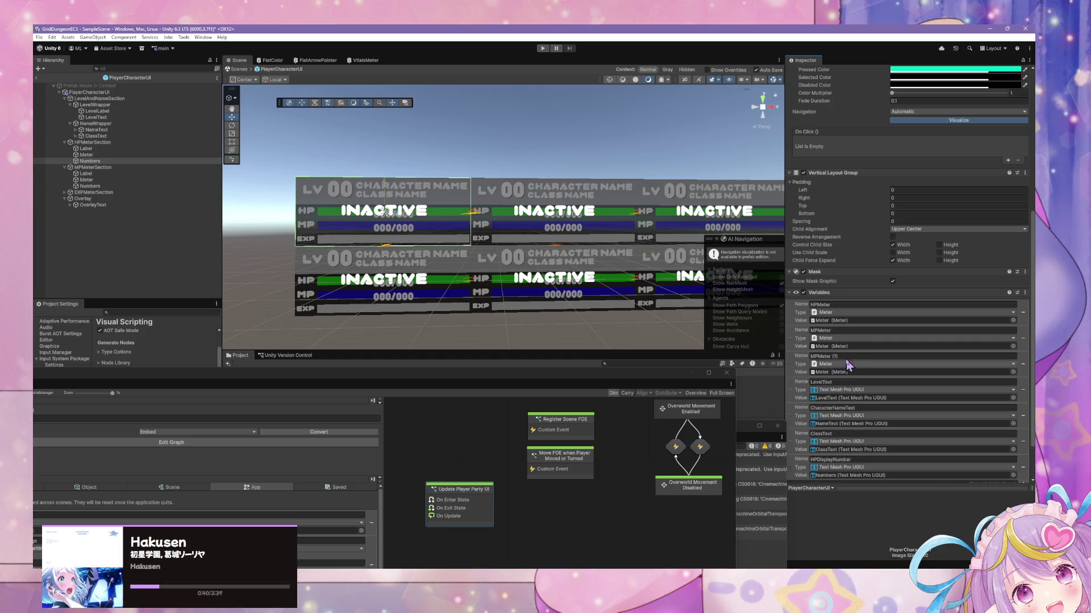
text(M)
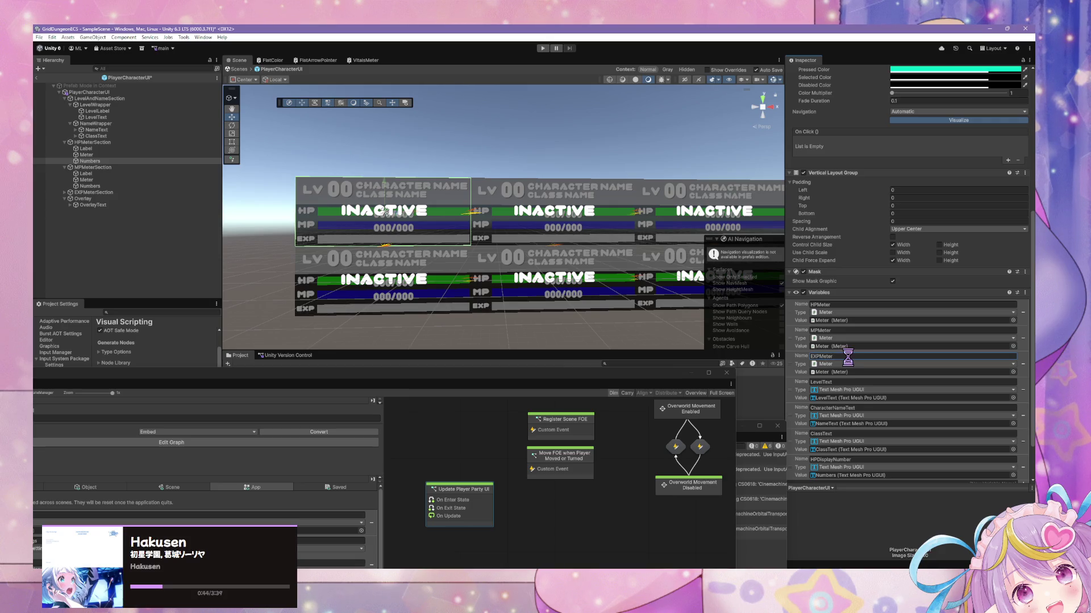
key(Return)
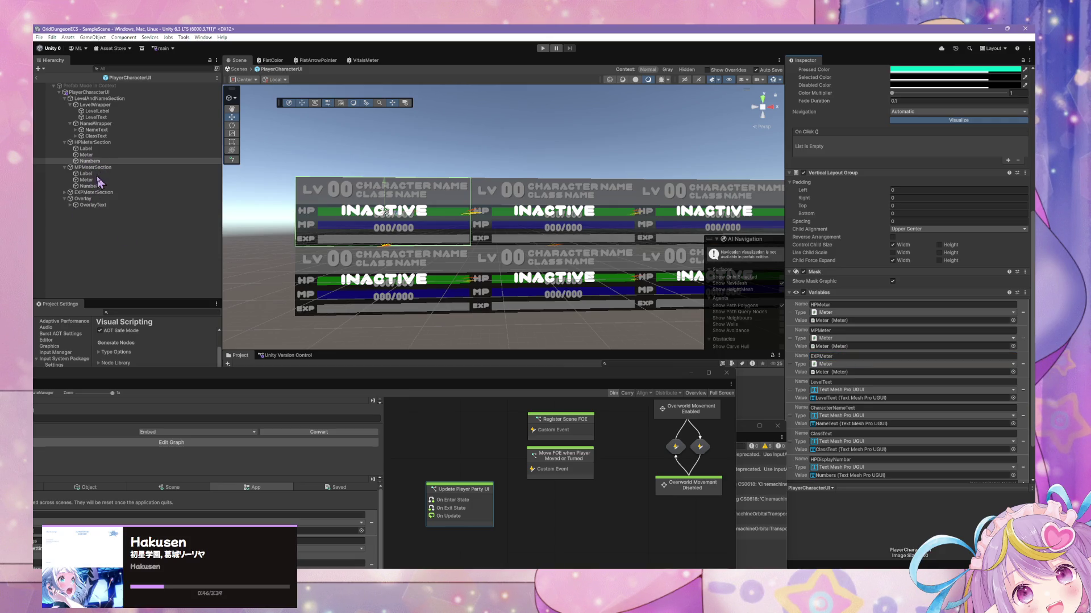
click(64, 193)
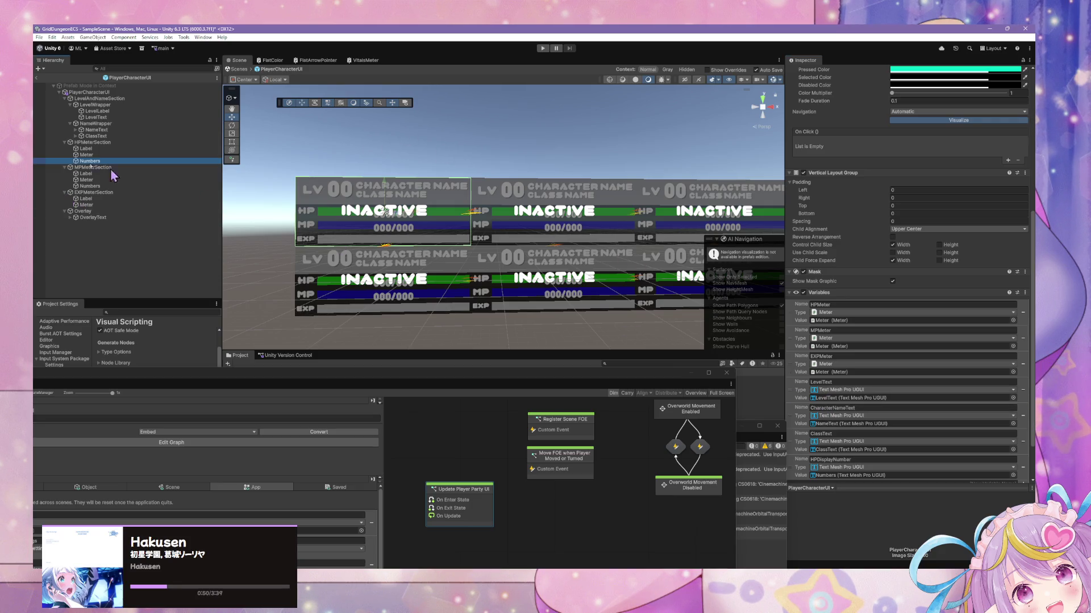
mouse_move(90, 207)
mouse_down()
mouse_move(855, 403)
mouse_move(862, 373)
mouse_up()
- Relink HP Numbers, duplicate the variable, and shorten its name to HPNumbers
scroll(862, 372, down, 2)
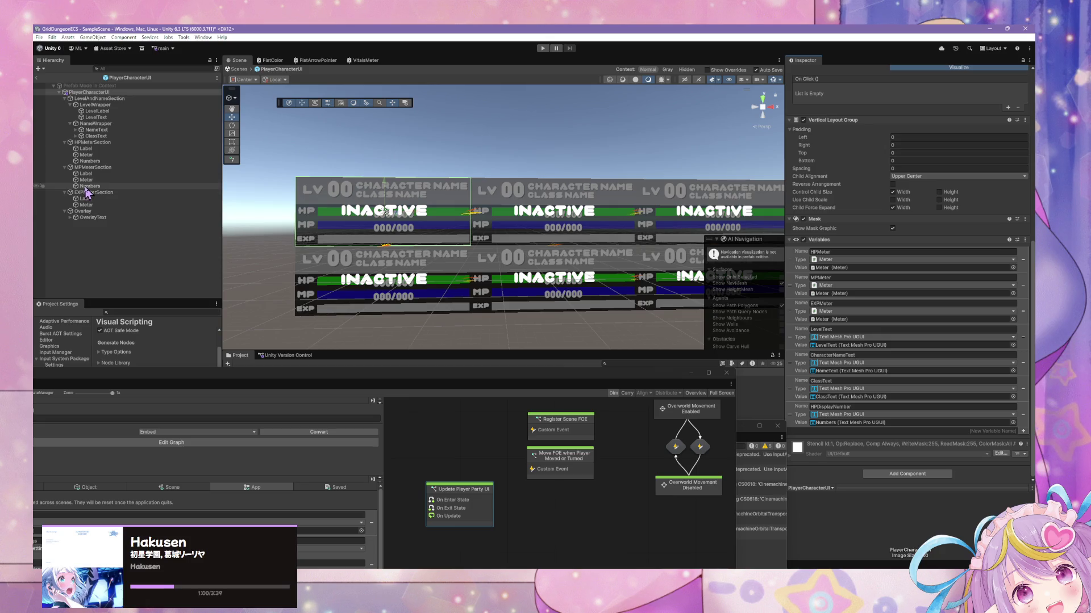
mouse_move(91, 162)
mouse_down()
mouse_move(246, 190)
mouse_move(884, 426)
mouse_up()
right_click(796, 412)
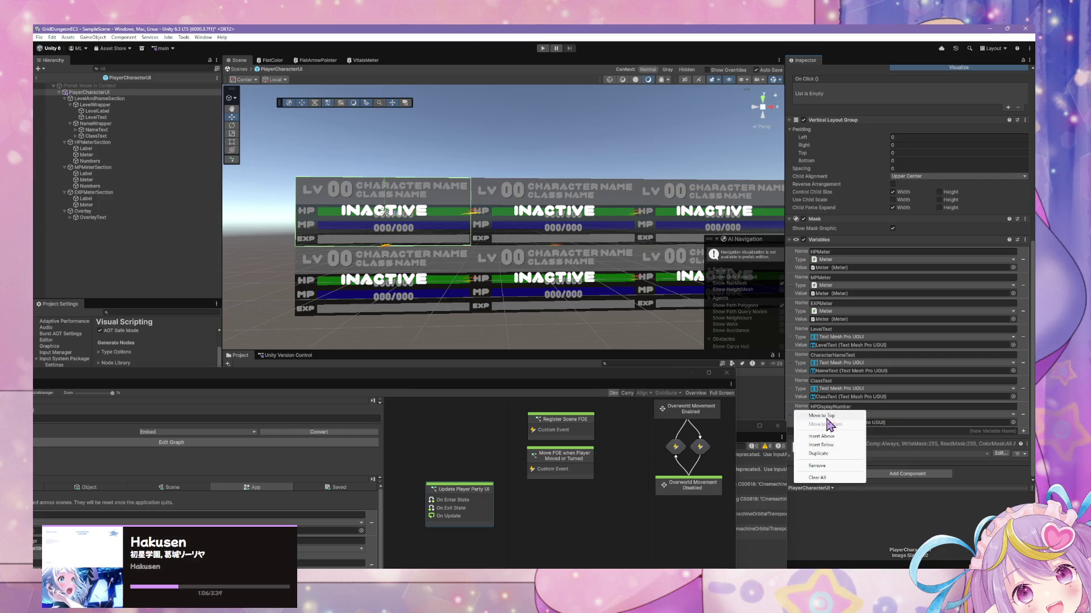
click(848, 453)
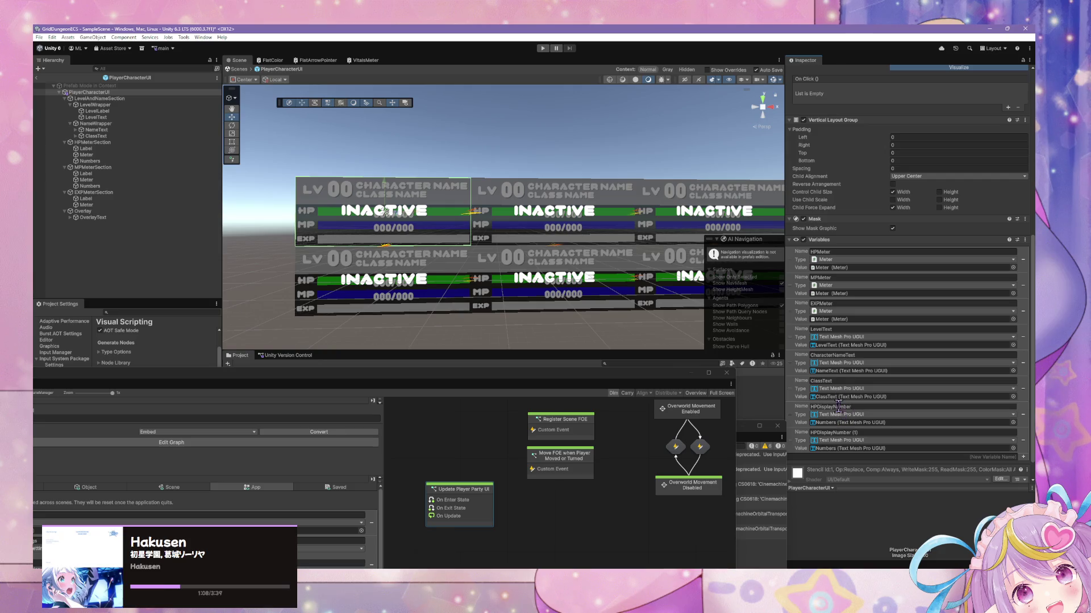
click(861, 407)
click(863, 407)
key(BackSpace)
key(BackSpace)
key(BackSpace)
- Rename the duplicate to MPNumbers and assign the MP Numbers object to it
click(868, 433)
text(MP)
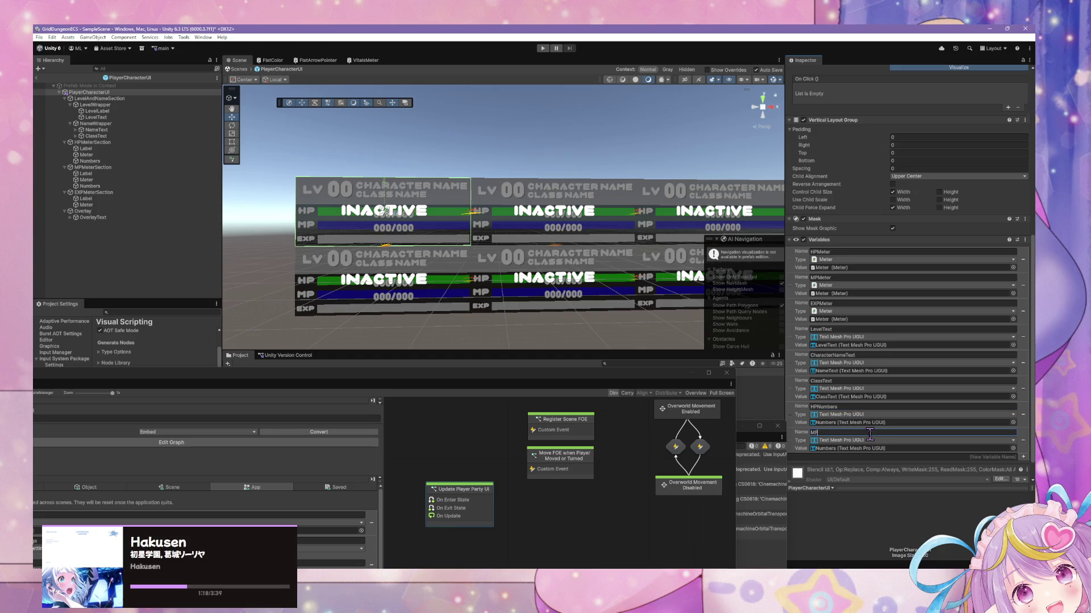
text(Numbers)
key(Return)
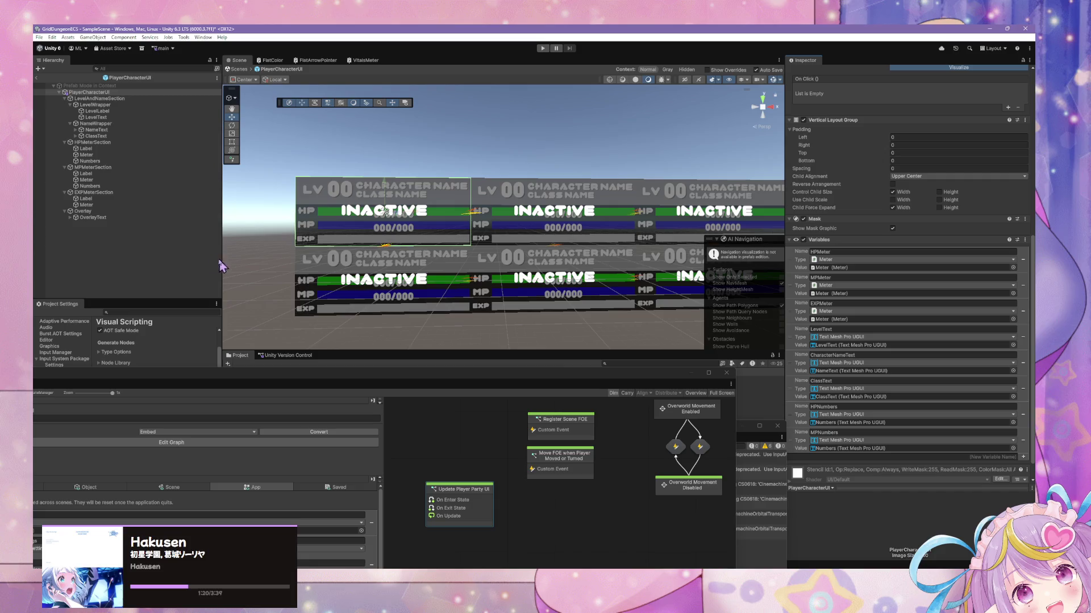
drag(86, 186, 866, 458)
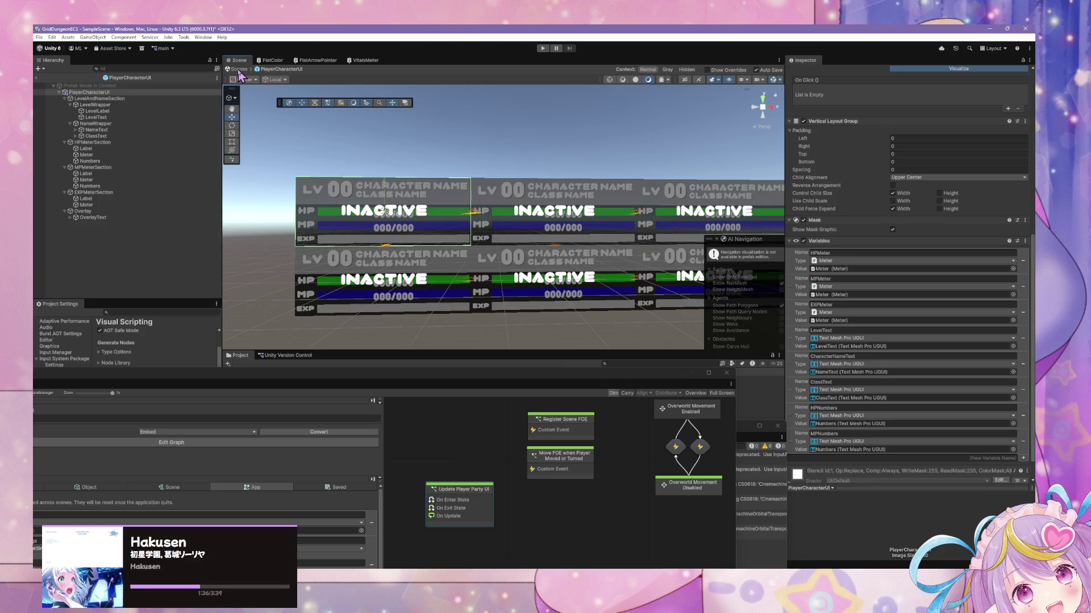
click(239, 73)
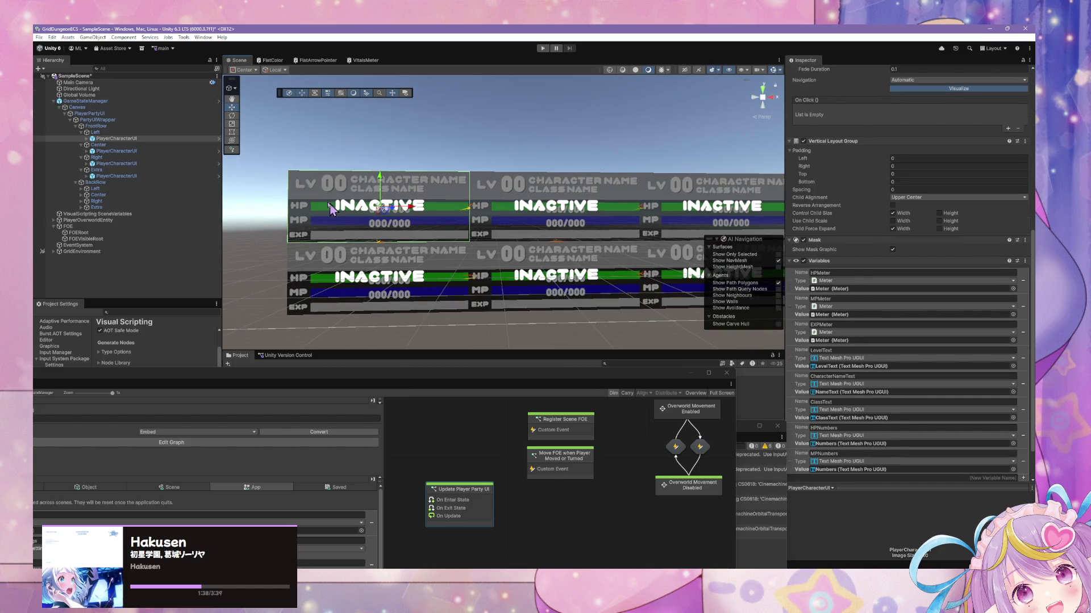
scroll(911, 388, up, 4)
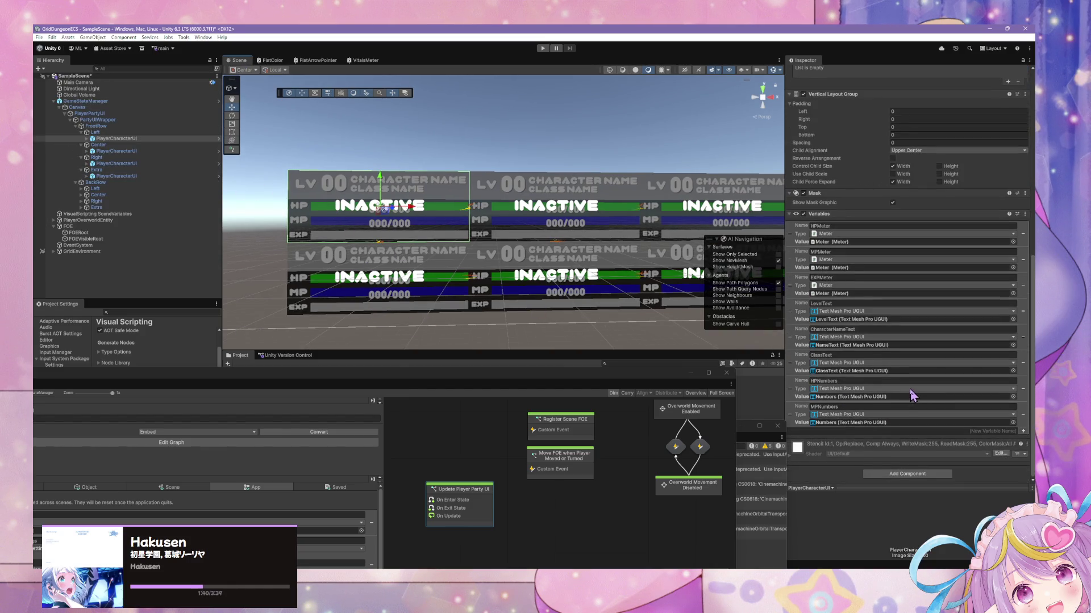
scroll(966, 228, up, 8)
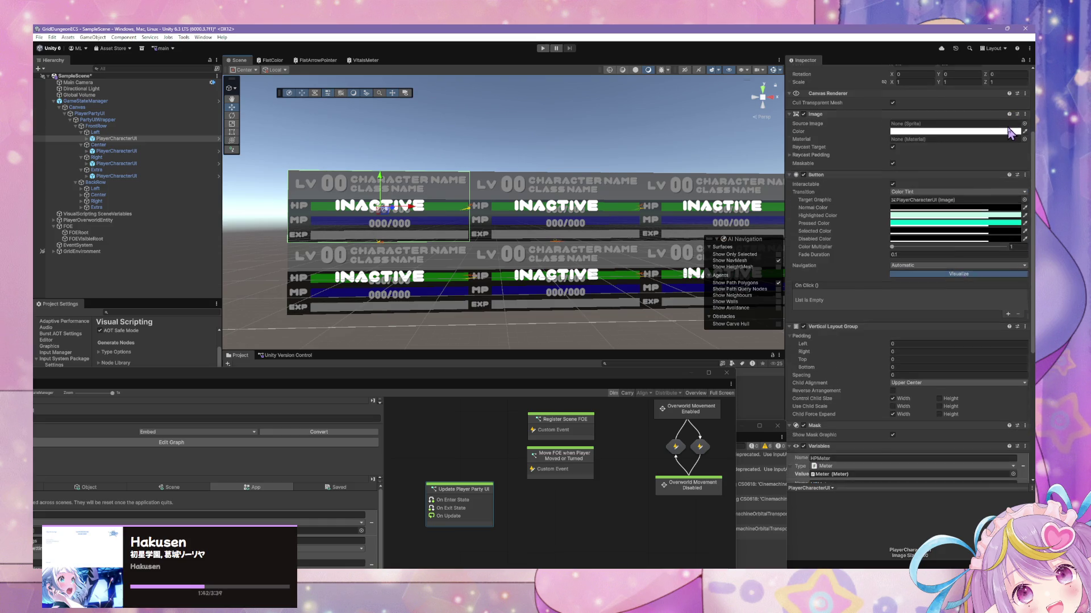
click(985, 103)
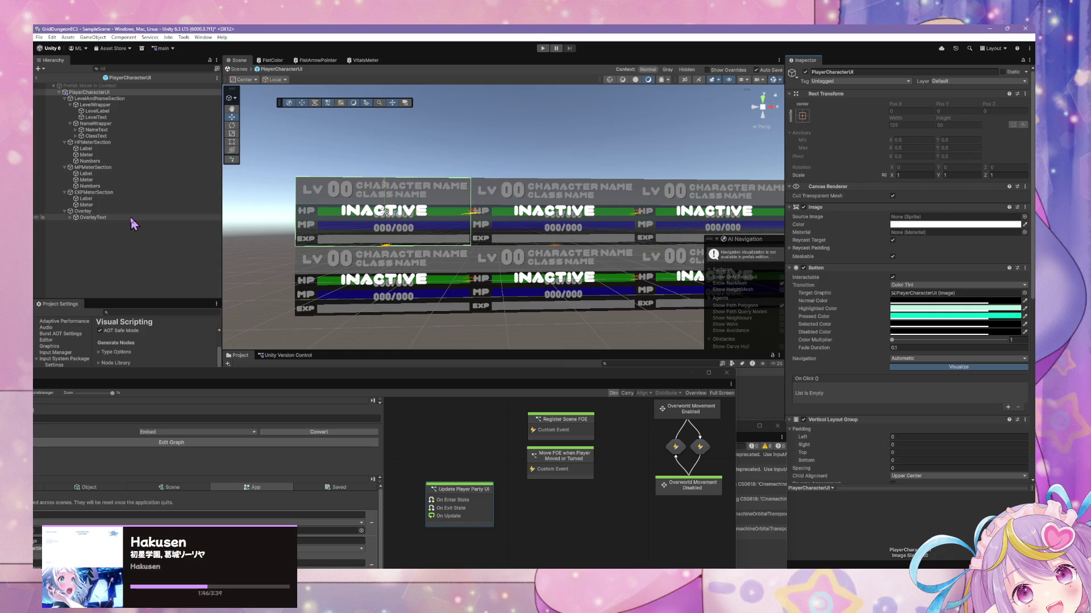
click(136, 212)
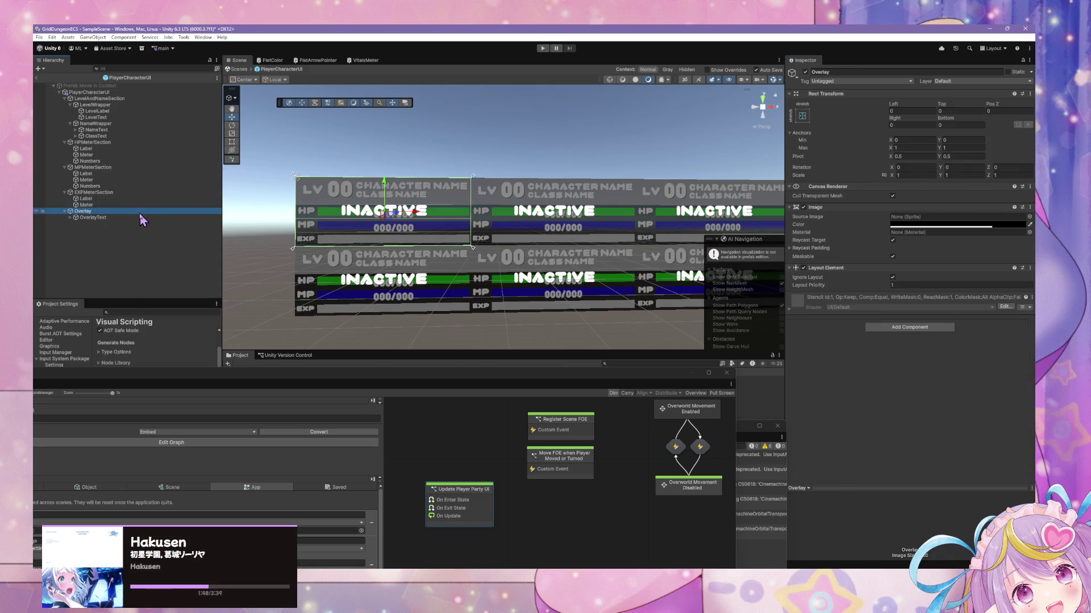
click(805, 72)
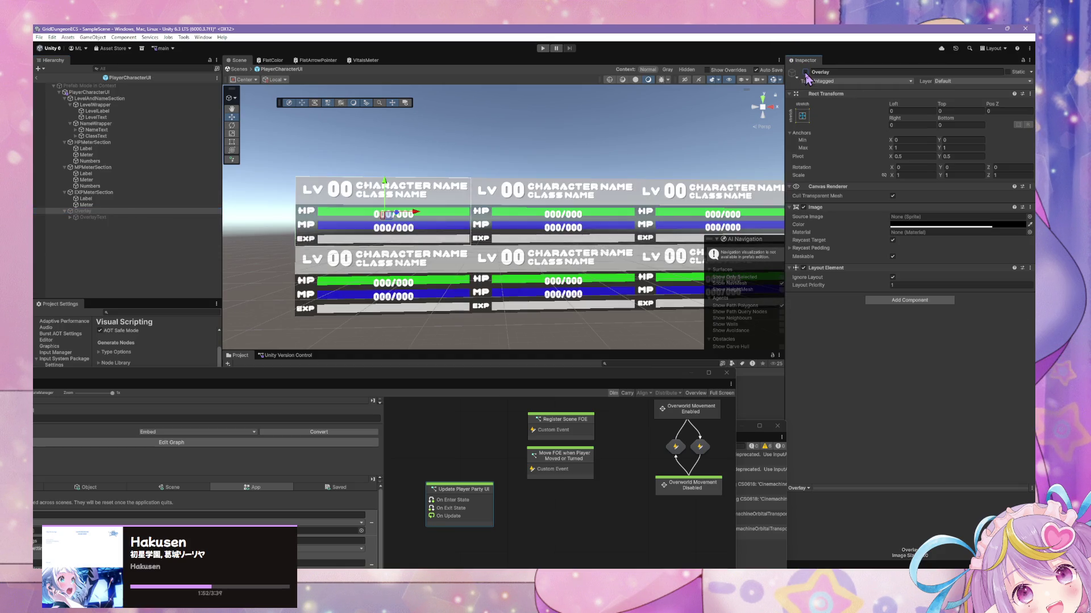
click(805, 73)
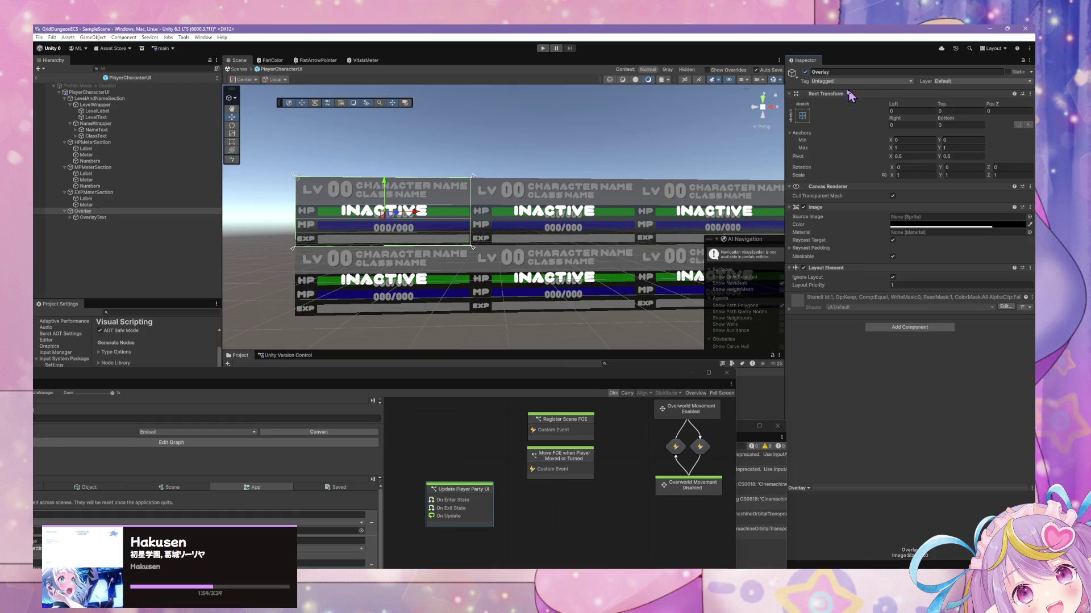
click(805, 72)
click(805, 73)
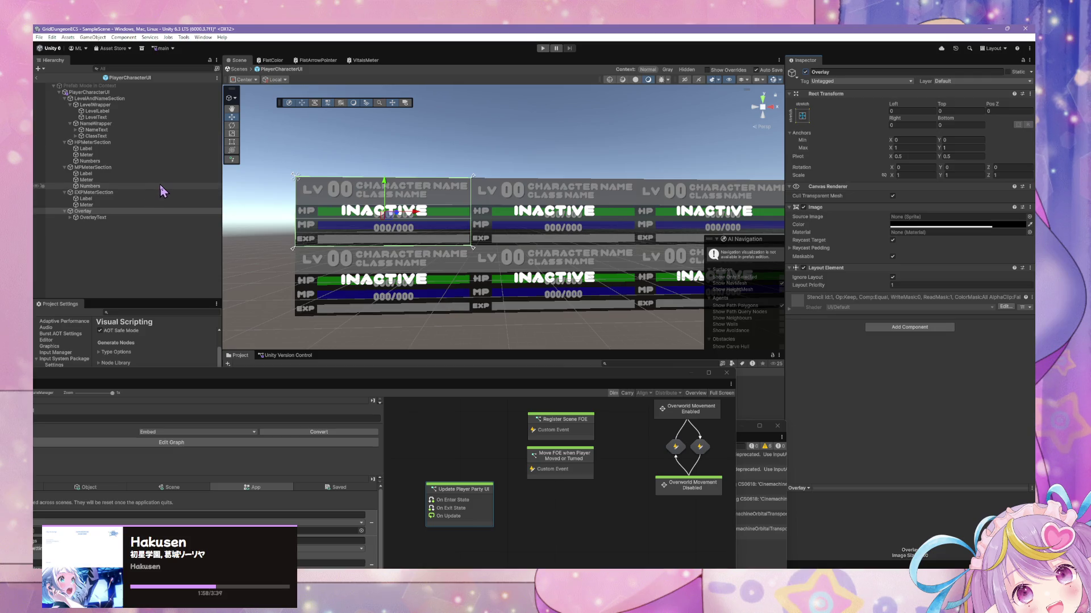
click(98, 218)
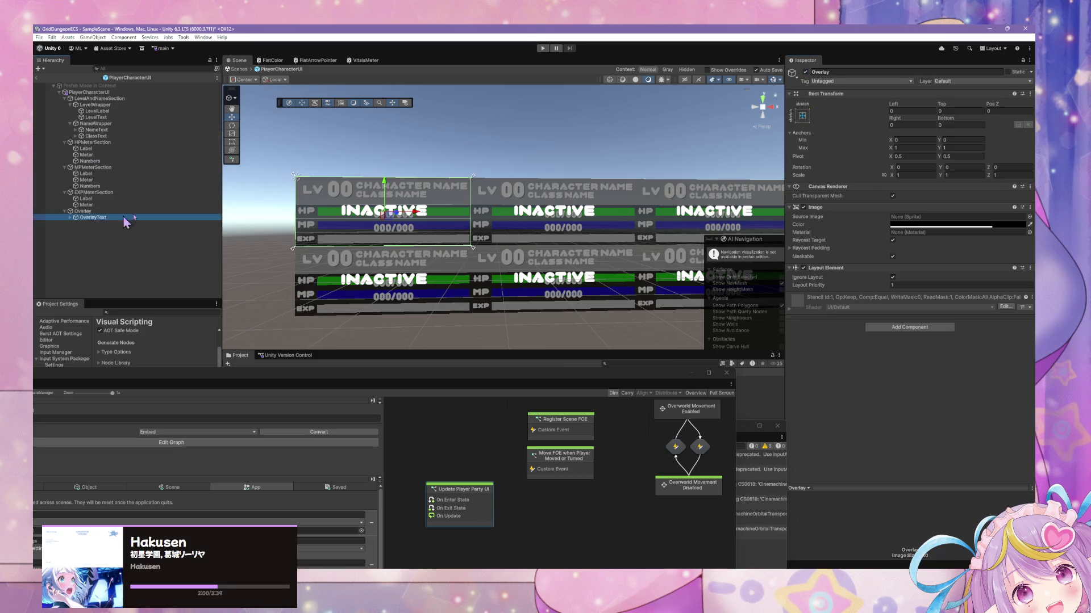
click(805, 72)
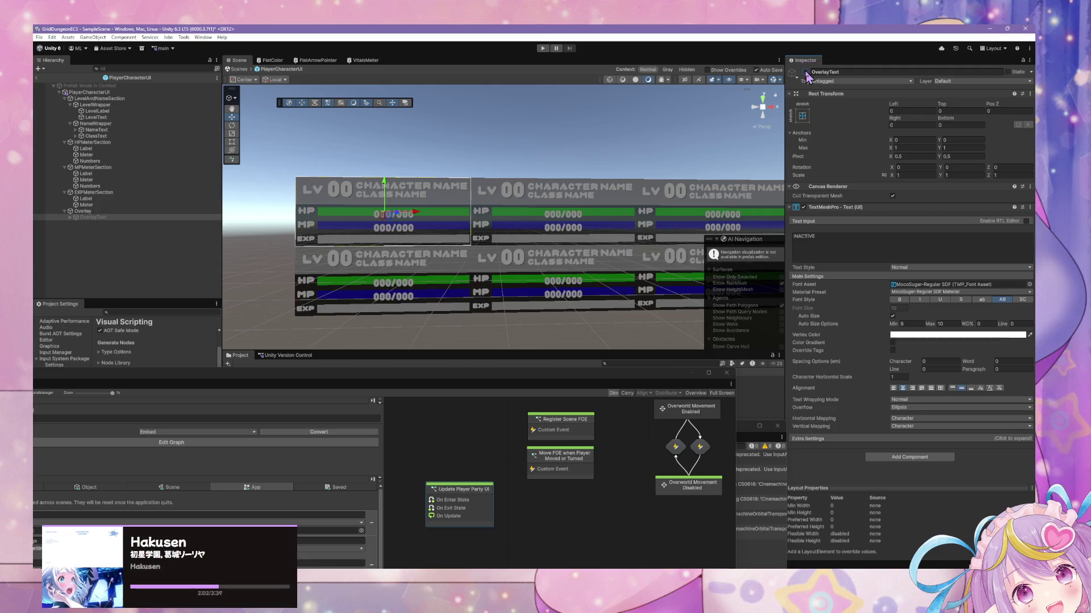
click(805, 72)
click(806, 73)
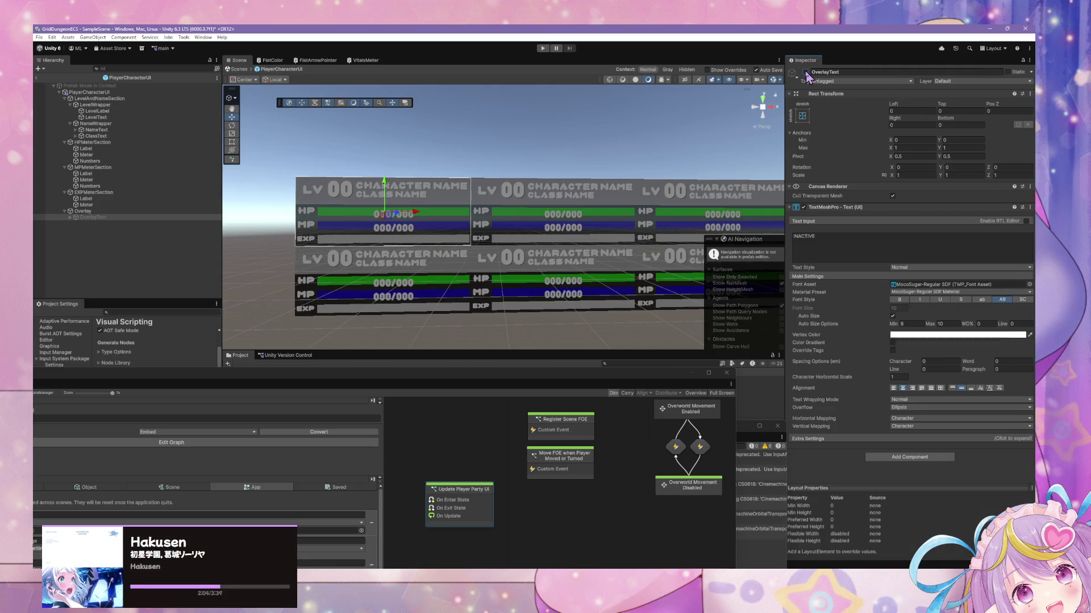
click(806, 72)
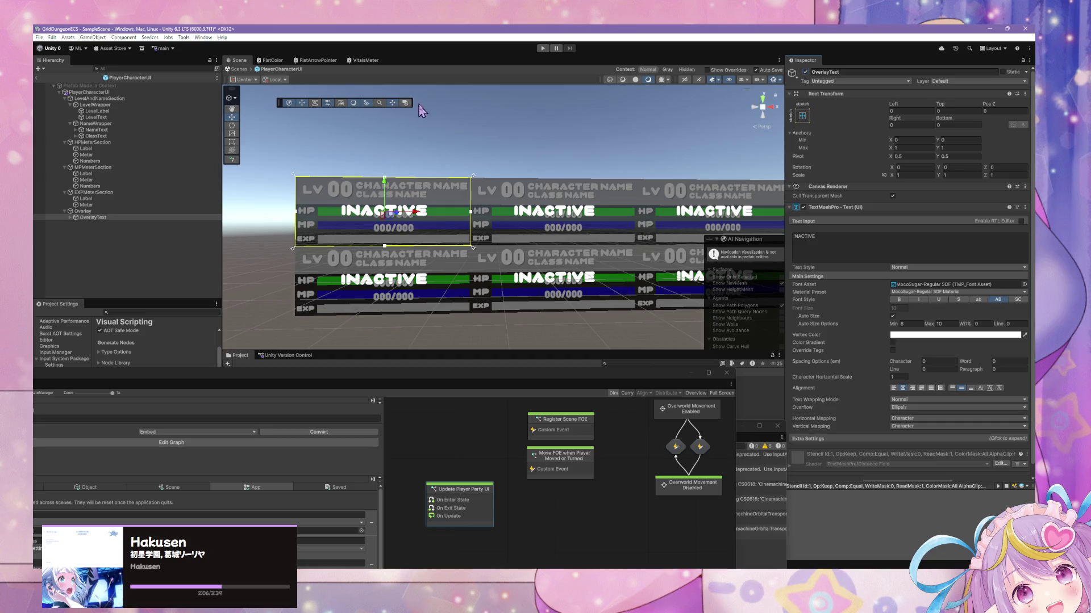
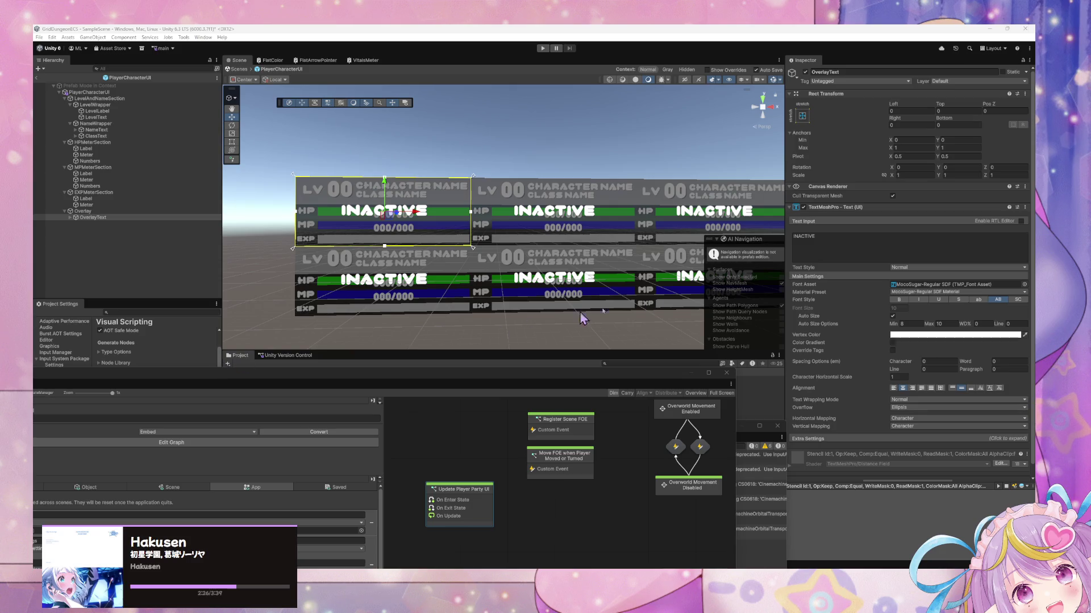
- Select the PlayerCharacterUI root and scroll its Inspector down to the Variables list
scroll(659, 287, down, 3)
scroll(659, 287, down, 2)
scroll(656, 287, up, 3)
scroll(652, 282, up, 2)
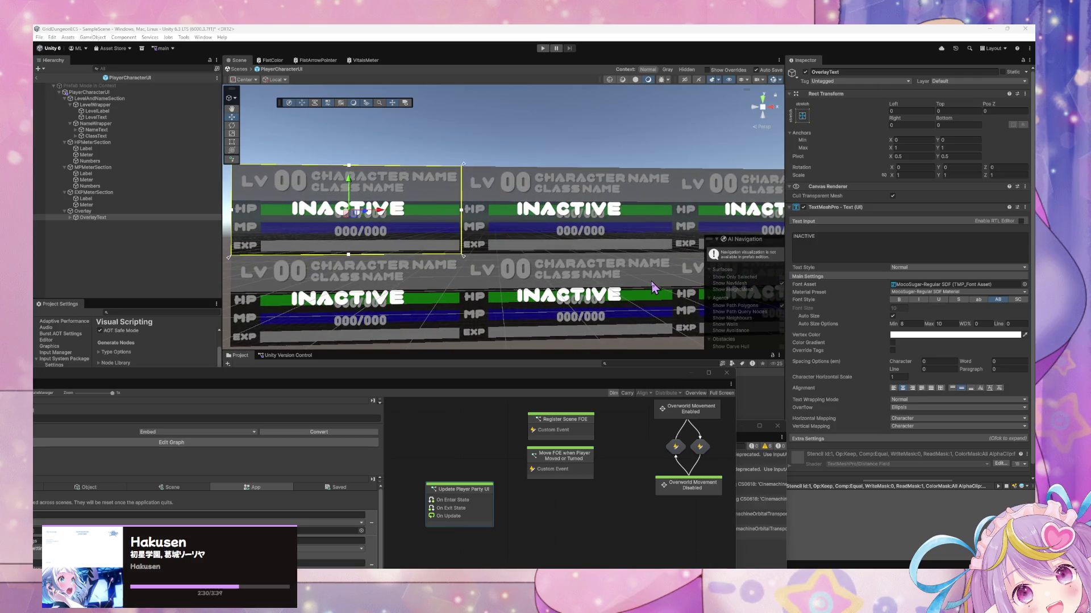
scroll(647, 284, up, 2)
scroll(647, 291, down, 2)
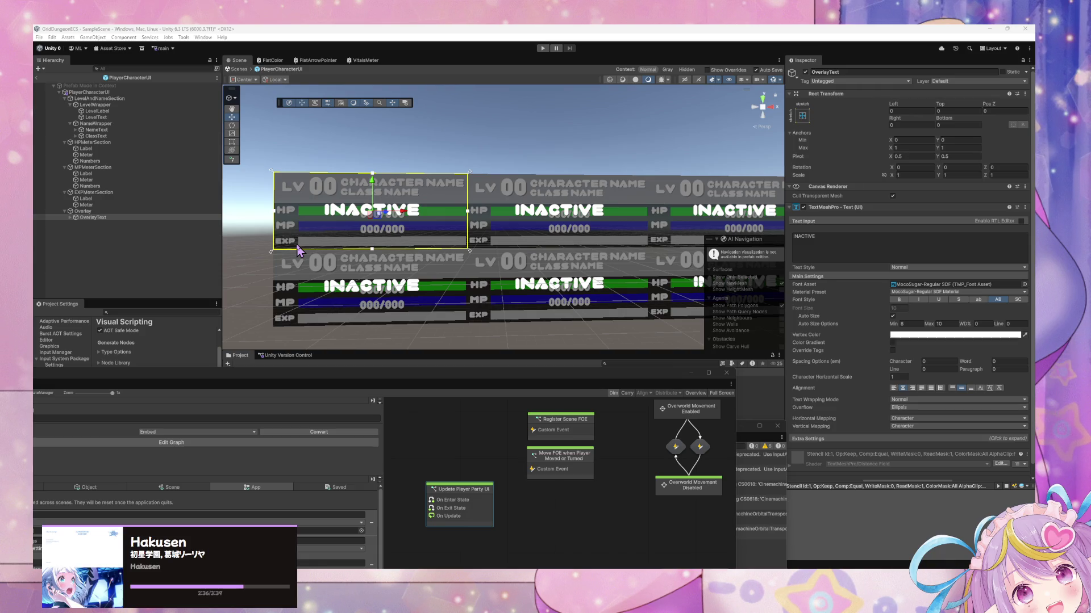
scroll(418, 284, up, 2)
scroll(416, 282, up, 2)
scroll(417, 282, down, 4)
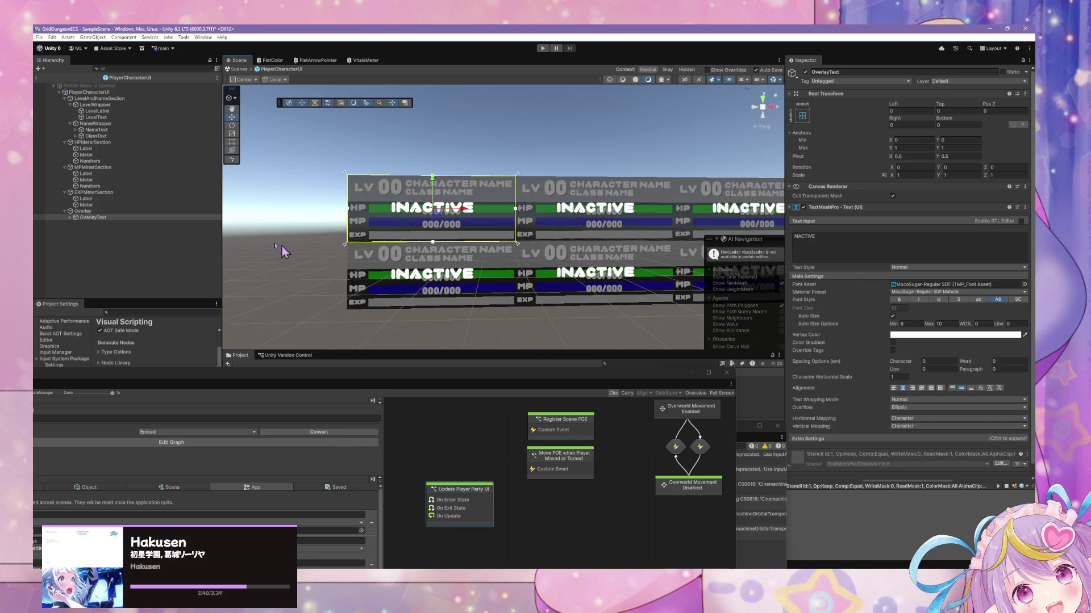
click(87, 205)
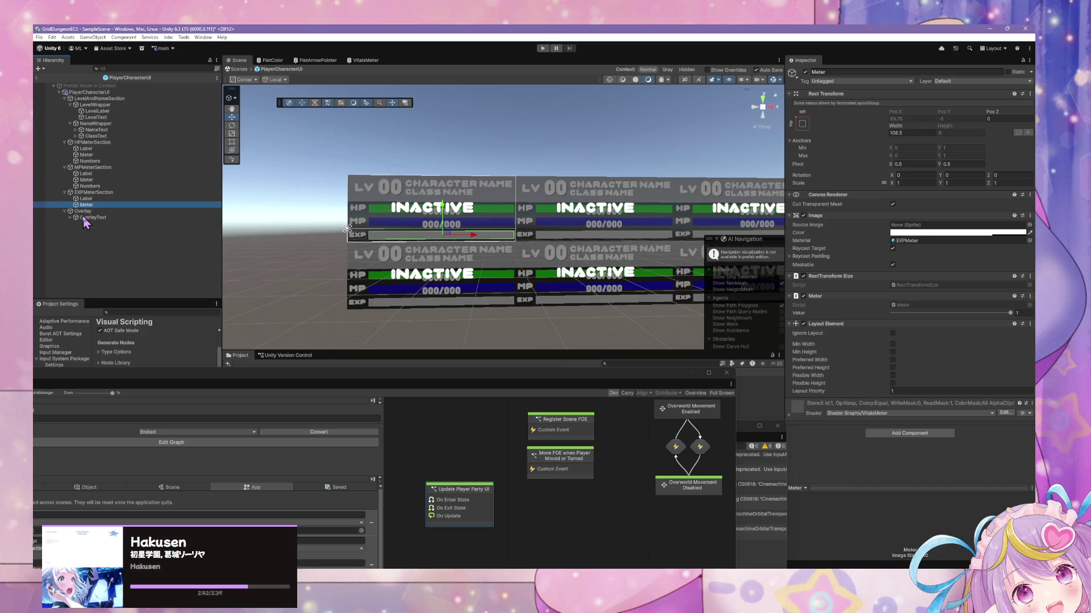
click(105, 92)
scroll(898, 456, down, 3)
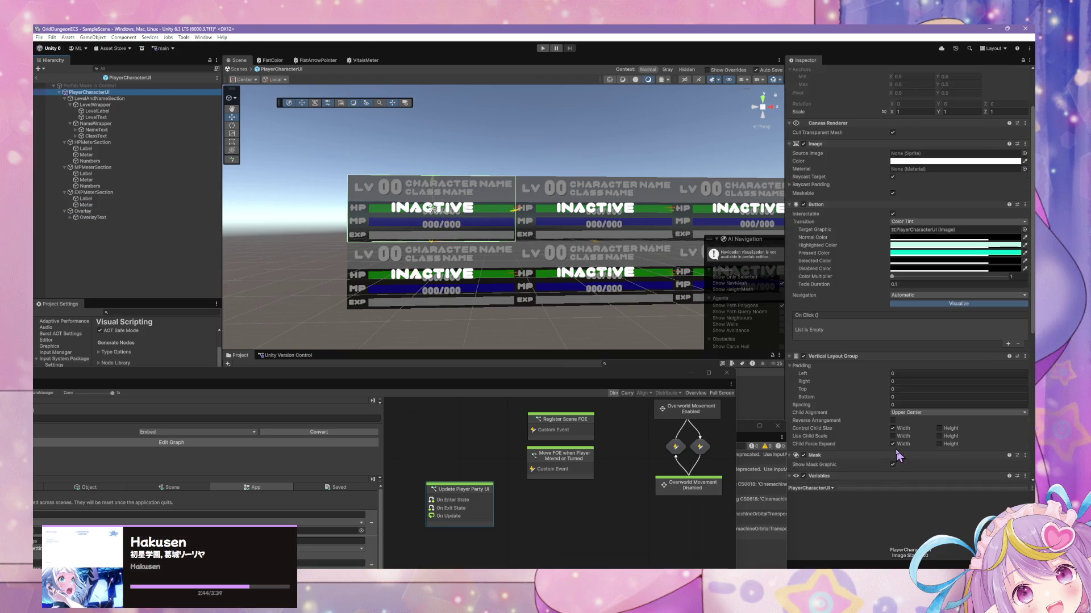
scroll(898, 454, down, 5)
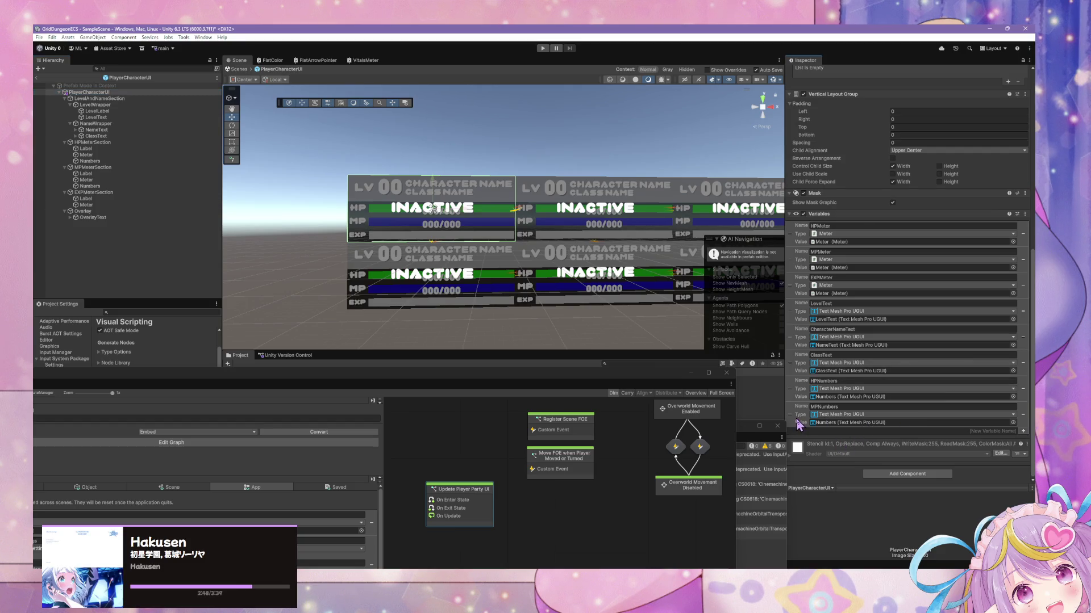
- Insert an OverlayText variable below MPNumbers holding the OverlayText object, then return to SampleScene
right_click(793, 416)
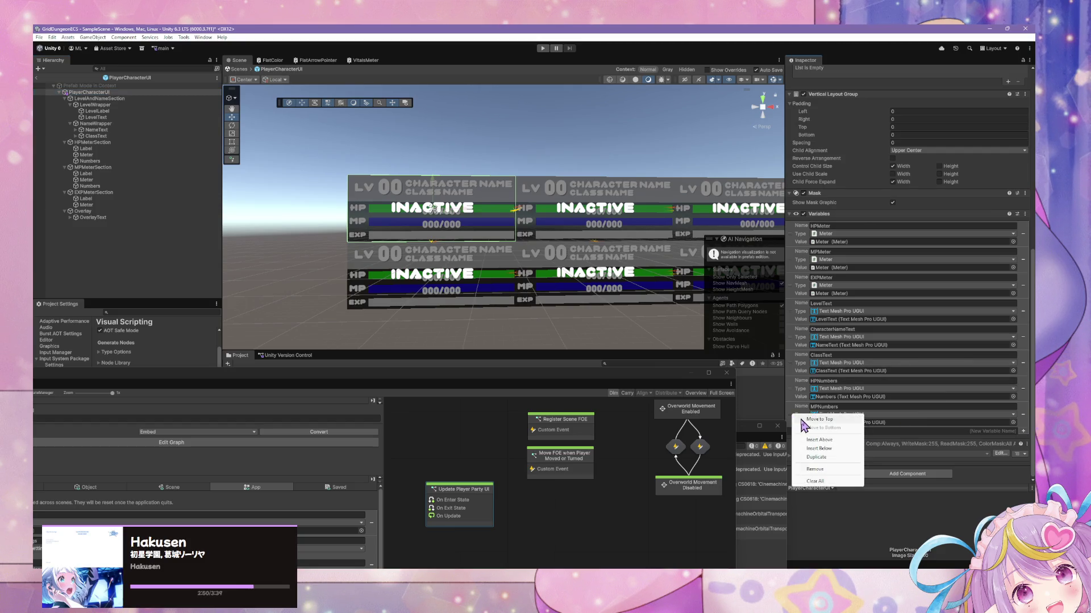
click(837, 448)
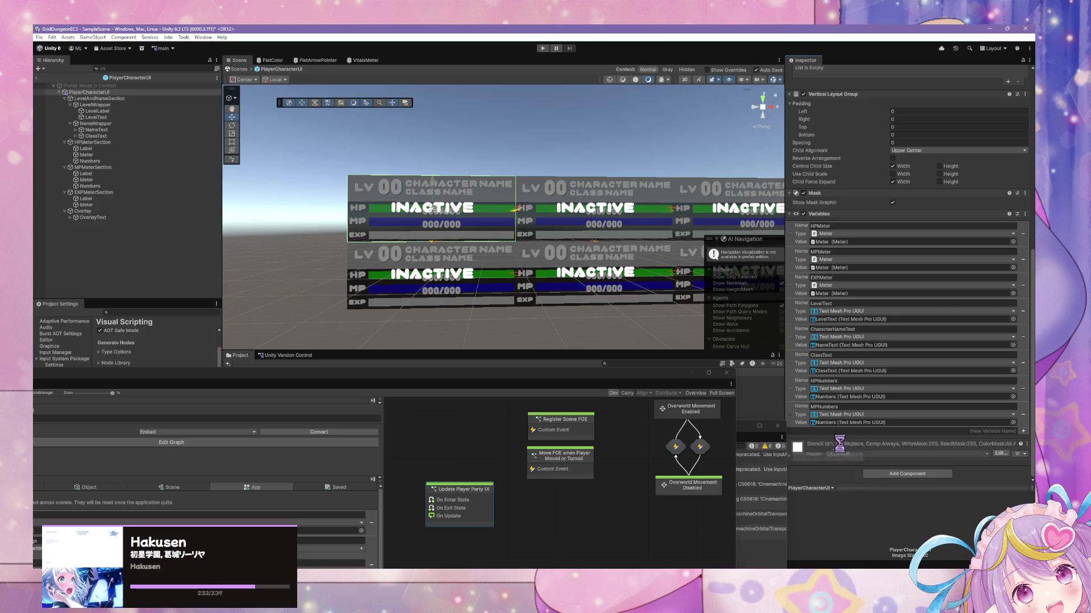
click(849, 433)
text(OverlayText)
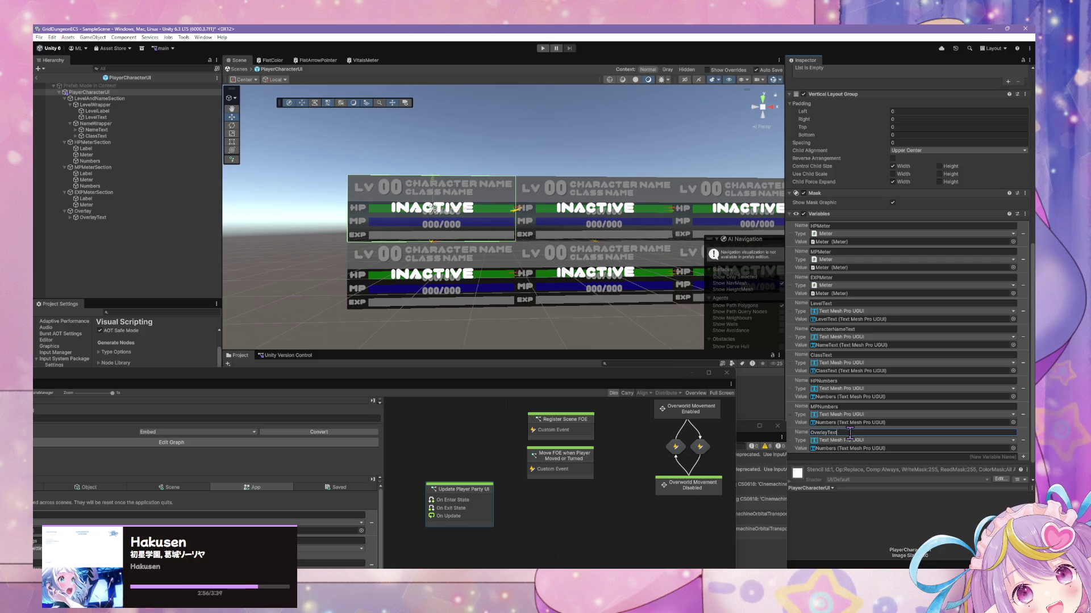
key(Return)
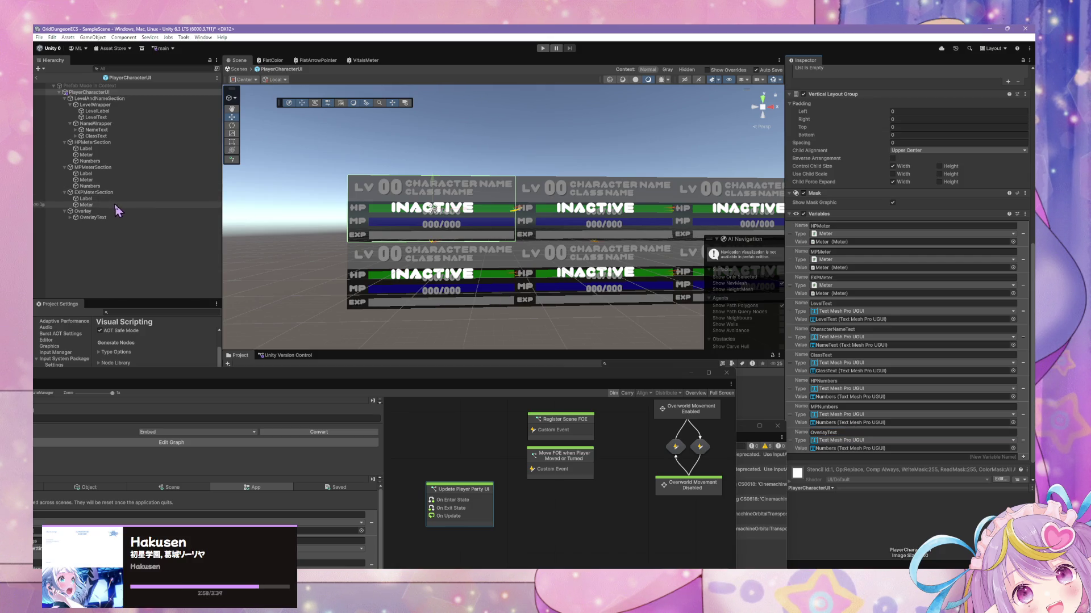
mouse_move(98, 219)
mouse_down()
mouse_move(706, 358)
mouse_move(781, 434)
mouse_move(839, 449)
mouse_up()
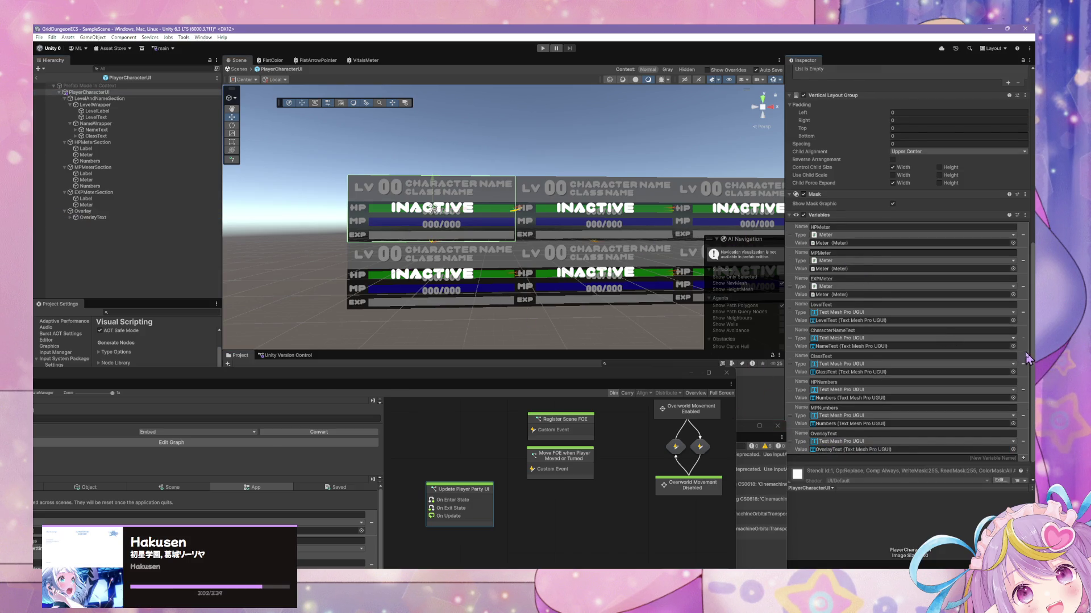
click(238, 69)
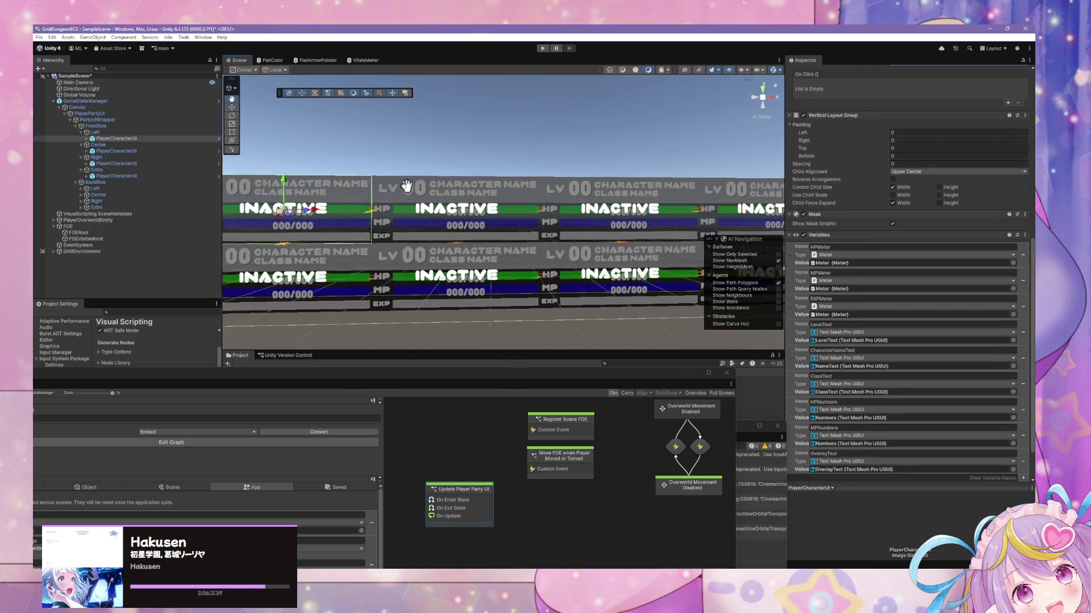
- Zoom out the Scene view and drag the state graph window up, enlarging it
scroll(478, 196, down, 2)
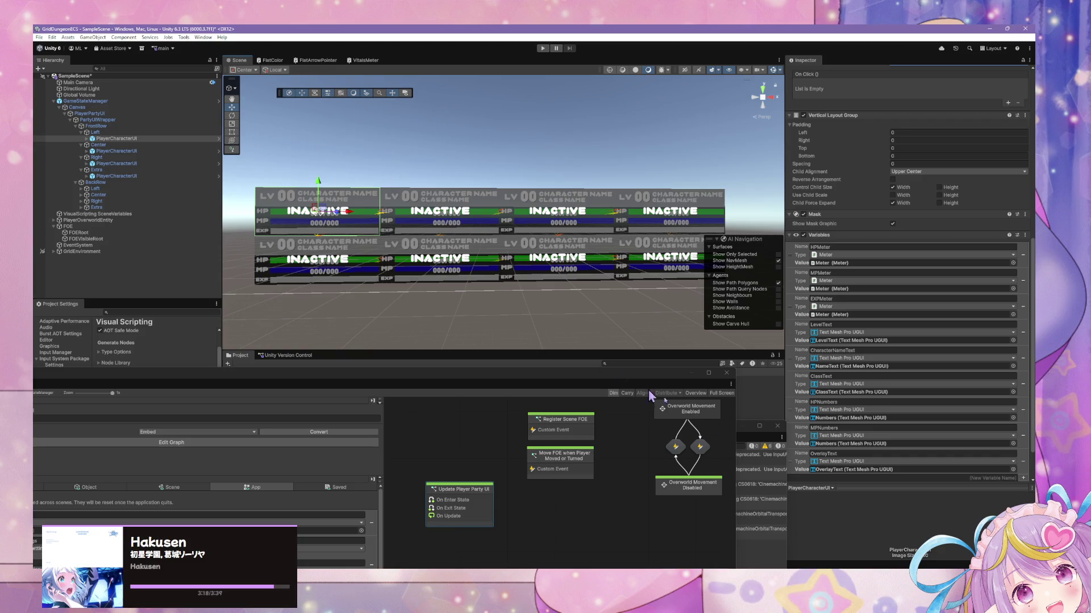
mouse_move(461, 375)
mouse_down()
mouse_move(613, 168)
mouse_move(572, 139)
mouse_up()
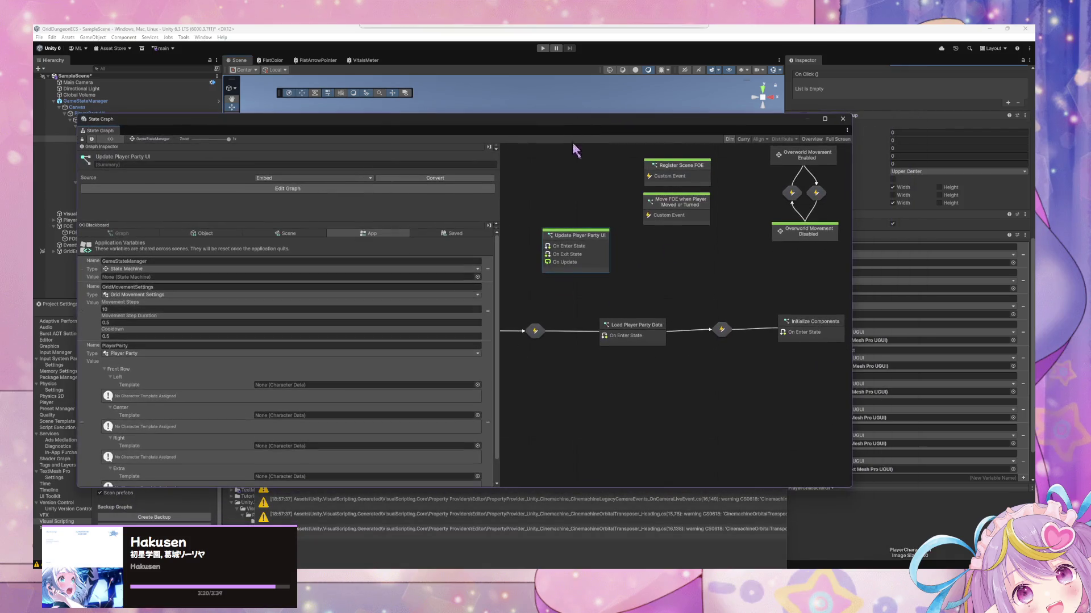
- Resize the State Graph window, pan the canvas, and scroll the Blackboard to PlayerParty's Front Row slots
mouse_move(850, 487)
mouse_down()
mouse_move(747, 458)
mouse_move(817, 463)
mouse_up()
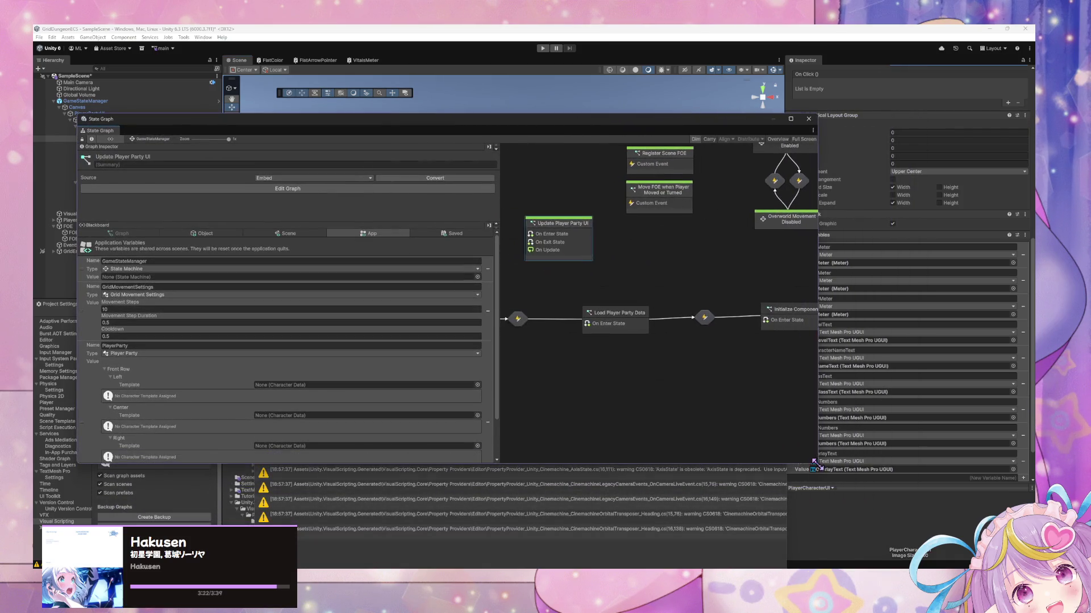
drag(601, 244, 743, 256)
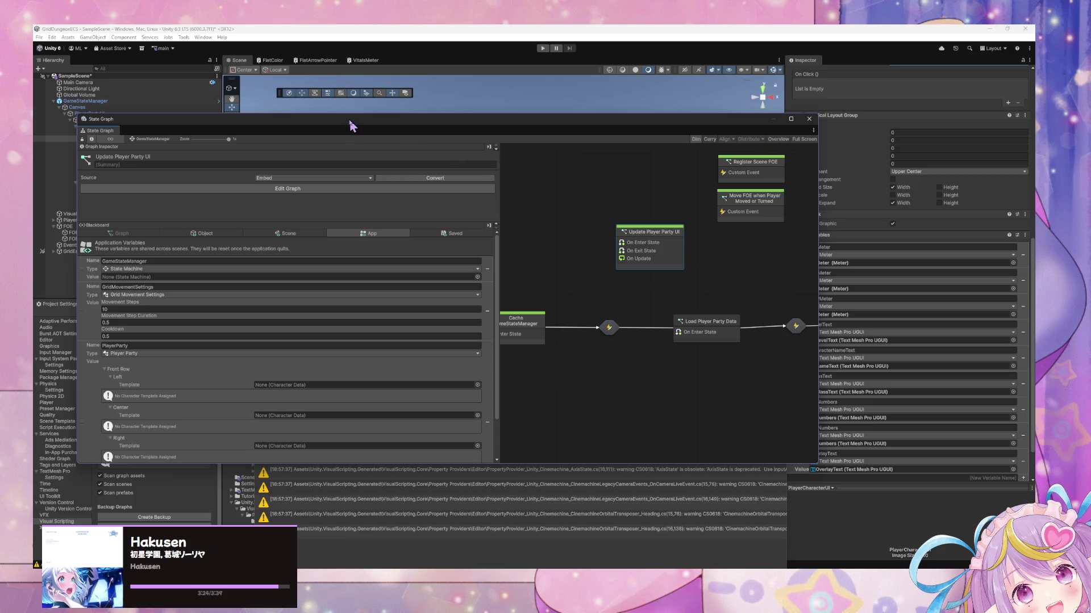
drag(350, 125, 421, 86)
scroll(348, 284, down, 3)
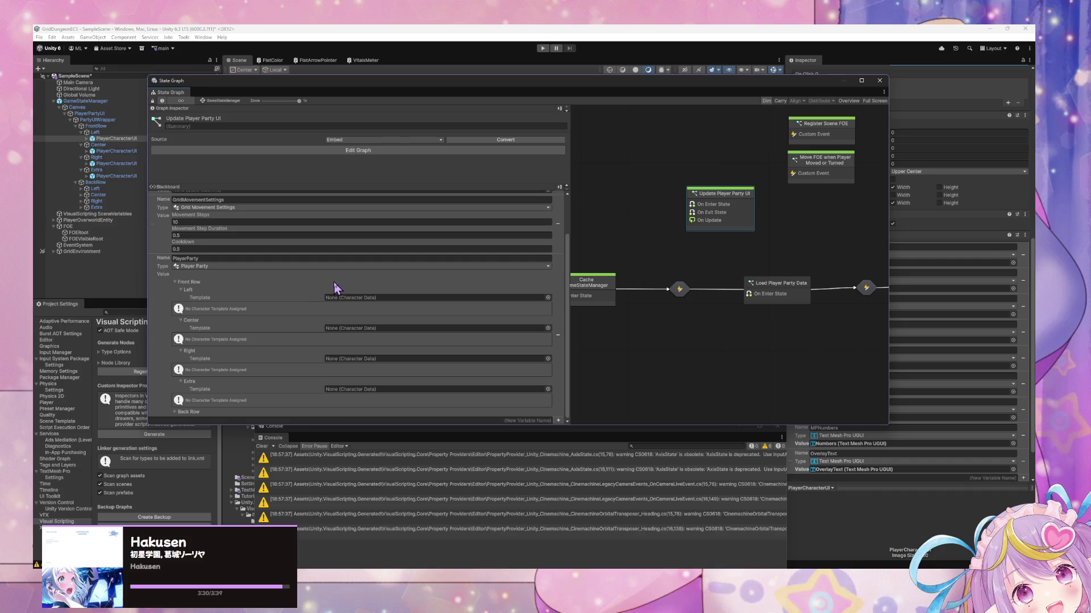
key(alt+Tab)
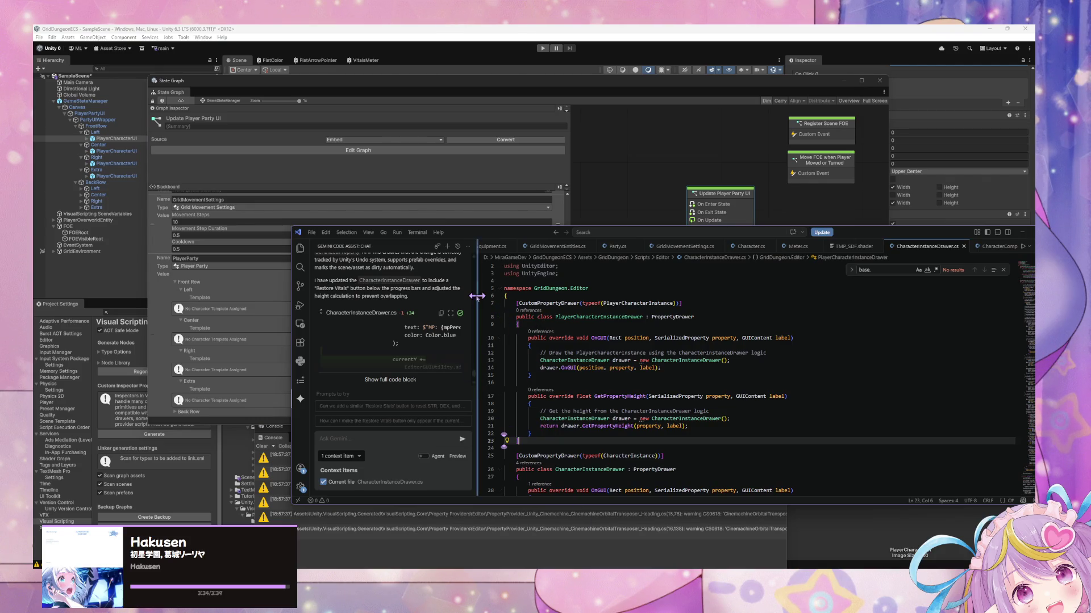
- Open Party.cs and read through PlayerParty and PlayerRow's Left, Center, Right and Extra fields
scroll(673, 346, down, 3)
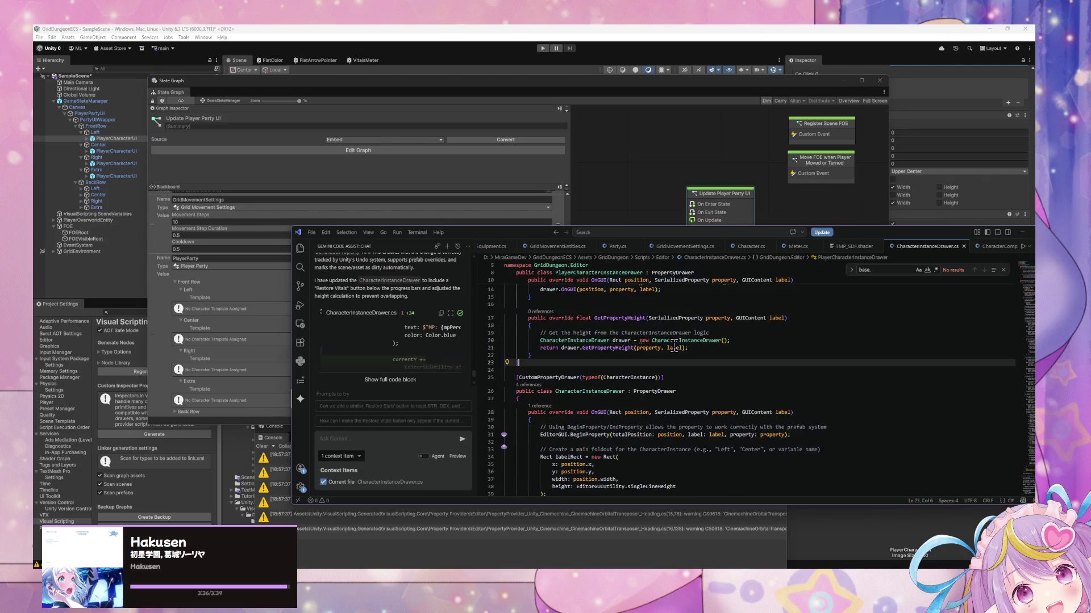
click(624, 249)
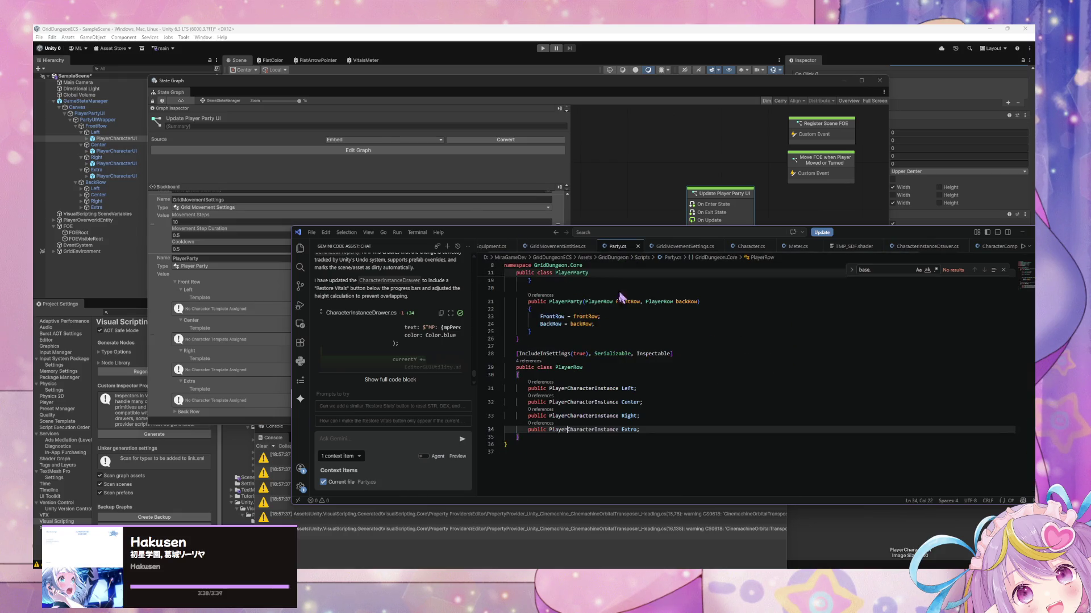
scroll(625, 341, up, 2)
scroll(626, 328, down, 3)
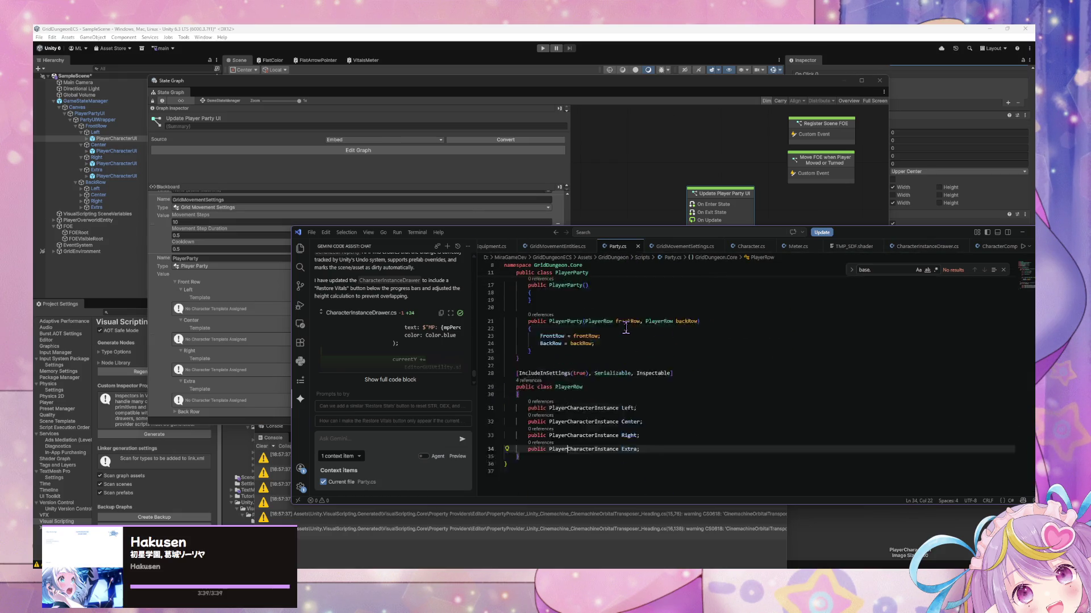
scroll(625, 327, up, 6)
scroll(627, 330, down, 6)
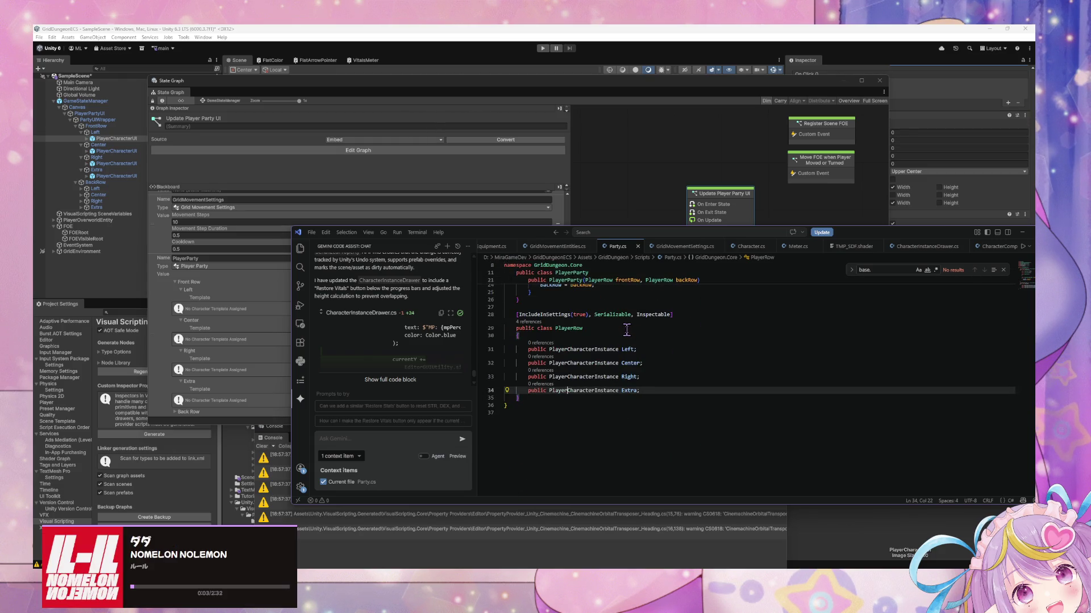
scroll(624, 328, up, 5)
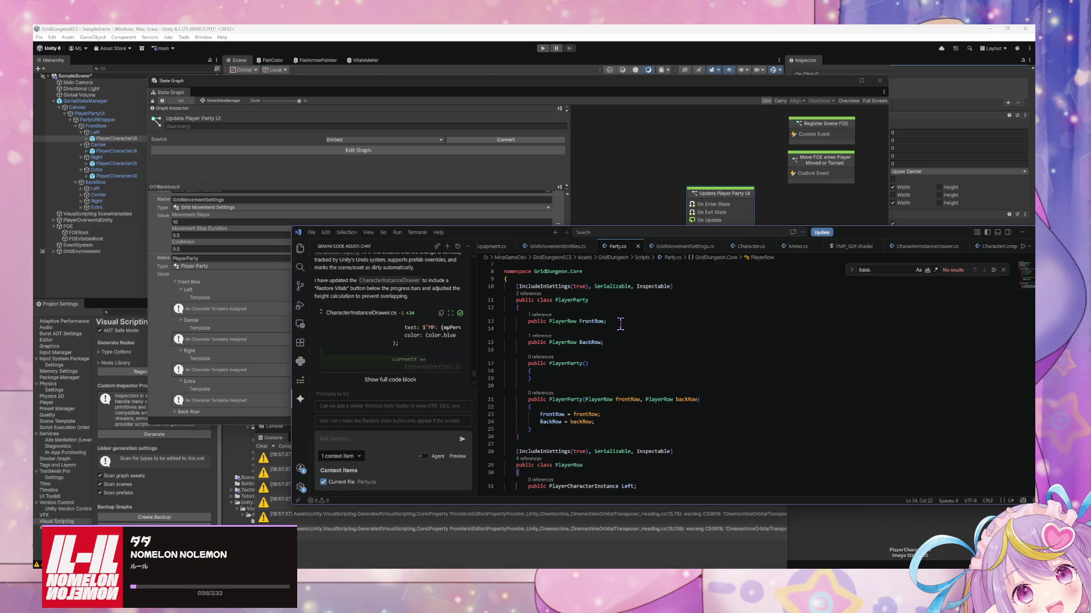
scroll(620, 324, down, 5)
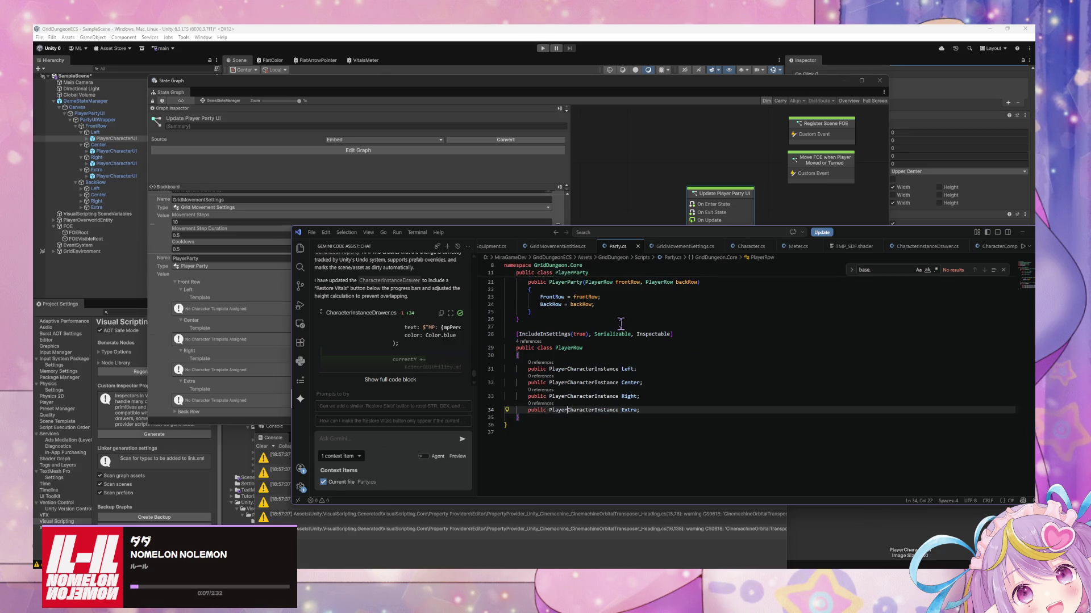
scroll(620, 324, up, 5)
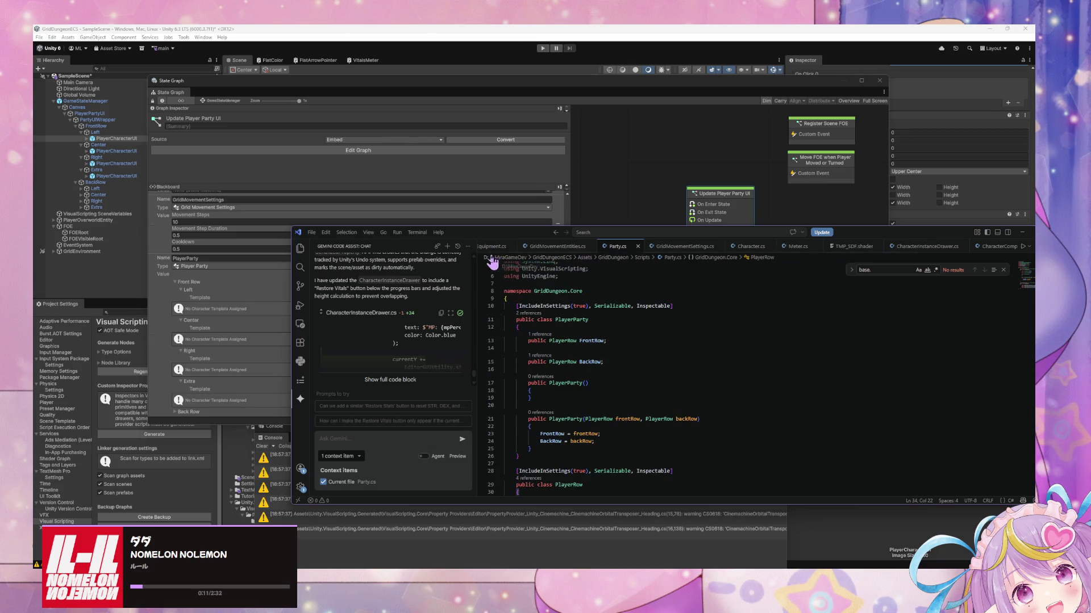
scroll(662, 384, down, 5)
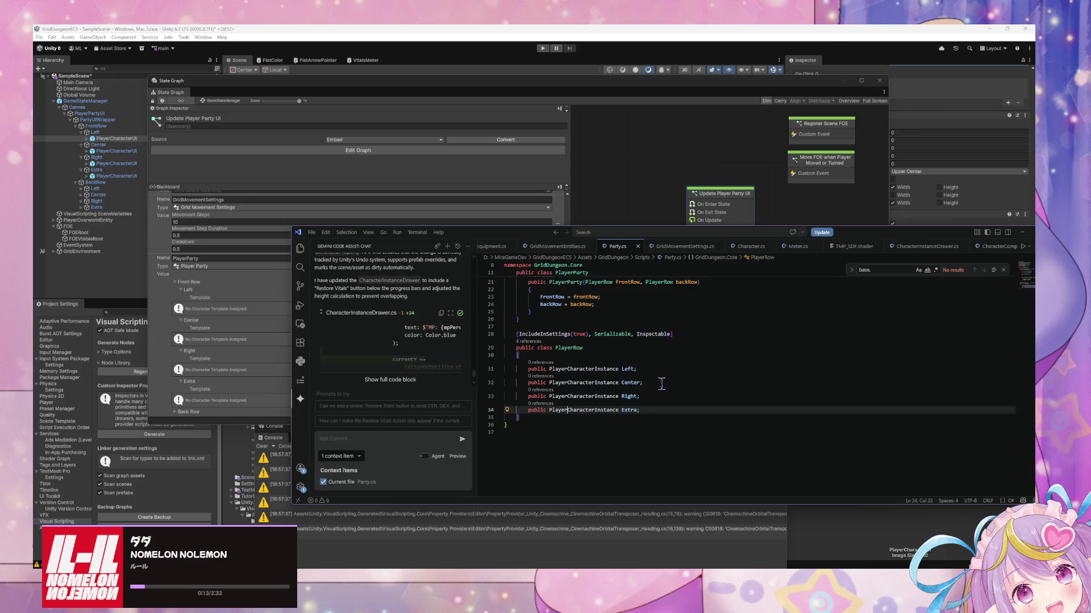
scroll(662, 384, up, 5)
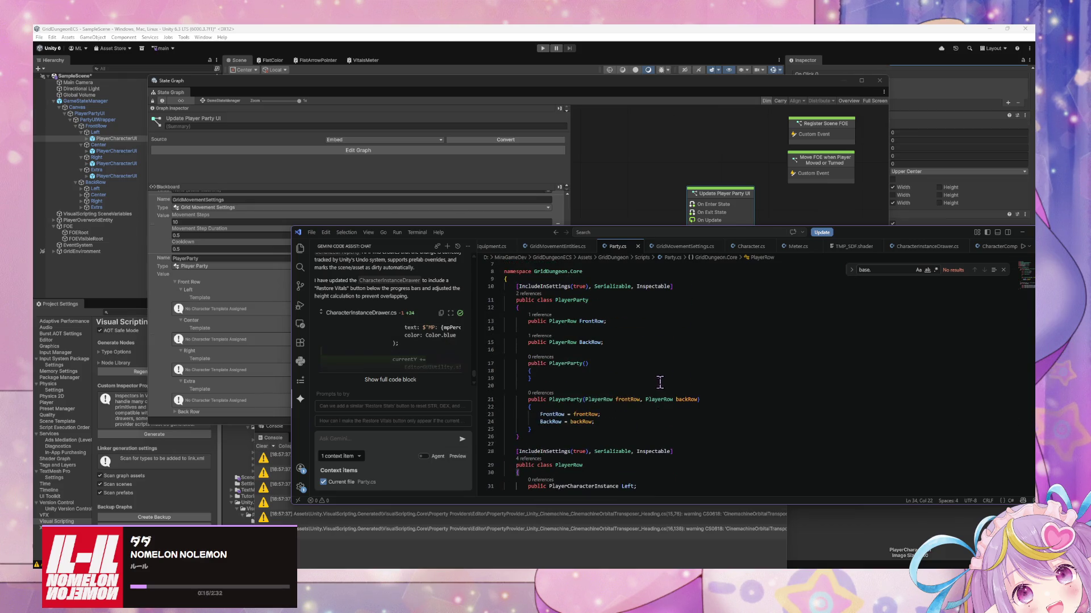
mouse_move(494, 241)
mouse_down()
mouse_move(479, 247)
mouse_move(341, 136)
mouse_move(411, 146)
mouse_up()
scroll(572, 297, down, 3)
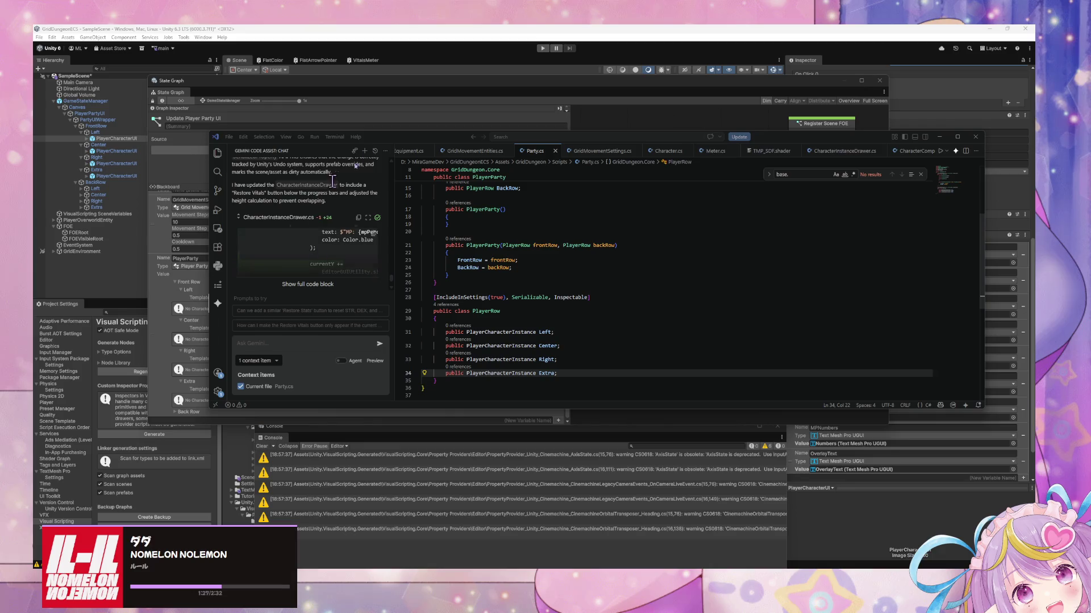
mouse_move(396, 142)
mouse_down()
mouse_move(693, 320)
mouse_move(585, 240)
mouse_move(694, 218)
mouse_move(641, 174)
mouse_move(497, 150)
mouse_move(526, 151)
mouse_up()
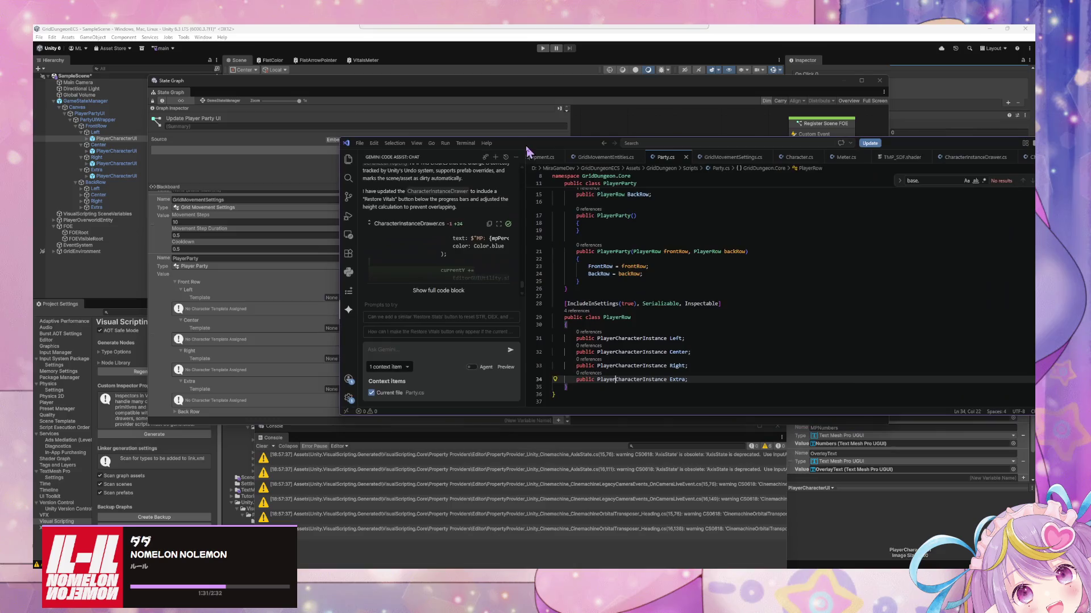
scroll(703, 301, up, 5)
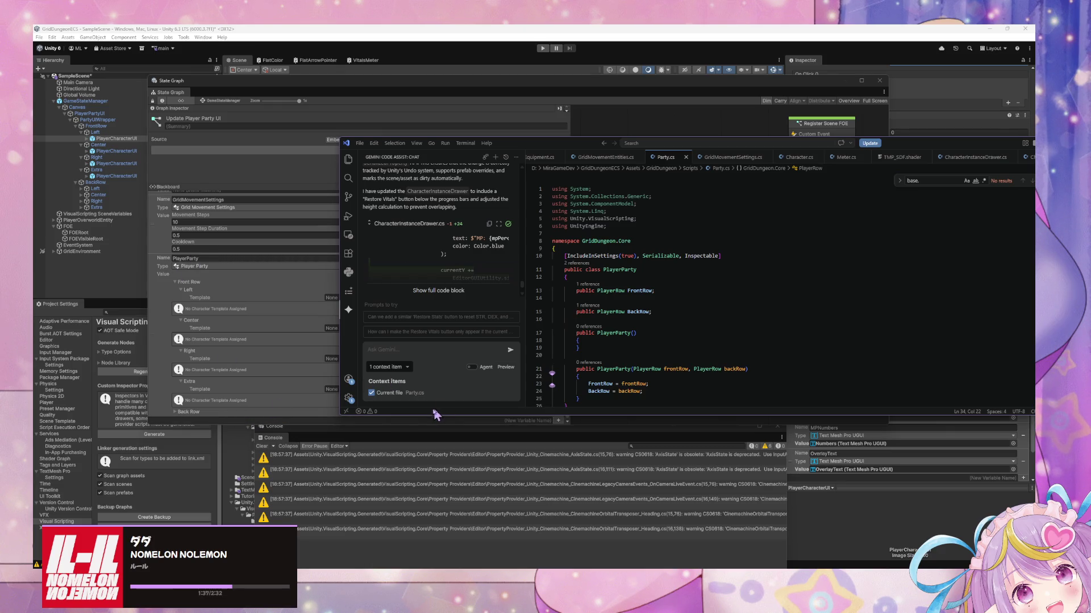
mouse_move(283, 79)
mouse_down()
mouse_move(250, 97)
mouse_move(369, 110)
mouse_up()
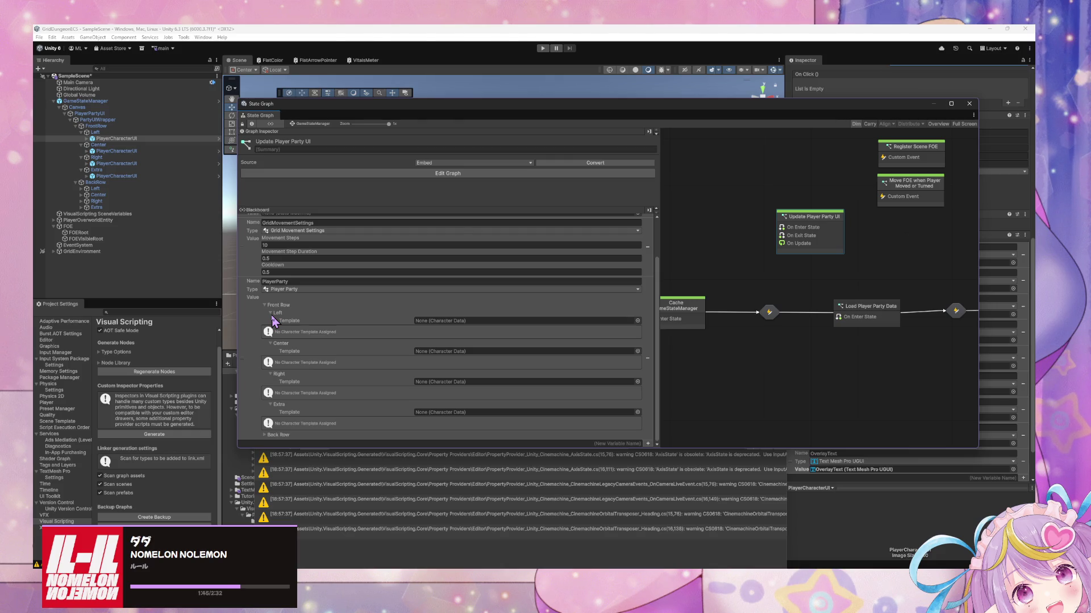
key(alt+Tab)
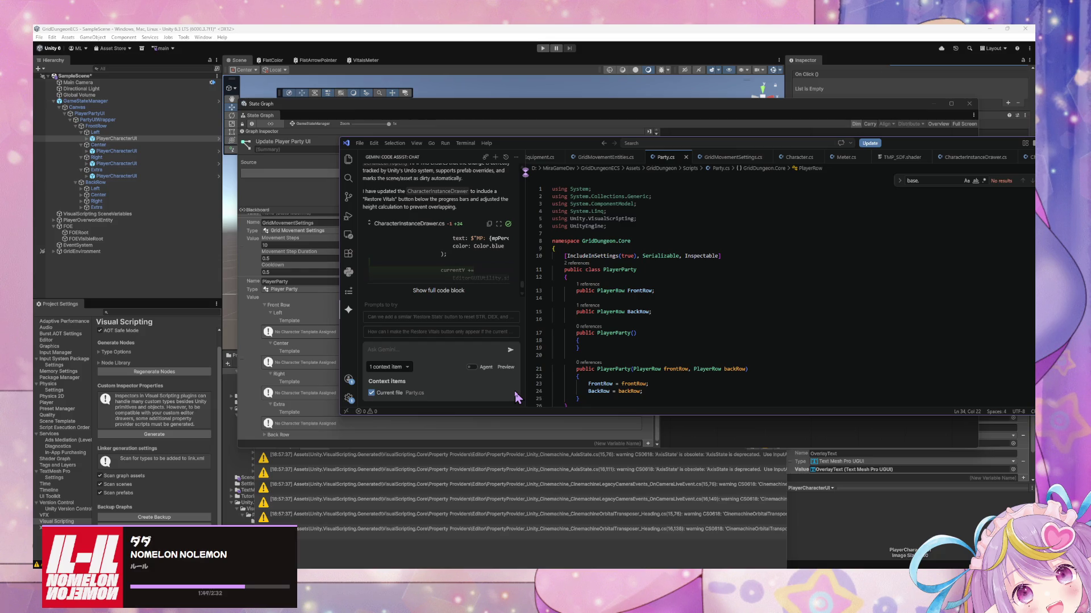
scroll(609, 326, down, 5)
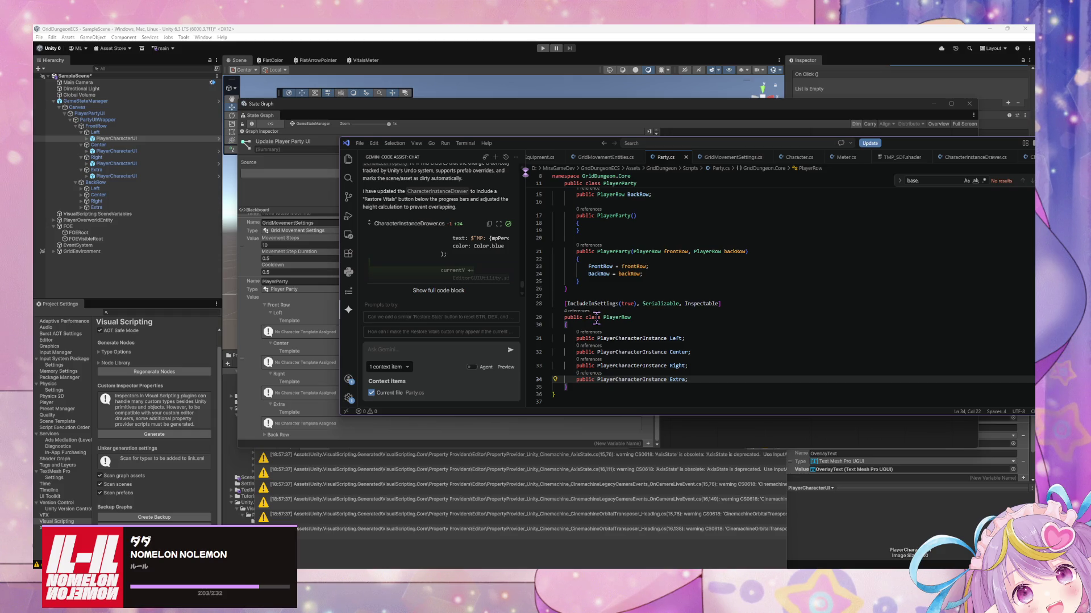
scroll(597, 320, up, 5)
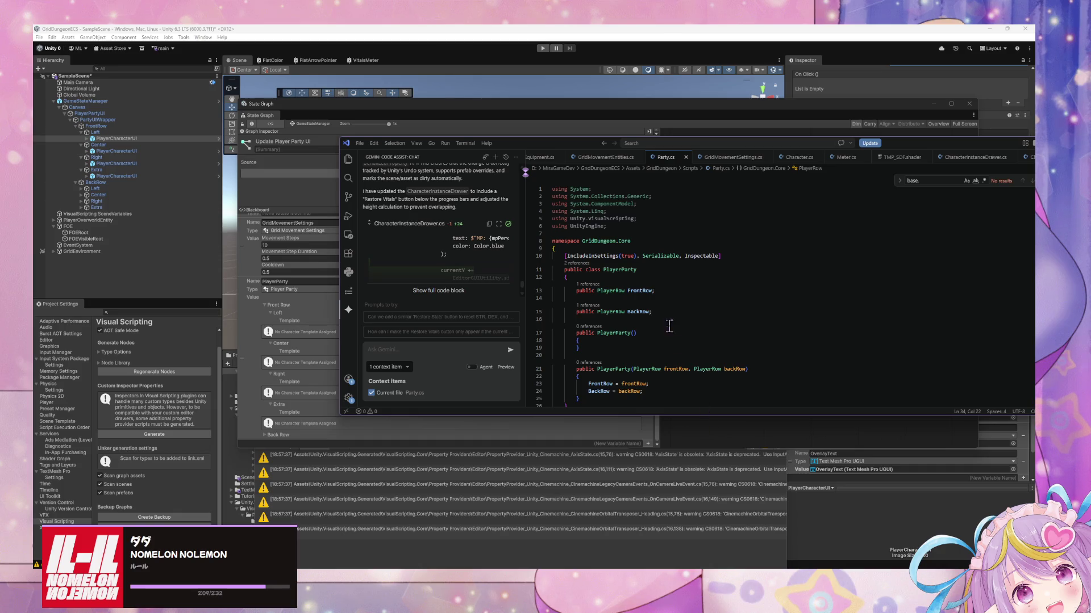
scroll(668, 324, down, 4)
scroll(664, 312, up, 4)
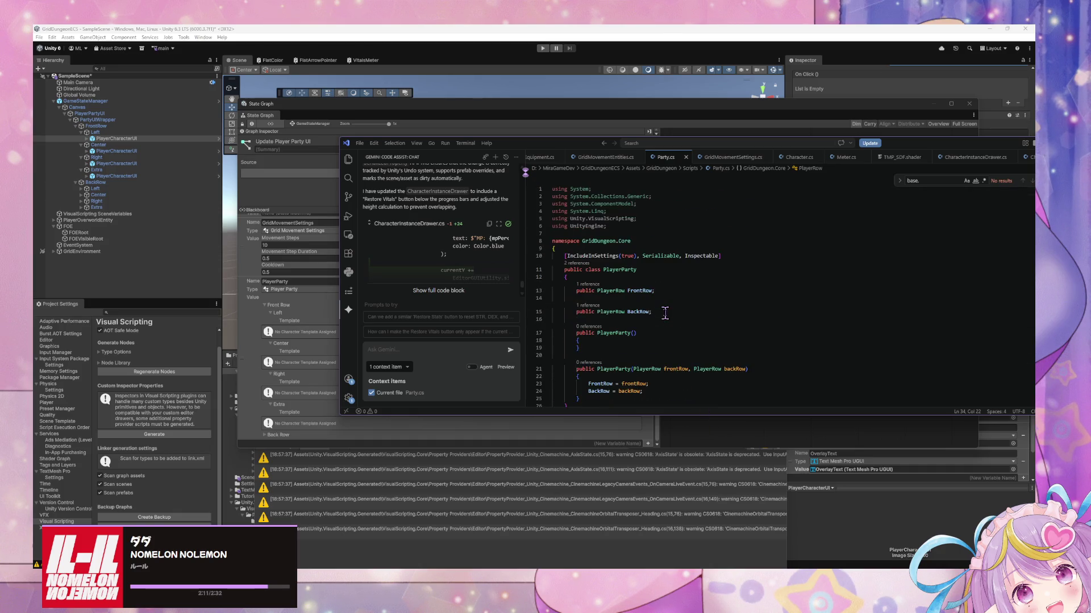
- Bring the State Graph forward and compare GameStateManager's Object and Scene blackboard variables
click(694, 442)
scroll(375, 265, up, 3)
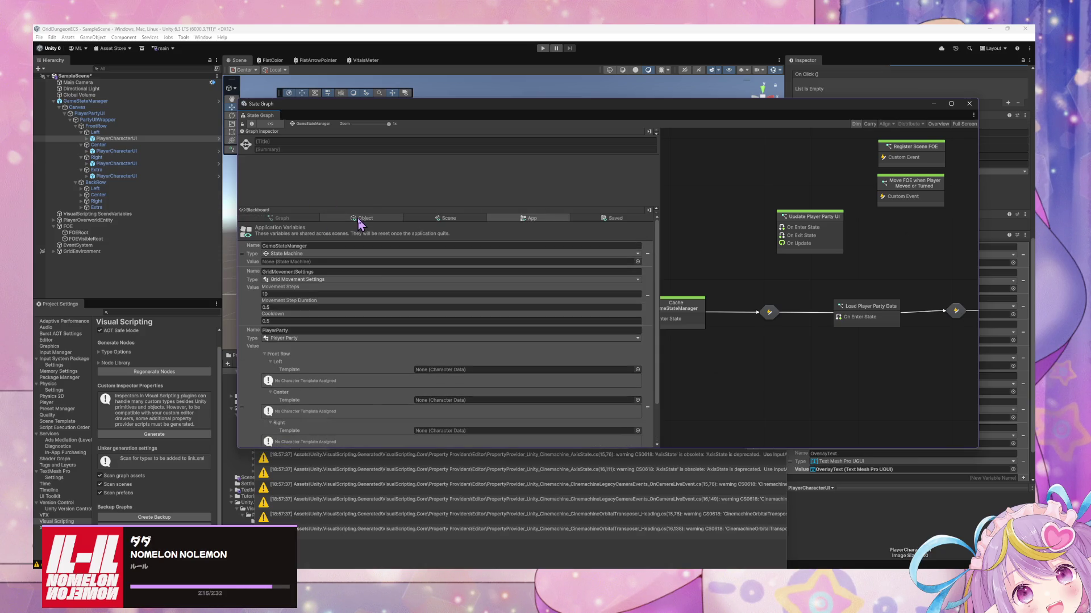
scroll(531, 335, down, 2)
scroll(535, 326, up, 2)
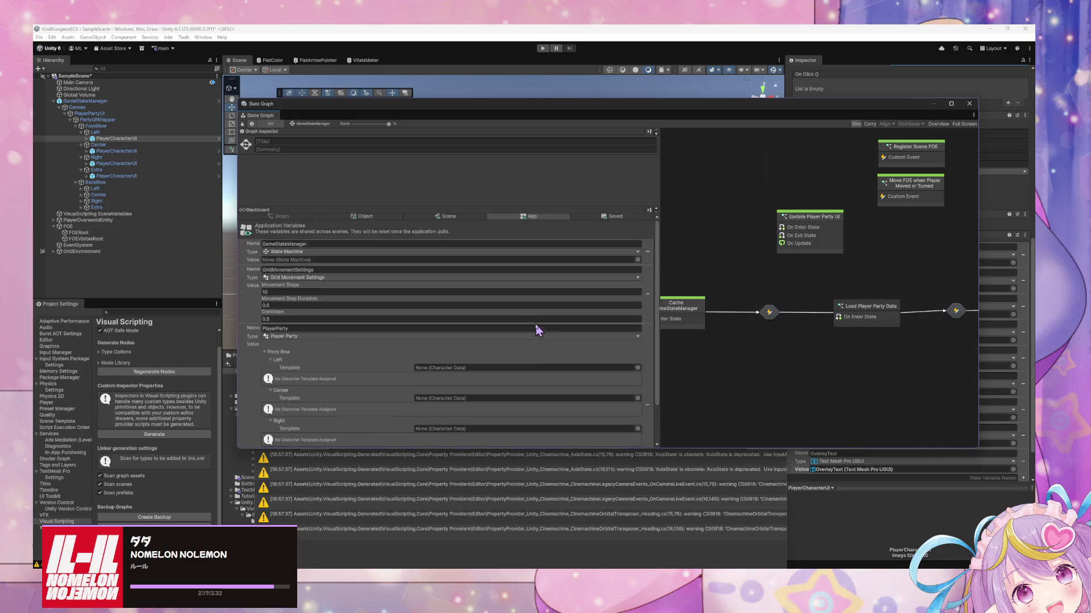
click(378, 219)
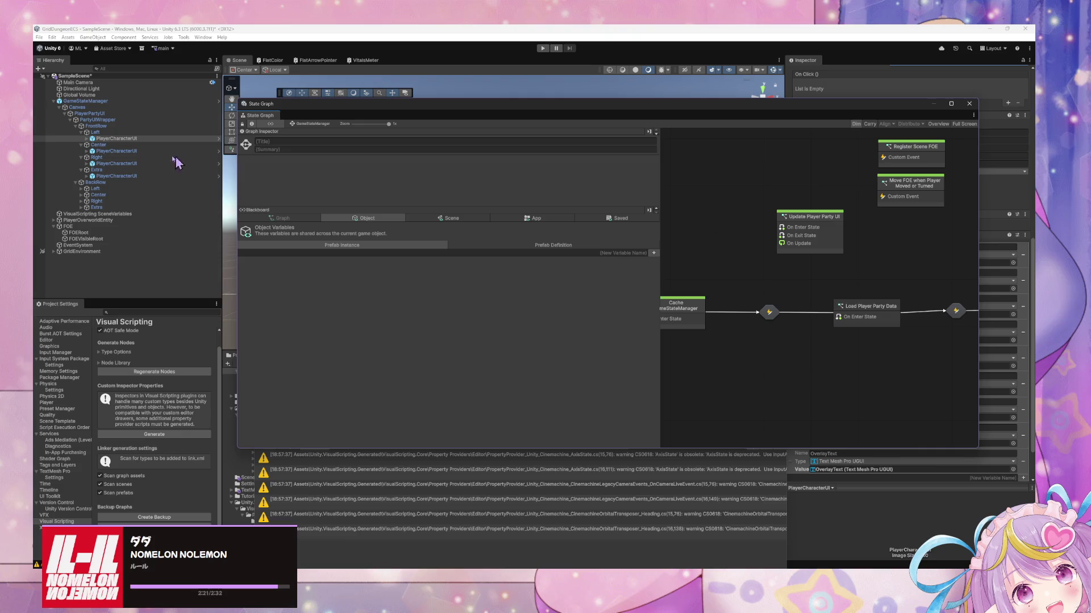
click(106, 101)
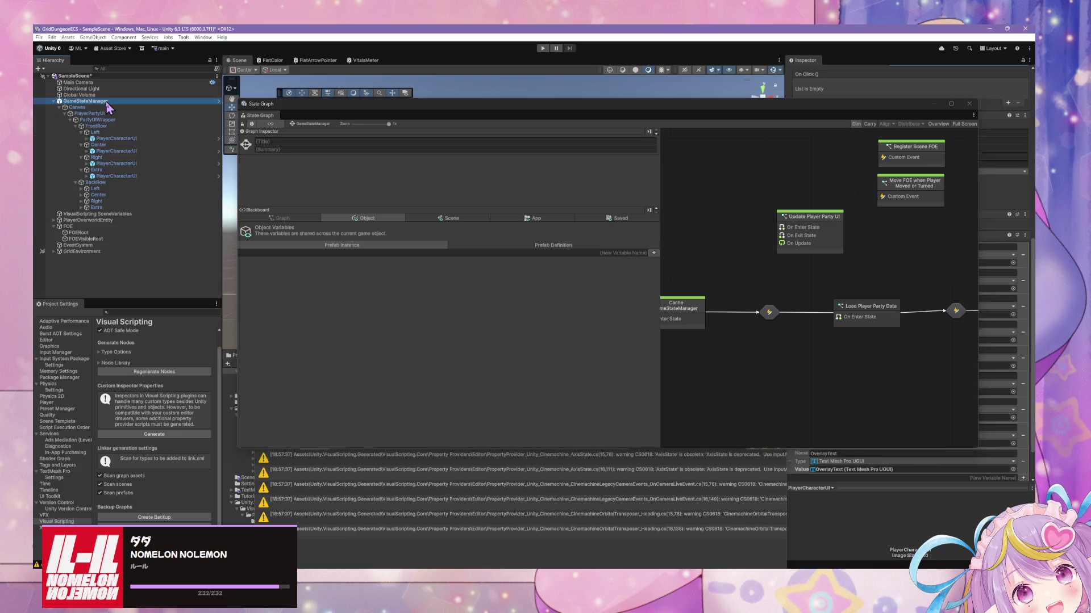
click(467, 219)
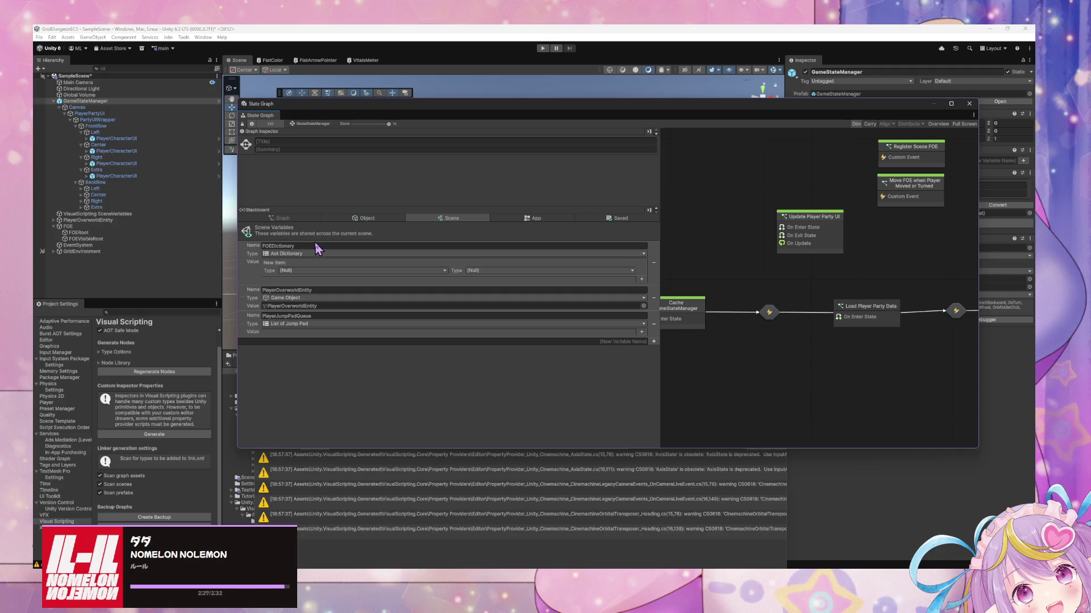
click(373, 221)
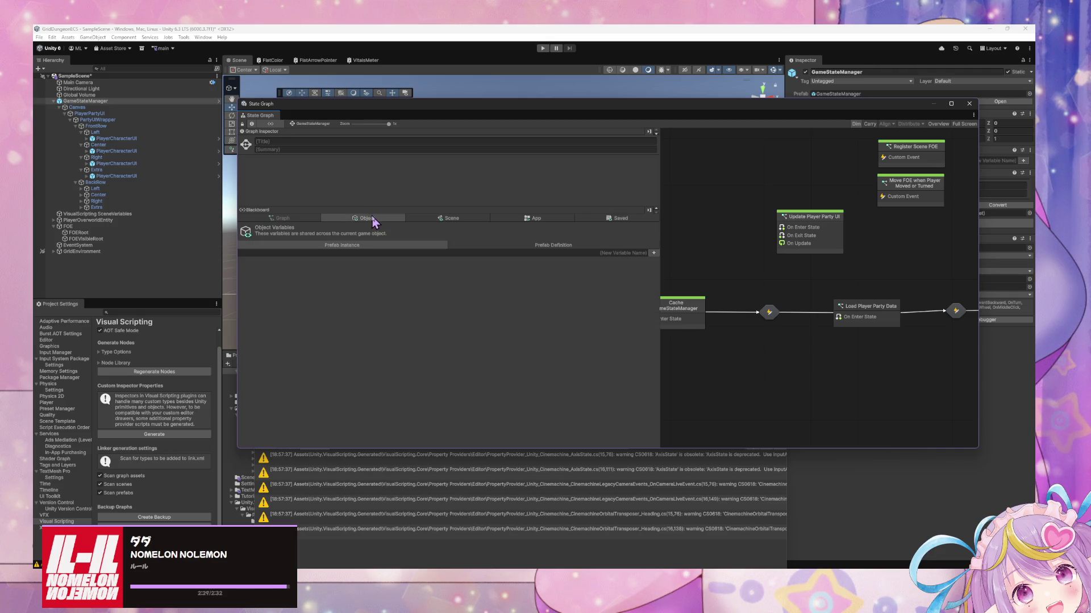
click(413, 243)
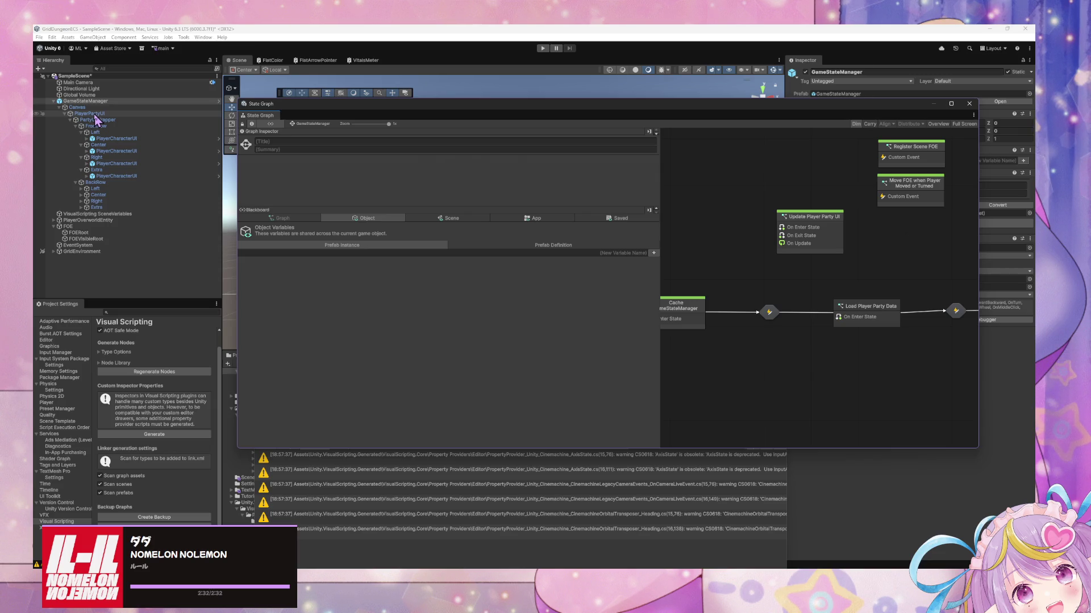
- Select PlayerPartyUI, lower the State Graph window, and leave the Blackboard on Scene variables
click(96, 114)
mouse_move(645, 106)
mouse_down()
mouse_move(489, 299)
mouse_move(518, 108)
mouse_move(591, 275)
mouse_move(547, 304)
mouse_move(472, 151)
mouse_move(687, 195)
mouse_move(648, 180)
mouse_up()
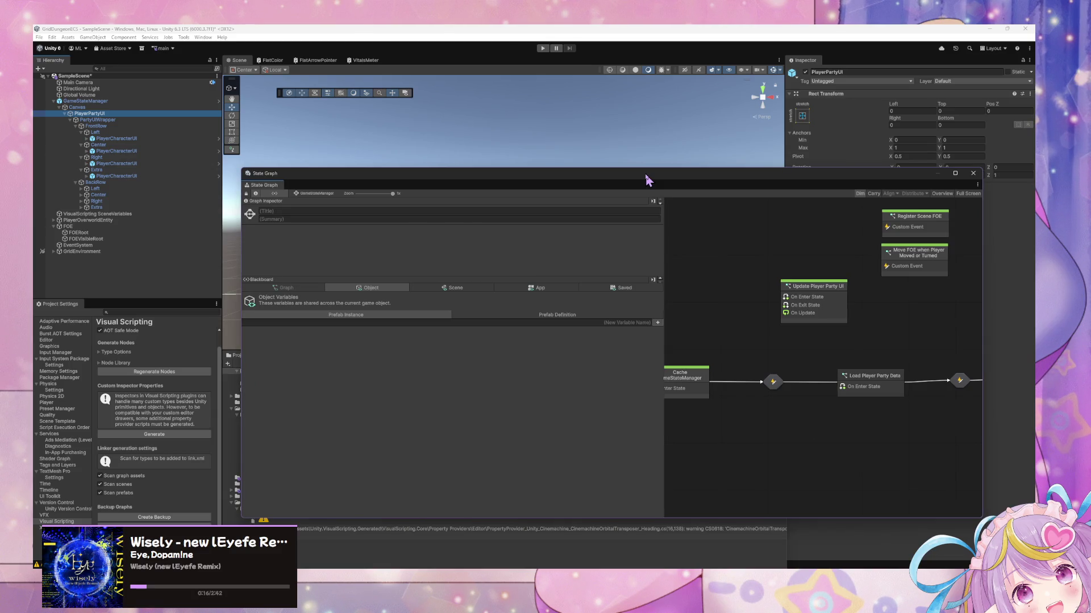
click(451, 288)
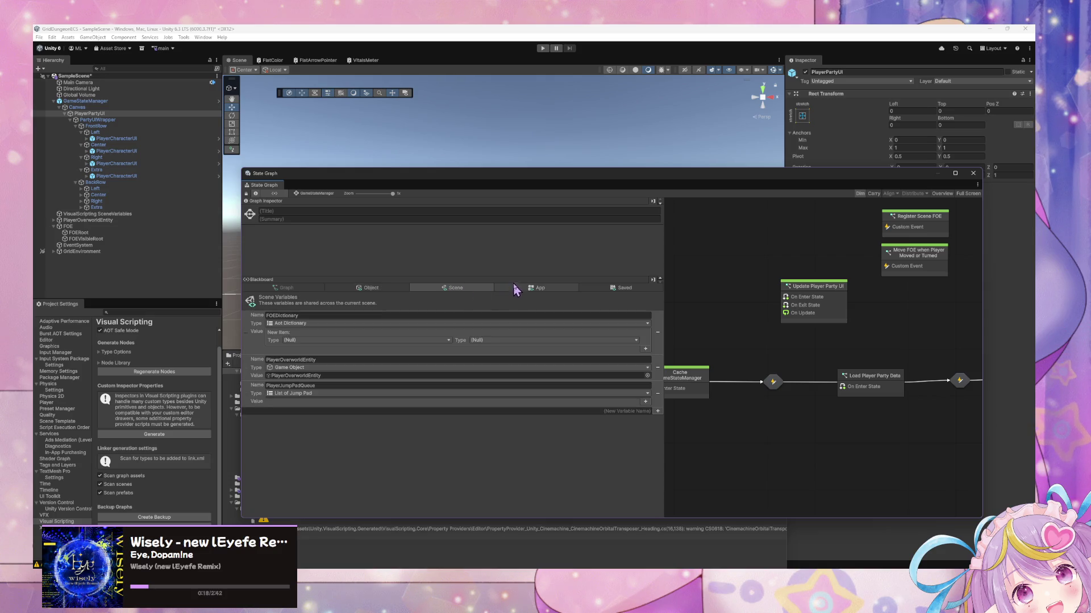
key(alt+Tab)
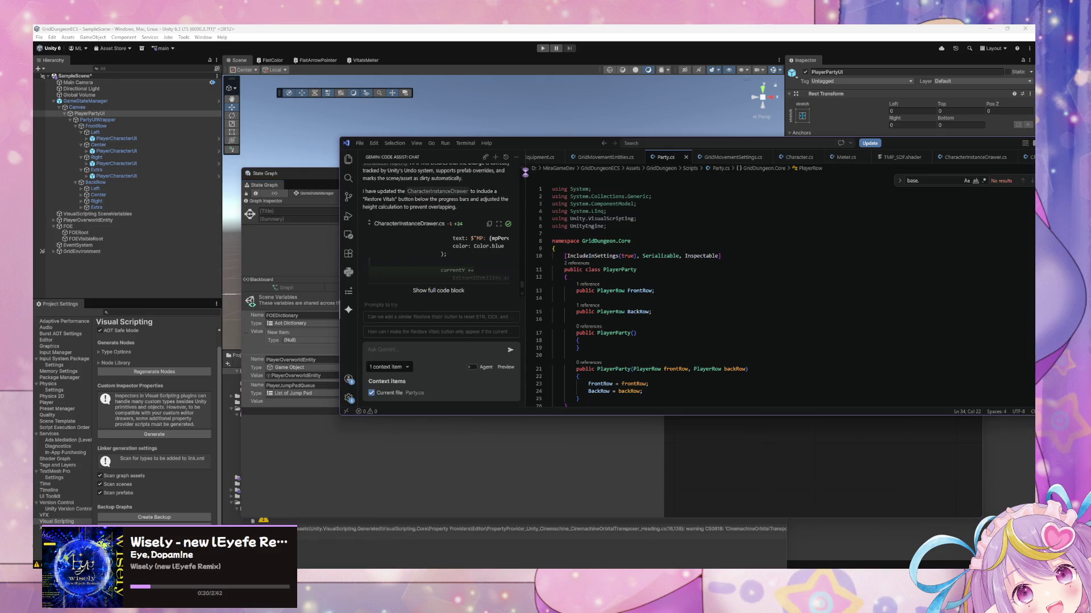
- Scroll to PlayerRow and select its [IncludeInSettings(true), Serializable, Inspectable] attribute on line 28
scroll(722, 347, down, 5)
scroll(722, 347, up, 5)
scroll(721, 347, down, 3)
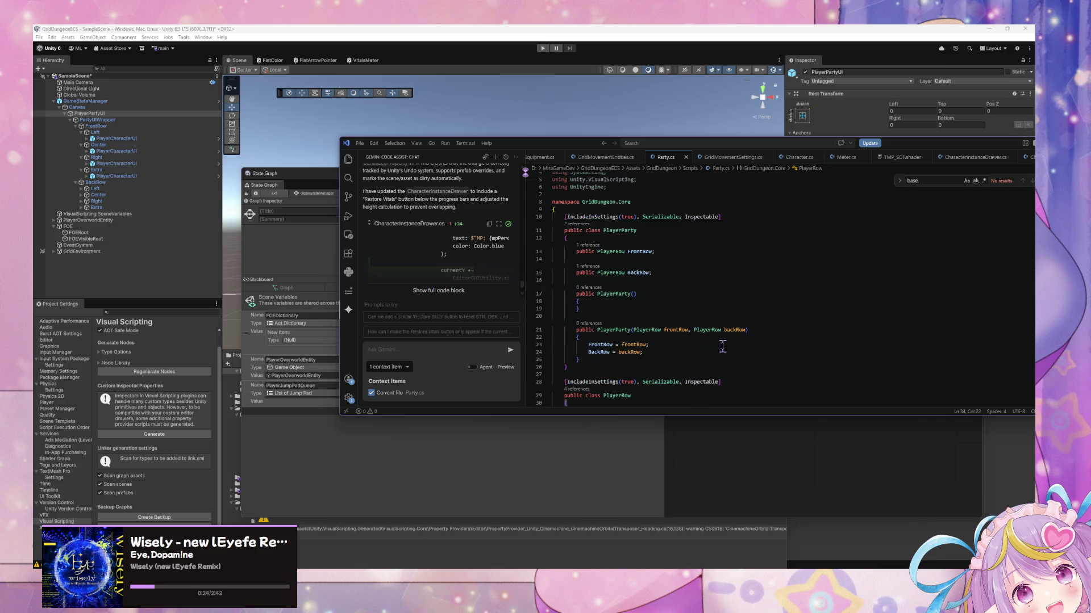
scroll(722, 347, down, 1)
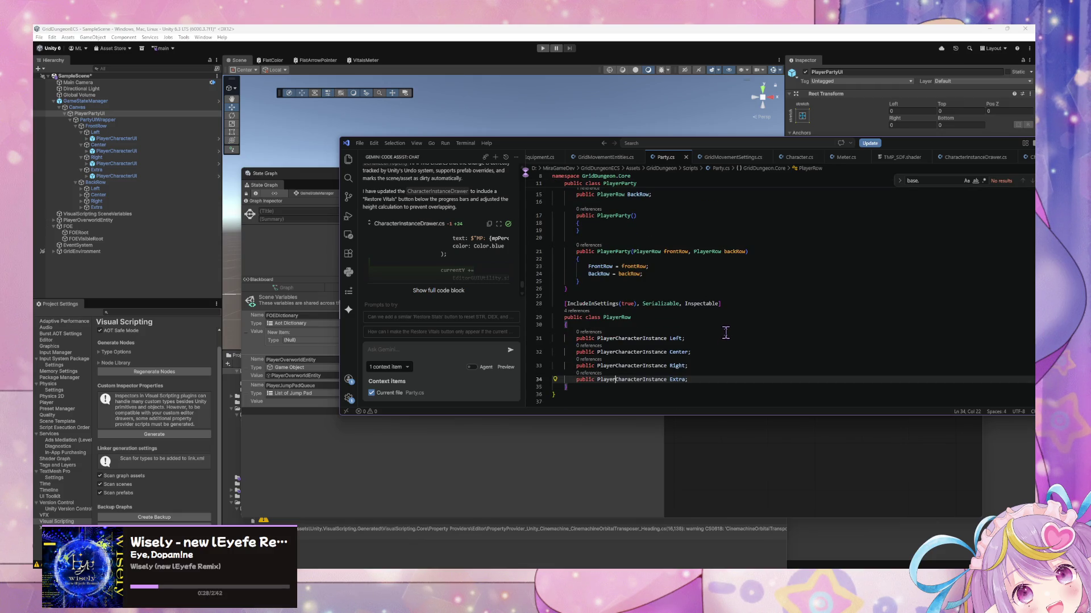
scroll(731, 321, down, 1)
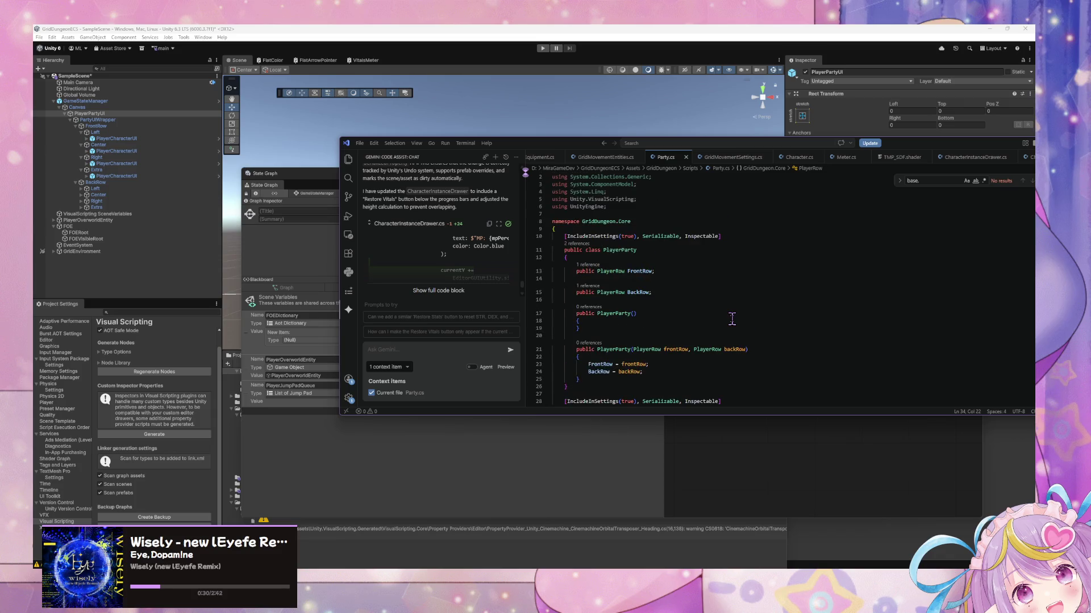
scroll(673, 258, up, 2)
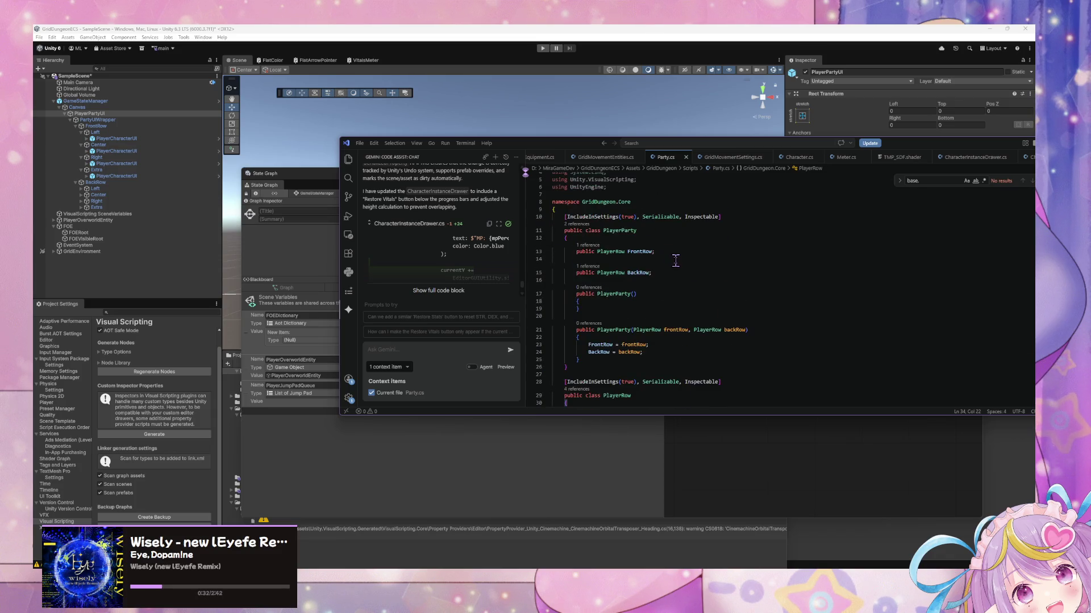
drag(719, 323, 566, 323)
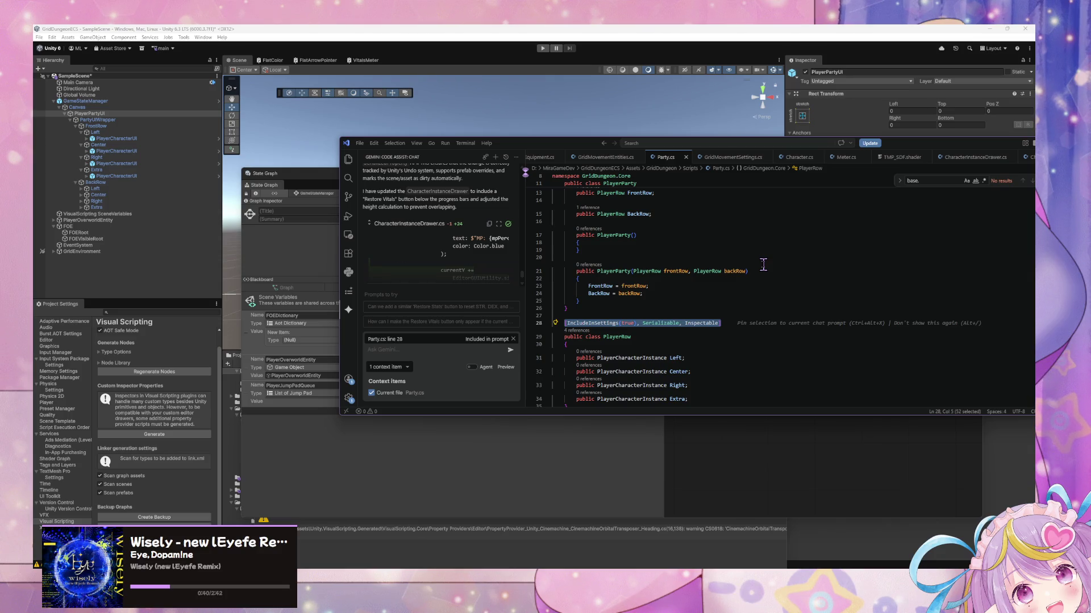
- Paste the [IncludeInSettings(true), Serializable, Inspectable] attribute below the PlayerParty class
key(Up)
key(Up)
key(Return)
key(Return)
text([IncludeInSettings(true), Serializable, Inspectable])
text(\)
key(Return)
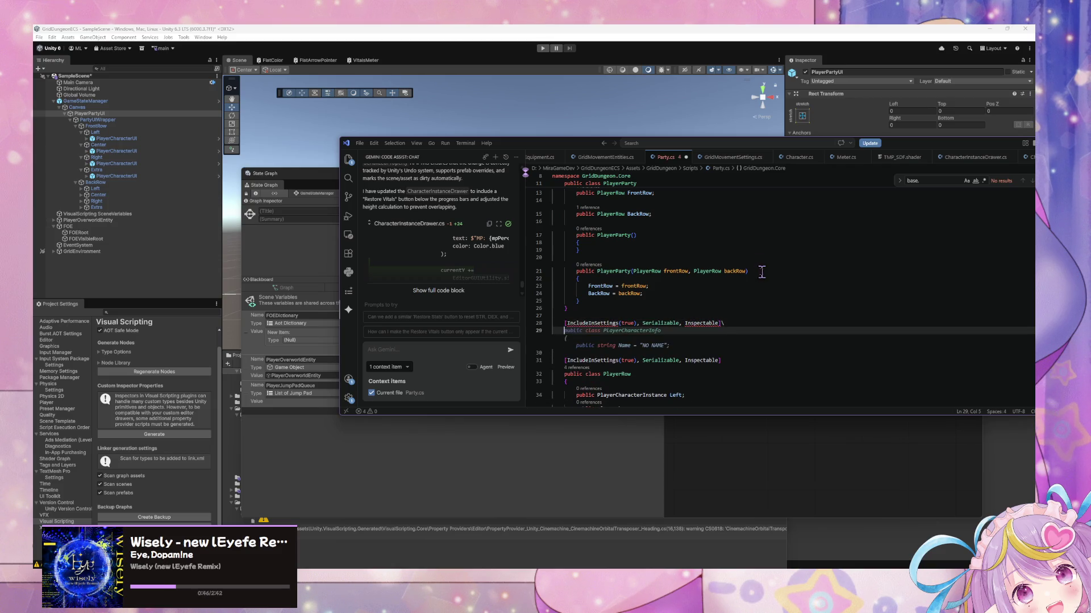
- Declare 'public class PlayerPartyPosition' with an opening brace and begin a 'public GameObject' field
text(public class )
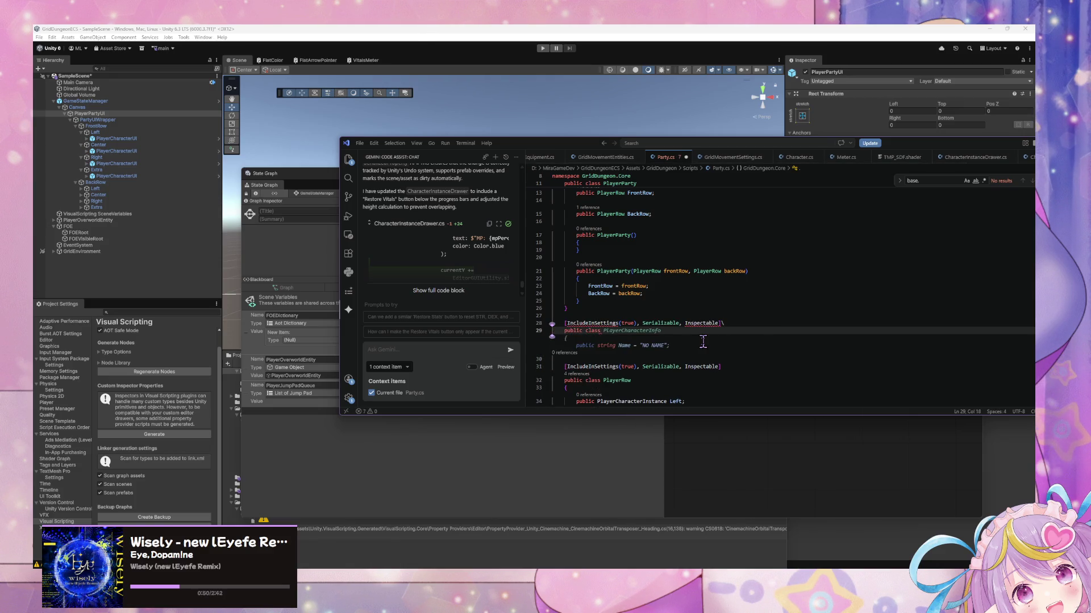
text(Play)
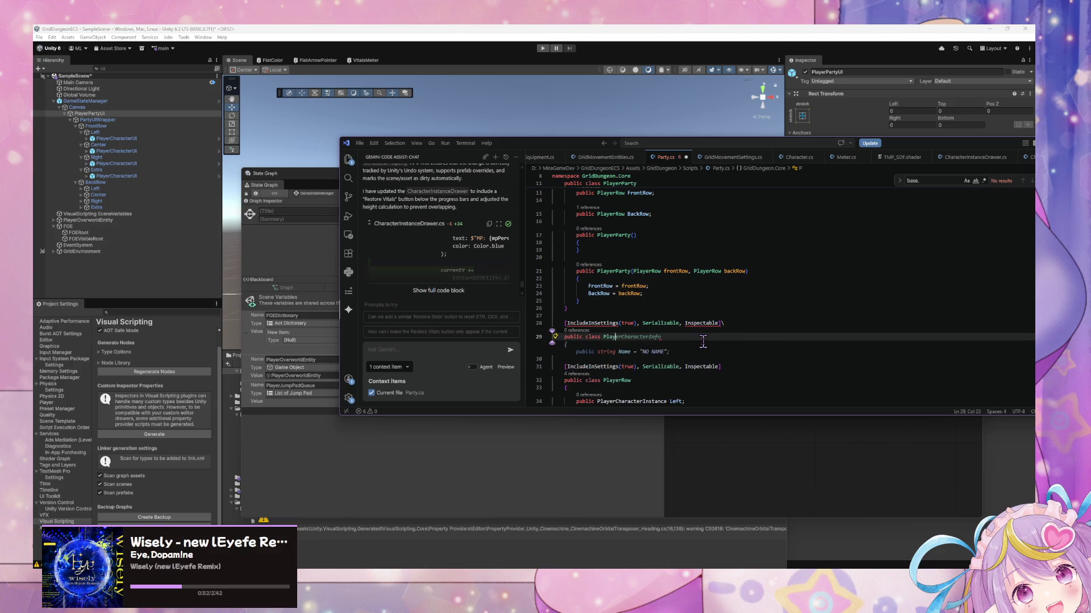
text(erPartyPositio)
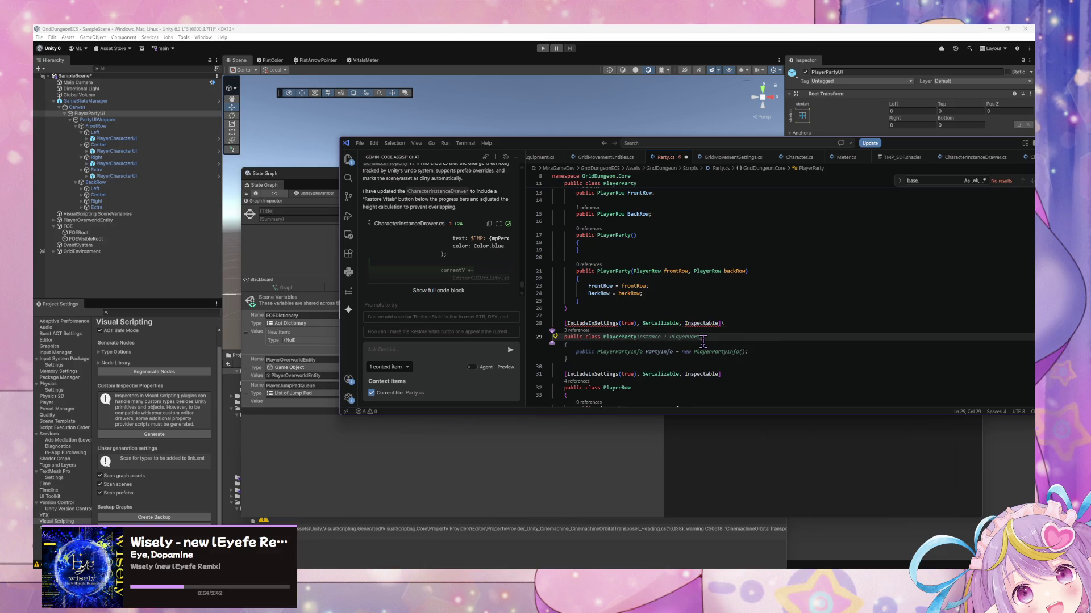
text(n)
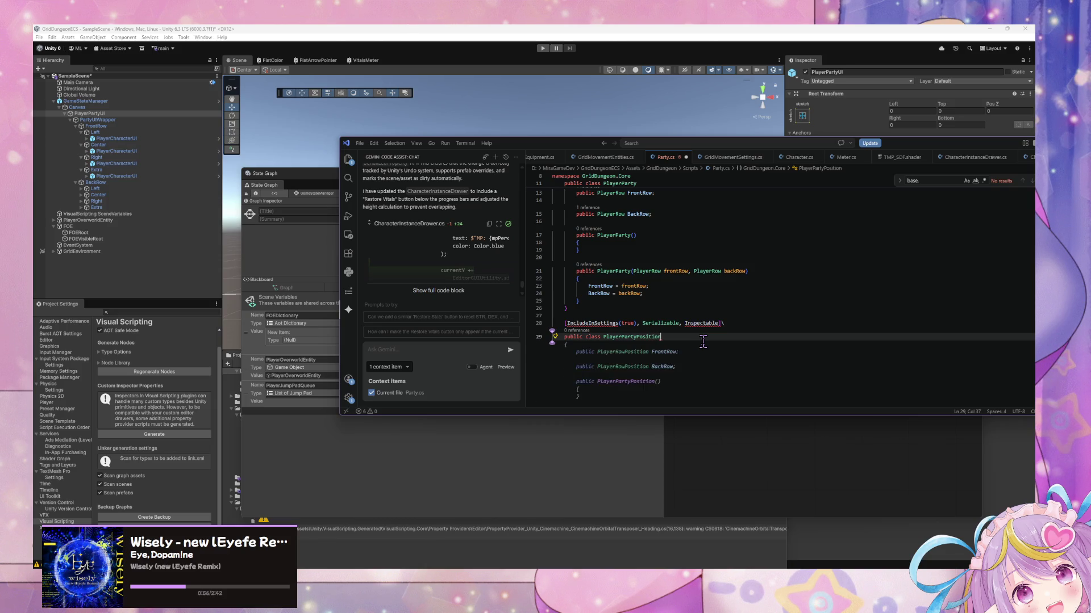
key(Return)
text({)
key(Return)
text(publi)
key(BackSpace)
text(c GameObjec)
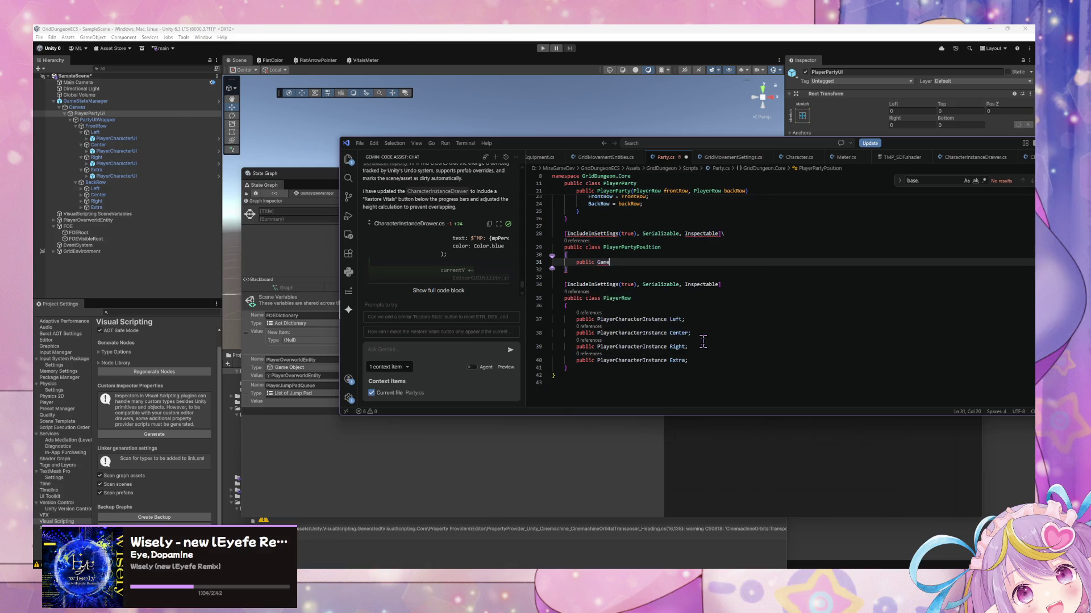
text(t)
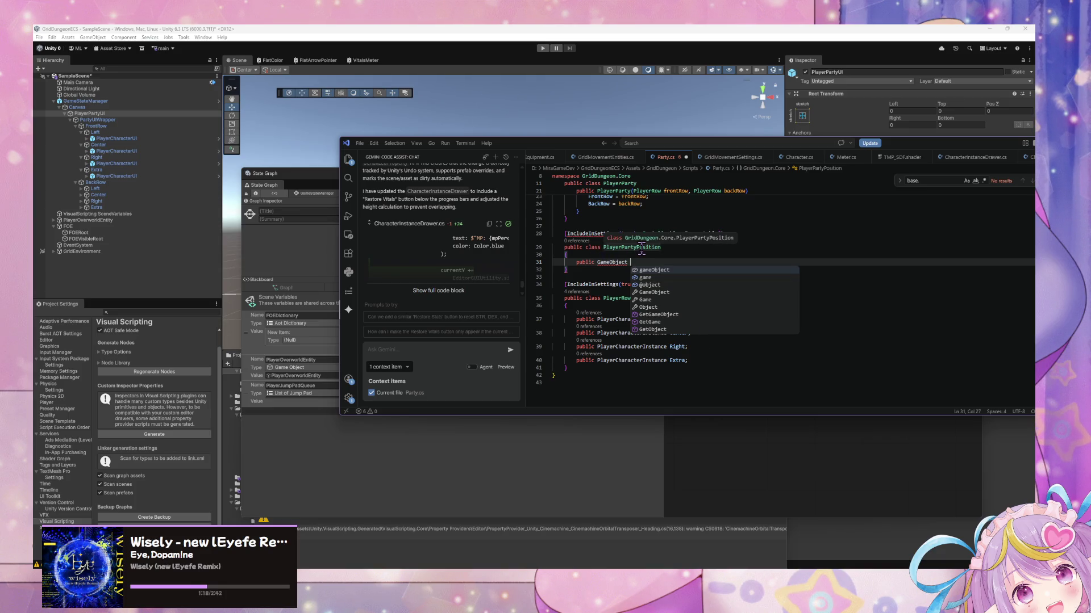
- Complete the 'public GameObject PlayerCharacterUI' field and start a second field line
text(Player)
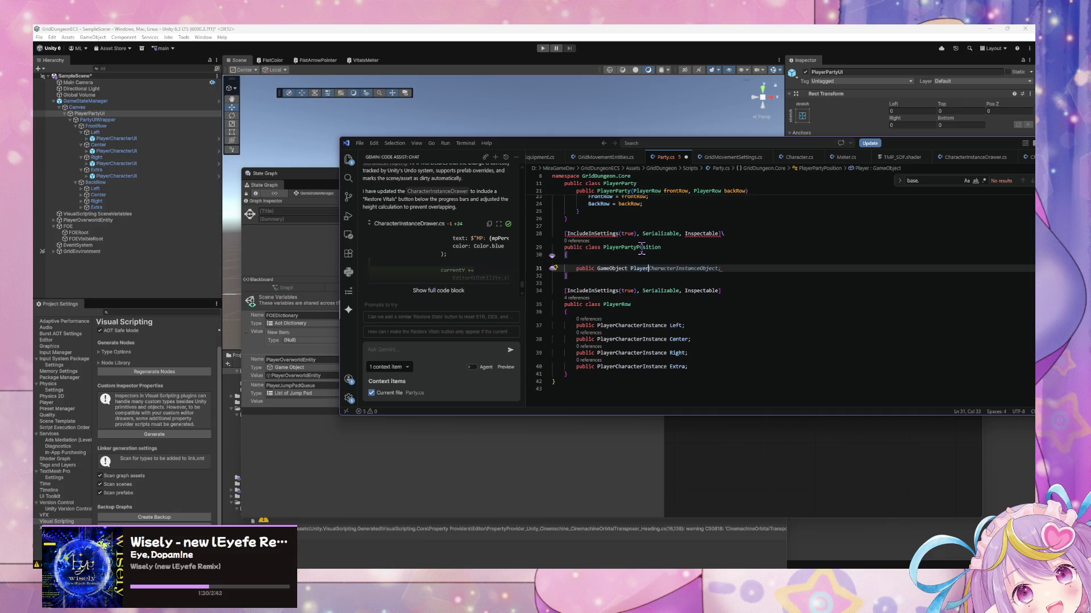
text(Character)
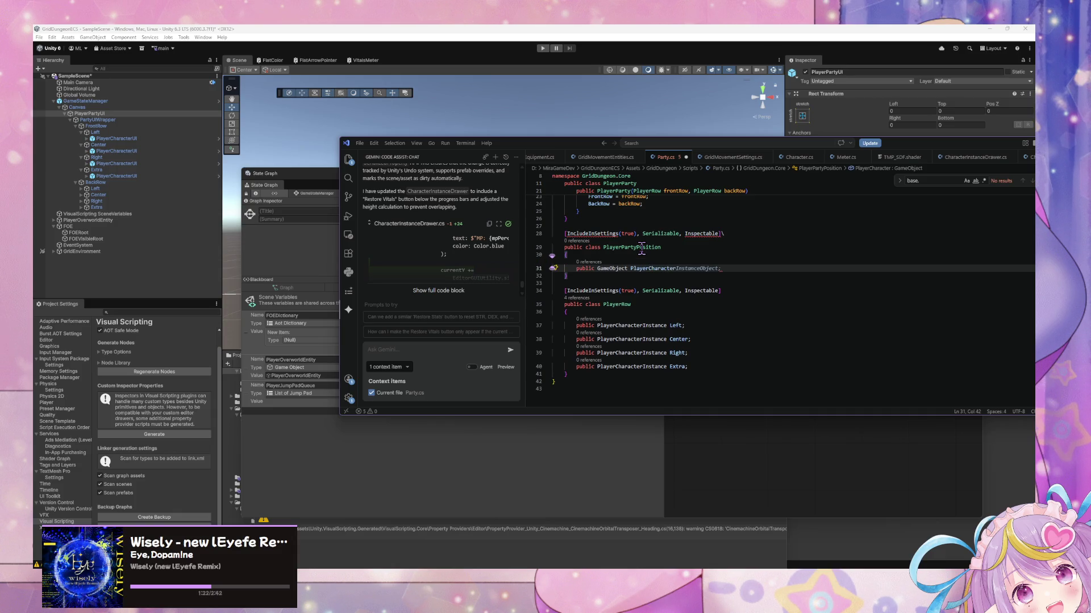
text(UI;)
key(Return)
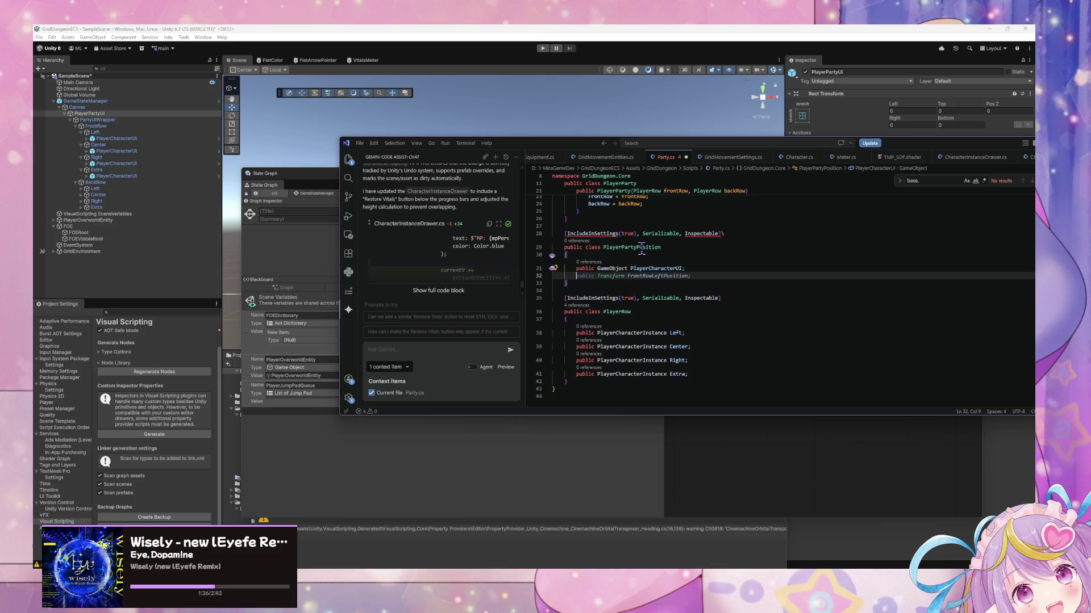
text(public )
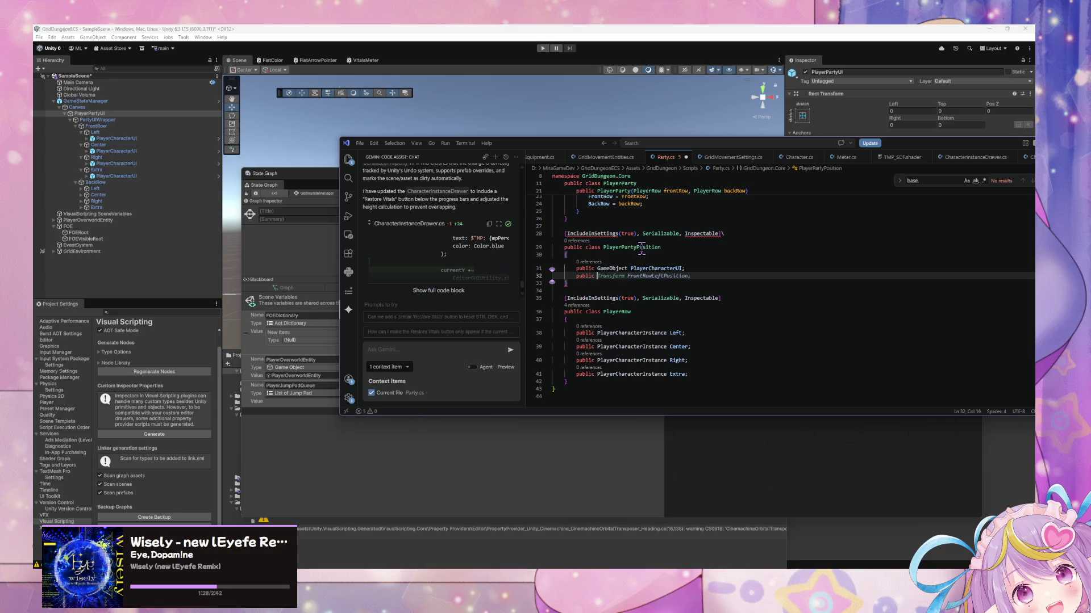
text(PlayerRow)
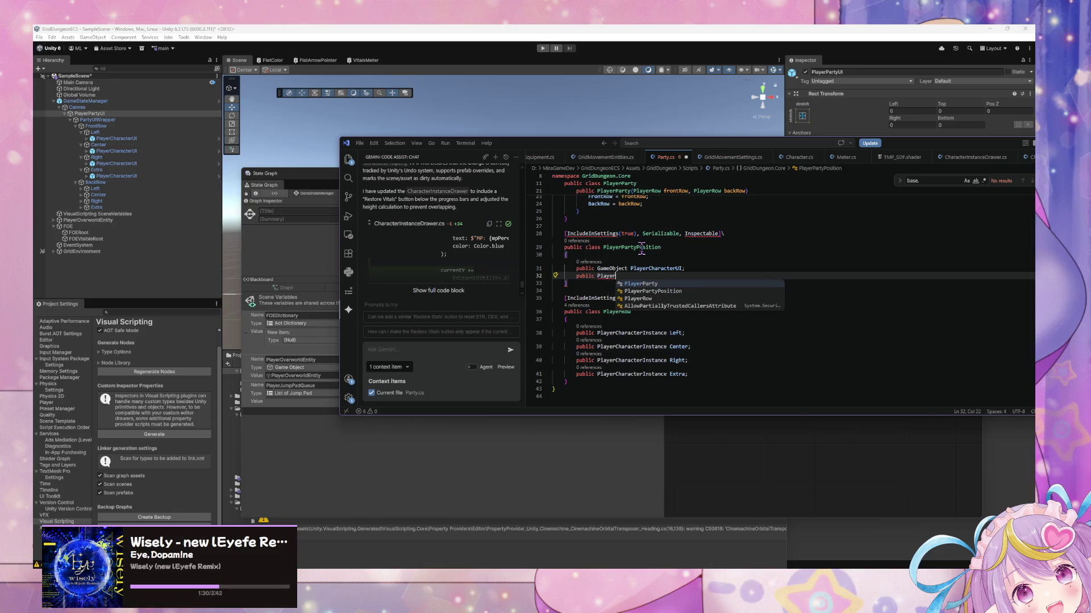
key(Tab)
key(Tab)
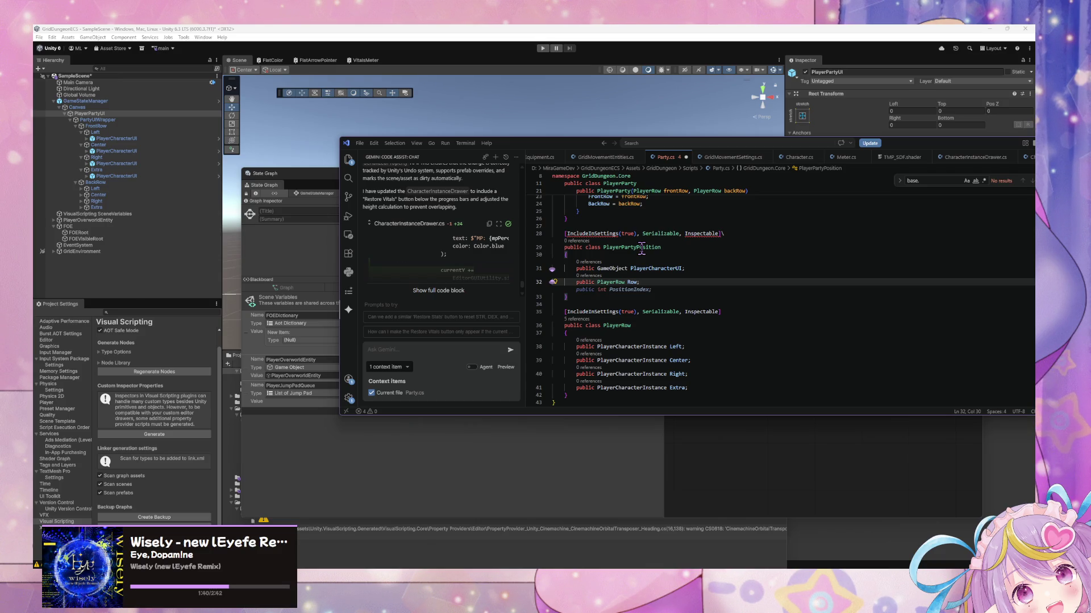
key(BackSpace)
key(BackSpace)
key(BackSpace)
key(BackSpace)
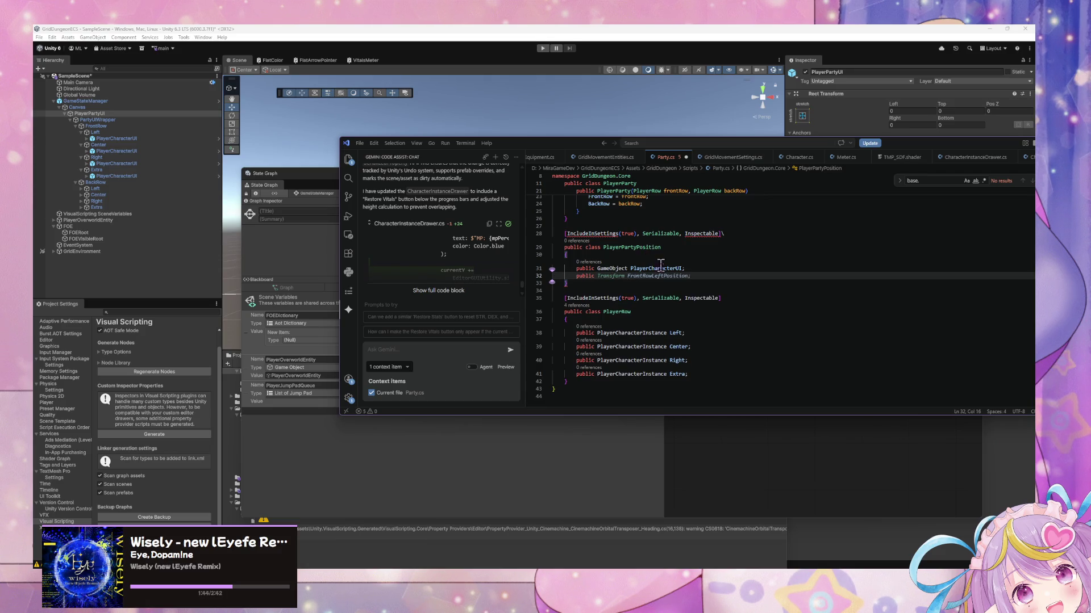
- Add a PlayerCharacterInstance PlayerCharacterInstance field and delete the stray backslash on line 28
scroll(658, 262, up, 5)
scroll(666, 279, down, 4)
scroll(667, 281, down, 2)
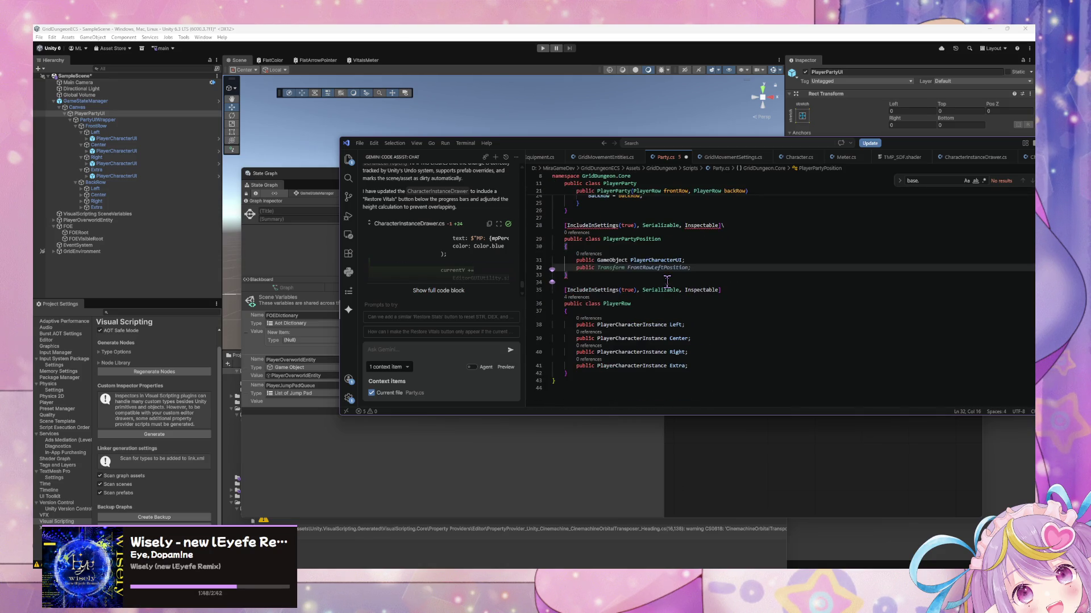
text(PlayerCharac)
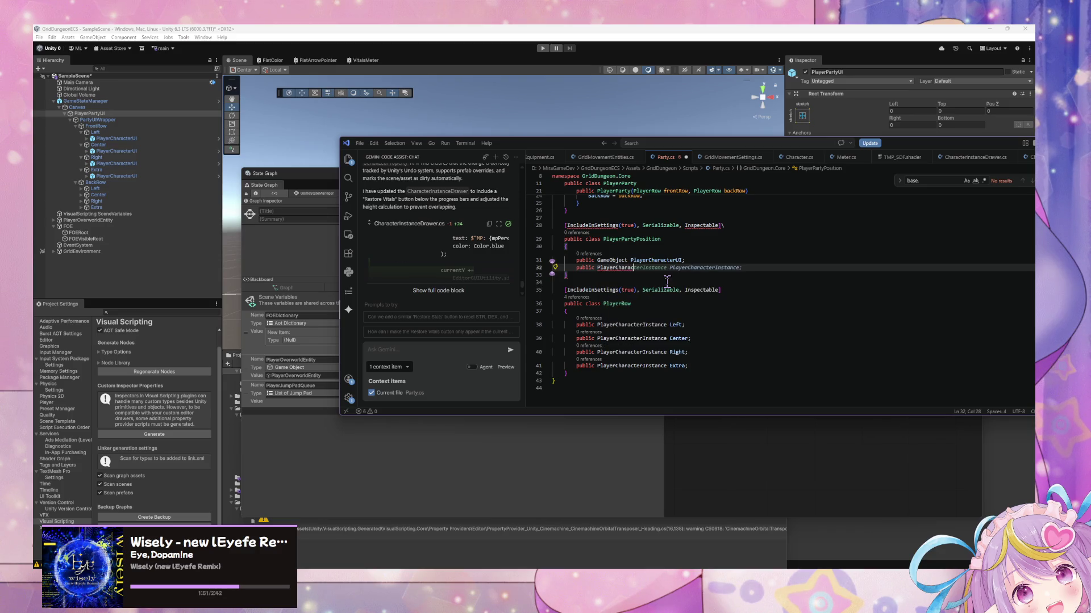
key(Tab)
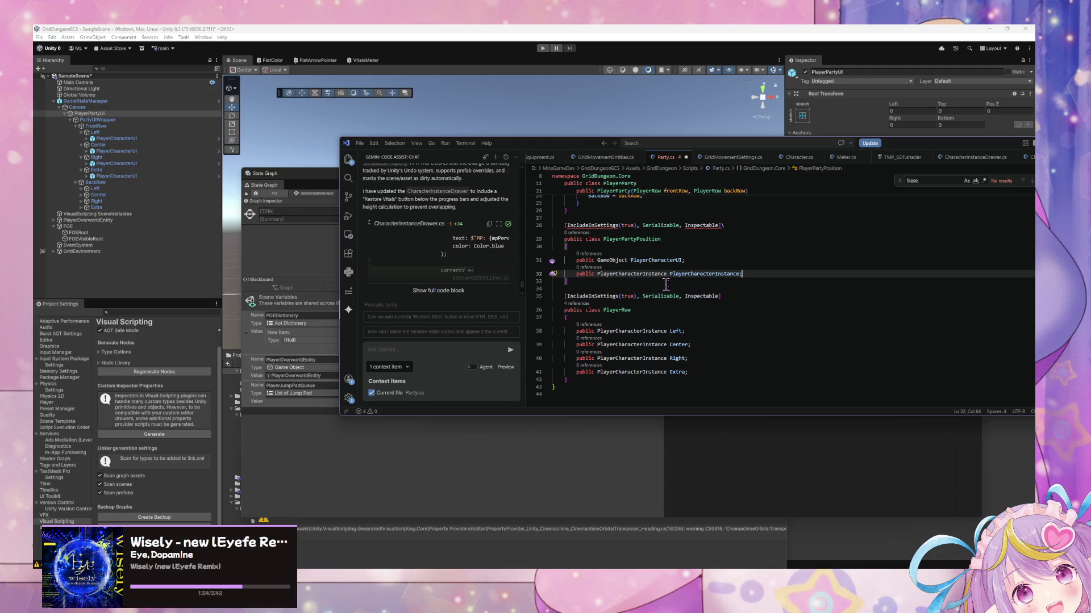
click(730, 225)
key(BackSpace)
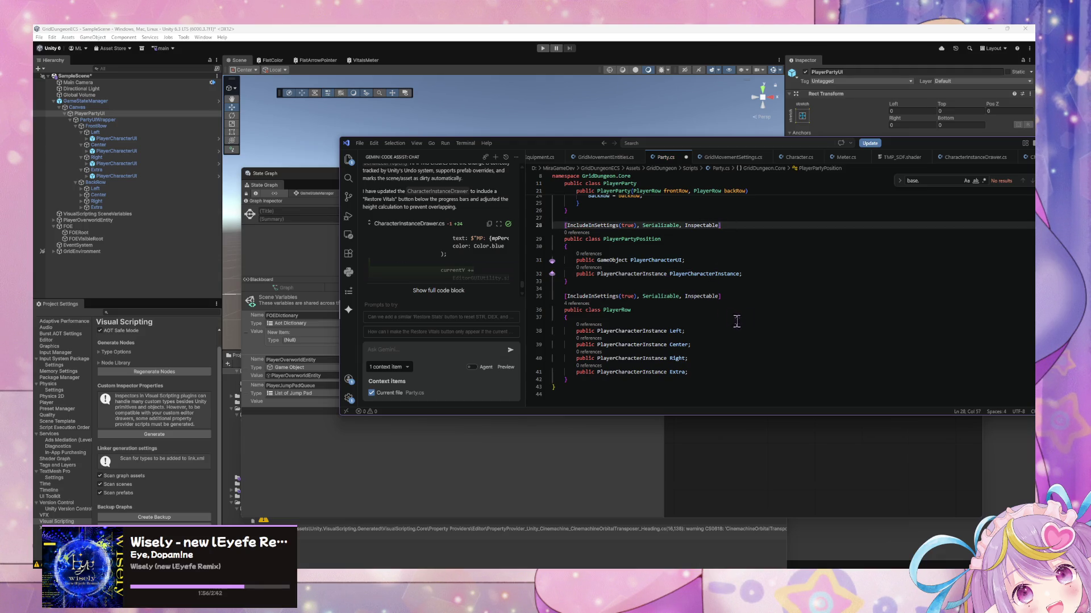
- Retype PlayerRow's Left, Center, Right and Extra fields as PlayerPartyPosition, then switch to Unity
double_click(632, 239)
key(ctrl+c)
double_click(631, 330)
key(ctrl+v)
click(637, 345)
key(Tab)
key(Tab)
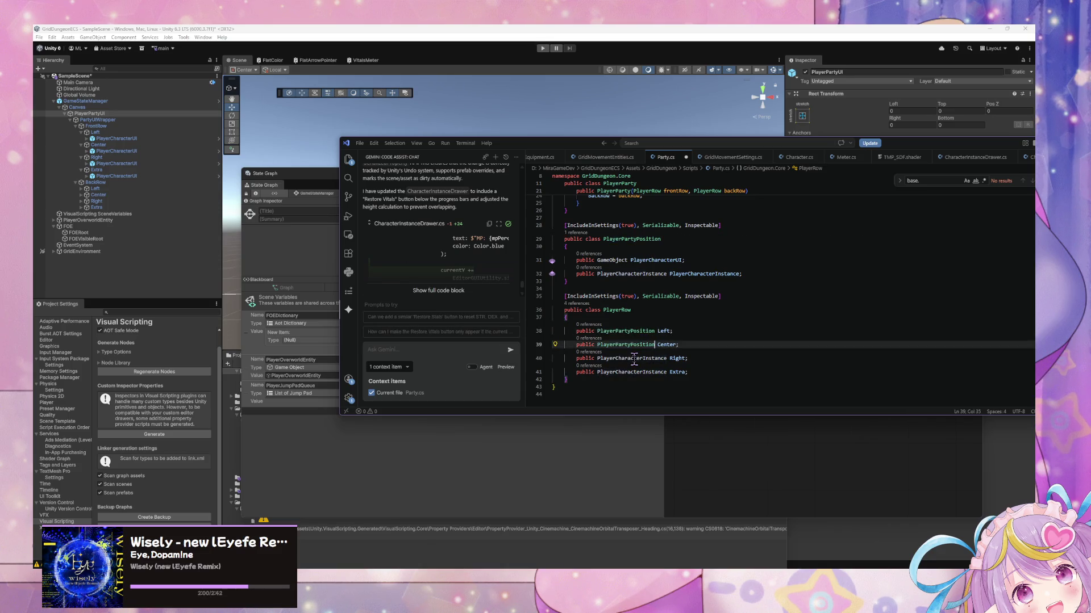
key(Tab)
scroll(718, 317, up, 1)
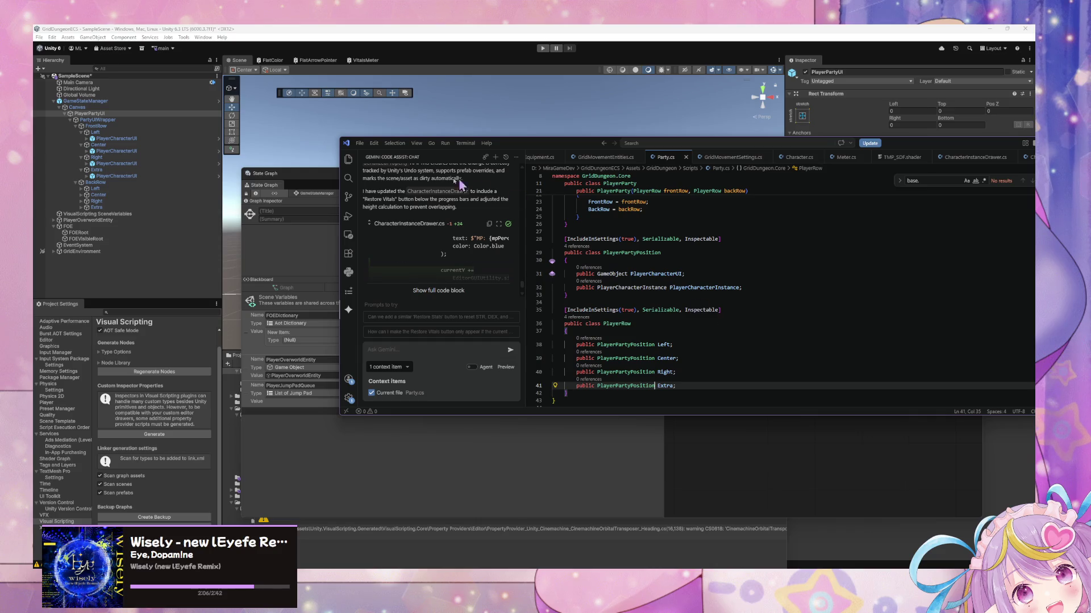
click(421, 463)
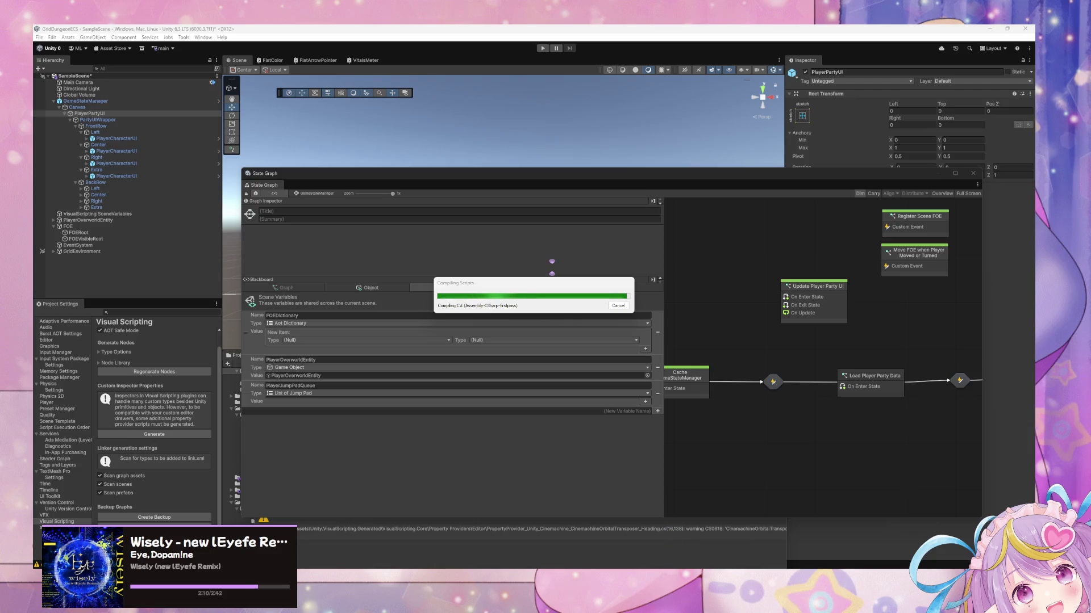
- After Unity recompiles, return to VS Code, scroll the code, and enlarge the editor window
key(alt+Tab)
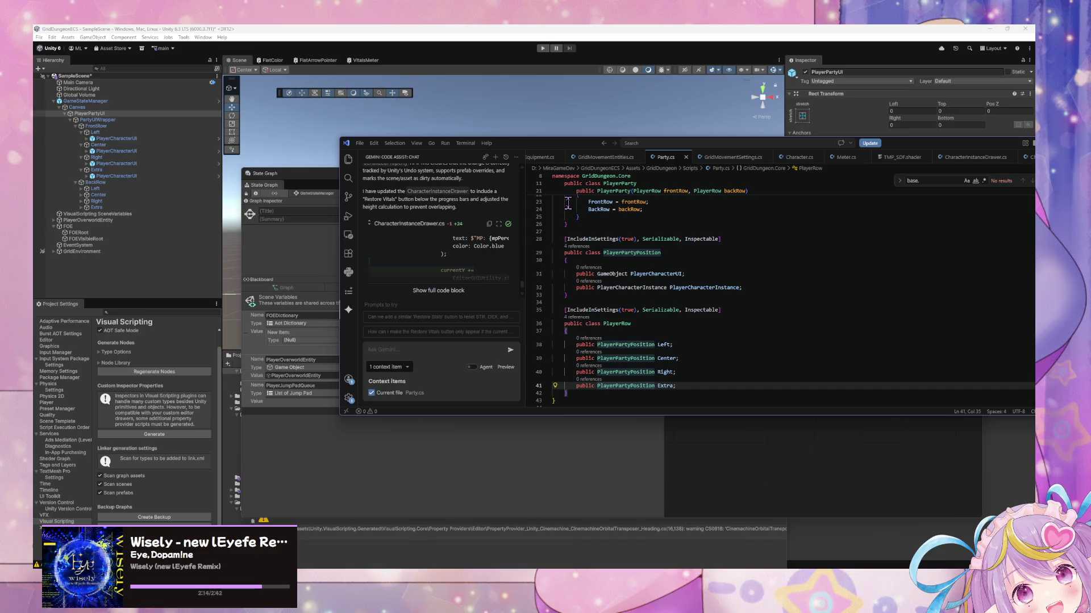
scroll(705, 271, down, 3)
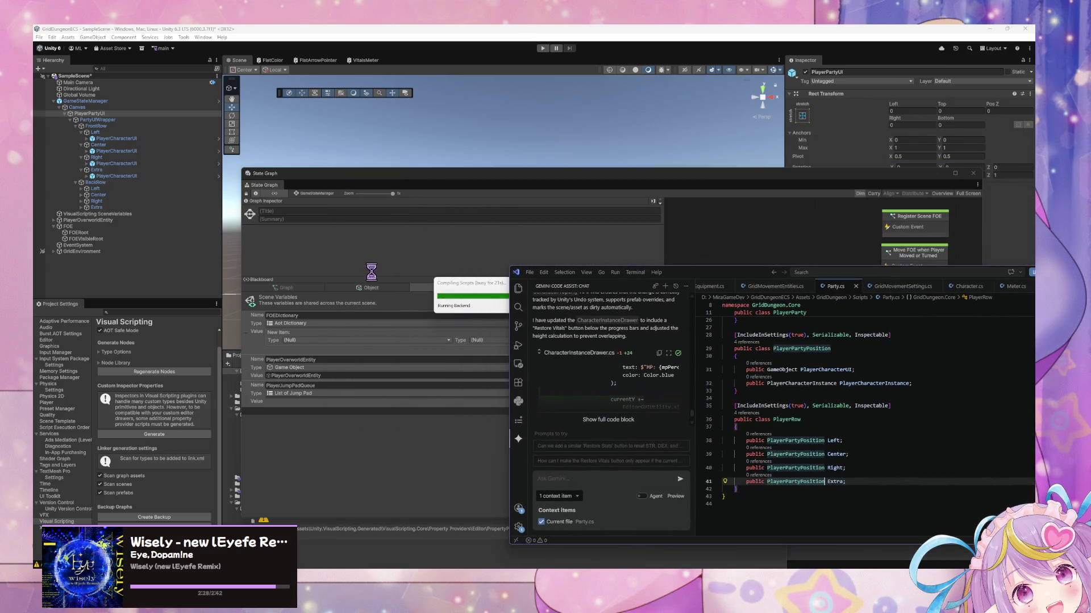
mouse_move(720, 271)
mouse_down()
mouse_move(369, 193)
mouse_move(285, 206)
mouse_up()
- Review CharacterInstanceDrawer.cs, return to Party.cs, then switch back to Unity's State Graph
click(660, 226)
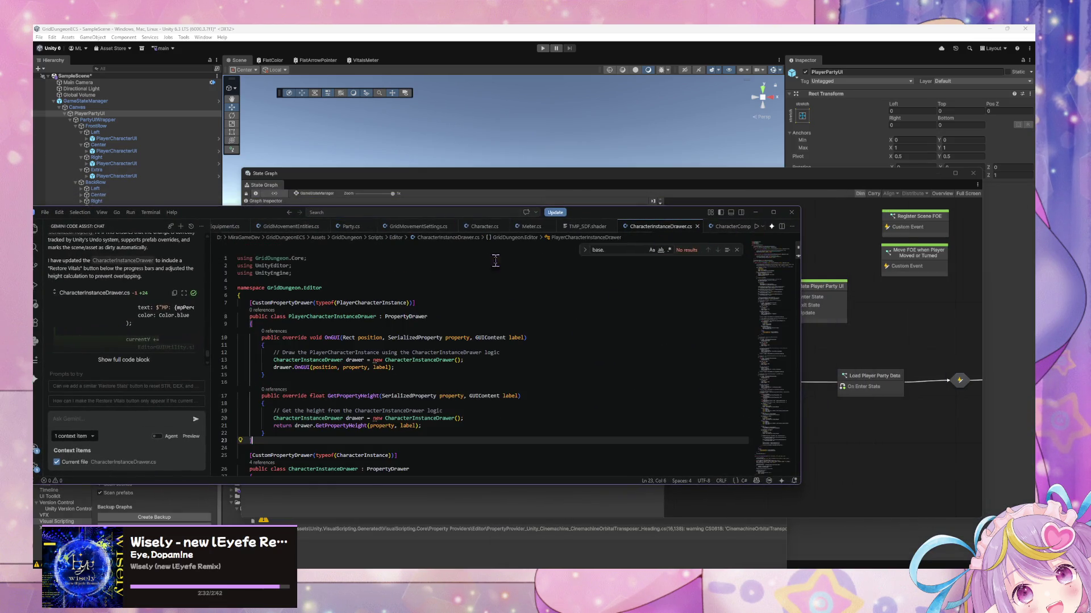
scroll(512, 256, down, 1)
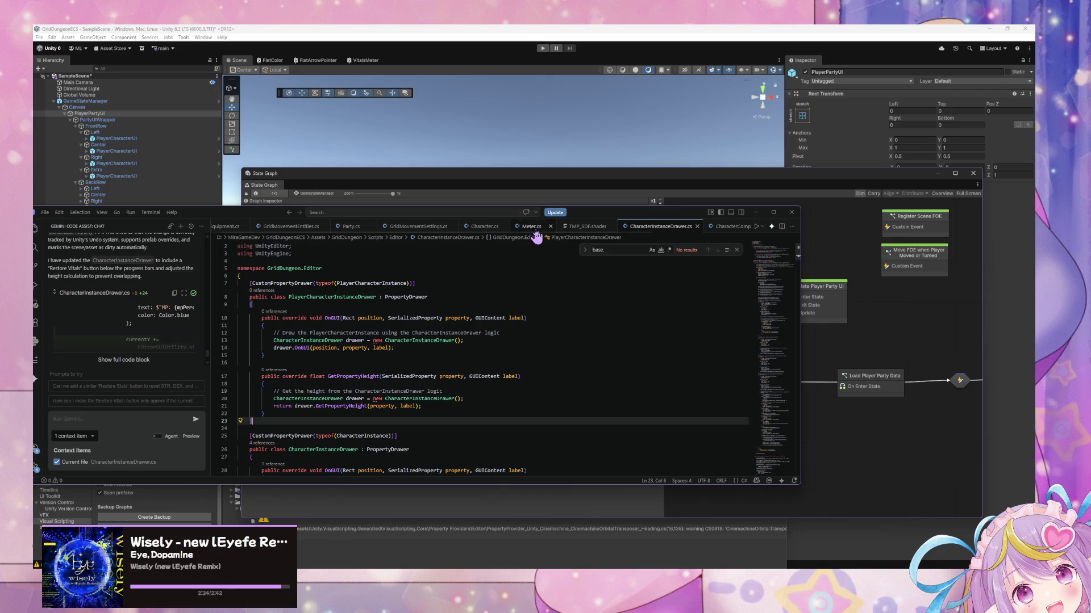
click(374, 227)
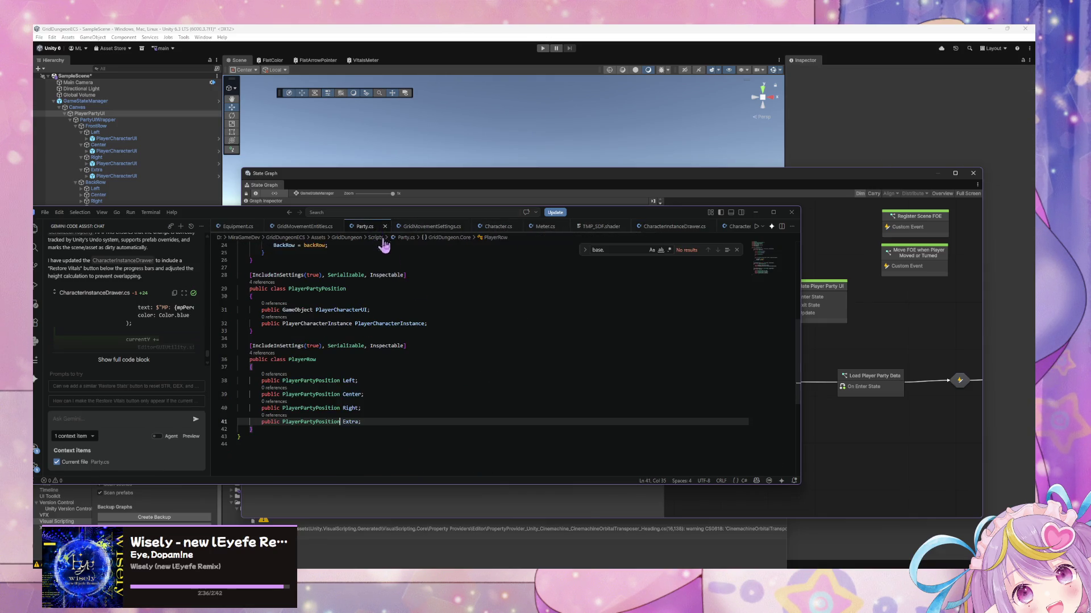
drag(247, 219, 653, 269)
click(347, 304)
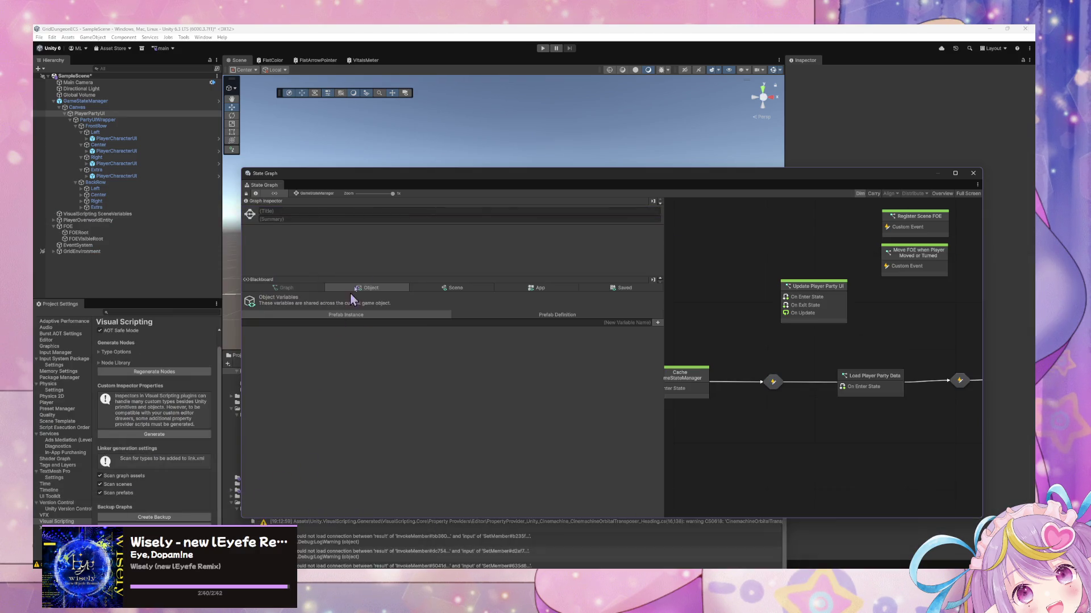
- Show the App variables and expand the Front Row Left, Center and Right character instance details
click(528, 287)
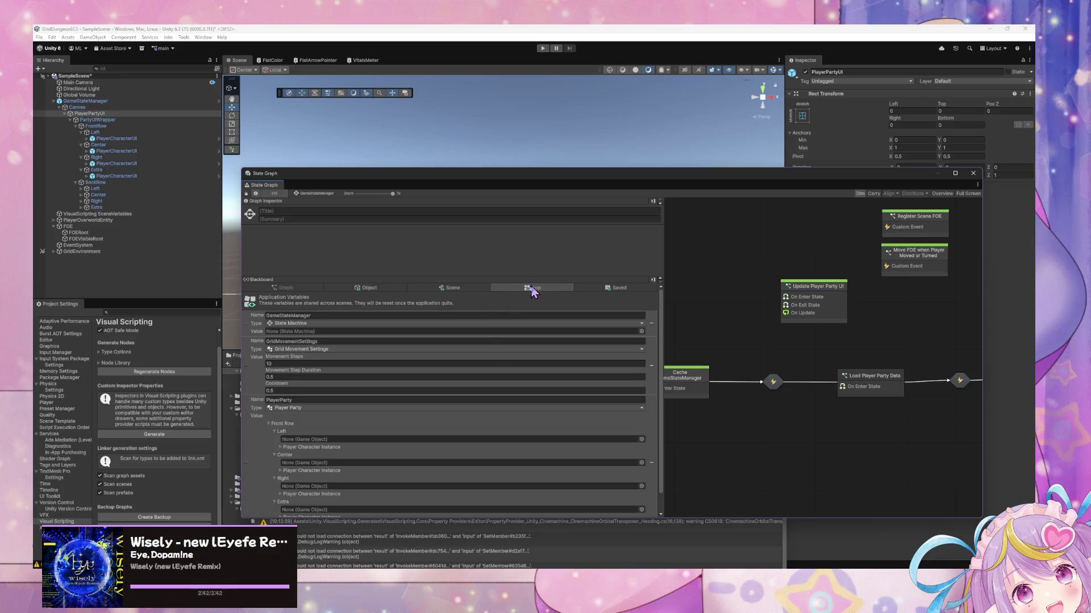
click(280, 426)
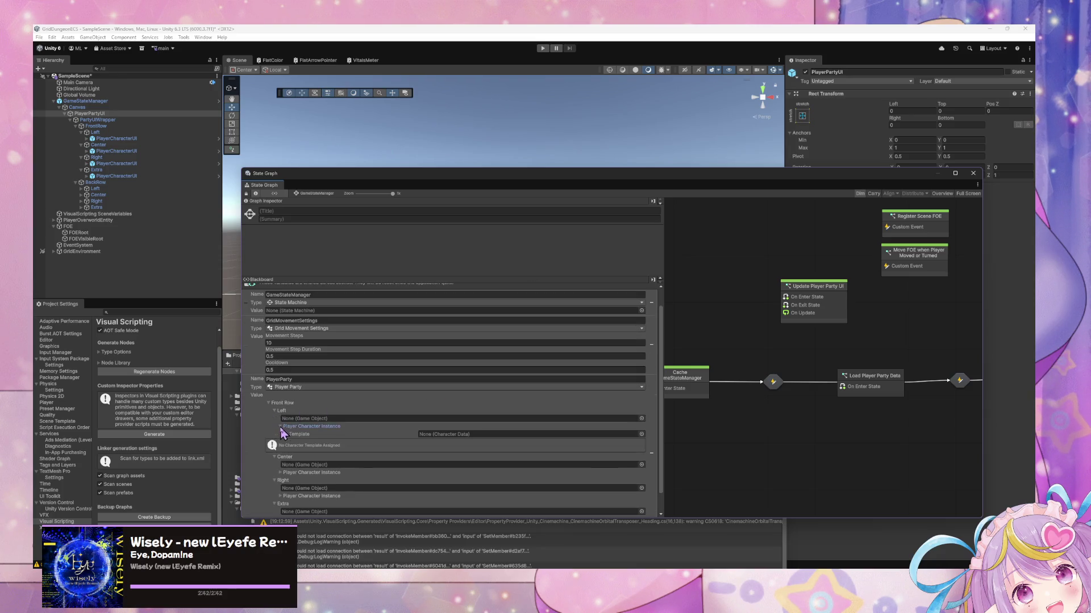
click(280, 426)
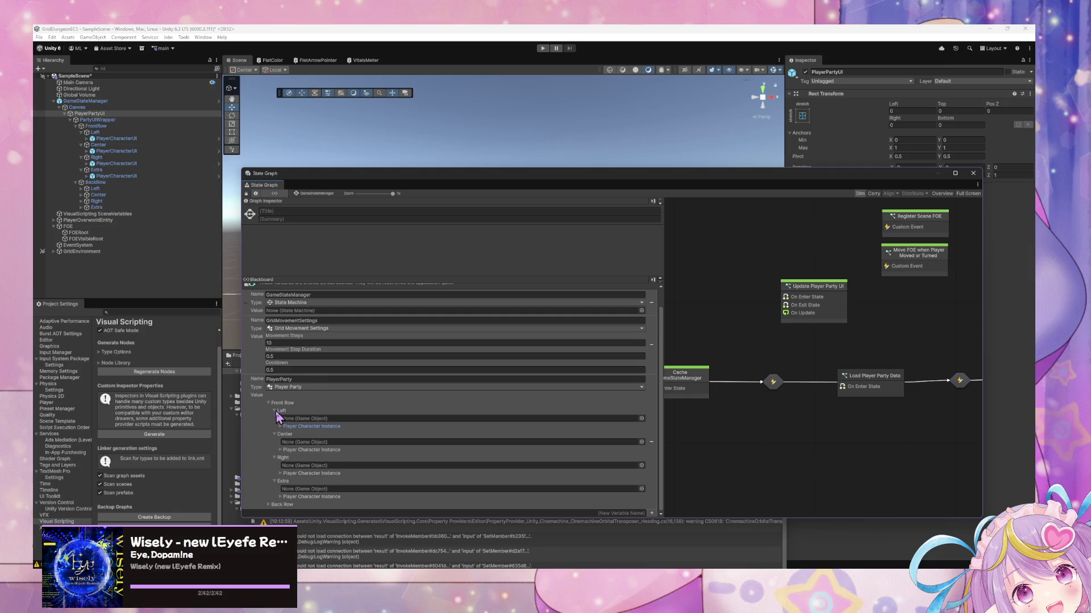
click(277, 412)
click(276, 427)
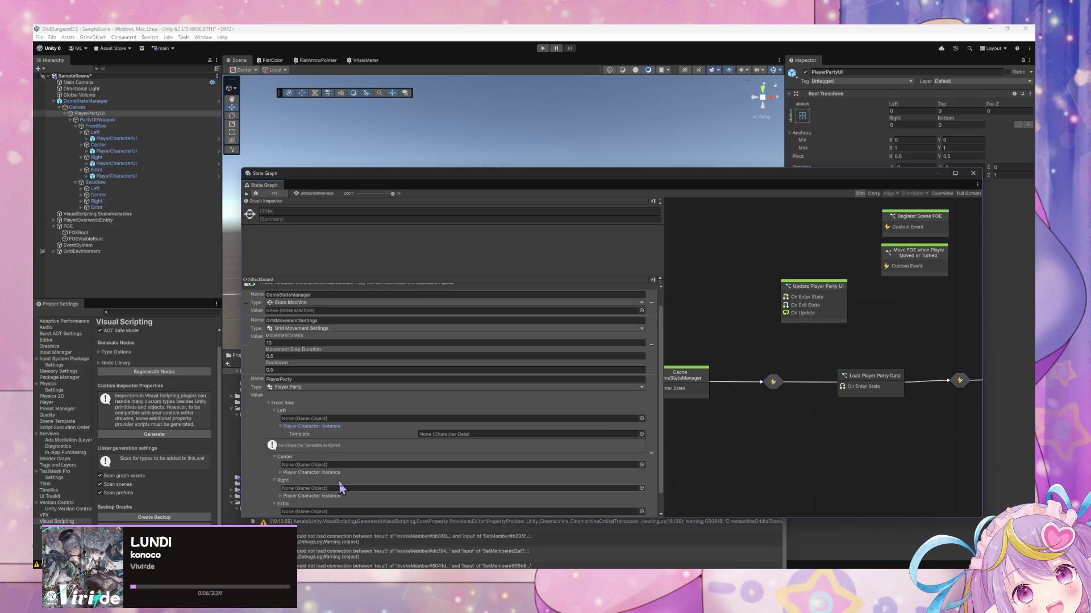
click(281, 427)
click(281, 450)
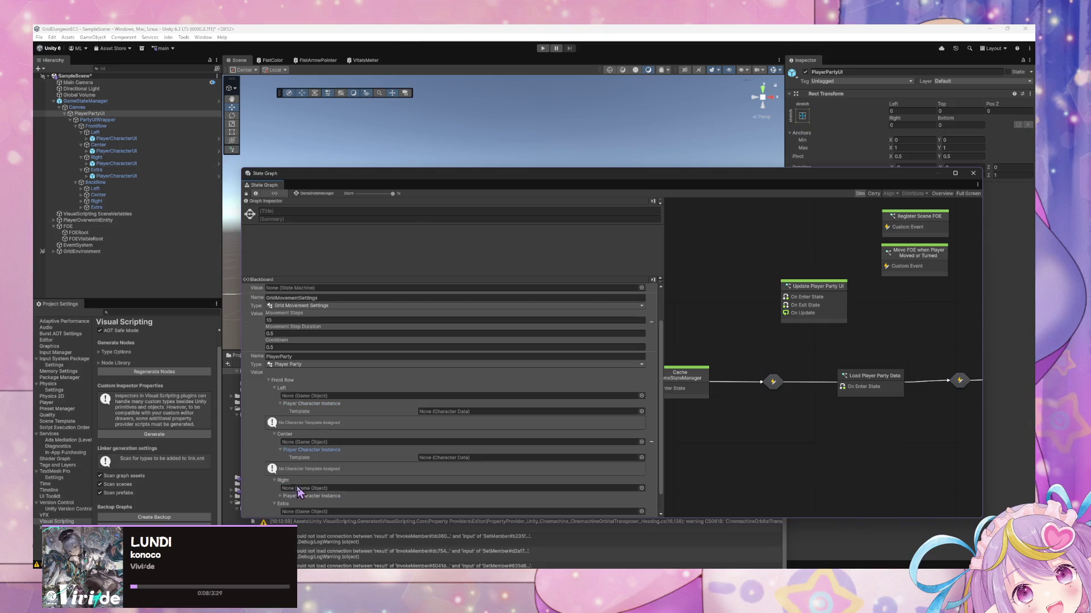
click(281, 496)
- Enlarge the State Graph window and expand Front Row Extra plus the Back Row Right and Extra slots
drag(497, 178, 513, 51)
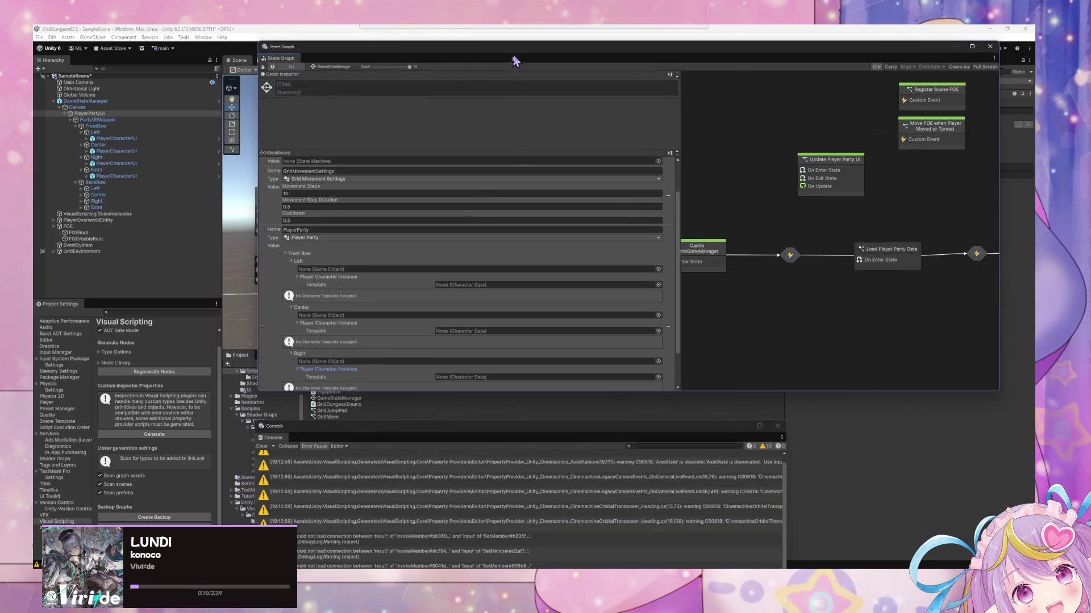
drag(423, 392, 423, 530)
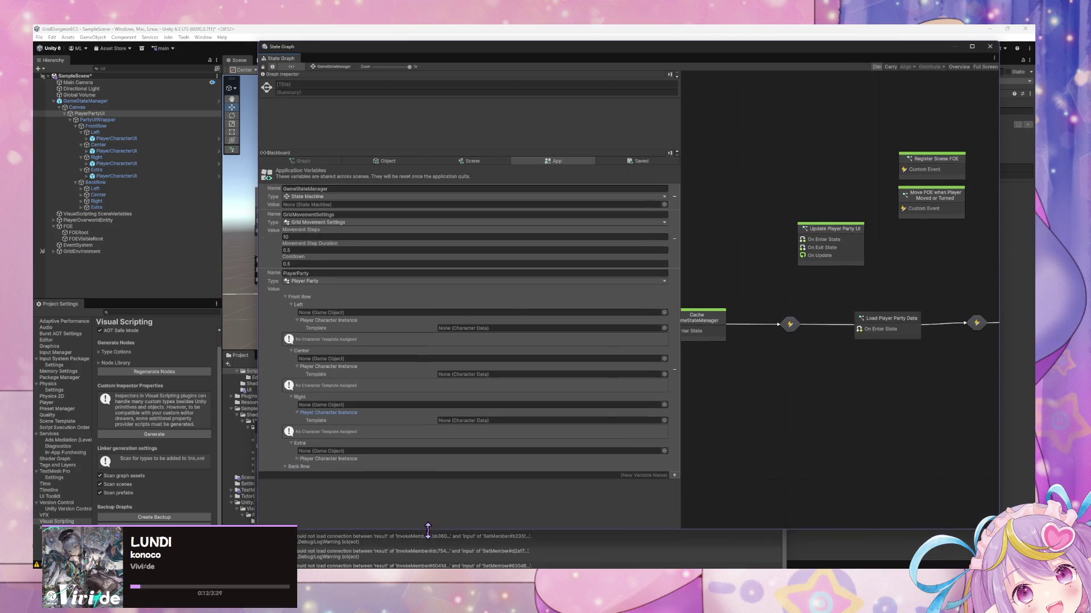
click(297, 459)
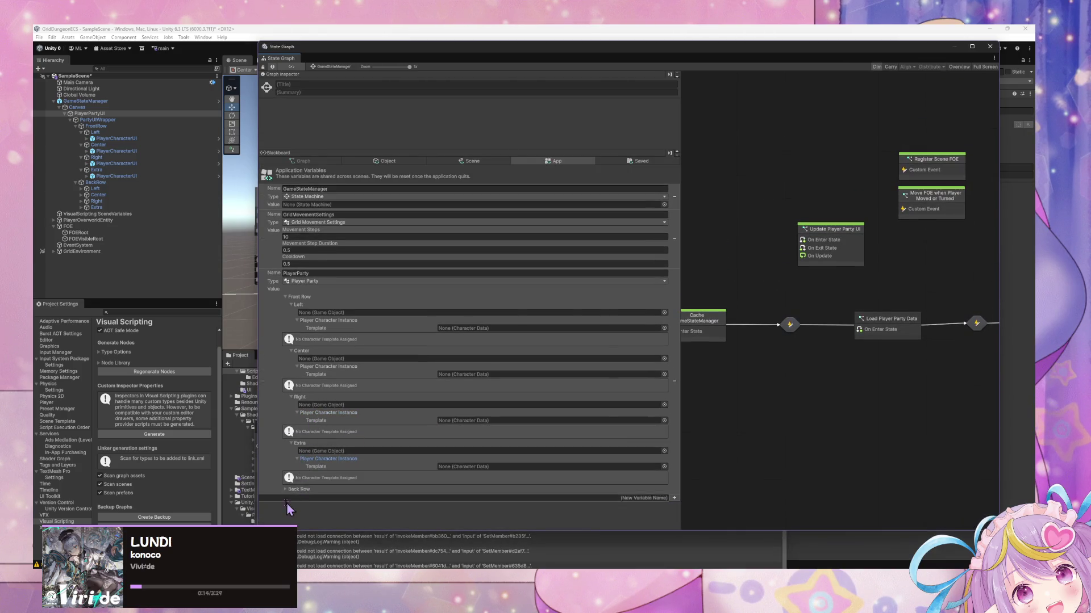
click(288, 490)
scroll(348, 484, down, 2)
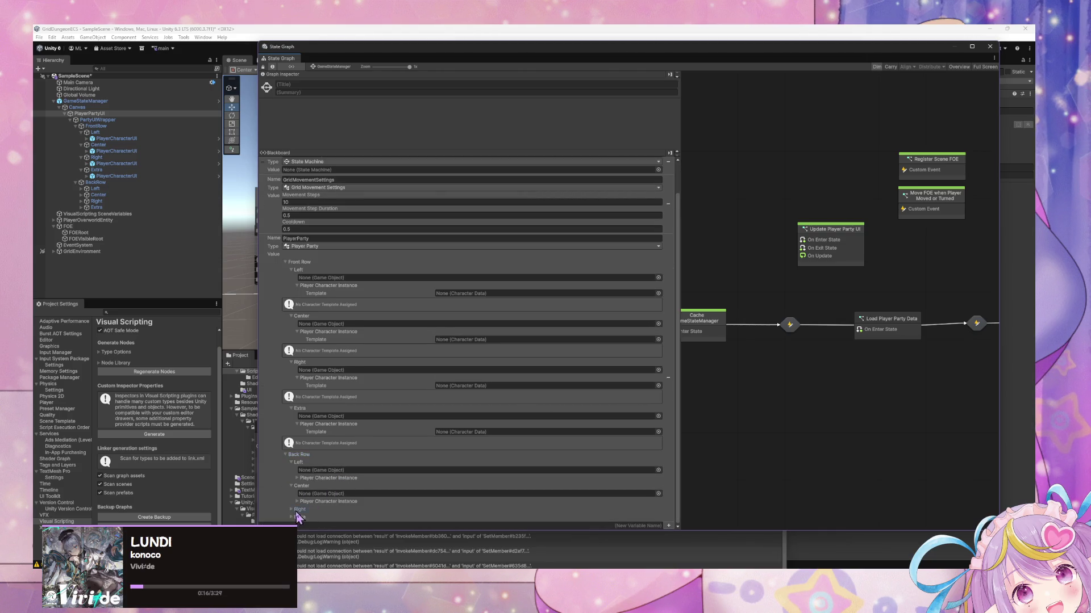
click(292, 509)
scroll(299, 514, down, 1)
click(292, 517)
scroll(423, 420, up, 3)
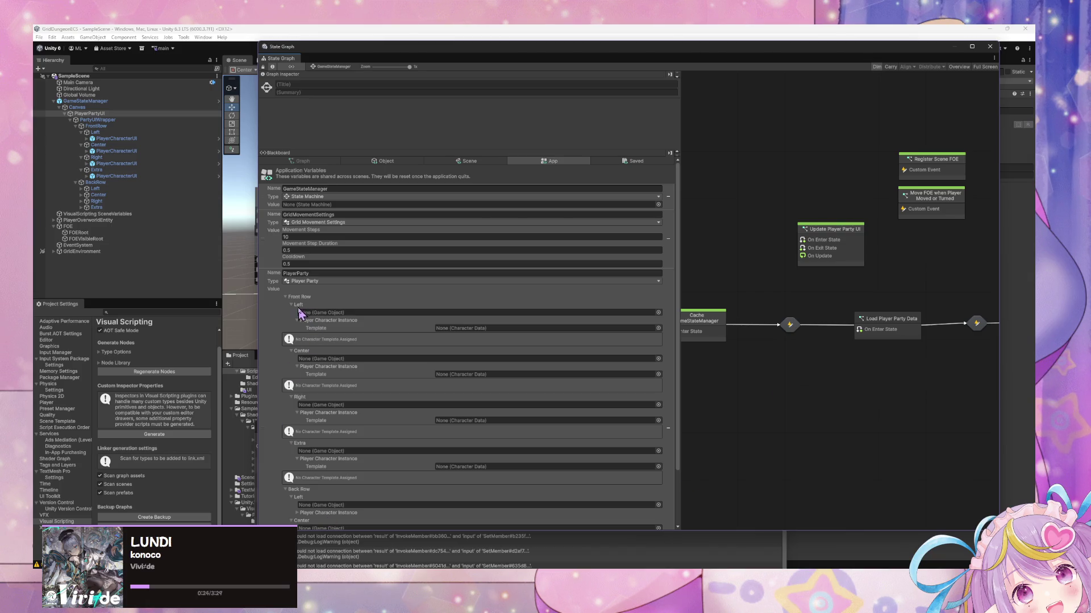
- Select the PlayerCharacterUI field line in Party.cs and ask Gemini about its missing label
key(alt+Tab)
scroll(803, 382, up, 10)
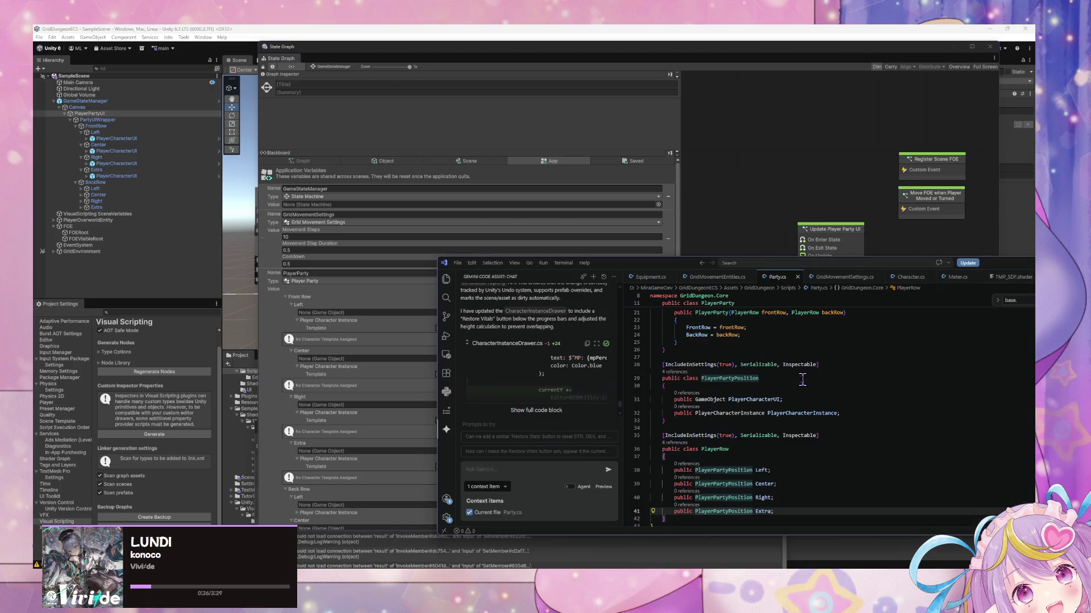
scroll(802, 383, down, 8)
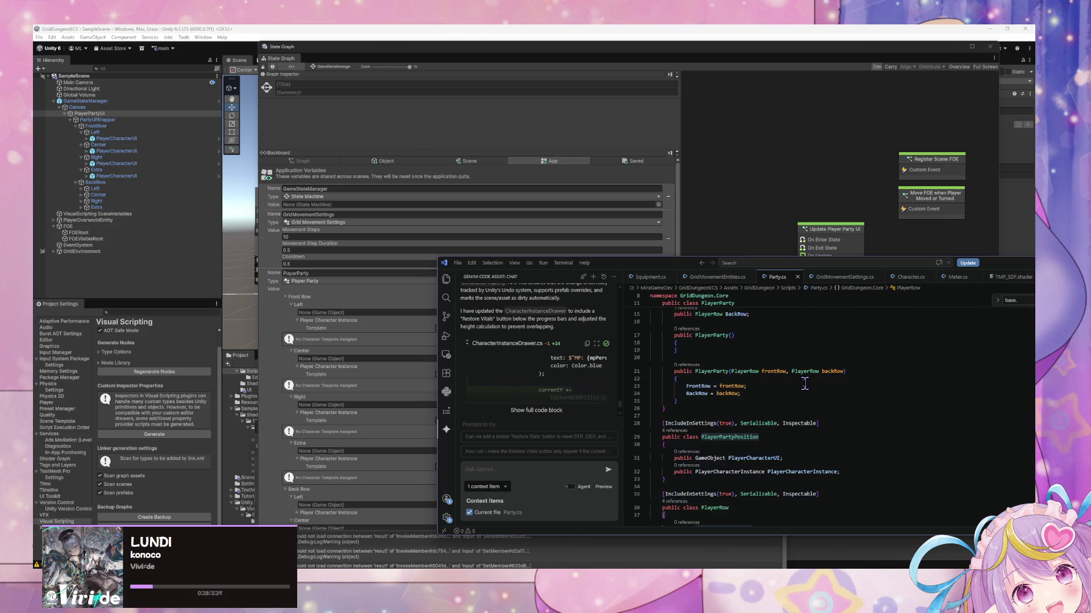
scroll(764, 375, up, 3)
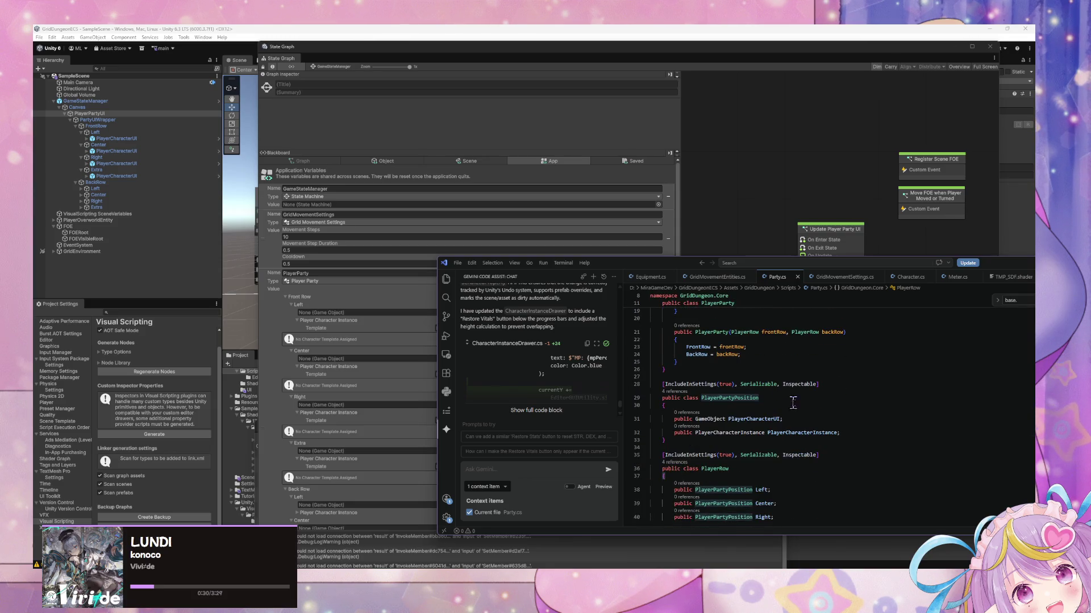
triple_click(784, 419)
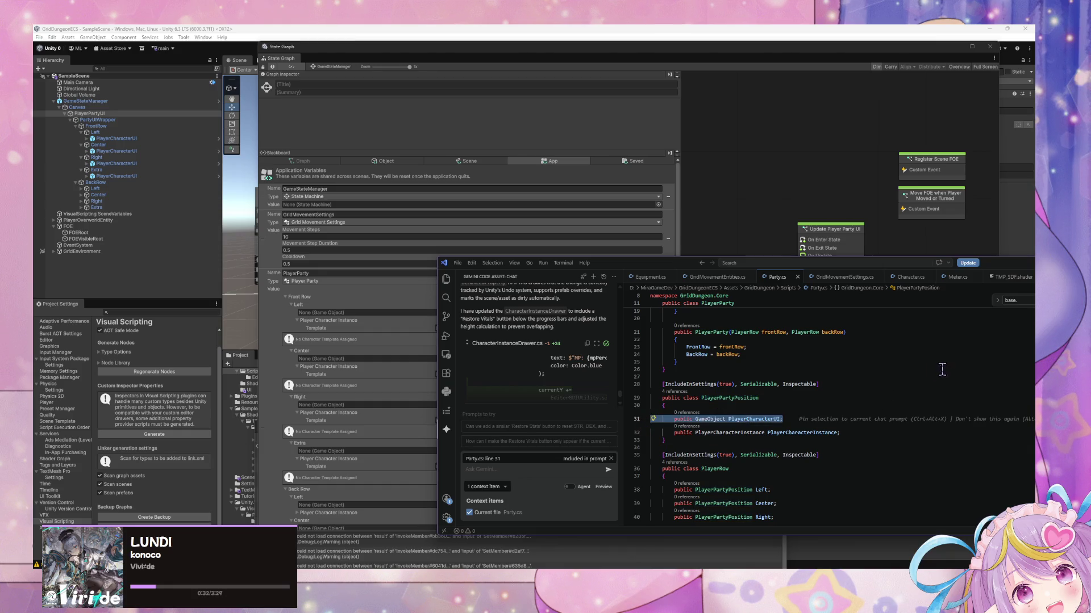
mouse_move(625, 265)
mouse_down()
mouse_move(159, 191)
mouse_move(471, 123)
mouse_up()
click(407, 327)
text(label for this is missing in nested class, can you fix?)
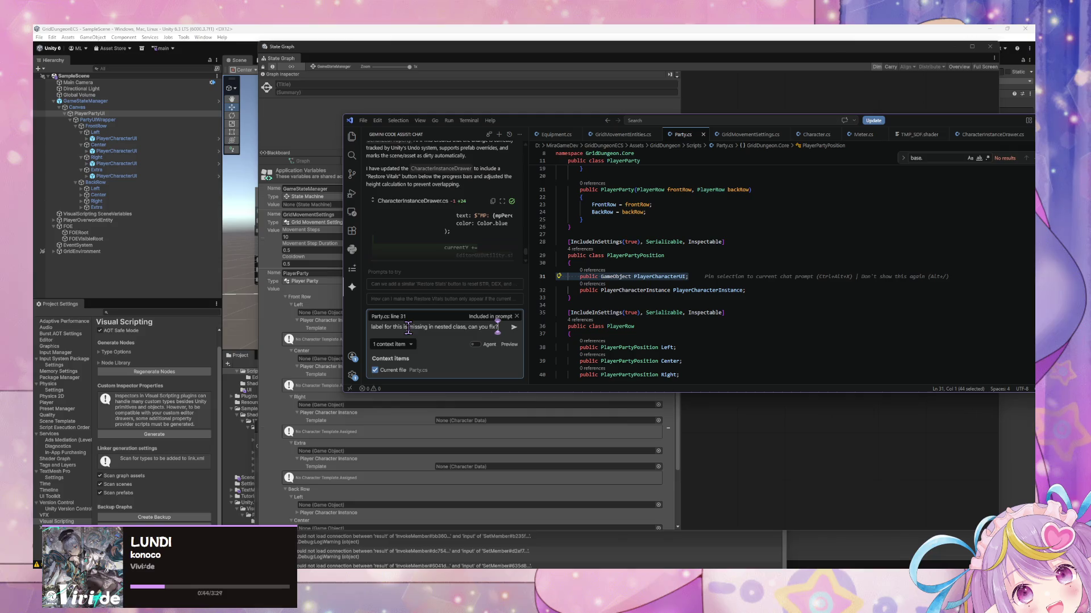
key(Return)
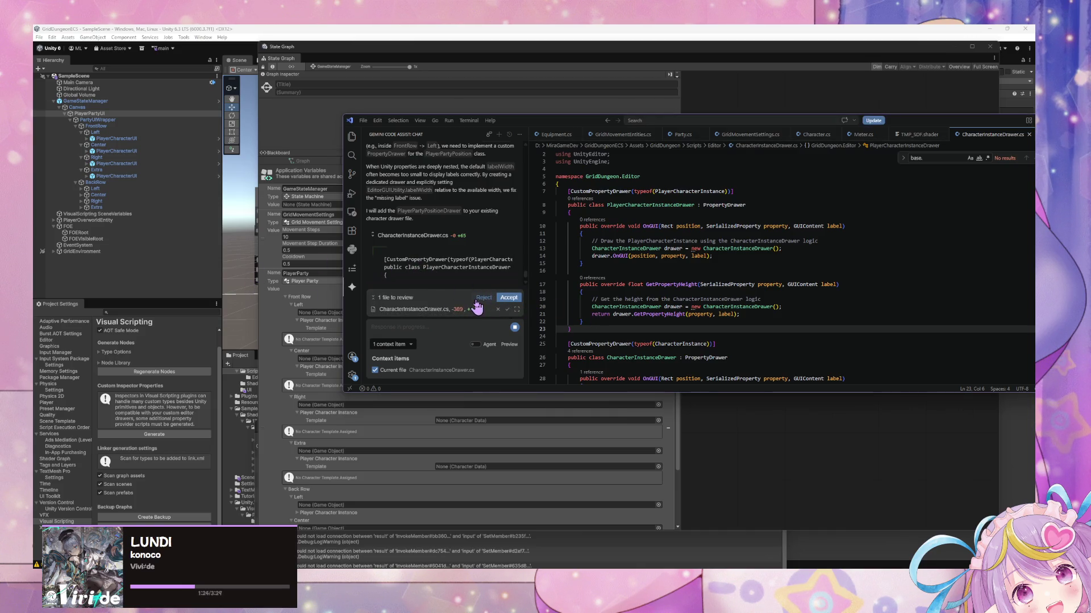
- Switch to Unity and clear the Console messages
scroll(558, 273, down, 2)
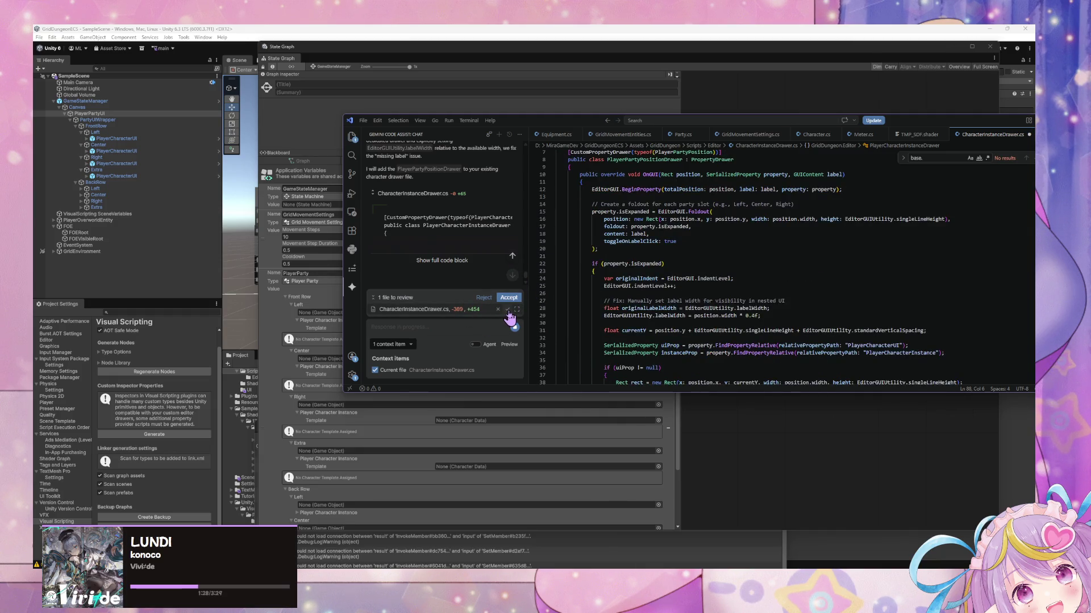
scroll(486, 257, up, 5)
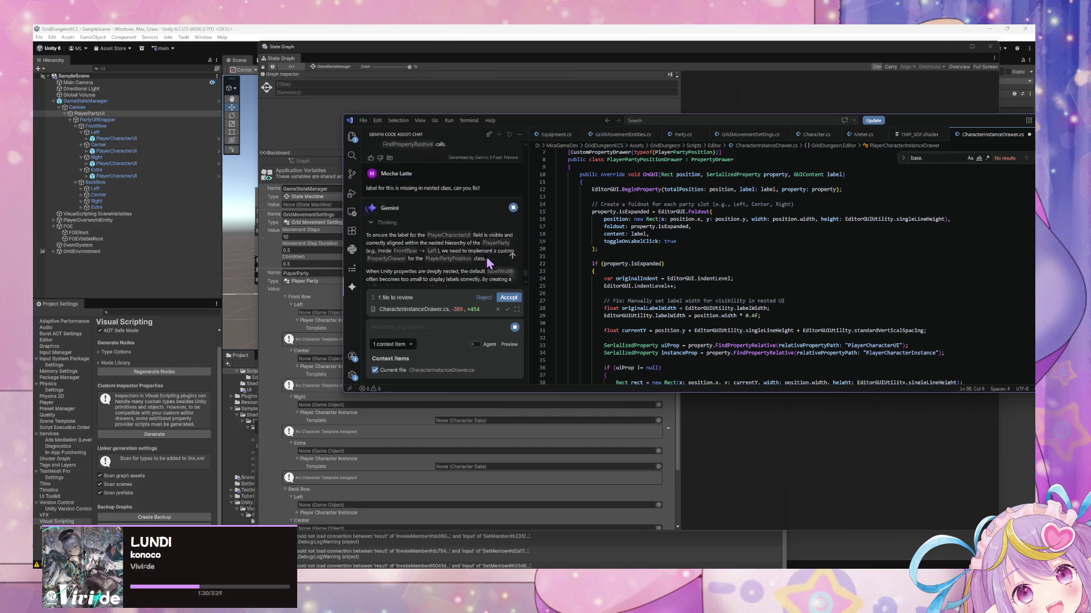
click(534, 419)
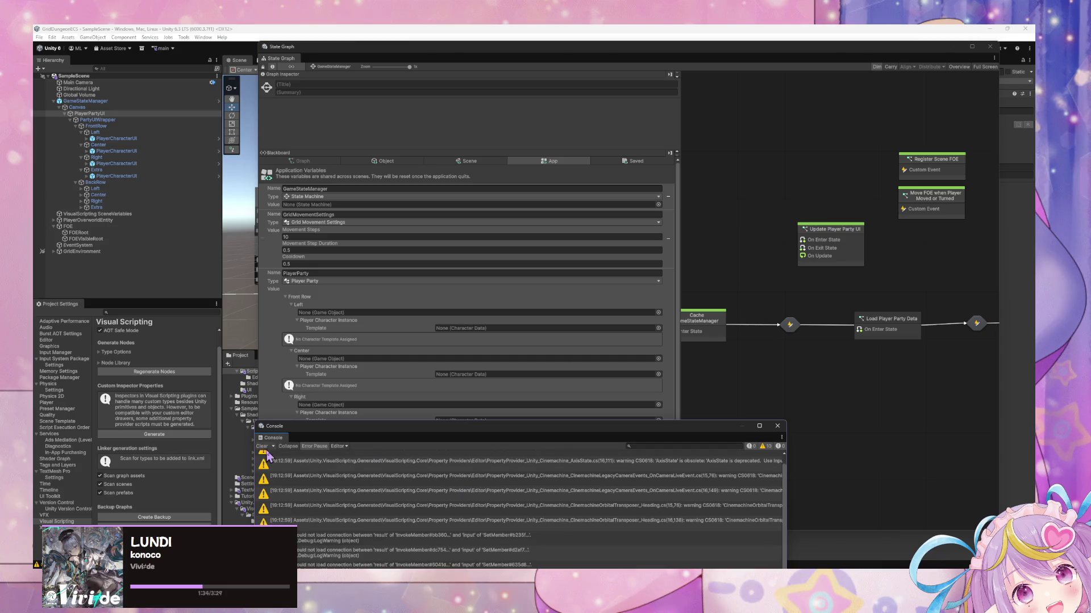
click(262, 446)
- Inspect the full proposed PlayerPartyPositionDrawer OnGUI code, then return to Unity to recompile
key(alt+Tab)
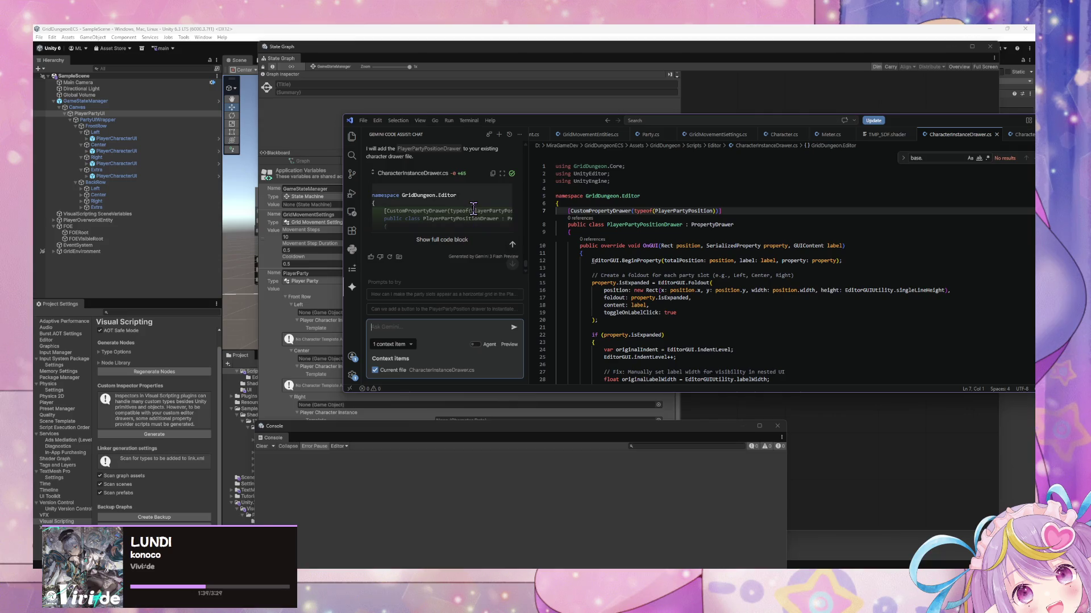
click(680, 290)
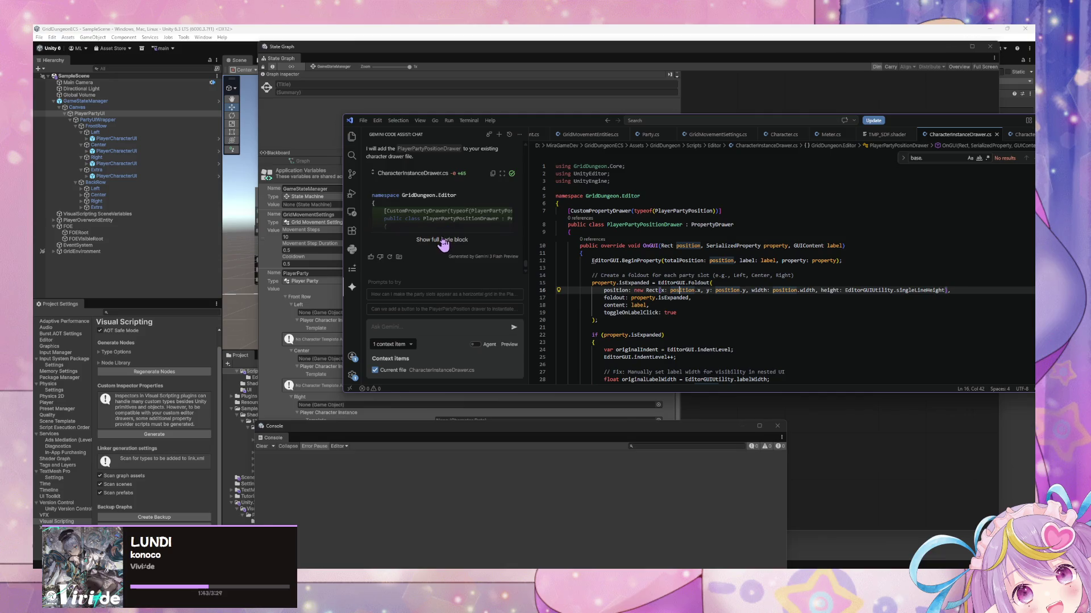
scroll(467, 221, up, 5)
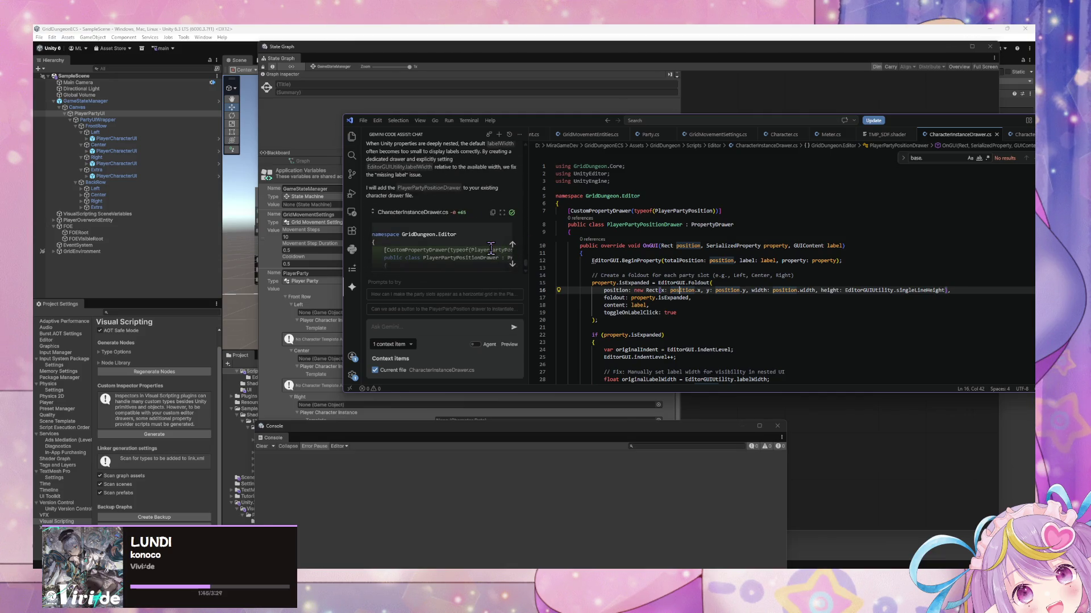
scroll(493, 255, down, 3)
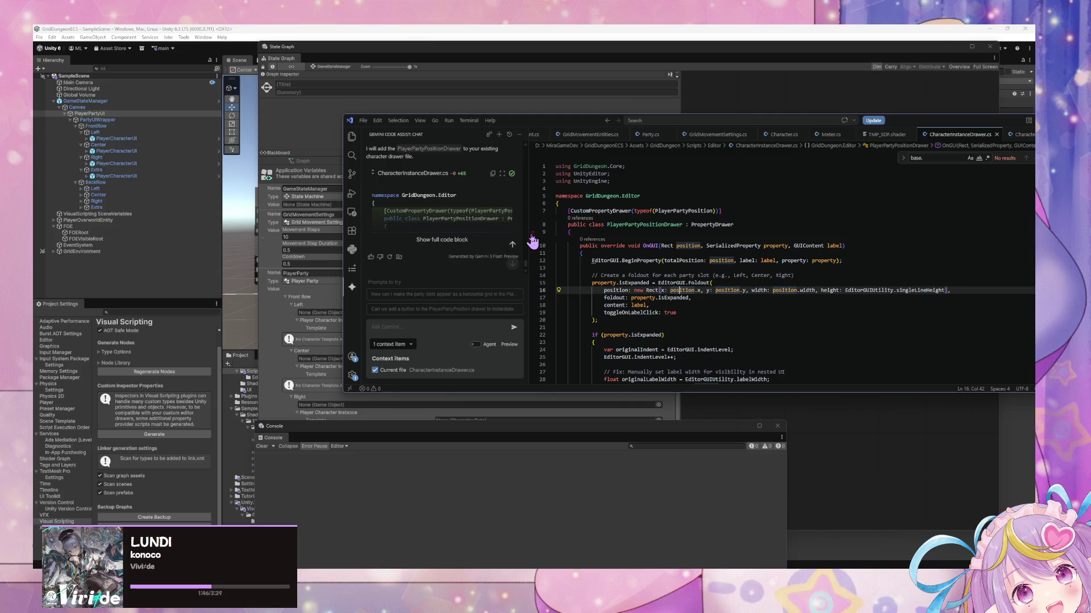
drag(528, 233, 579, 233)
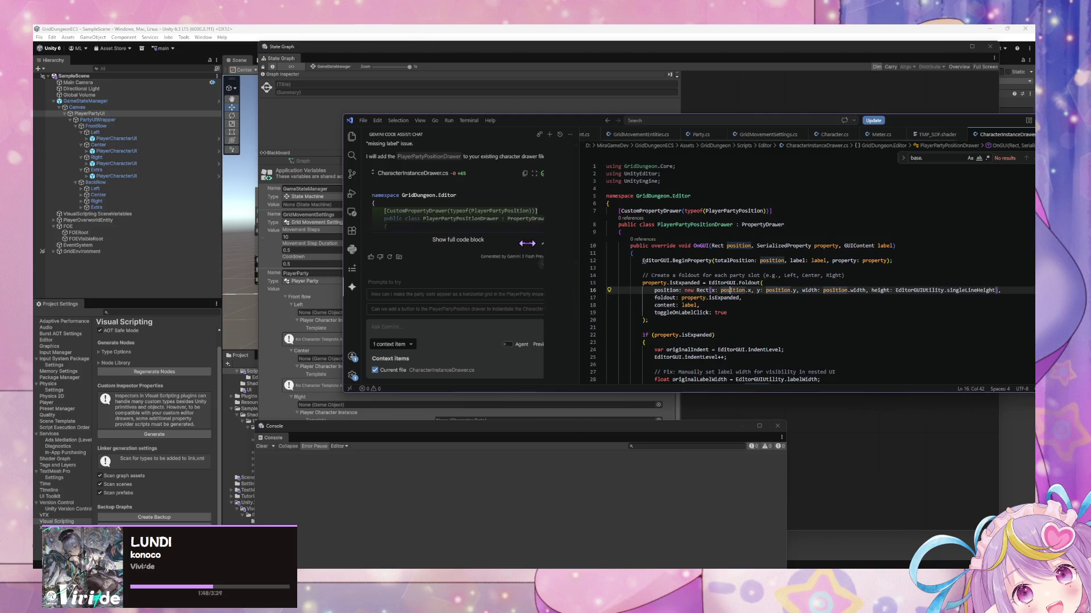
click(482, 241)
scroll(511, 244, down, 5)
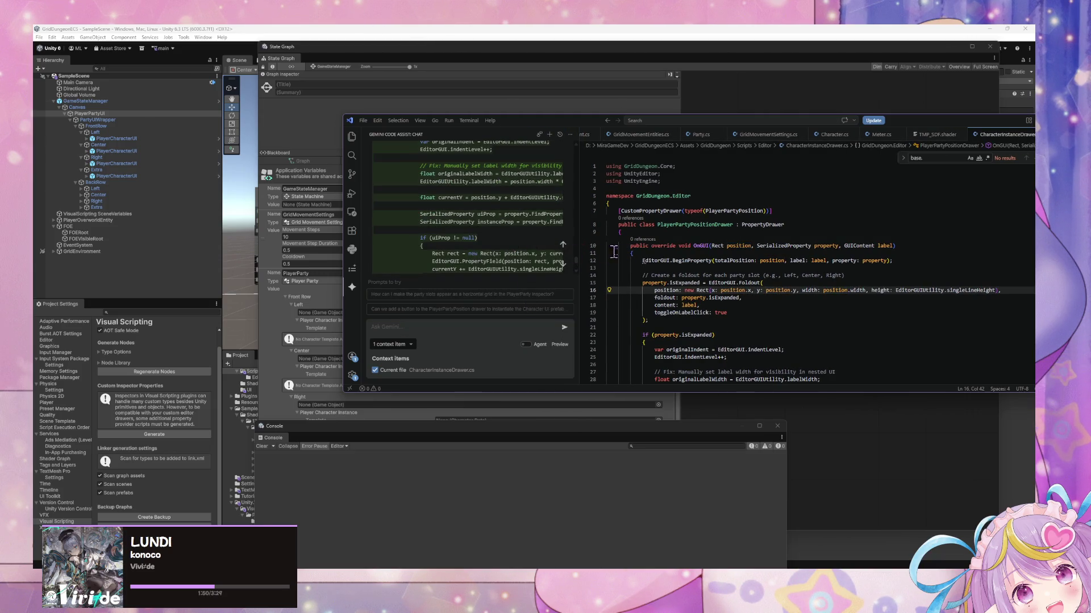
click(325, 252)
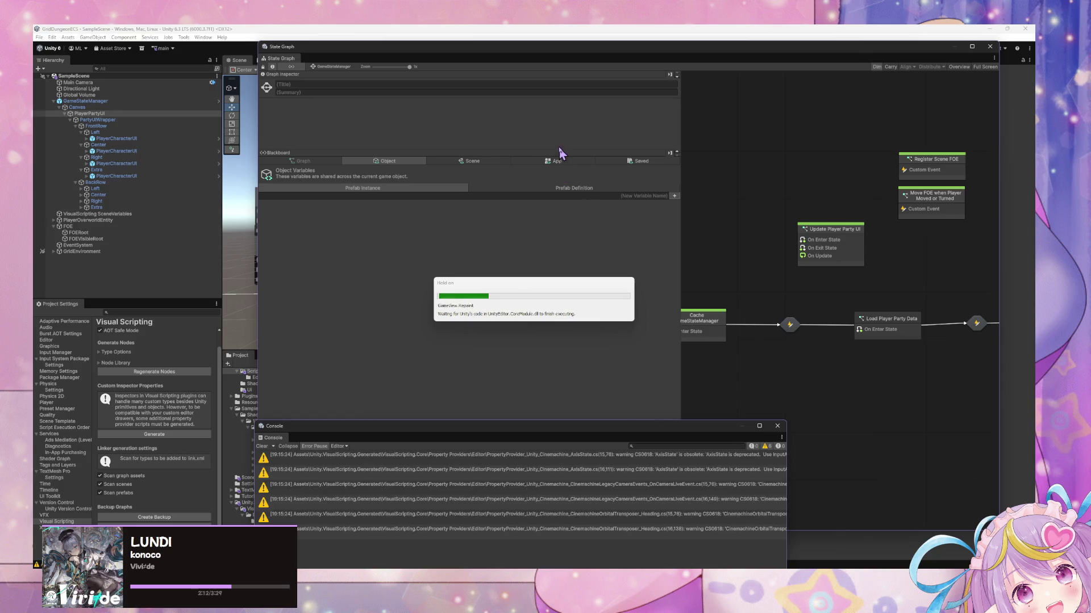
- Select GameStateManager, check its prefab overrides, and reposition the State Graph window
click(554, 163)
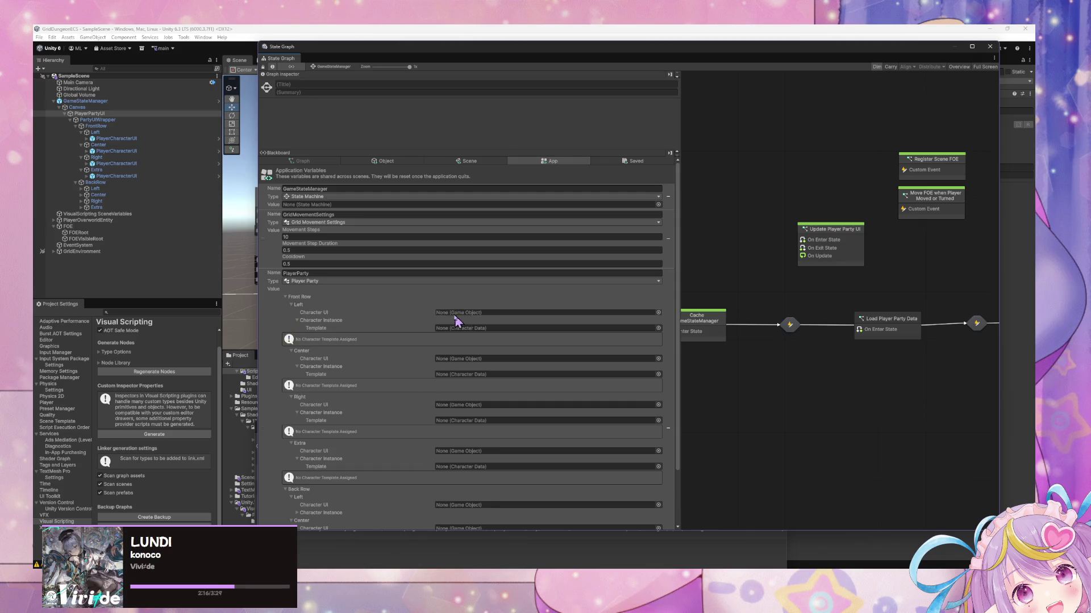
scroll(471, 343, down, 2)
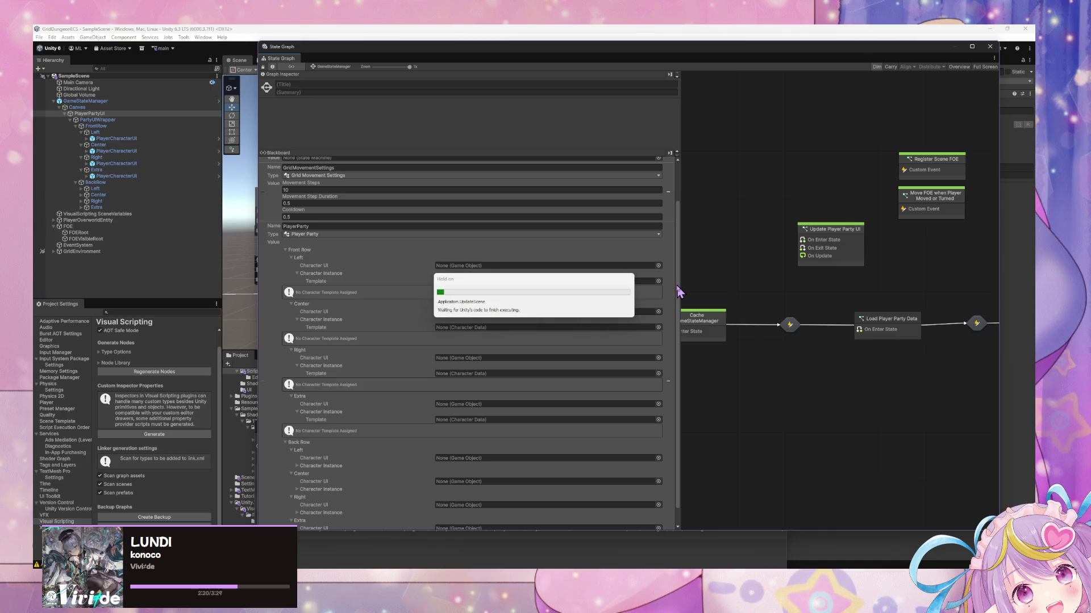
scroll(675, 292, up, 1)
scroll(680, 295, up, 1)
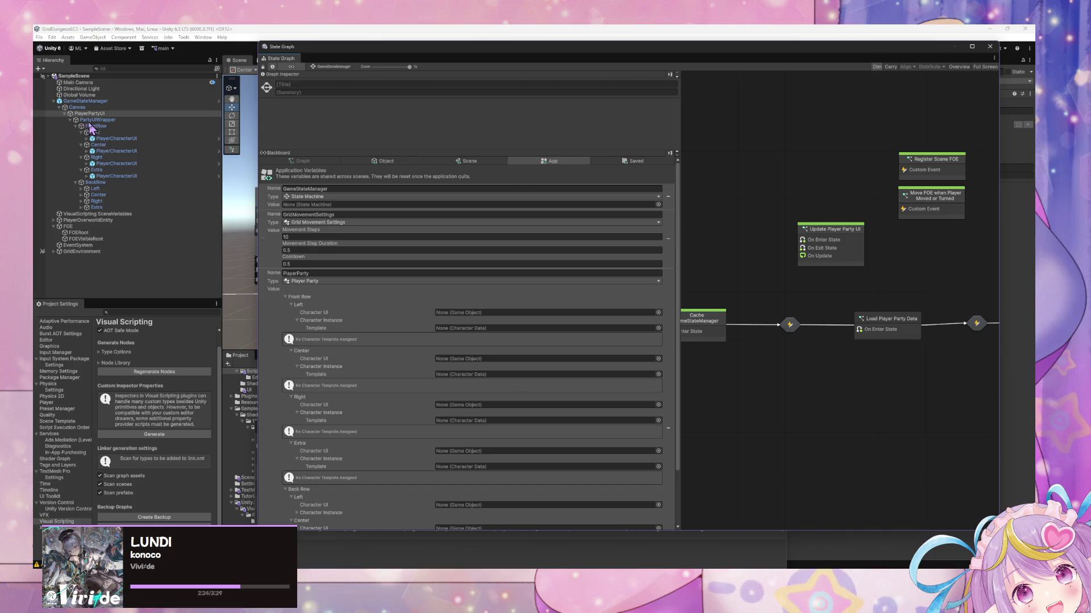
click(108, 102)
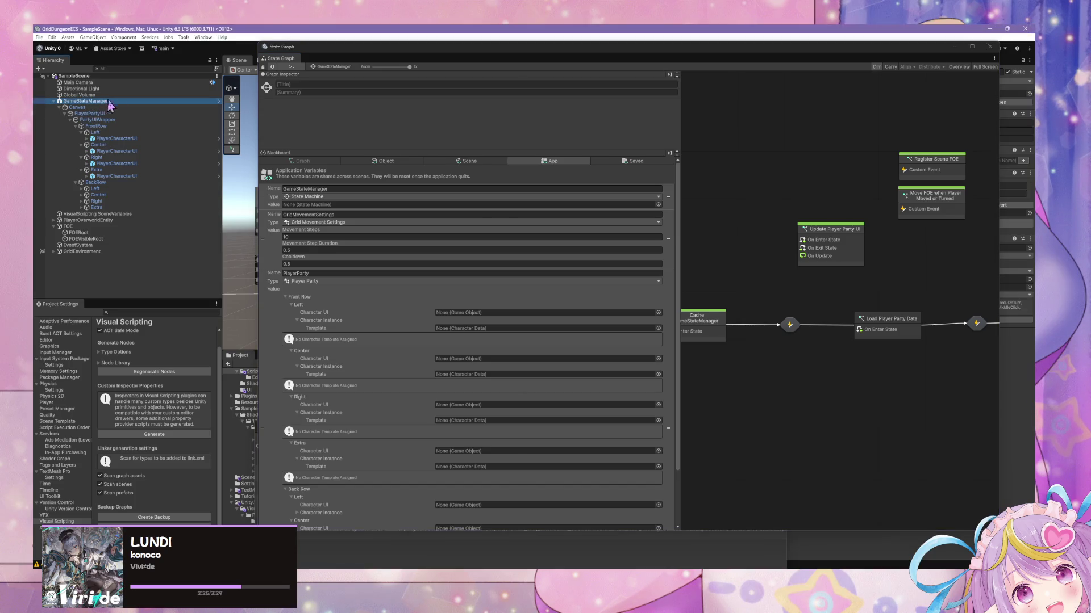
click(819, 59)
drag(787, 53, 649, 151)
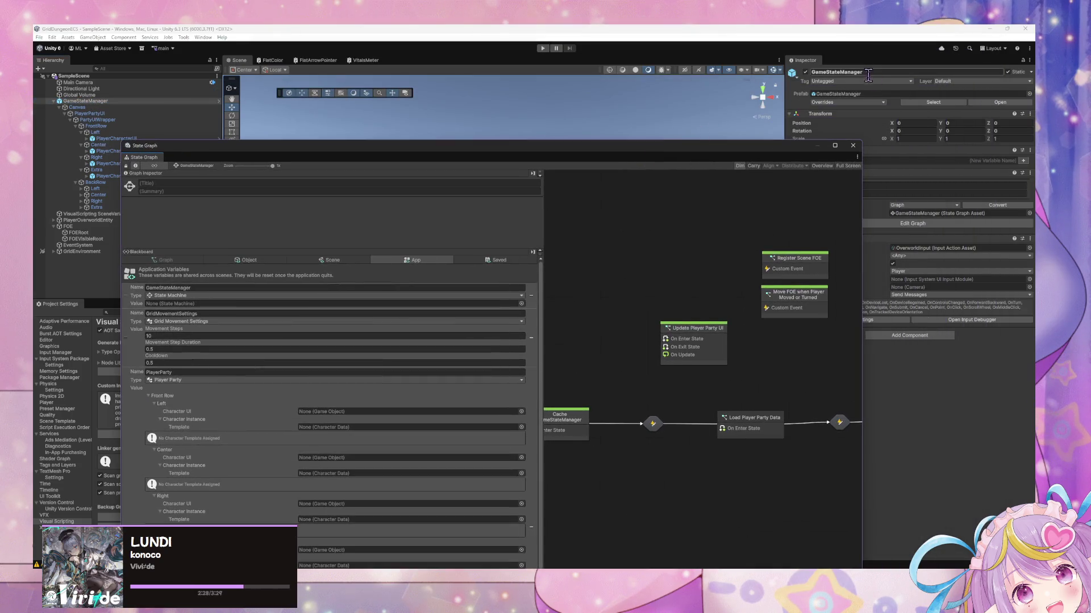
click(846, 103)
mouse_move(531, 157)
mouse_down()
mouse_move(647, 112)
mouse_move(661, 67)
mouse_up()
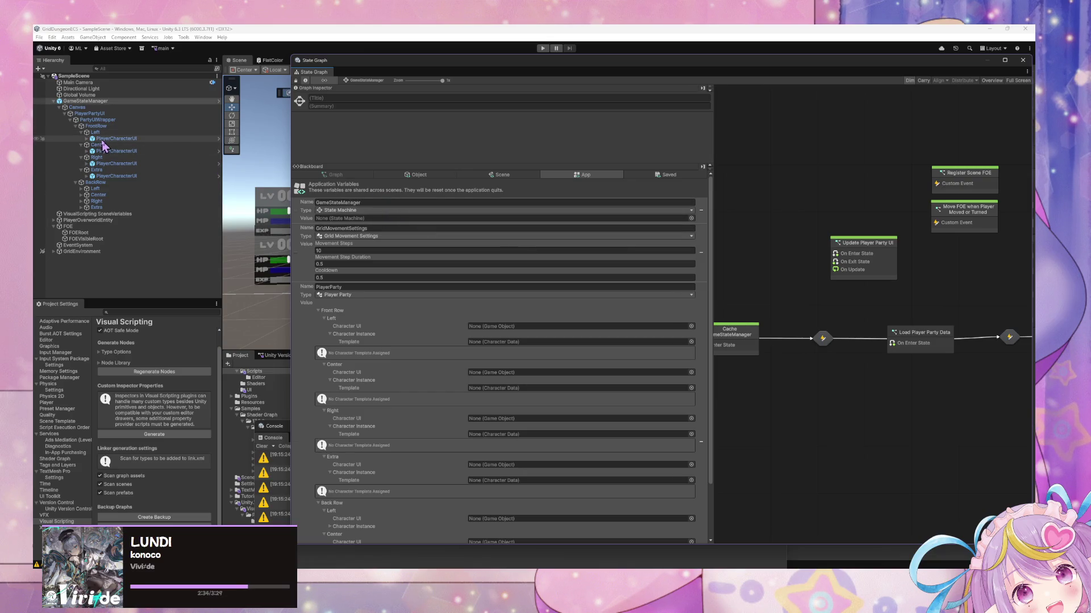
- Assign the Left, Center, Right and Extra PlayerCharacterUI objects to the Front Row slots
drag(102, 142, 530, 327)
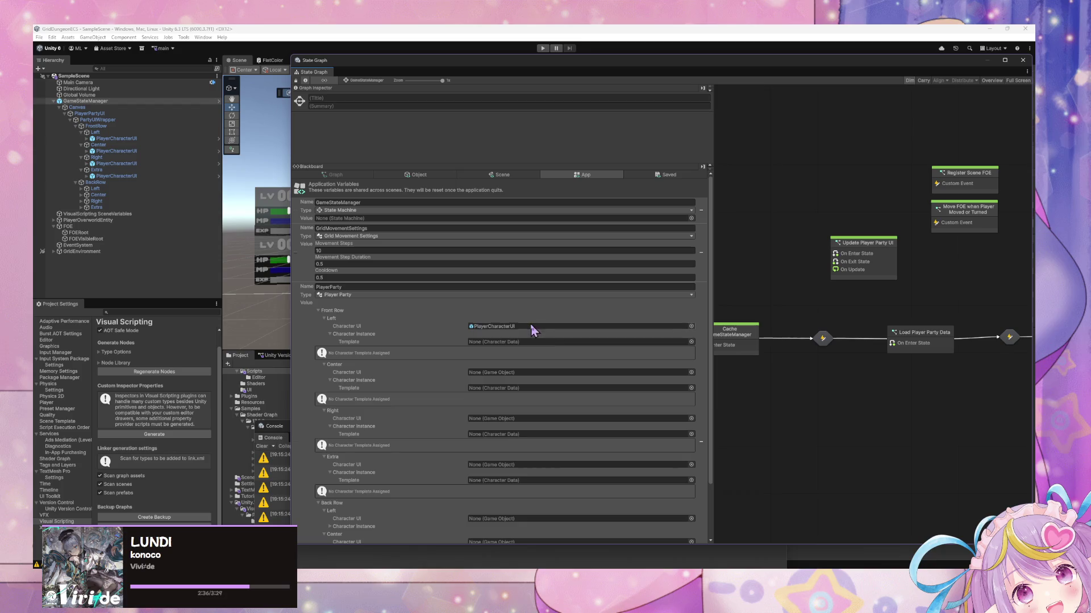
mouse_move(114, 151)
mouse_down()
mouse_move(500, 327)
mouse_move(510, 377)
mouse_up()
mouse_move(114, 163)
mouse_down()
mouse_move(272, 295)
mouse_move(524, 423)
mouse_move(511, 420)
mouse_up()
mouse_move(113, 176)
mouse_down()
mouse_move(499, 423)
mouse_move(494, 467)
mouse_up()
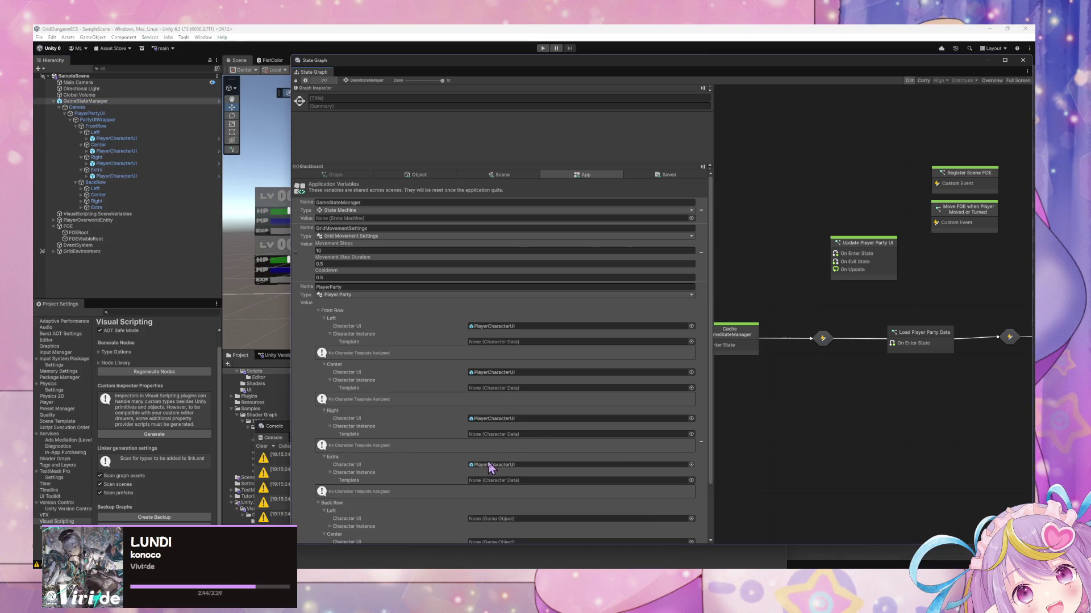
- Assign PlayerCharacterUI objects to Back Row Left, Center and Right, then inspect the Update Player Party UI state
scroll(499, 431, down, 3)
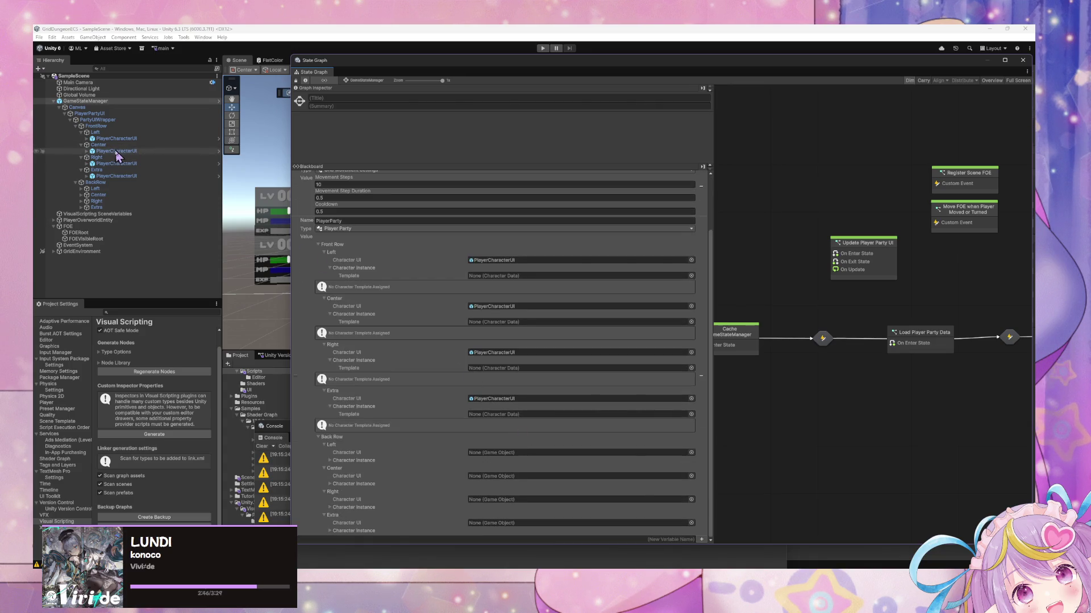
click(82, 189)
click(81, 201)
click(81, 213)
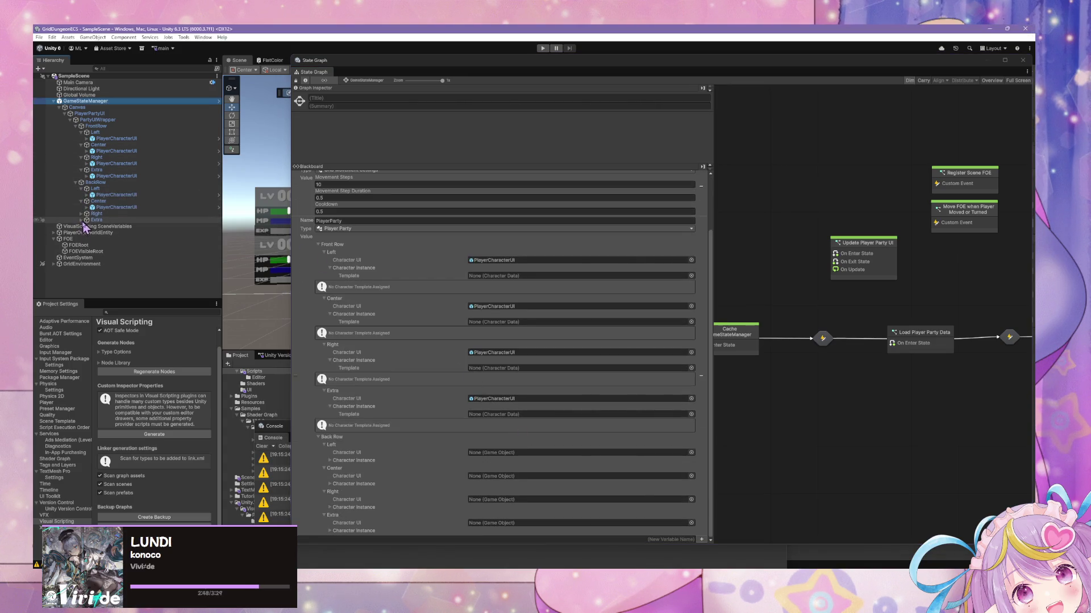
click(81, 226)
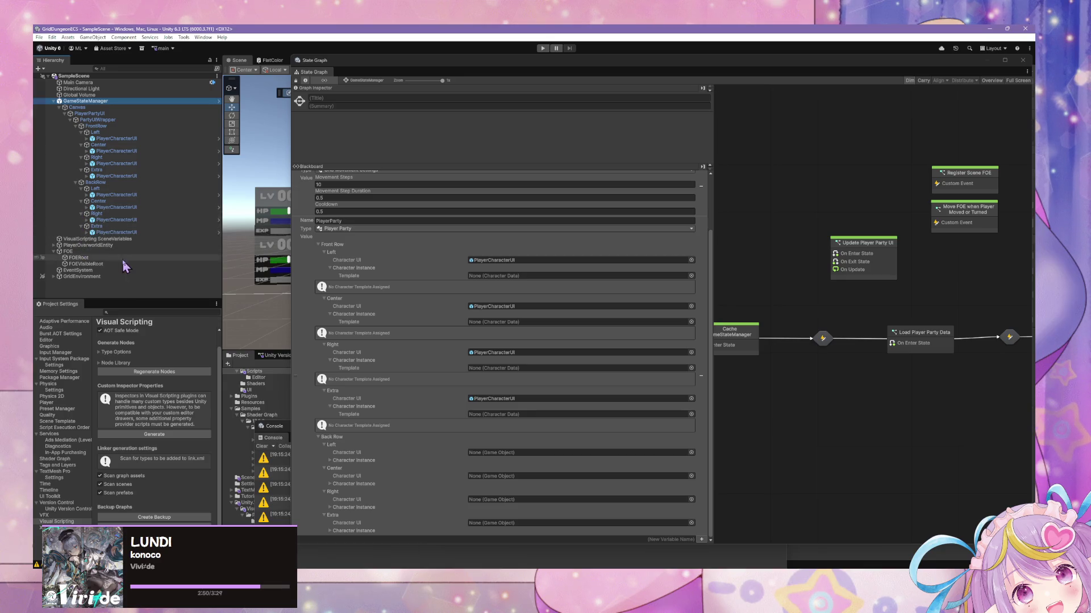
mouse_move(116, 195)
mouse_down()
mouse_move(482, 463)
mouse_move(495, 455)
mouse_move(111, 212)
mouse_move(406, 373)
mouse_move(488, 481)
mouse_up()
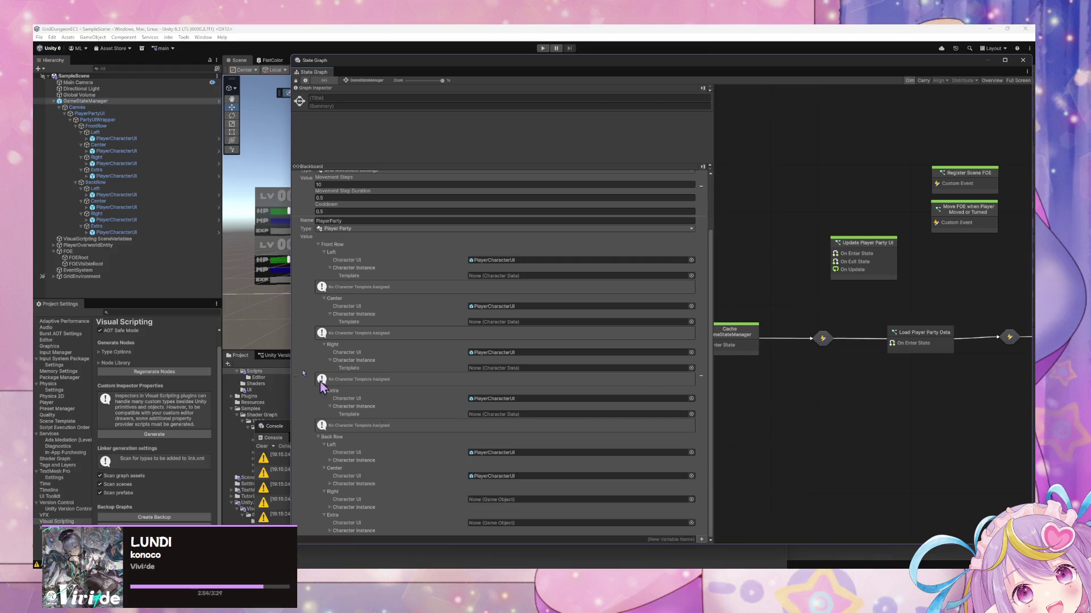
mouse_move(113, 220)
mouse_down()
mouse_move(498, 507)
mouse_move(375, 440)
mouse_up()
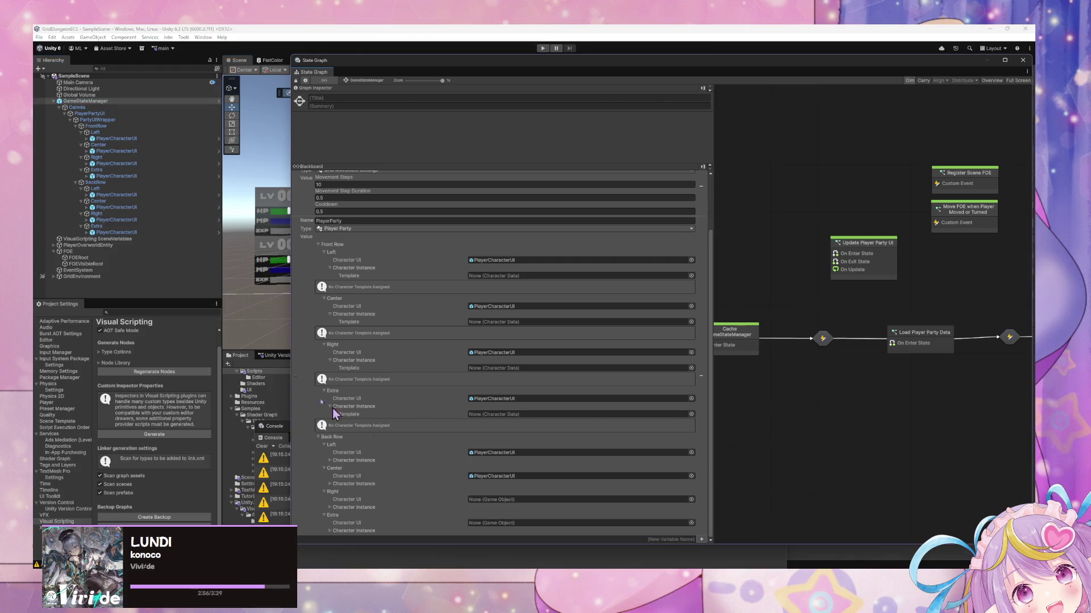
mouse_move(113, 220)
mouse_down()
mouse_move(508, 507)
mouse_move(117, 235)
mouse_move(318, 398)
mouse_move(510, 523)
mouse_up()
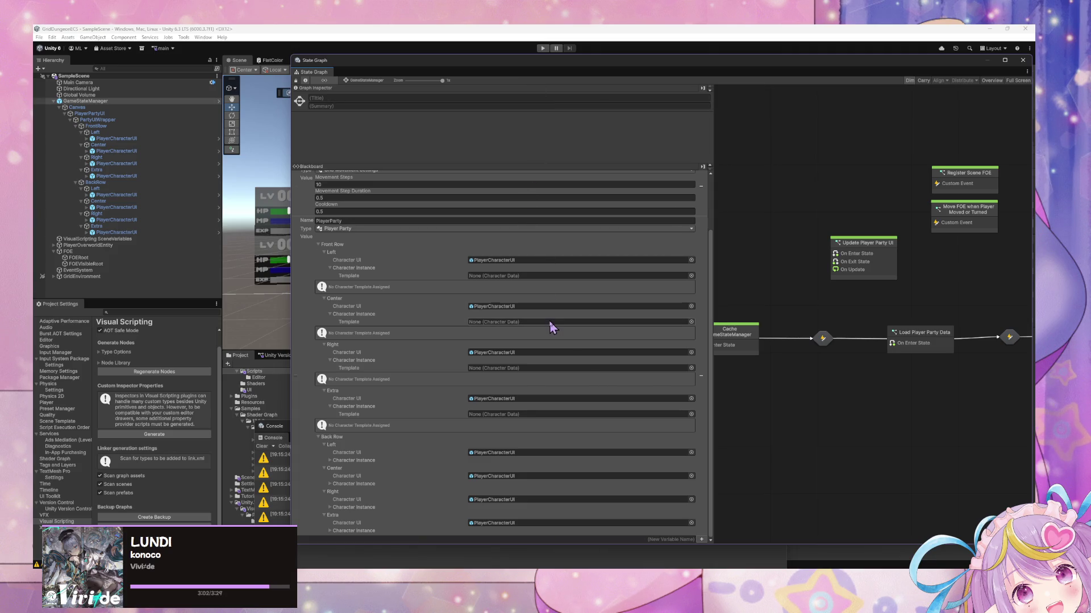
mouse_move(525, 61)
mouse_down()
mouse_move(543, 136)
mouse_move(365, 121)
mouse_move(397, 105)
mouse_up()
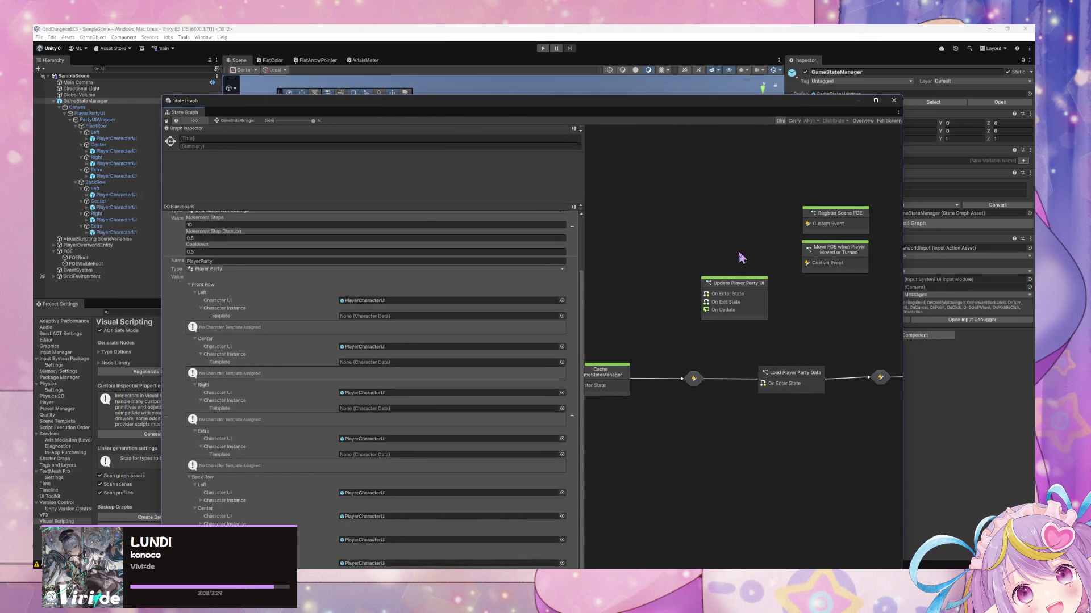
click(727, 288)
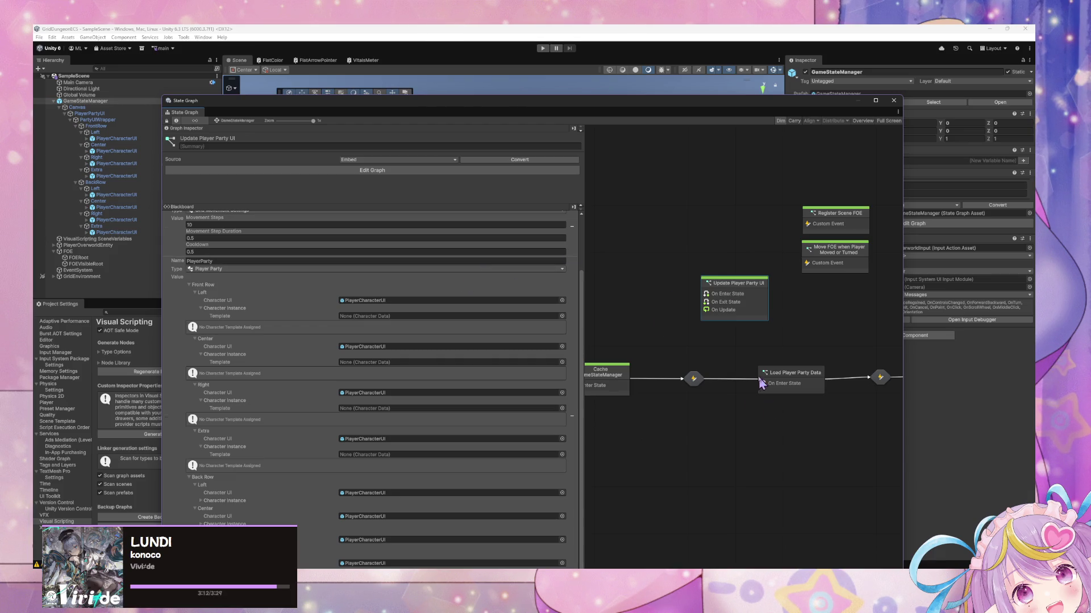
- In Party.cs, insert a blank line above the PlayerParty() constructor
key(alt+Tab)
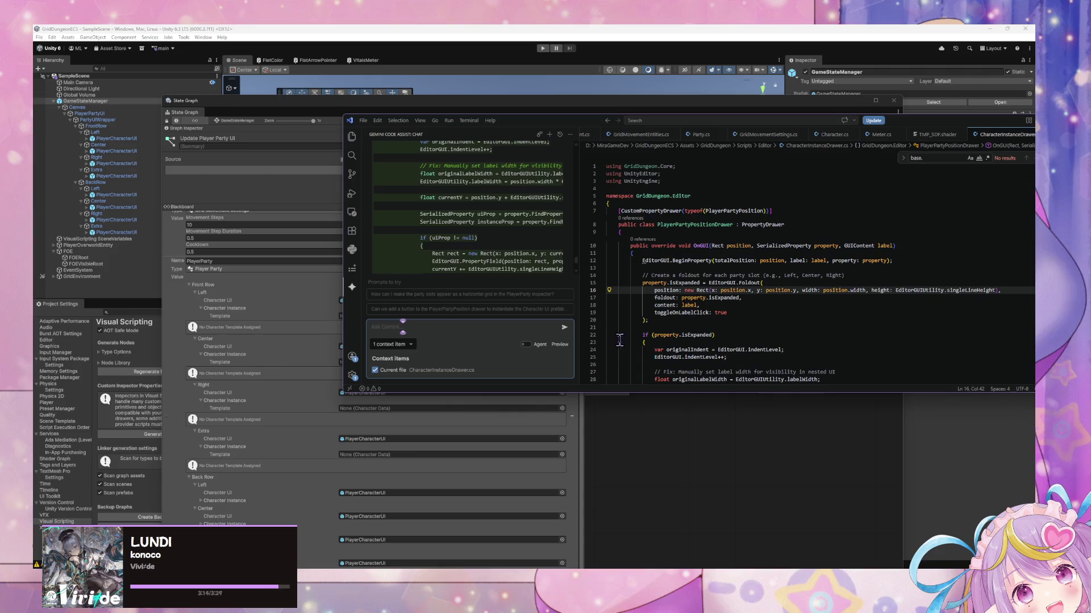
click(710, 137)
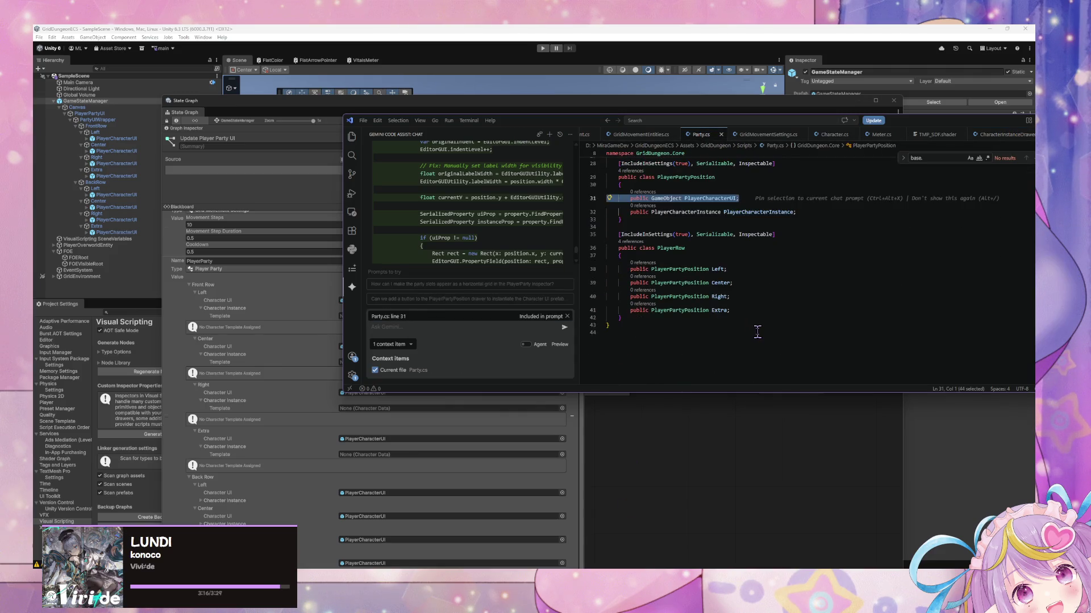
scroll(758, 332, up, 5)
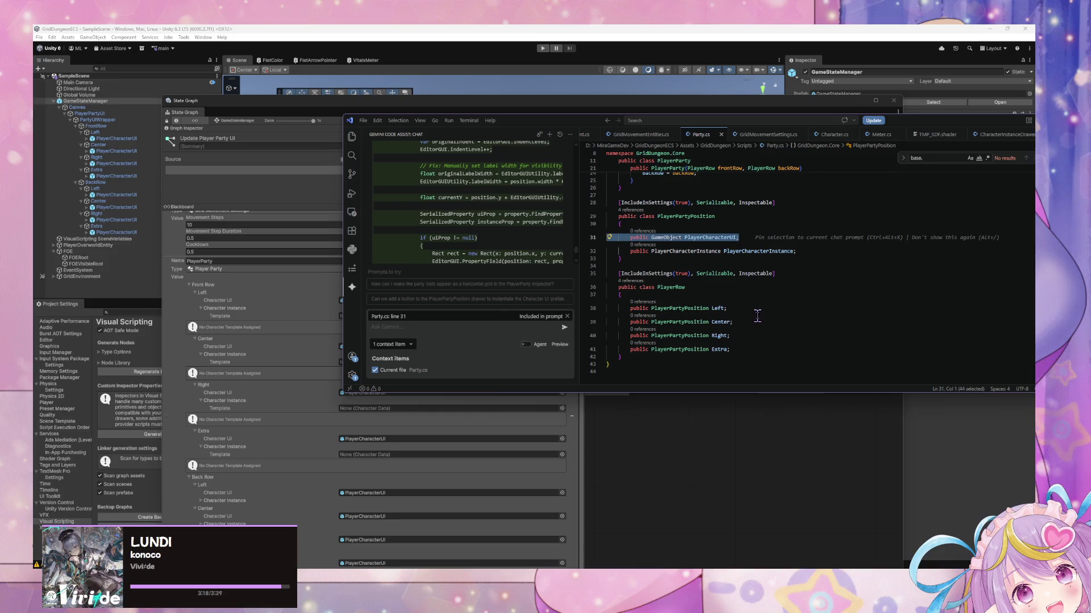
scroll(758, 317, down, 3)
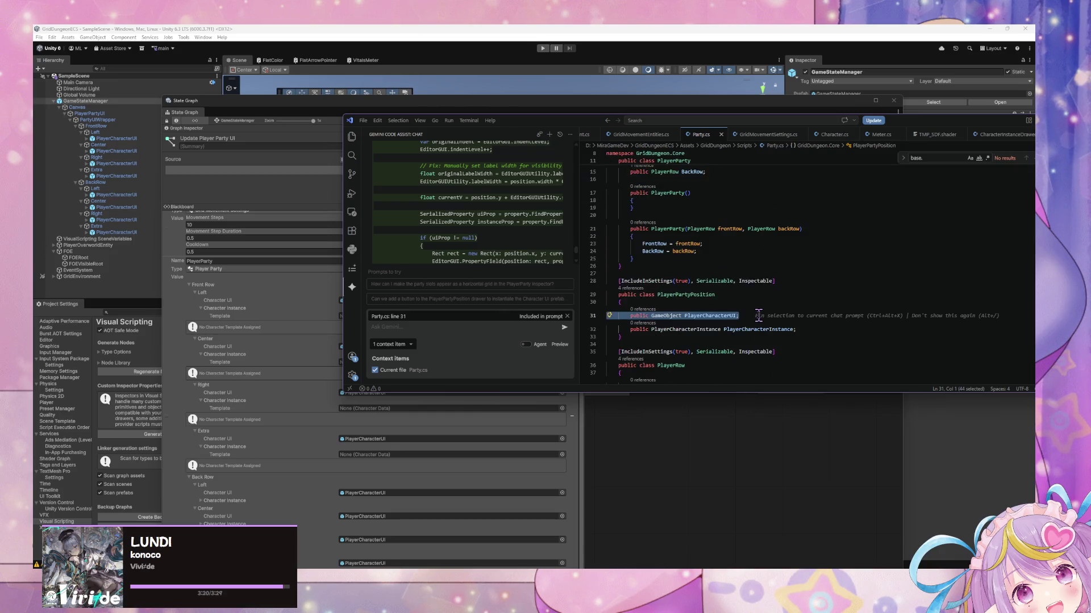
scroll(731, 302, up, 2)
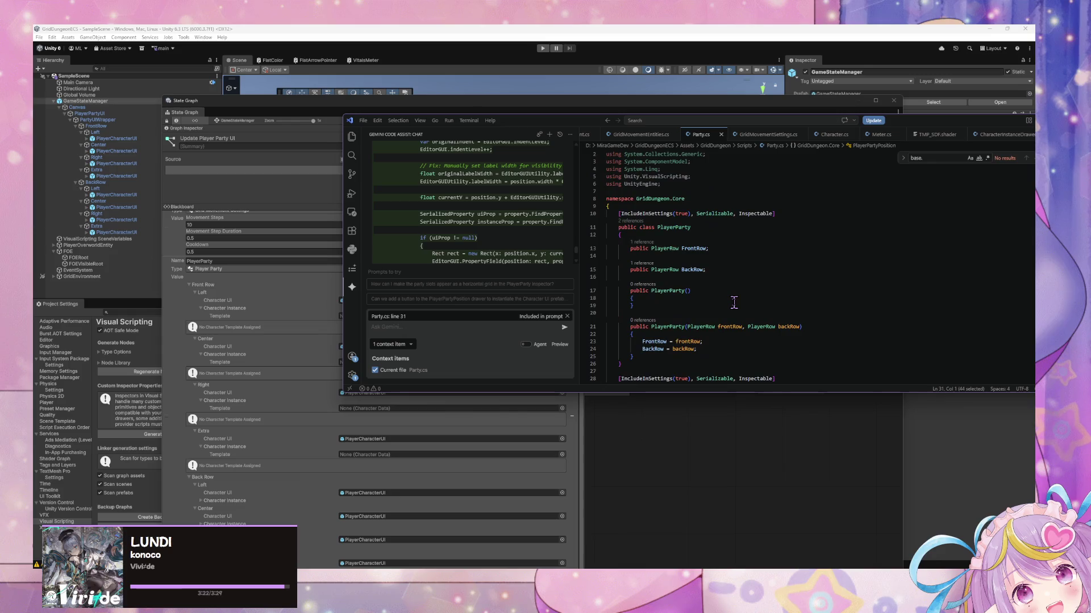
click(657, 337)
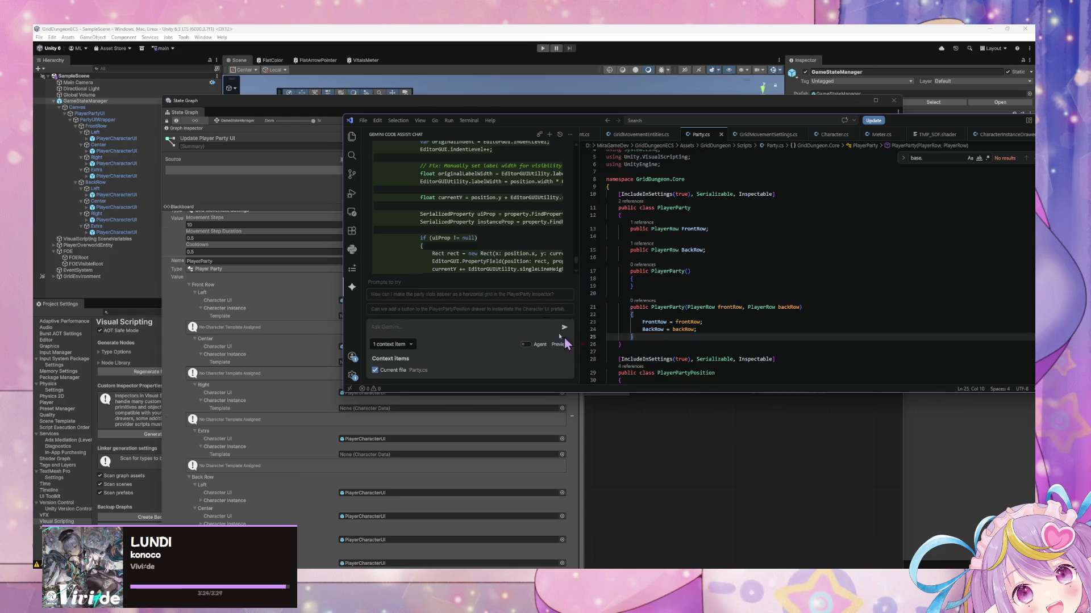
key(BackSpace)
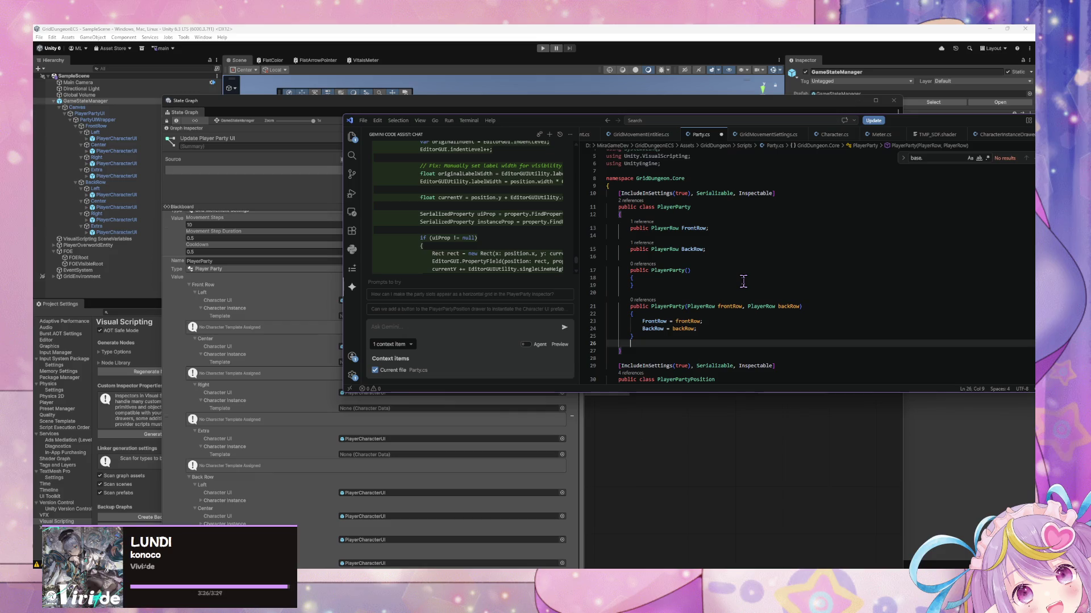
text(})
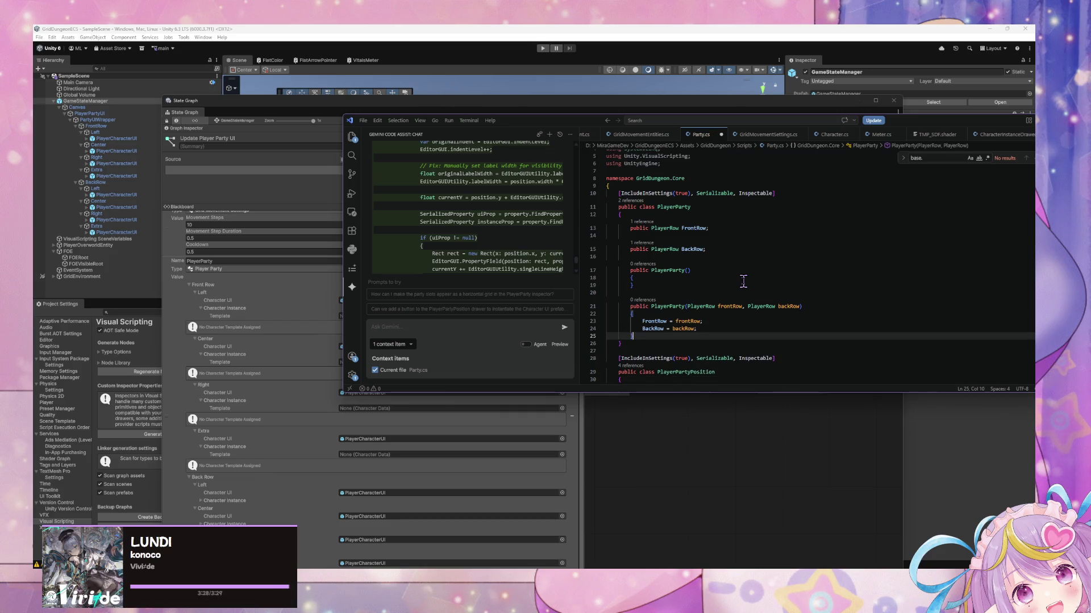
key(Up)
key(Up)
key(Up)
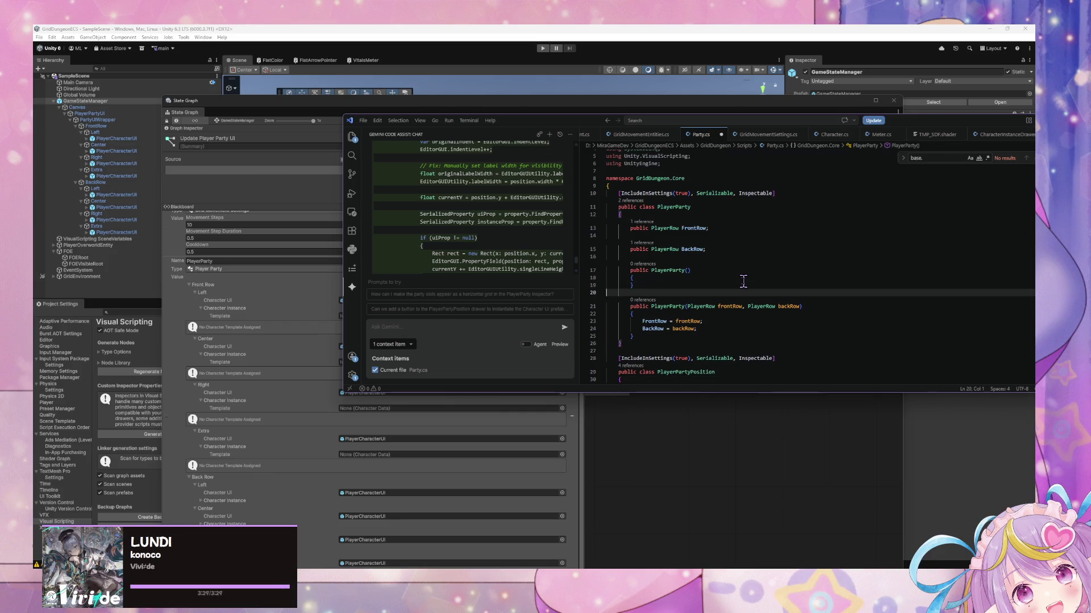
key(Return)
key(BackSpace)
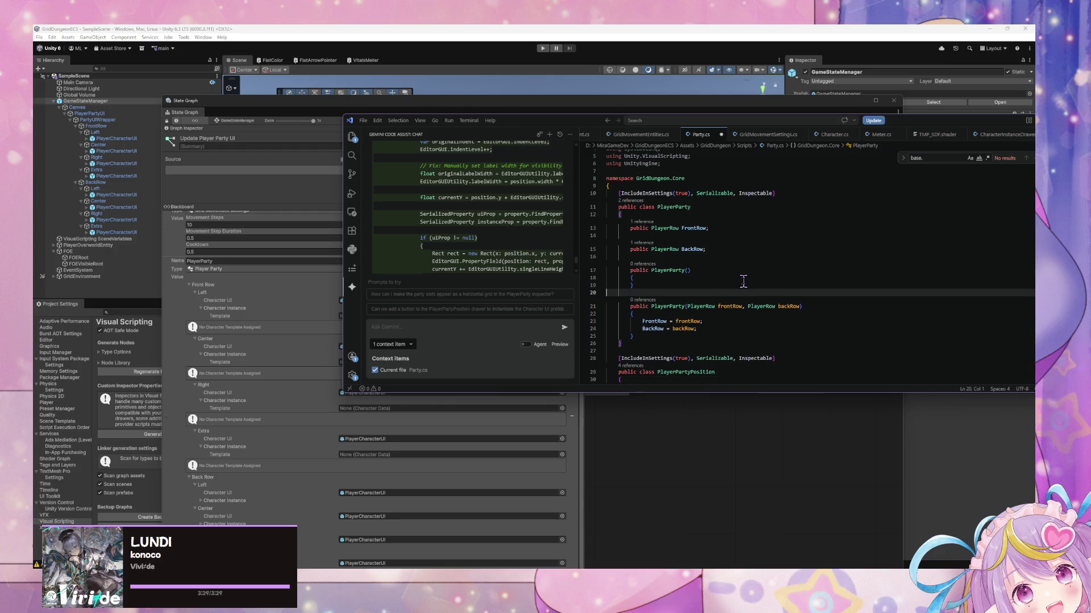
key(Up)
key(Up)
key(Up)
key(Return)
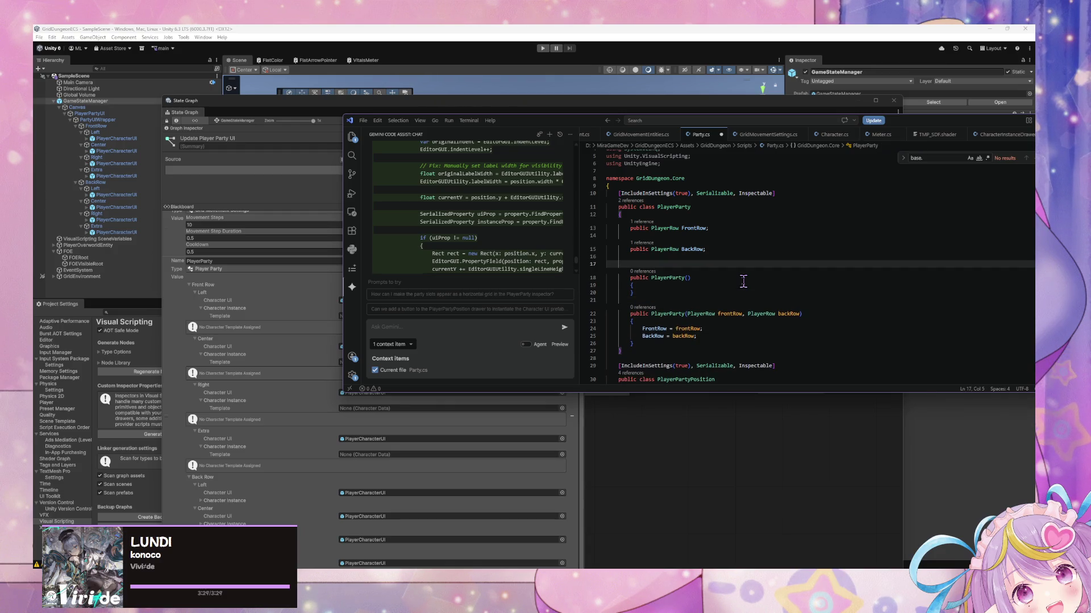
- Start a public property and accept the suggested AllCharacters property code
key(Return)
key(Up)
key(Tab)
text(public)
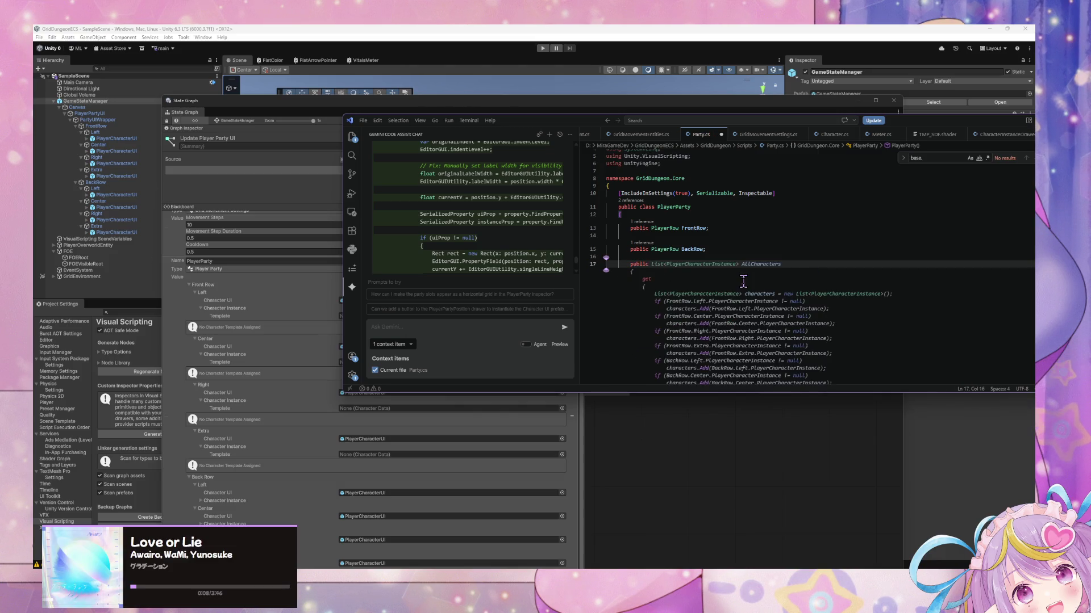
key(Tab)
scroll(741, 281, down, 3)
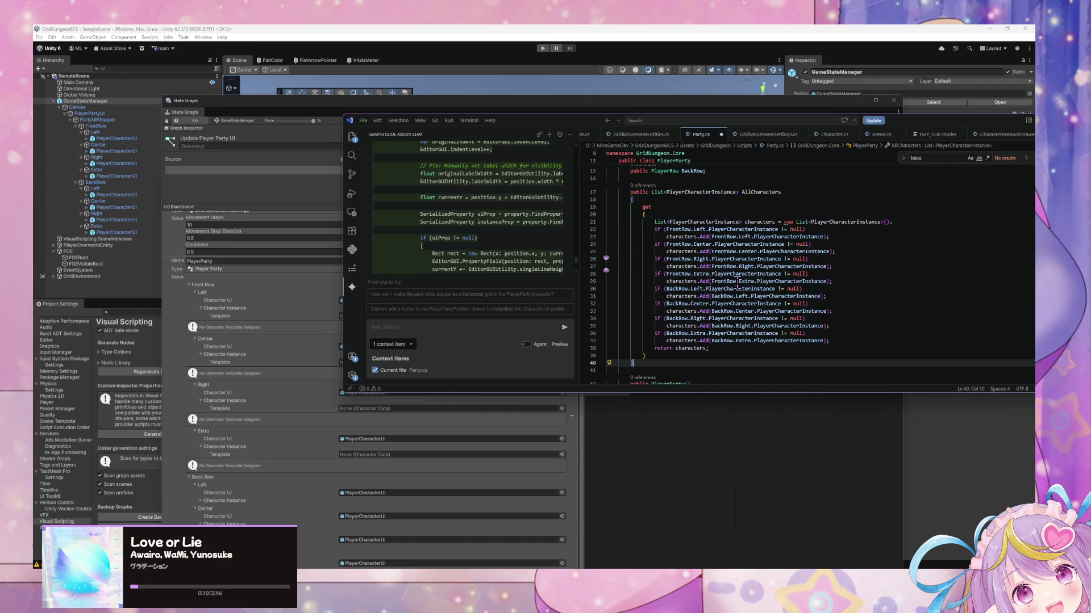
scroll(737, 281, down, 5)
scroll(743, 280, up, 6)
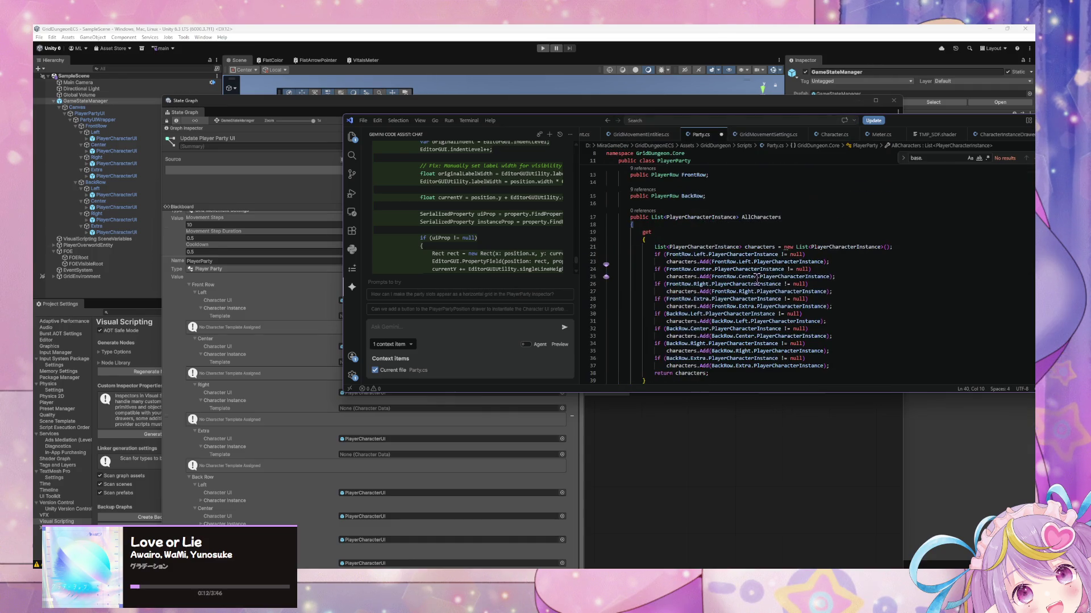
- Change the property to a List<PlayerPartyPosition> named AllPositions with the suggested getter
double_click(724, 218)
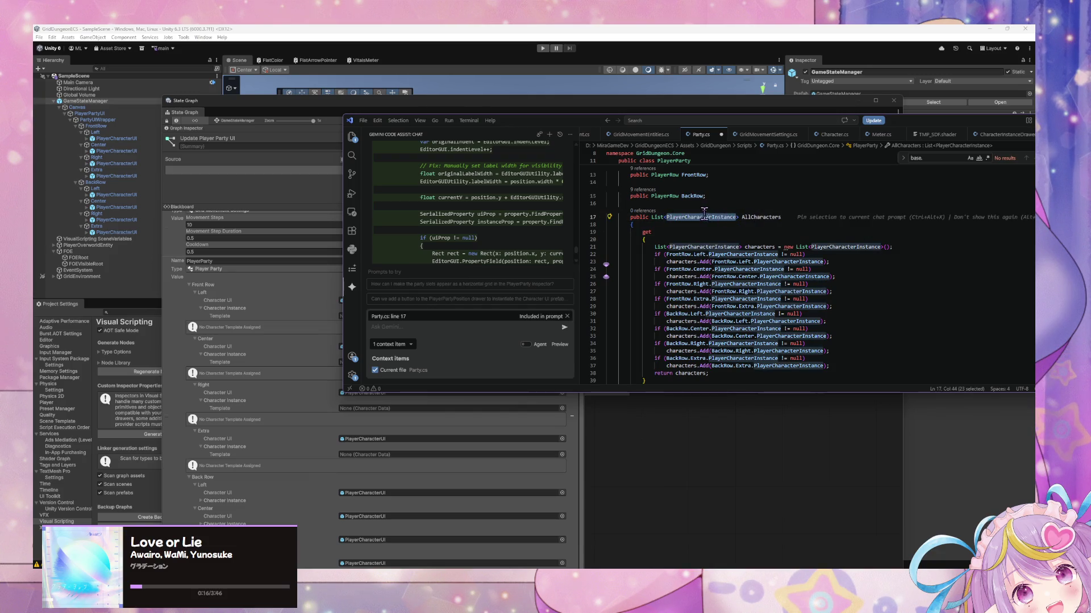
scroll(720, 217, down, 8)
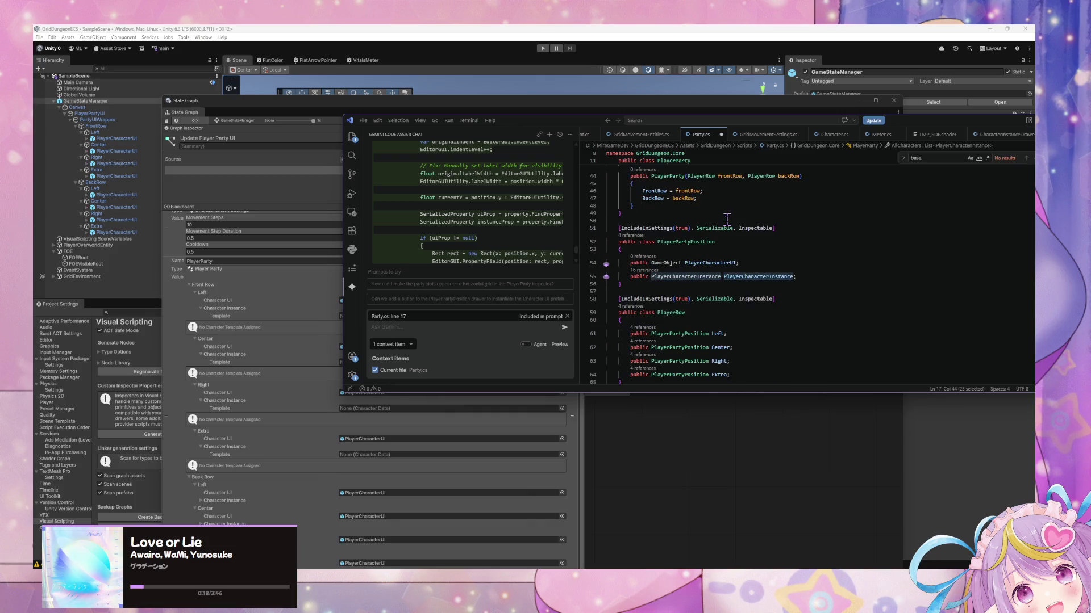
text(PlayerPa AllCharacters)
key(Down)
key(Tab)
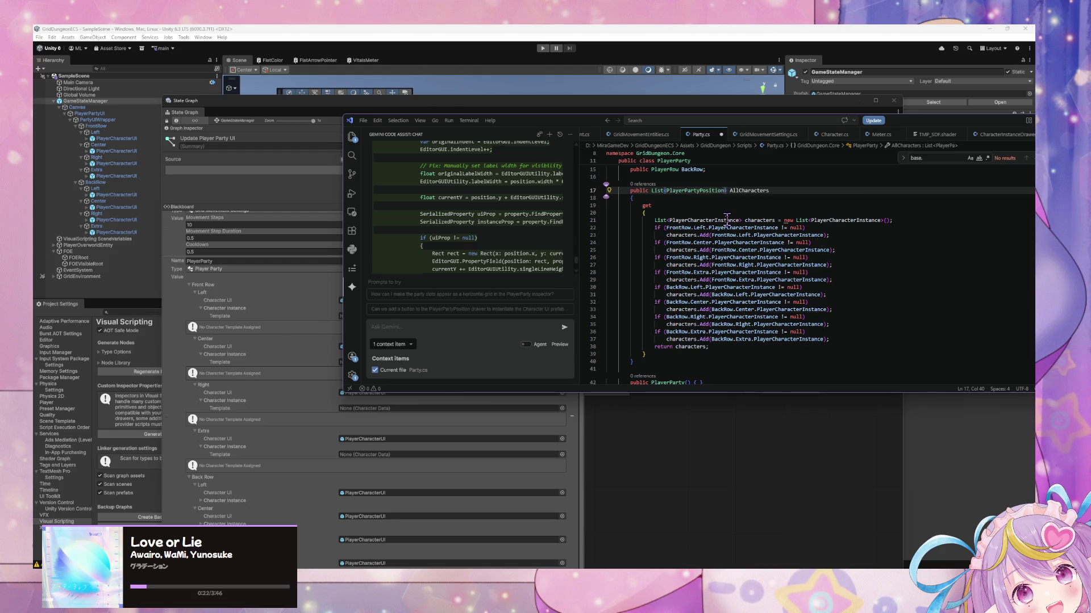
double_click(749, 190)
text(AllP)
key(Tab)
- Delete the old AllCharacters property and return to Unity to recompile
scroll(751, 236, down, 5)
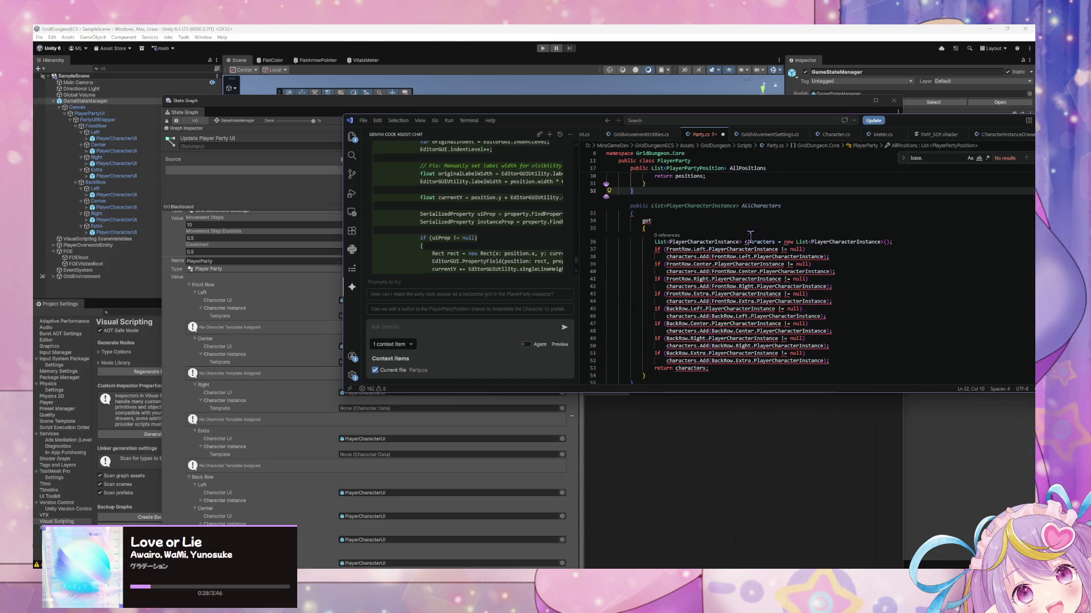
scroll(642, 326, down, 2)
mouse_move(641, 327)
mouse_down()
mouse_move(614, 171)
mouse_move(593, 166)
mouse_move(591, 338)
mouse_move(590, 315)
mouse_move(590, 326)
mouse_up()
key(BackSpace)
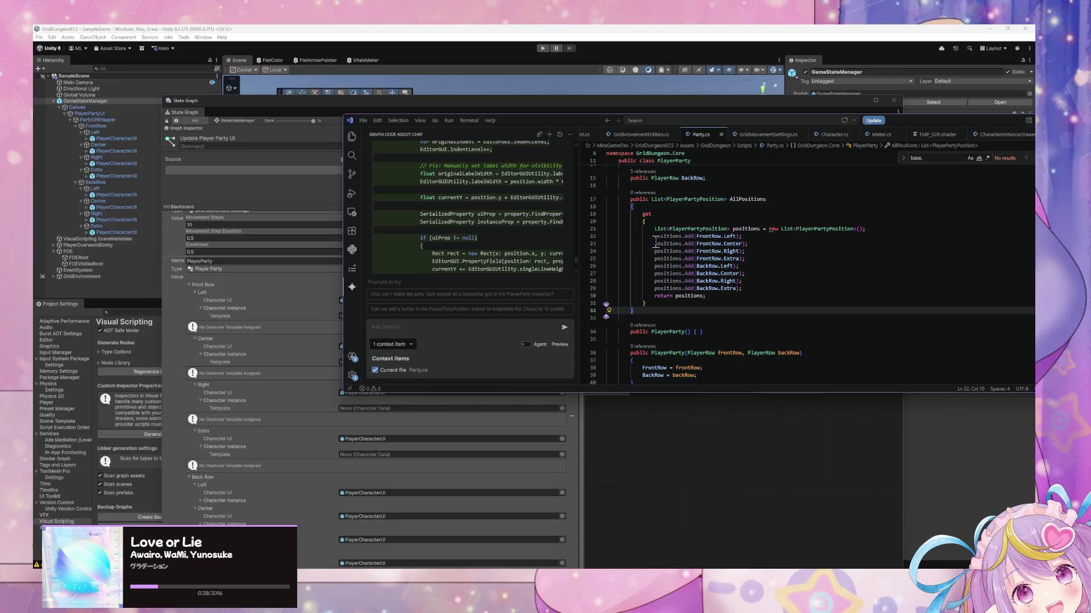
drag(655, 236, 658, 243)
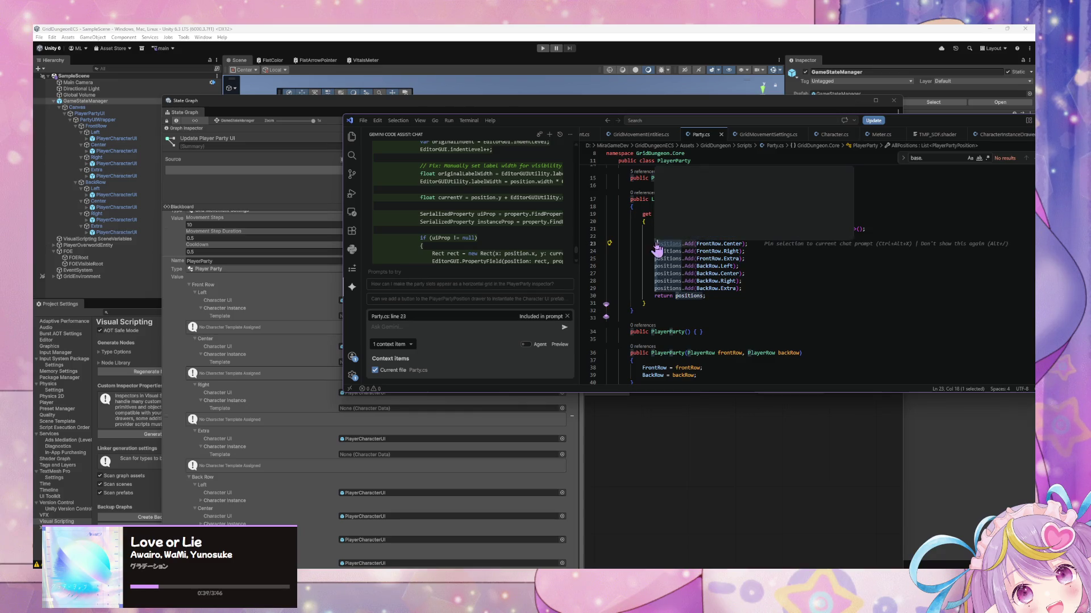
click(783, 280)
scroll(763, 204, down, 3)
scroll(768, 202, up, 6)
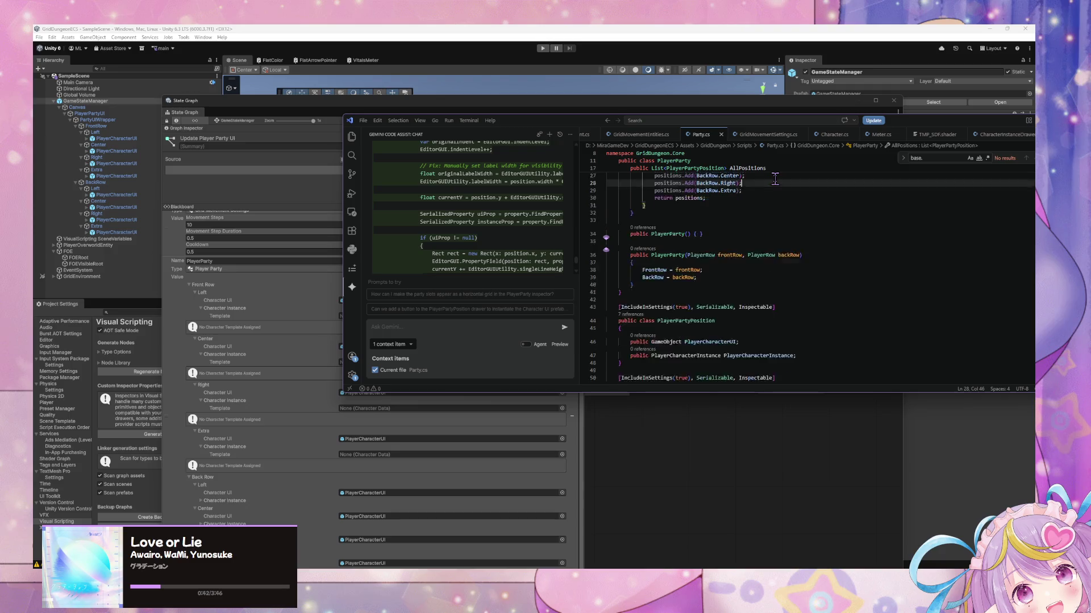
scroll(774, 215, down, 5)
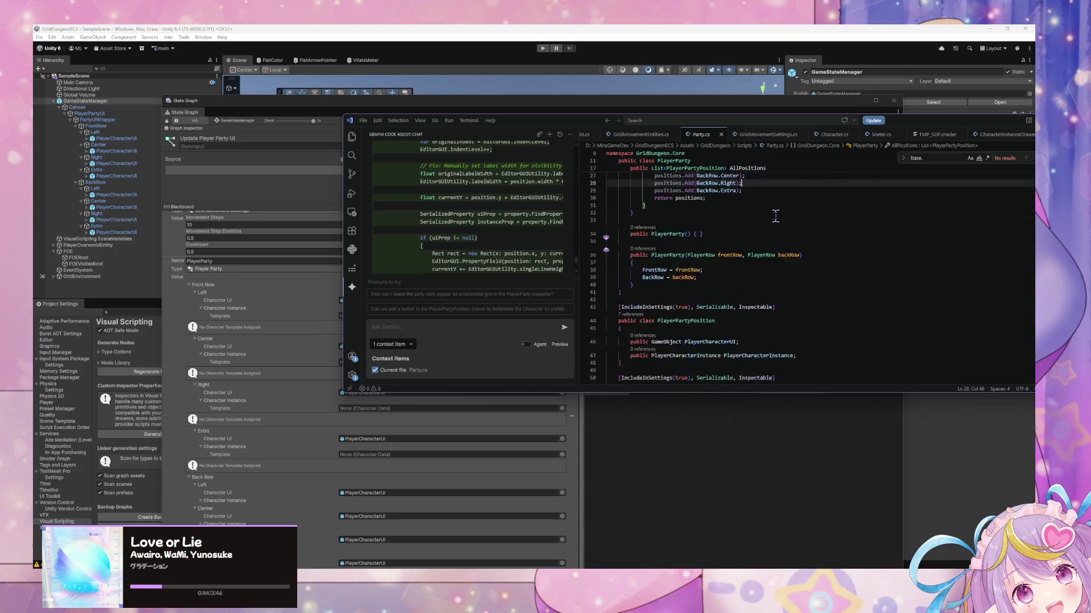
click(685, 508)
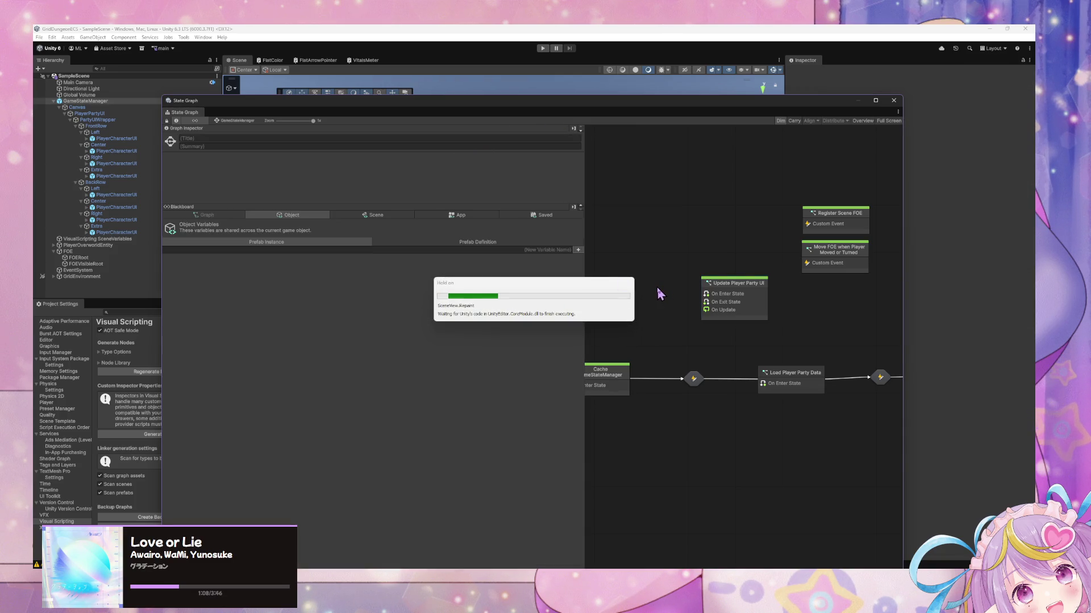
- Move the State Graph window aside to reveal the scene and run Regenerate Nodes
mouse_move(294, 103)
mouse_down()
mouse_move(576, 124)
mouse_move(407, 147)
mouse_move(368, 215)
mouse_up()
mouse_move(640, 226)
mouse_down()
mouse_move(643, 244)
mouse_move(817, 175)
mouse_up()
click(154, 373)
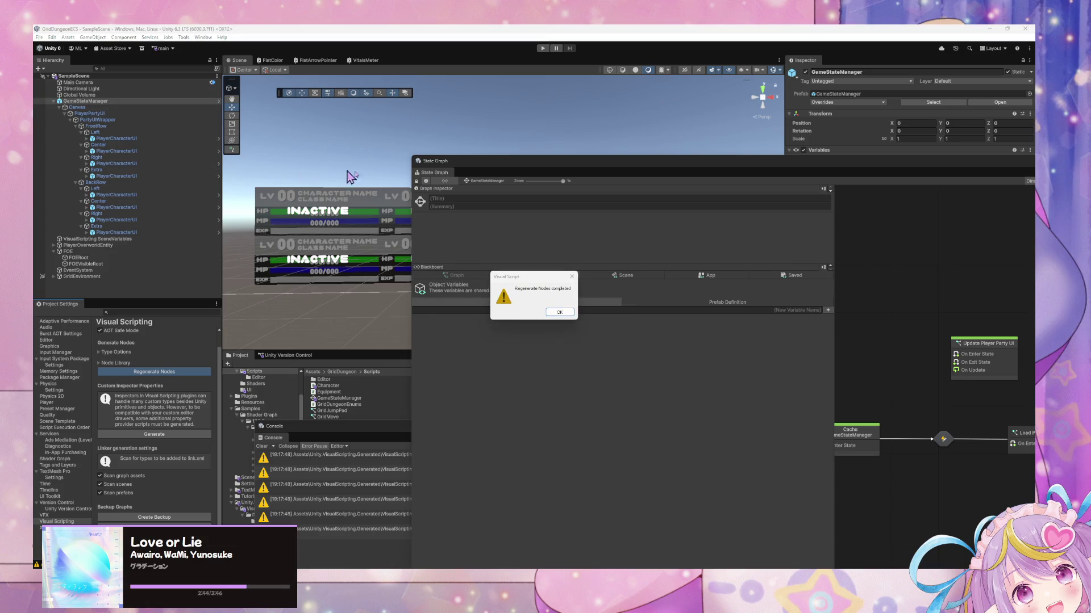
- Dismiss the 'Regenerate Nodes completed' message with OK
click(558, 313)
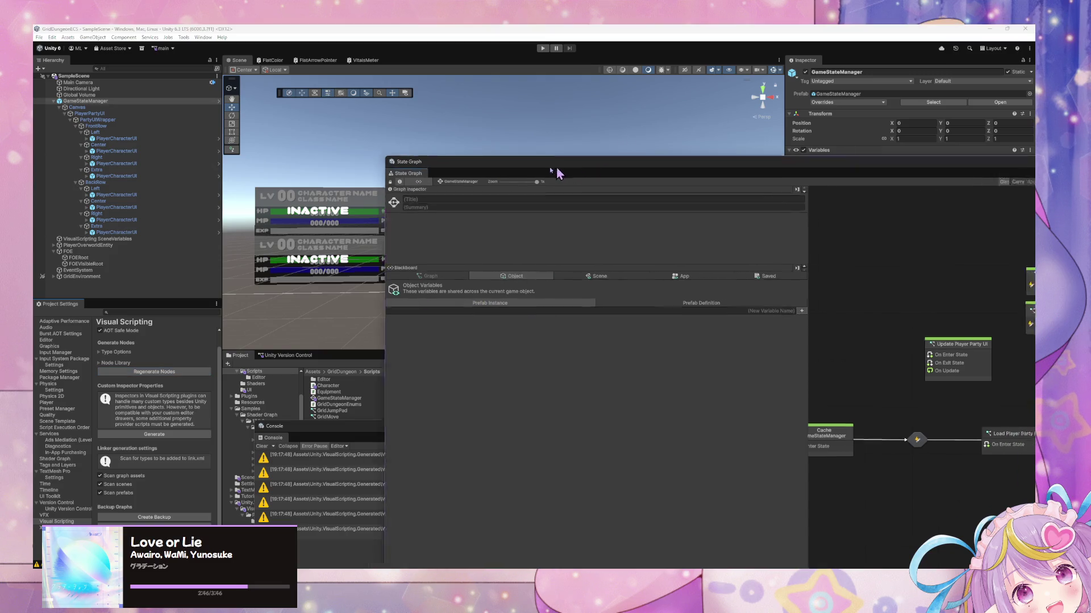